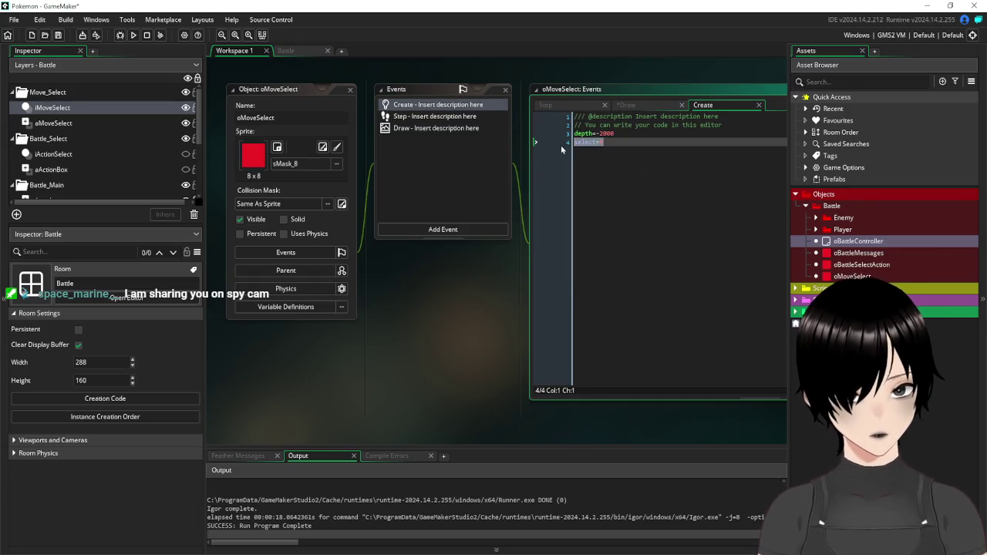
Review oMoveSelect's Draw, Create and Step event code
left_click(428, 129)
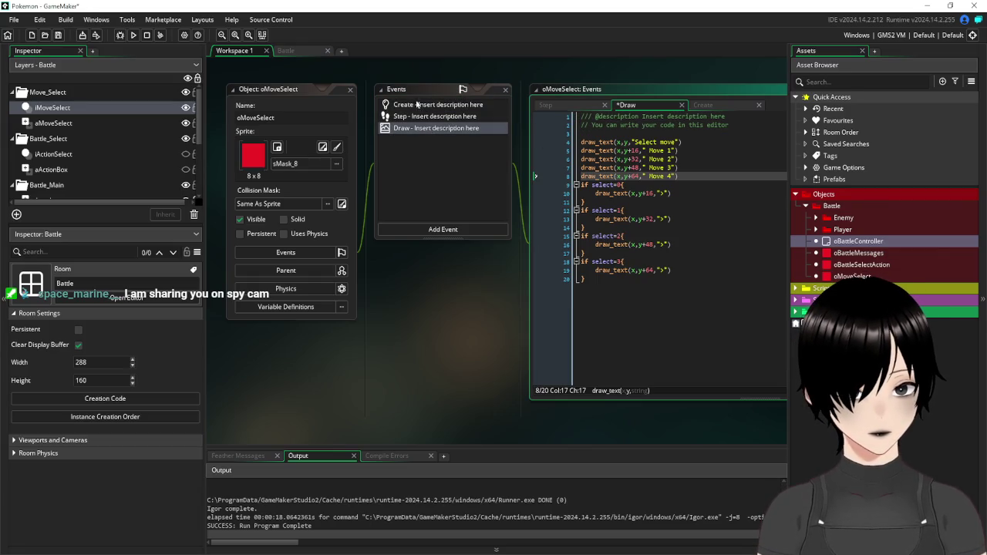
left_click(406, 106)
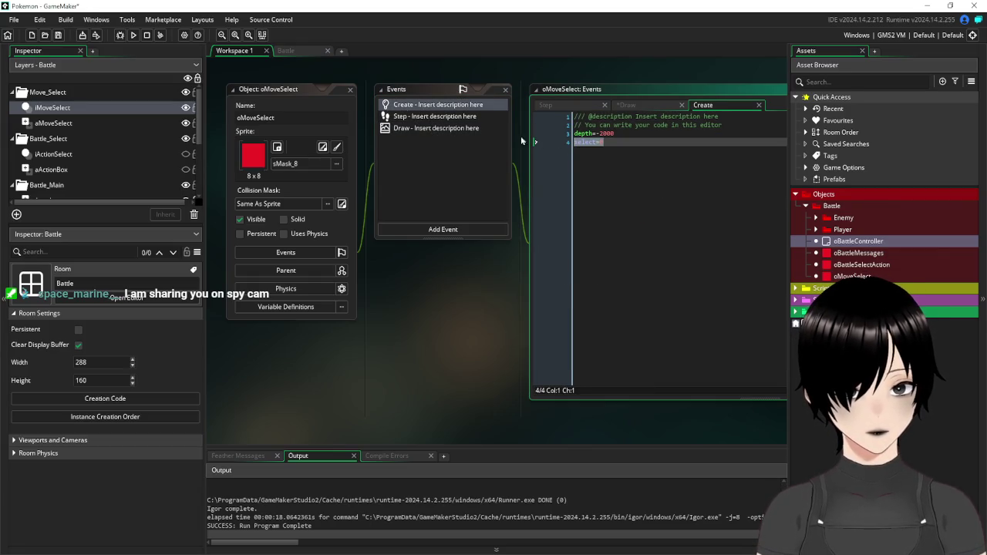
left_click(414, 117)
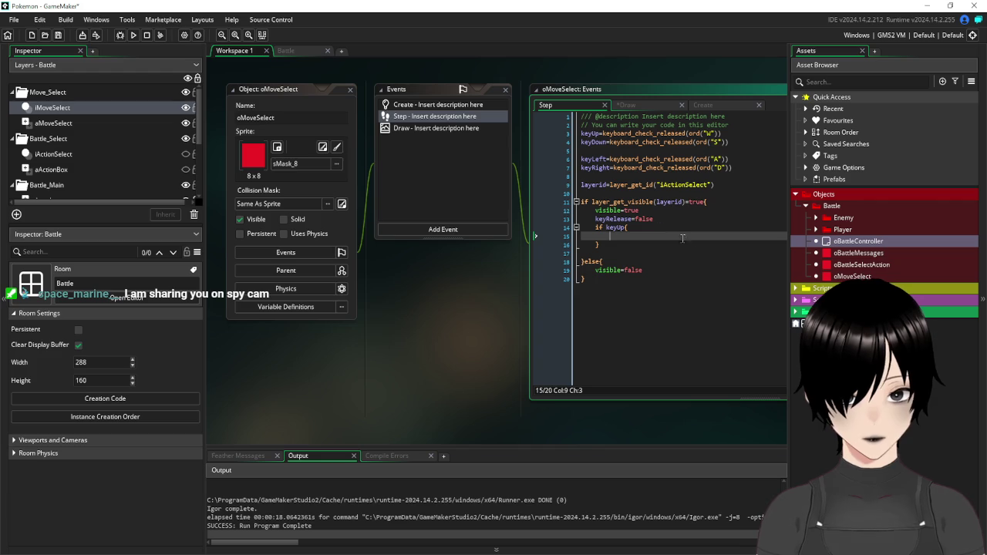
Add an 'if select<4' check on line 15 inside the keyUp block
type("select=0")
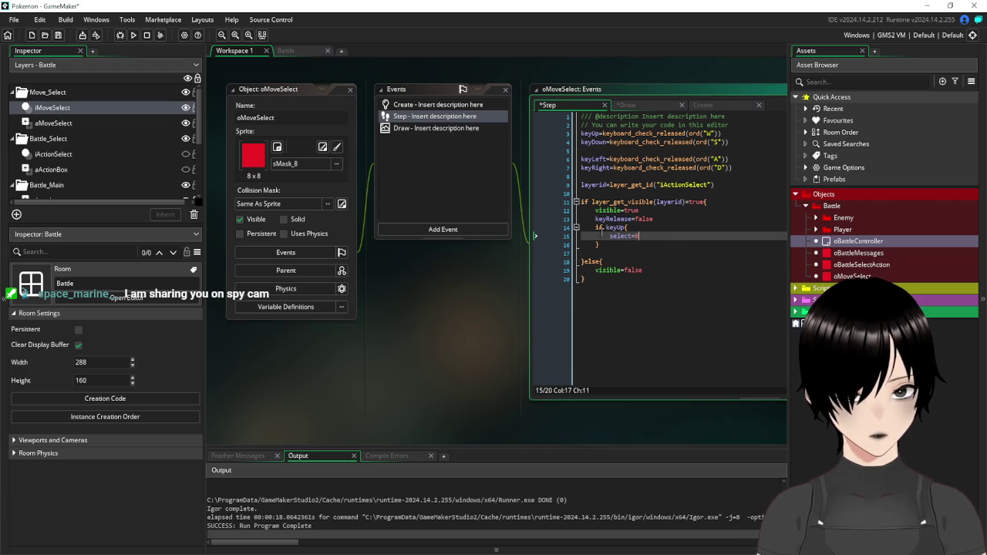
left_click(611, 236)
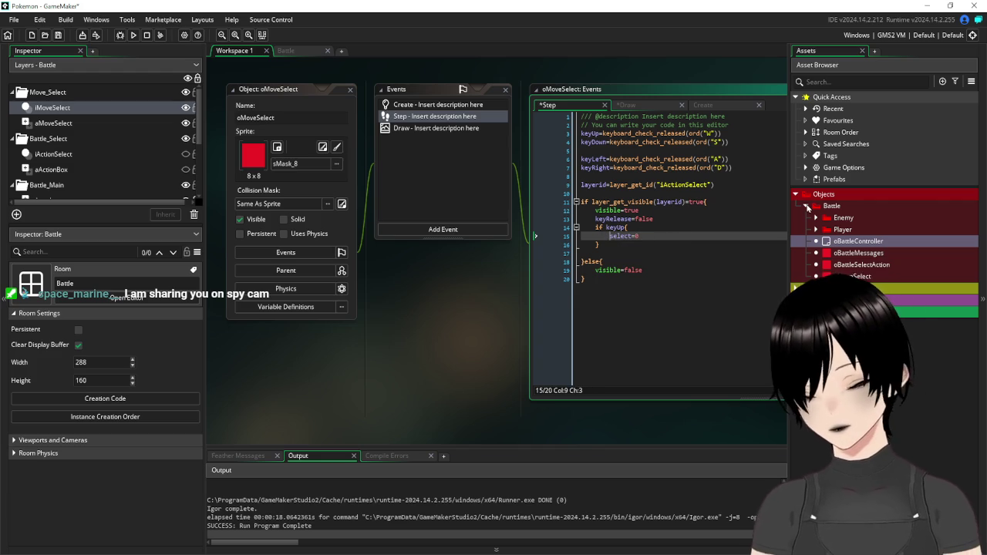
type("if")
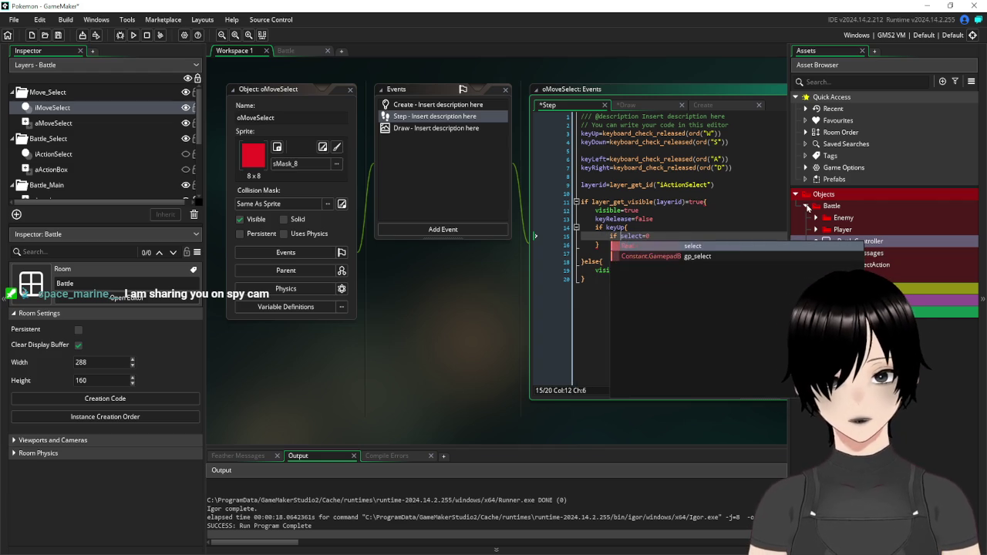
key("Right")
key("Right")
key("Right")
key("Right")
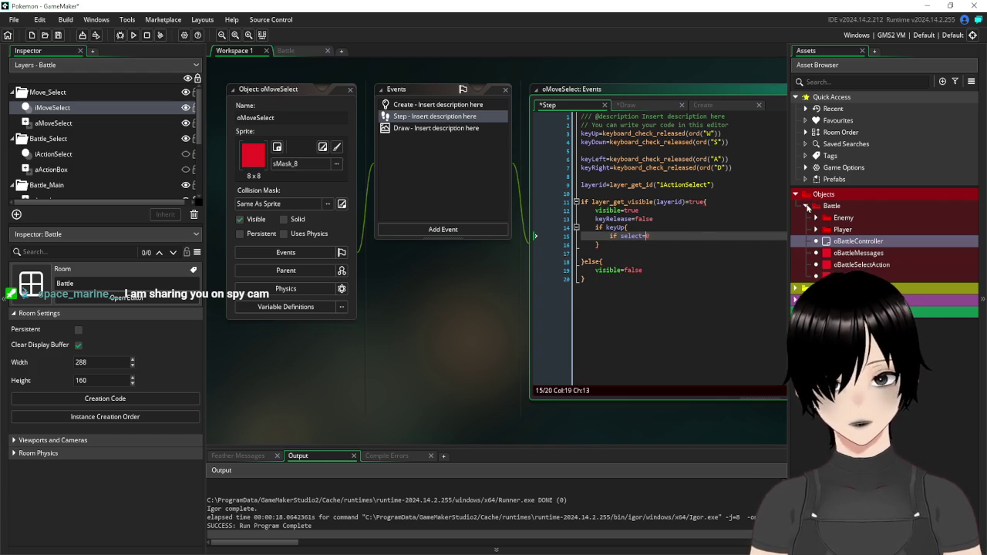
type("<=")
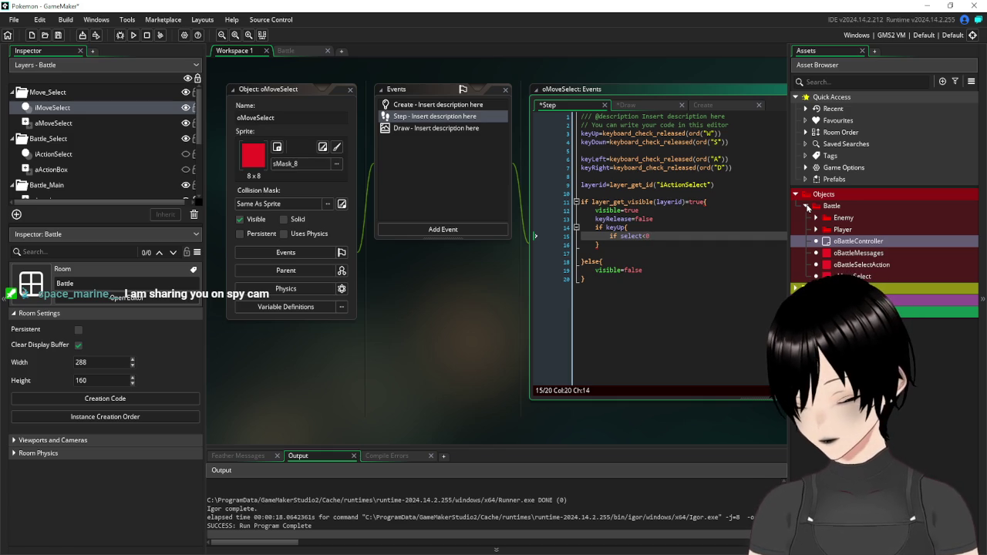
key("BackSpace")
type("4")
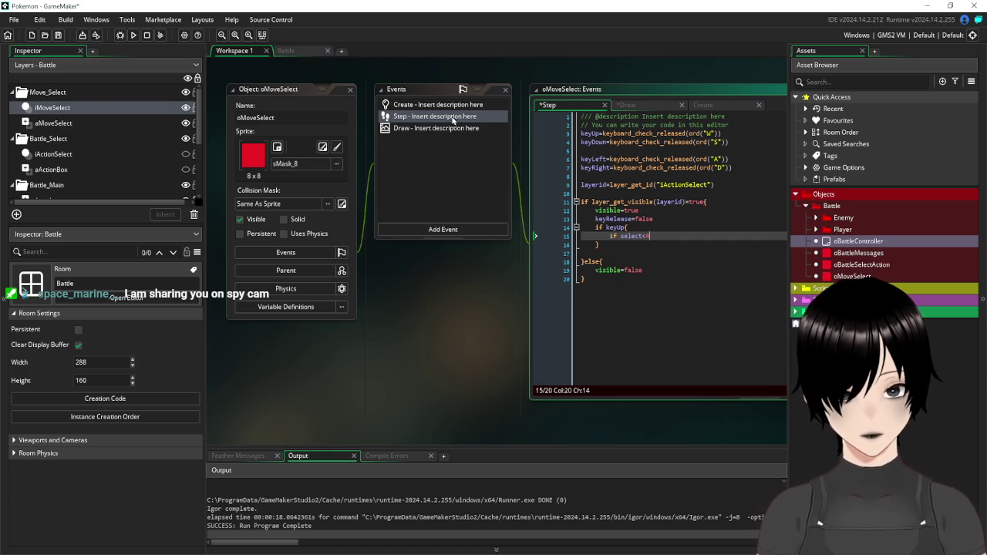
Recheck the Draw code and the Create event's select=0, then return to the Step code
left_click(429, 128)
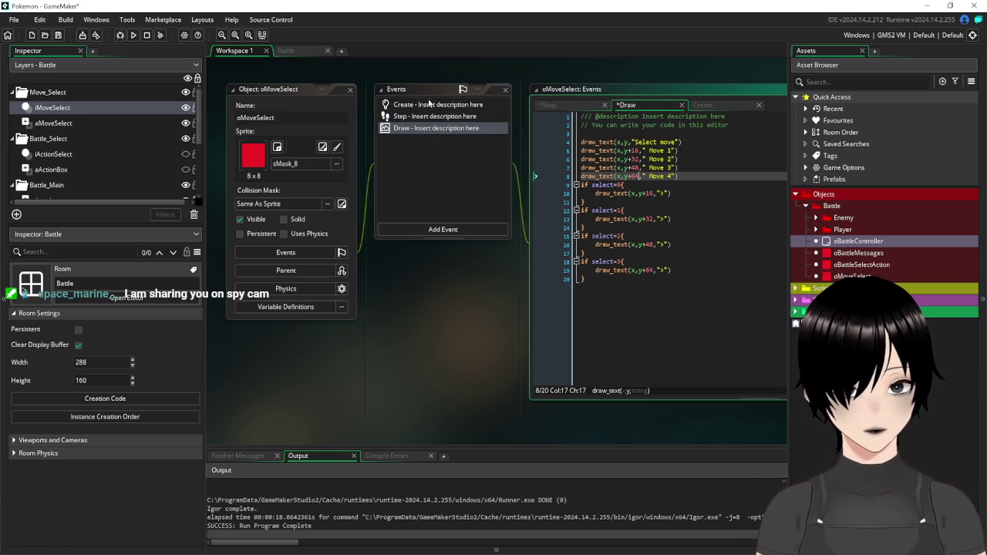
left_click(424, 106)
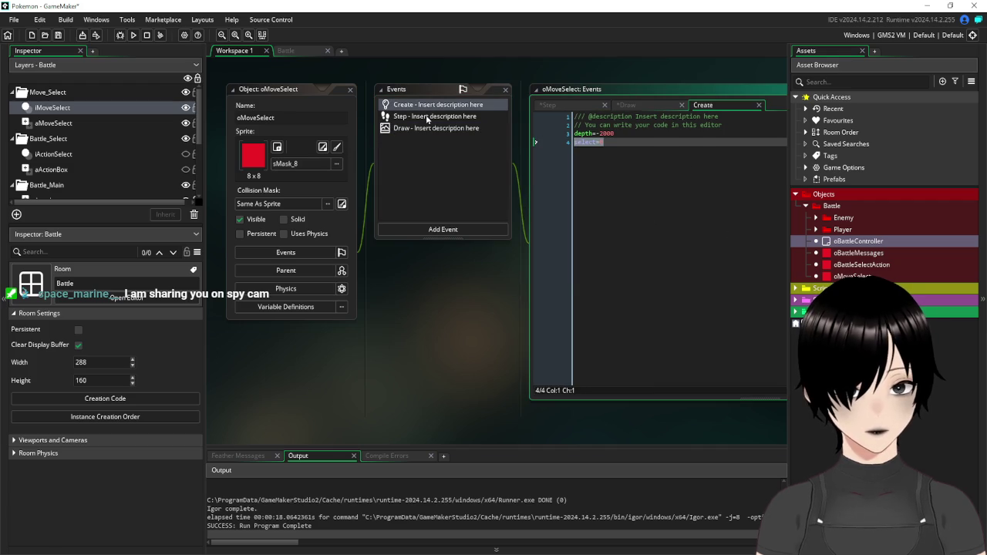
left_click(424, 117)
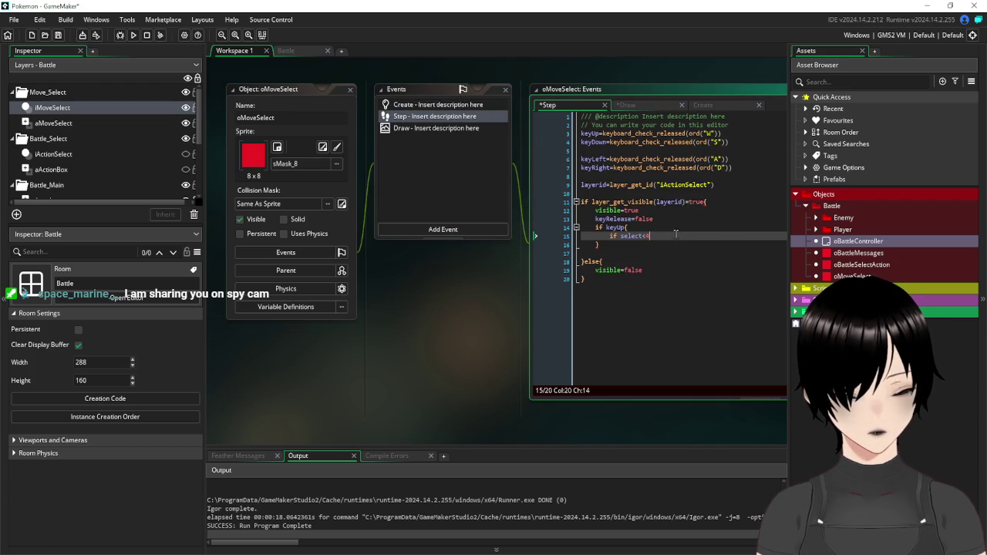
Make the keyUp check compare select against 0 and add an indented select-=1 line
key("BackSpace")
key("BackSpace")
type(">=")
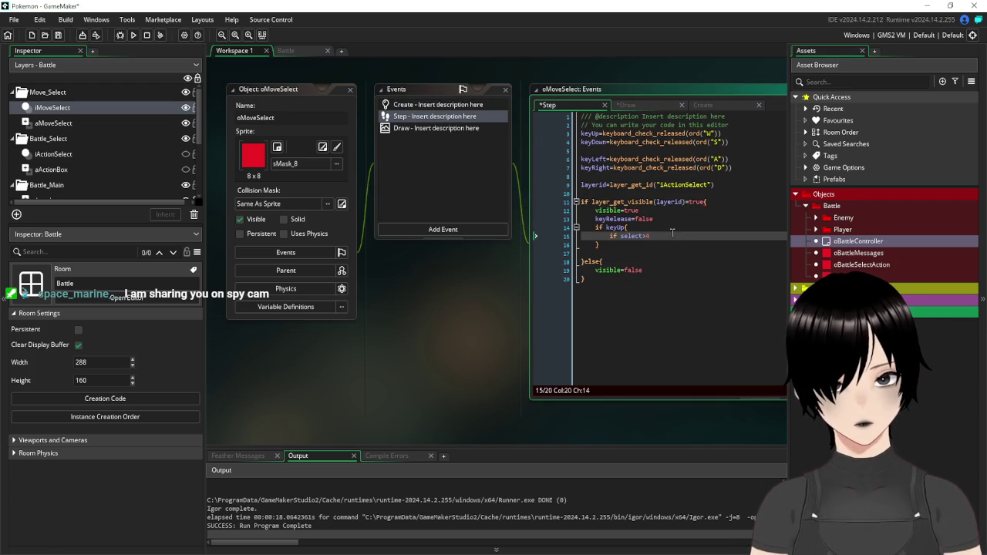
type("0")
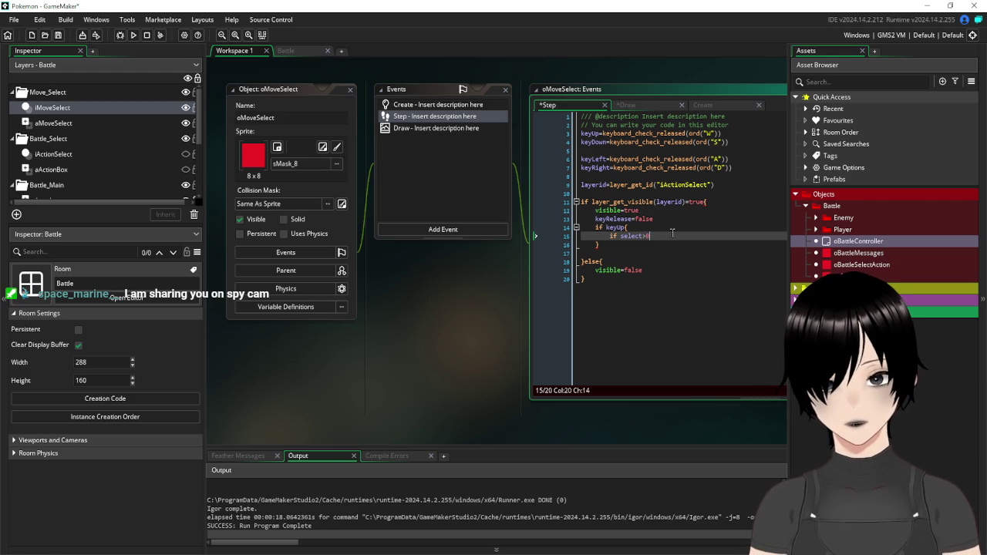
key("Return")
key("Tab")
type("select=0")
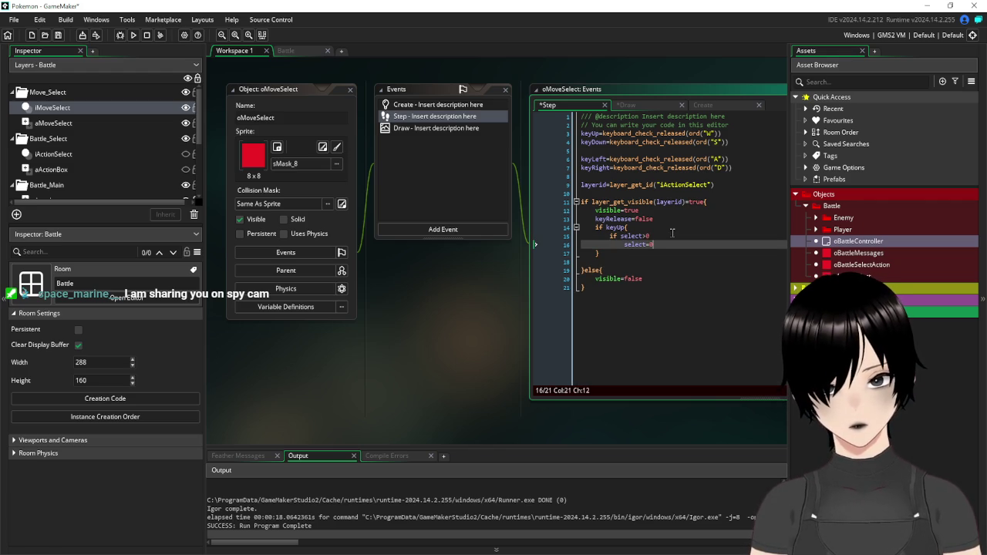
key("BackSpace")
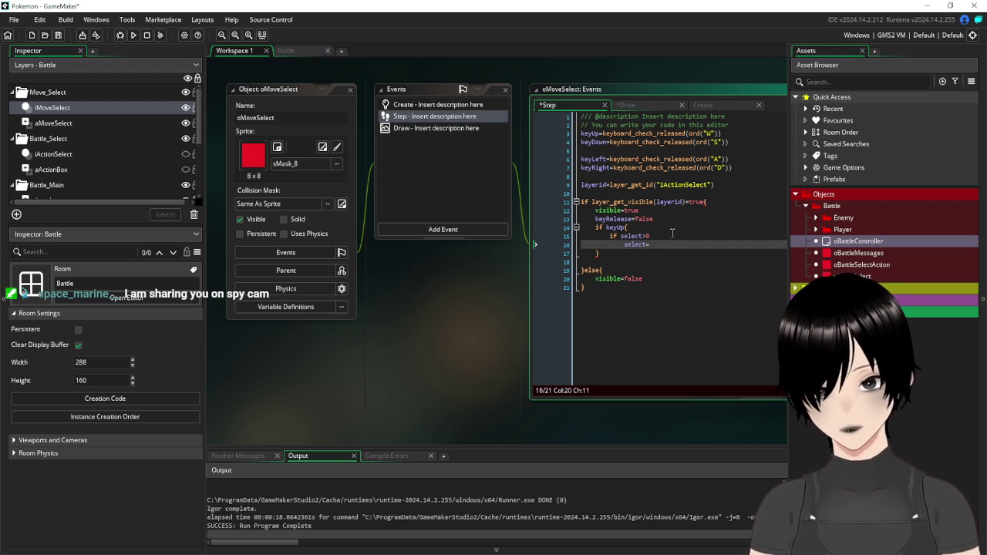
type("-=1")
Add an 'if select=0 select=' wrap line below the decrement
key("Down")
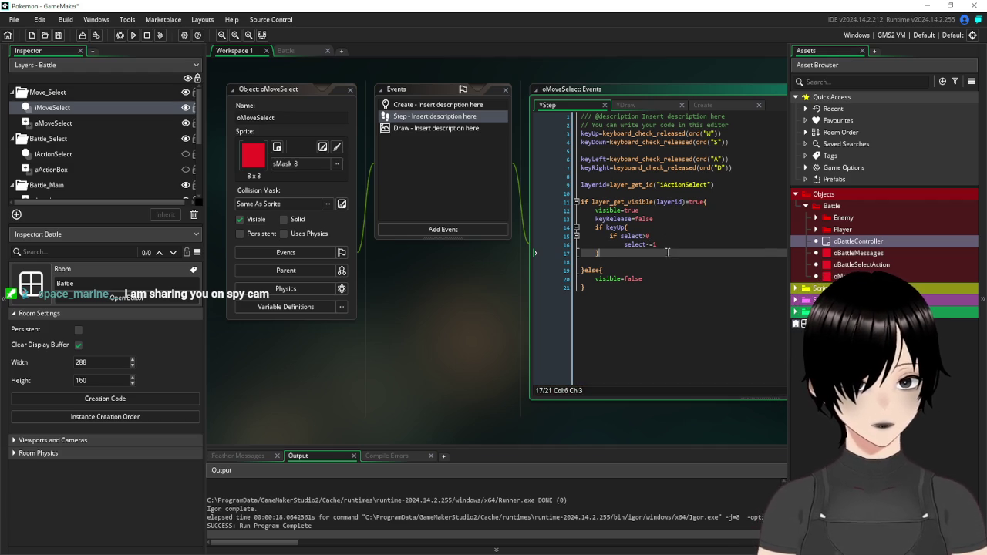
left_click(670, 246)
key("Return")
type("if se")
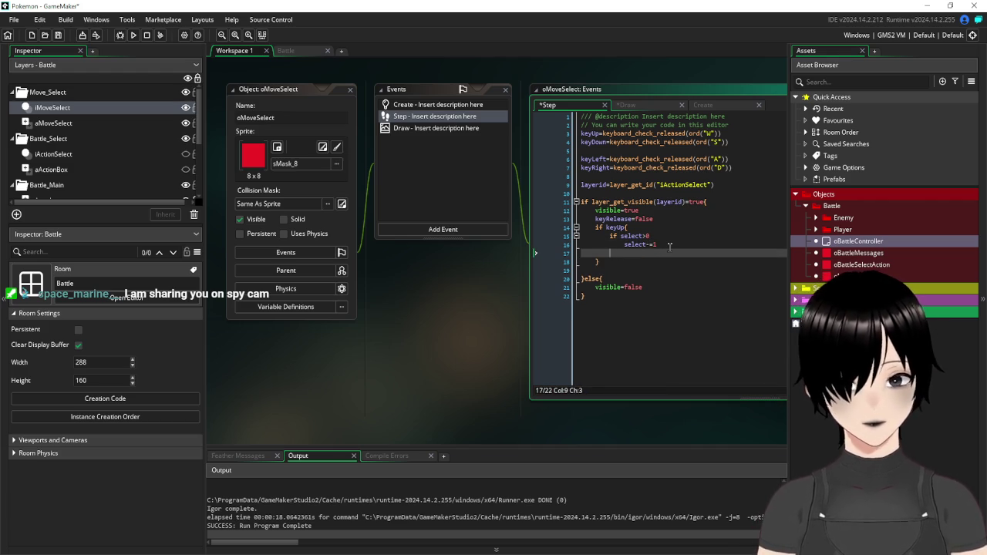
type("lect=0")
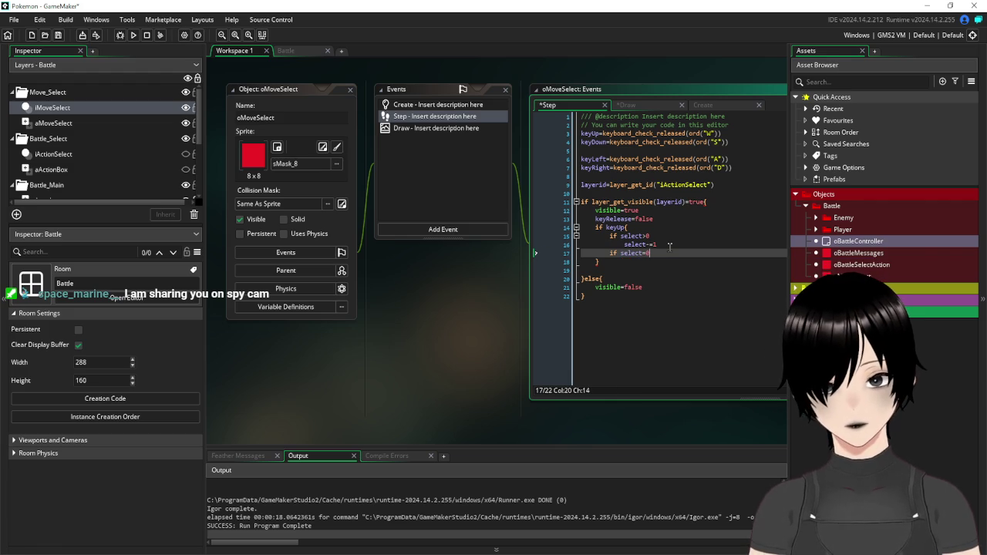
type(" select")
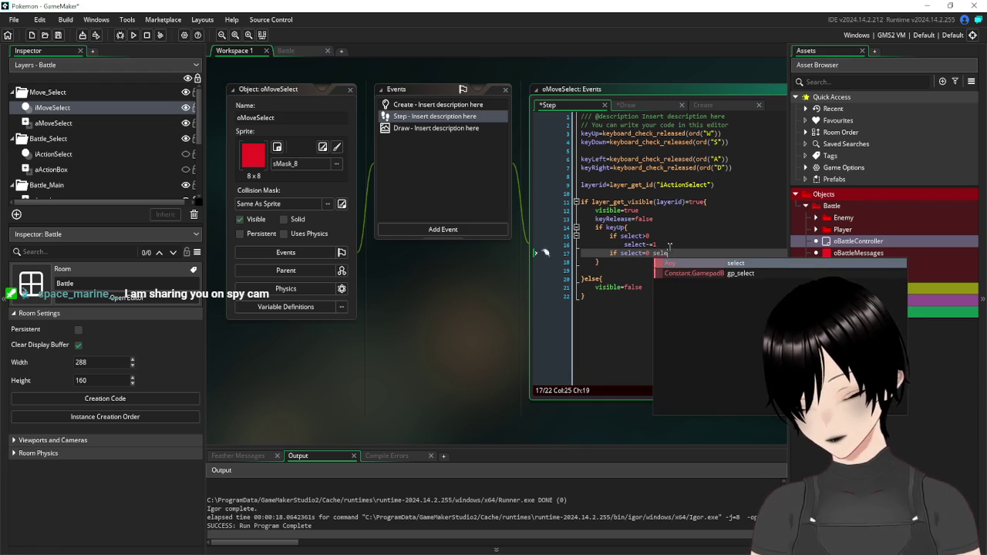
type("=3")
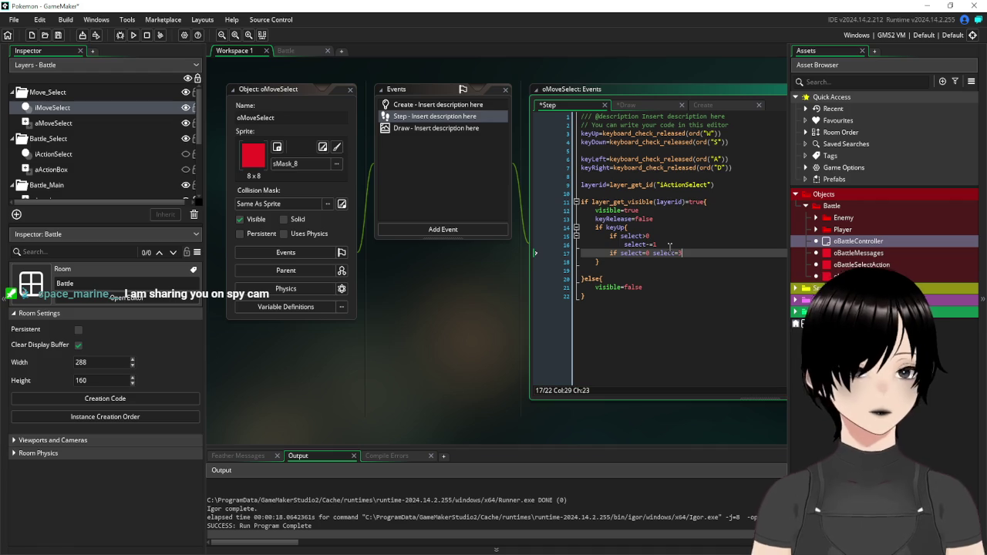
Save the Step code and select the whole keyUp block
left_click(65, 35)
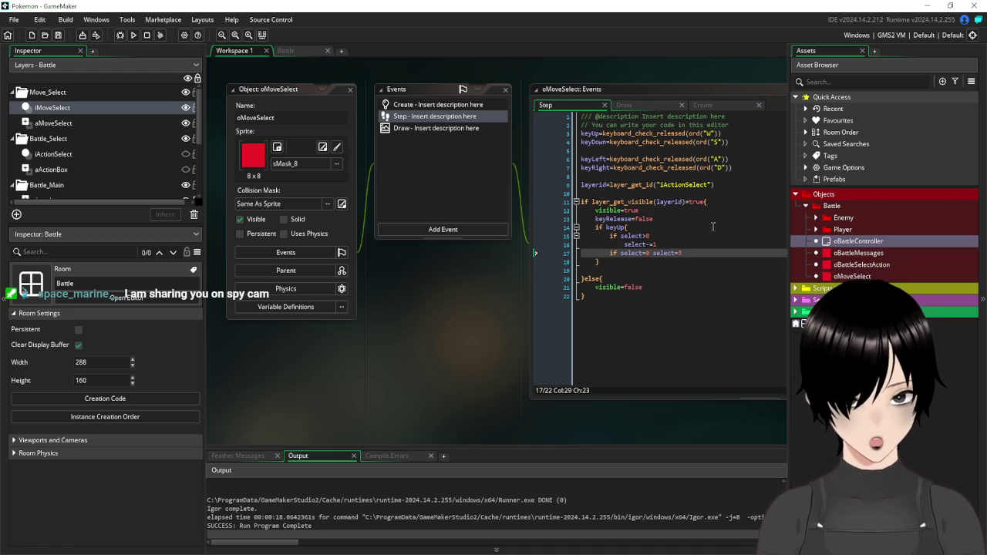
left_click(691, 249)
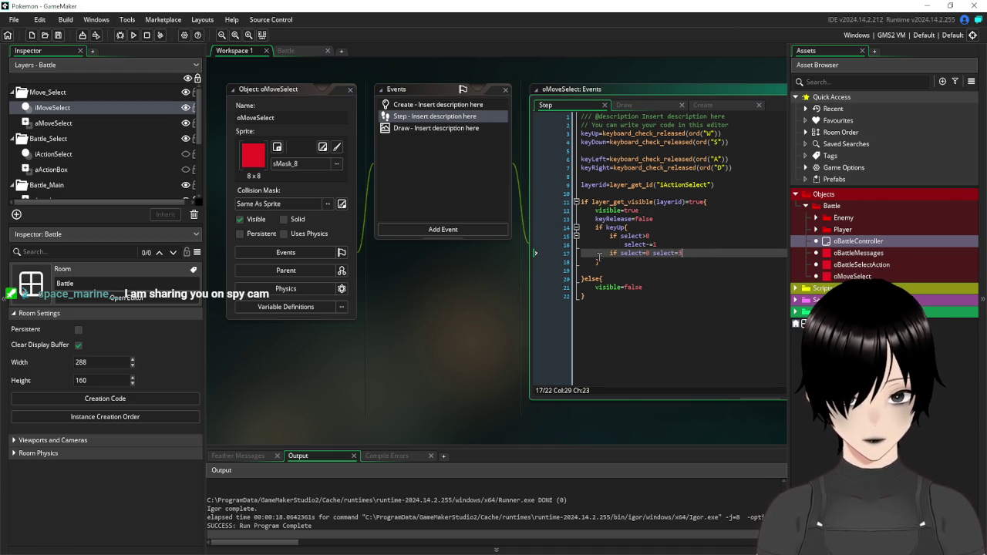
left_click(600, 262)
key("shift+Up")
key("shift+Up")
key("shift+Up")
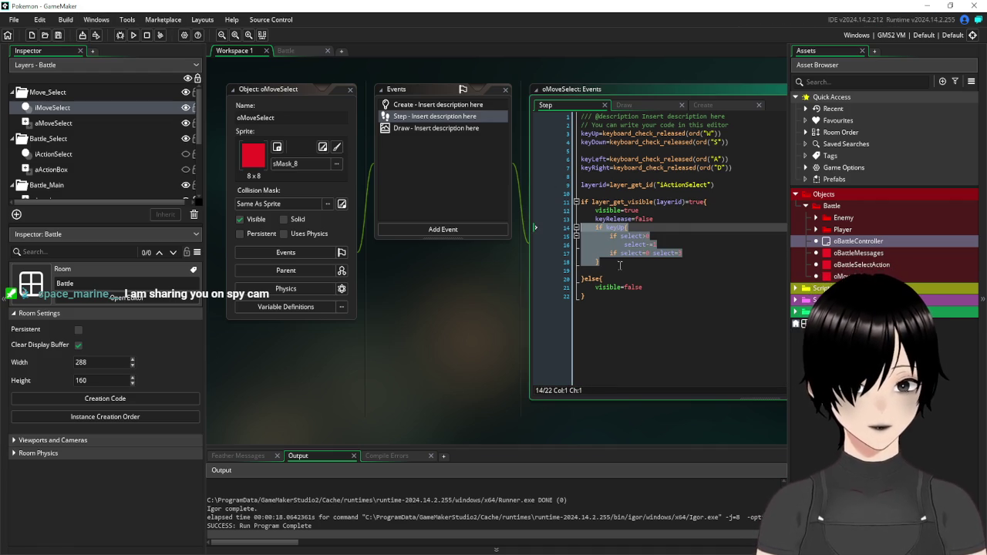
Paste a duplicate of the keyUp block below the original
left_click(612, 261)
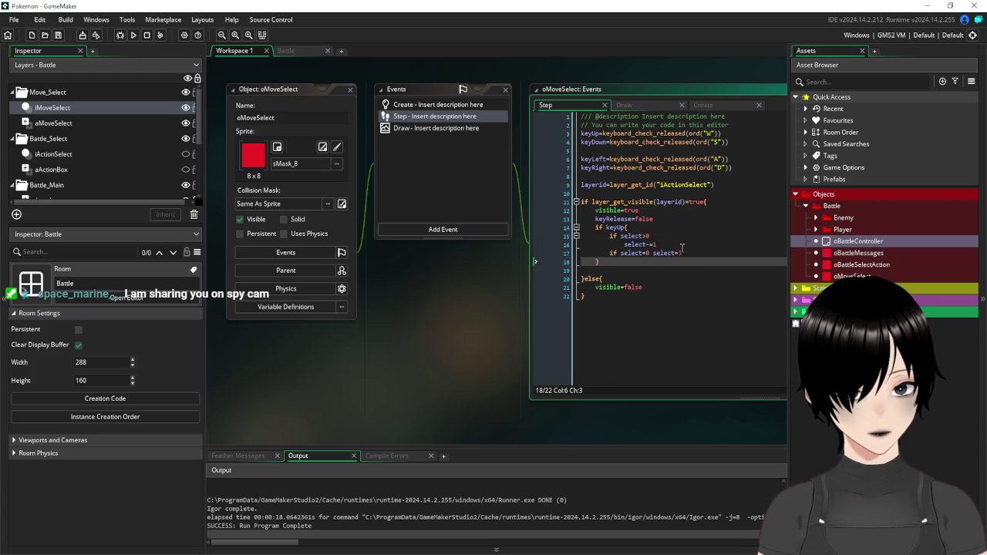
key("Return")
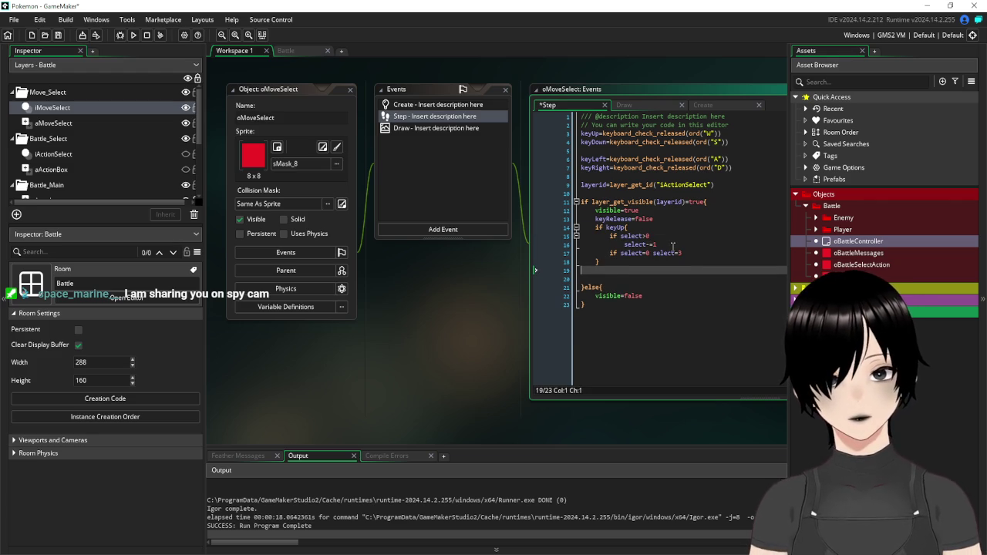
type("if keyUp{ \t\tif select>0 \t\t\tselect-=1 \t\tif select=0 select=3 \t}")
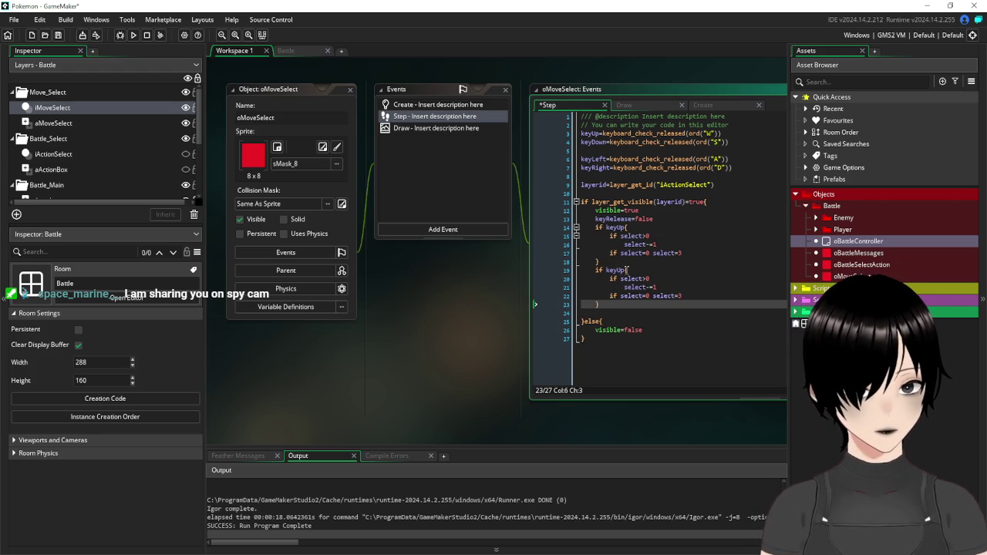
Move the first block's select=3 onto its own indented line
left_click_drag(668, 218, 595, 219)
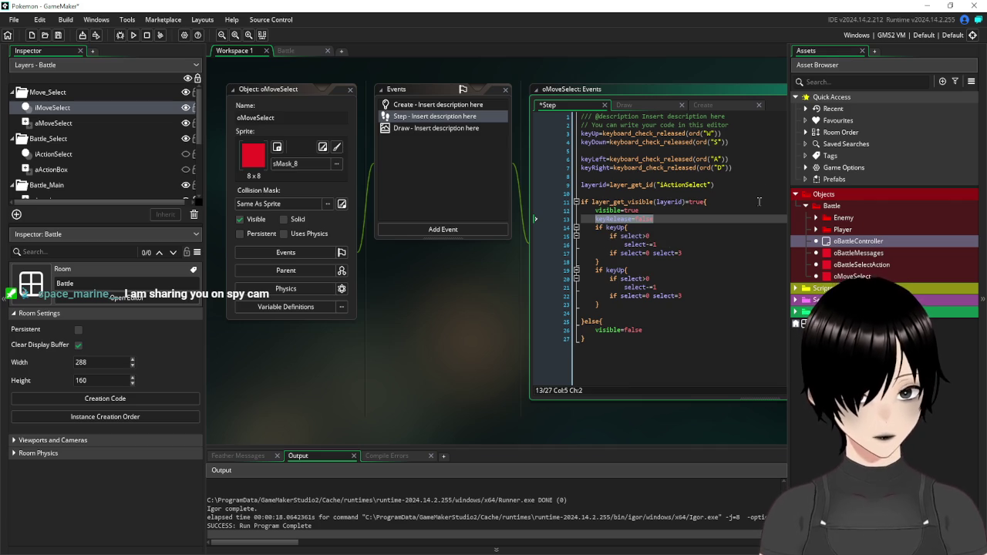
left_click(675, 253)
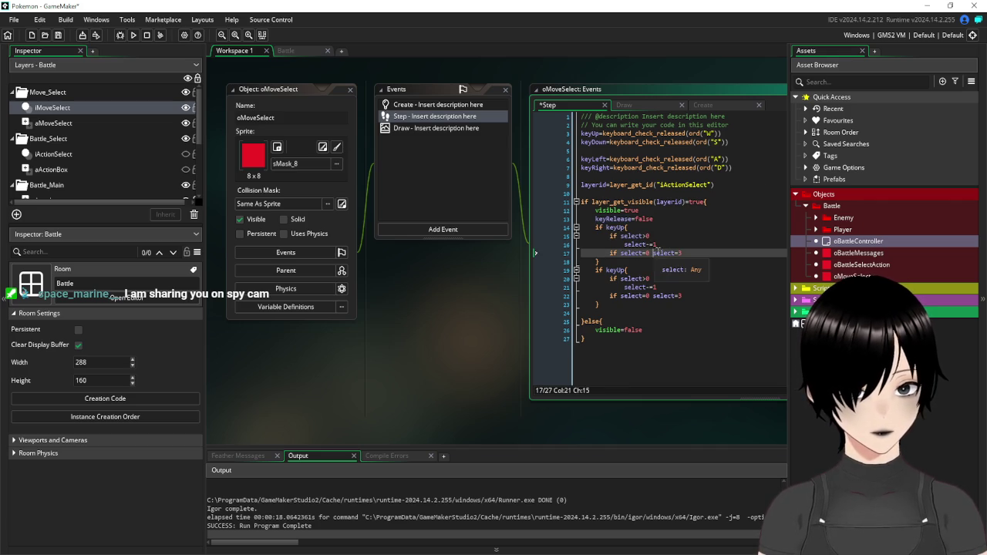
key("Return")
key("Tab")
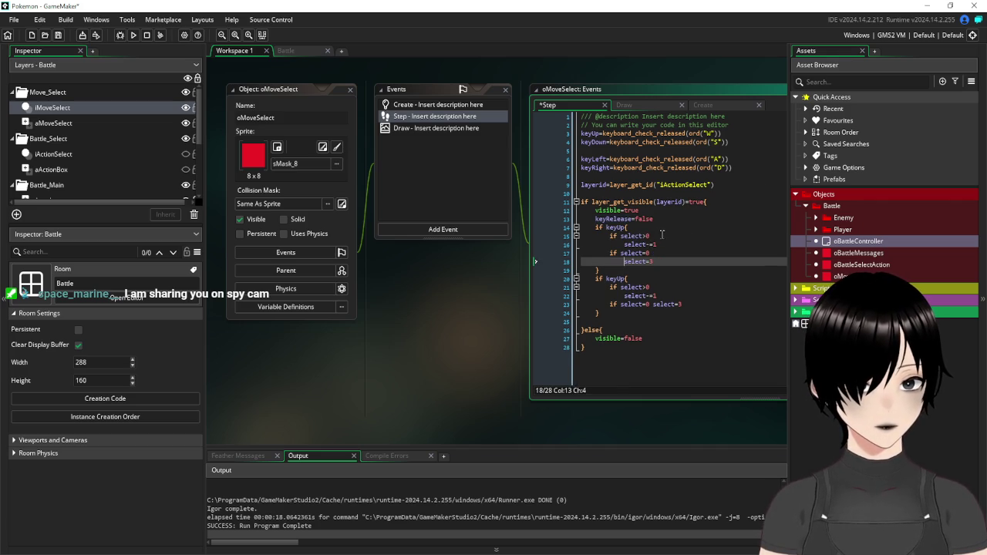
Add 'and keyRelease=false' to both select conditions, opening a brace on the select=0 branch
left_click(661, 235)
type("and keyRelease=false")
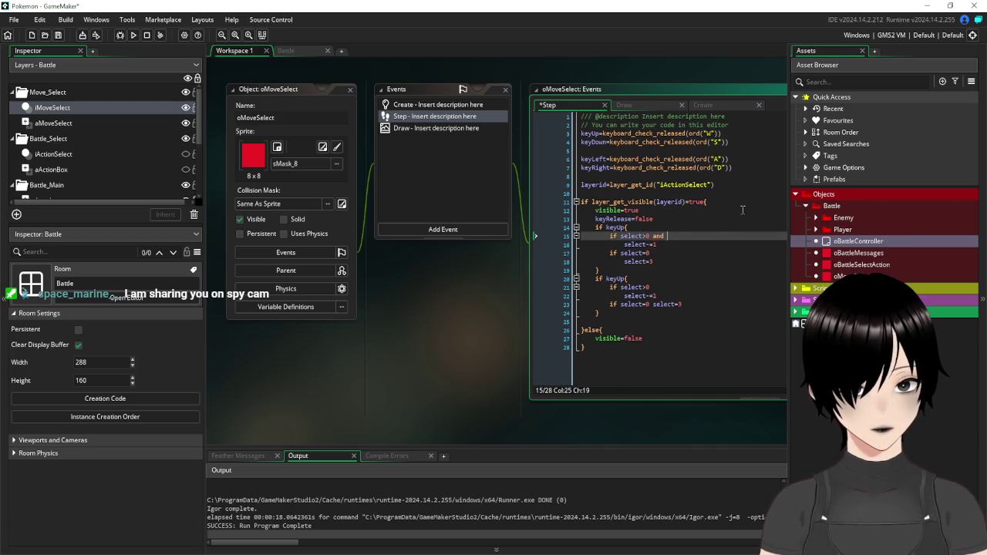
left_click_drag(732, 236, 651, 241)
key("ctrl+c")
left_click(664, 252)
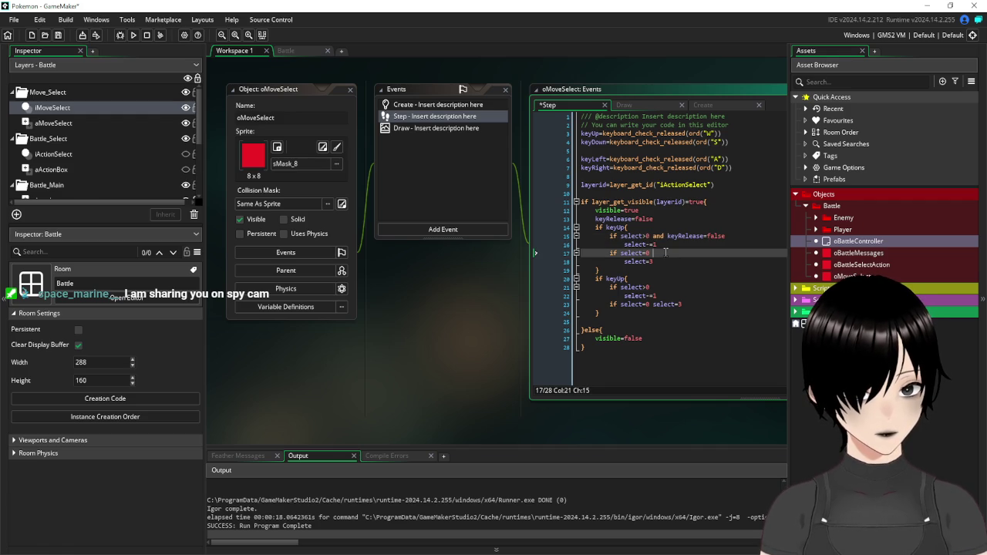
key("ctrl+v")
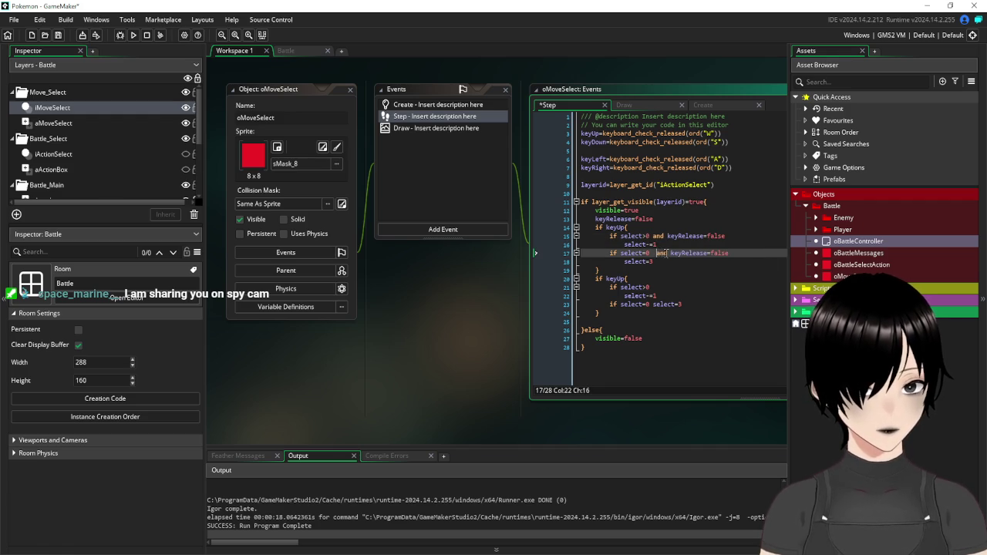
type("{")
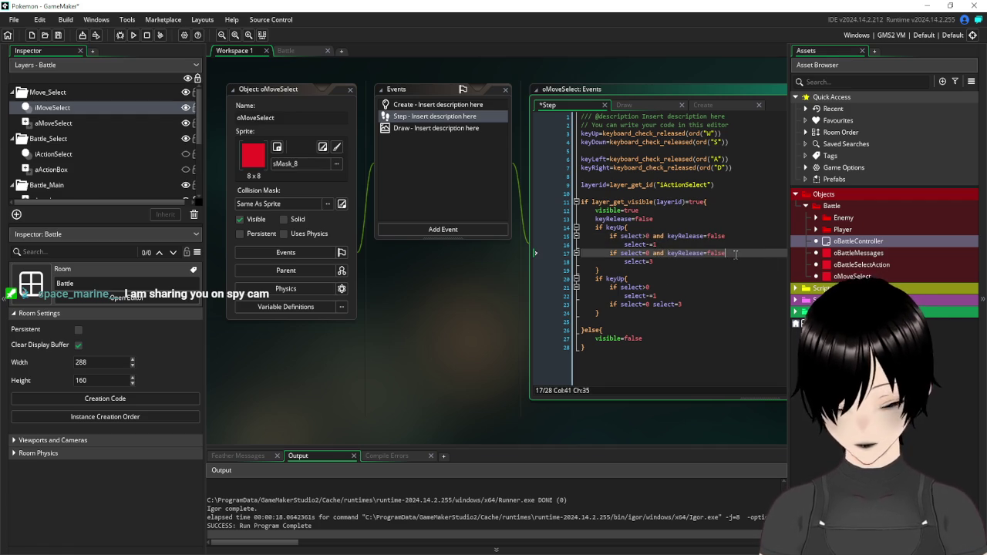
key("Return")
Add blank lines and closing braces around the select-=1 and select=3 branches
left_click(730, 235)
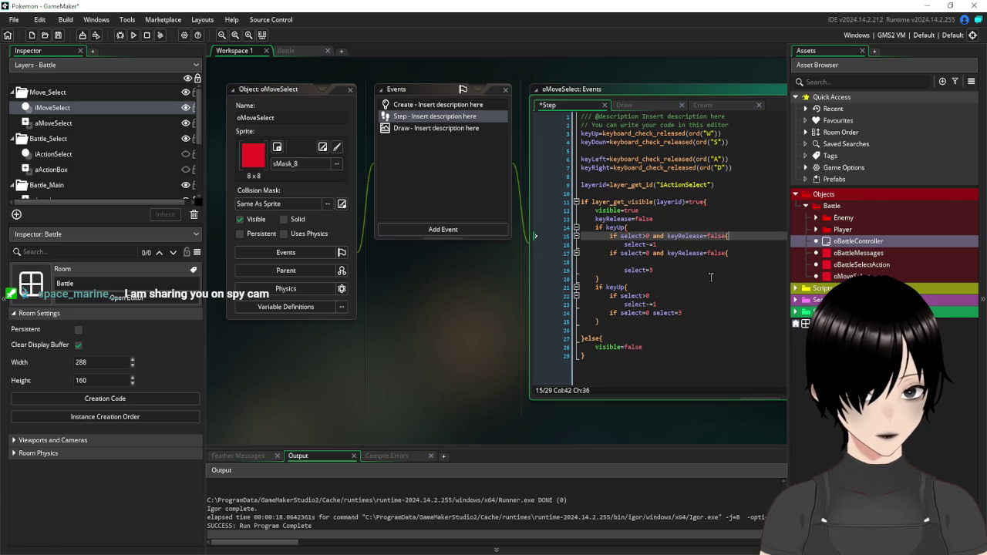
key("Return")
left_click(679, 253)
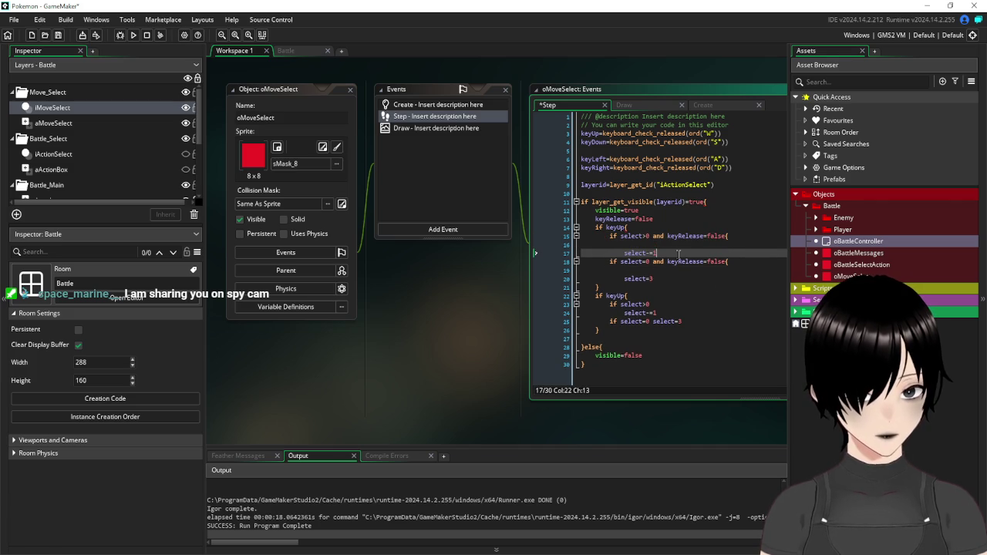
key("Return")
type("}")
left_click(671, 287)
key("Return")
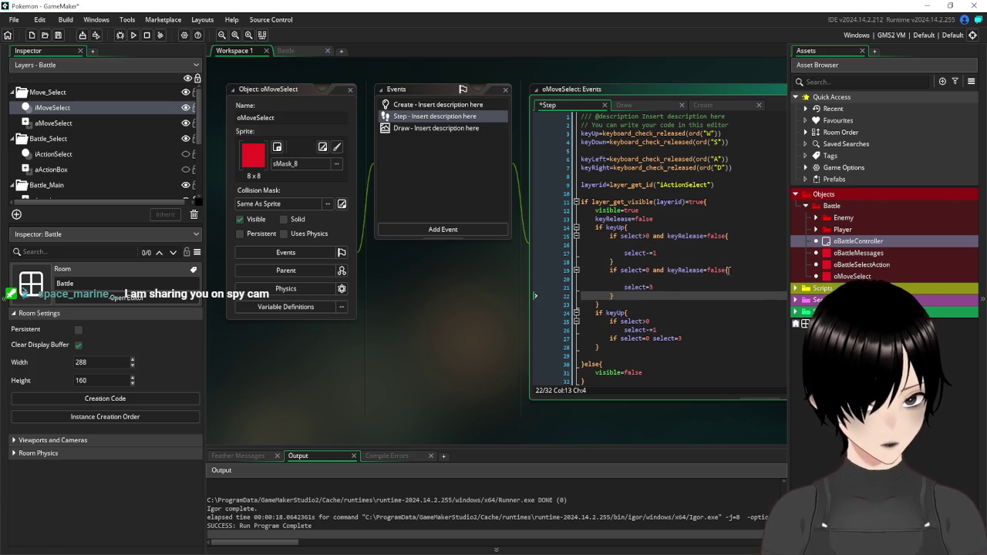
Insert keyRelease=true into the select>0 branch
left_click_drag(654, 219, 593, 218)
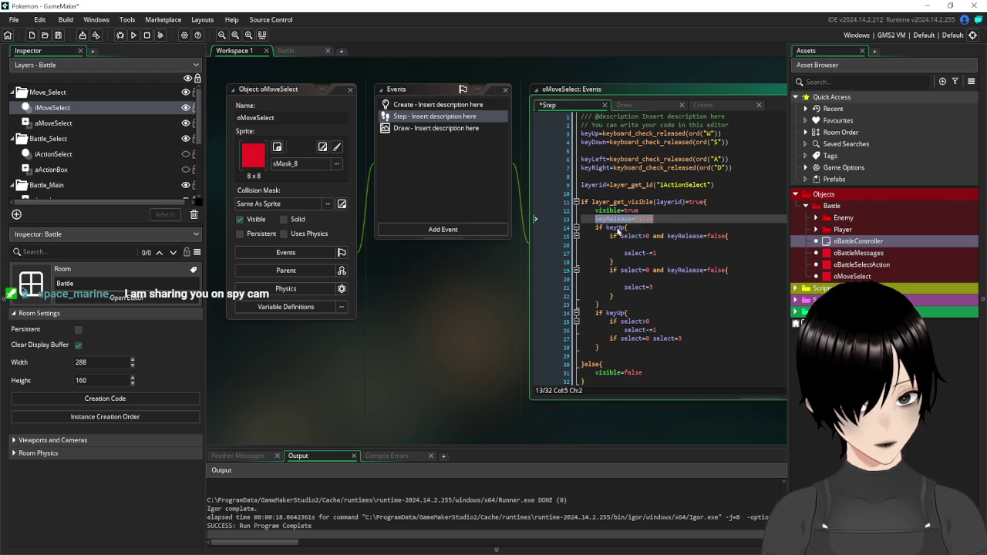
key("ctrl+c")
left_click(661, 245)
key("ctrl+v")
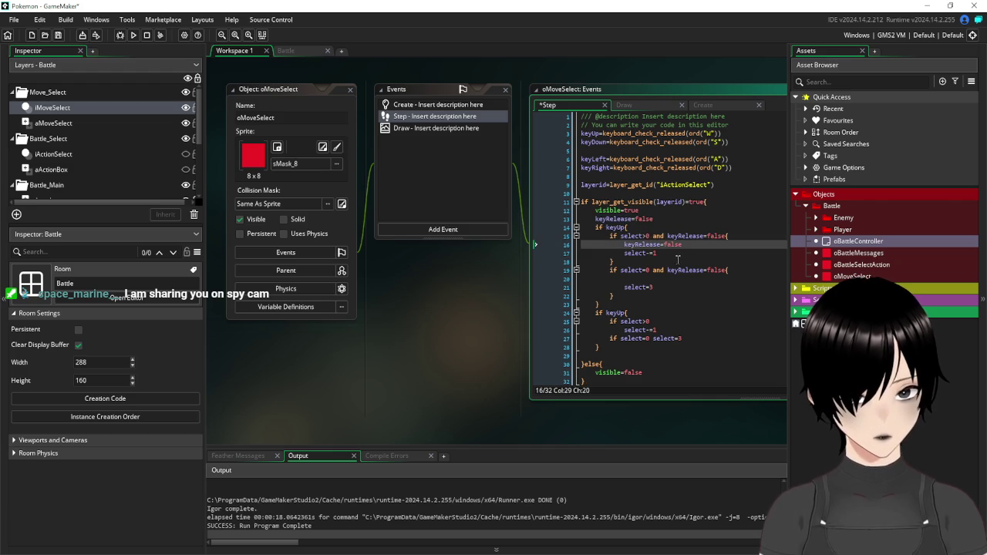
double_click(681, 244)
type("t")
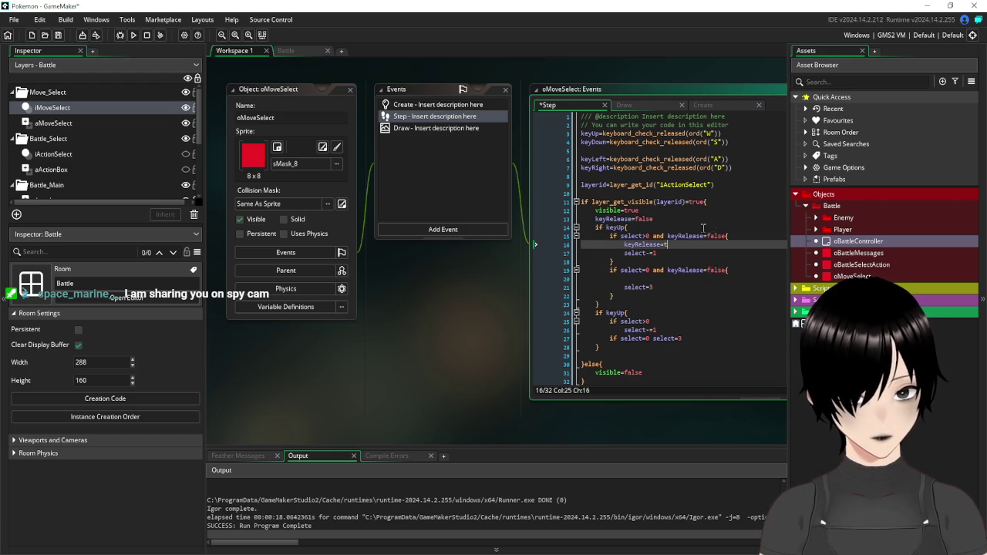
type("rue")
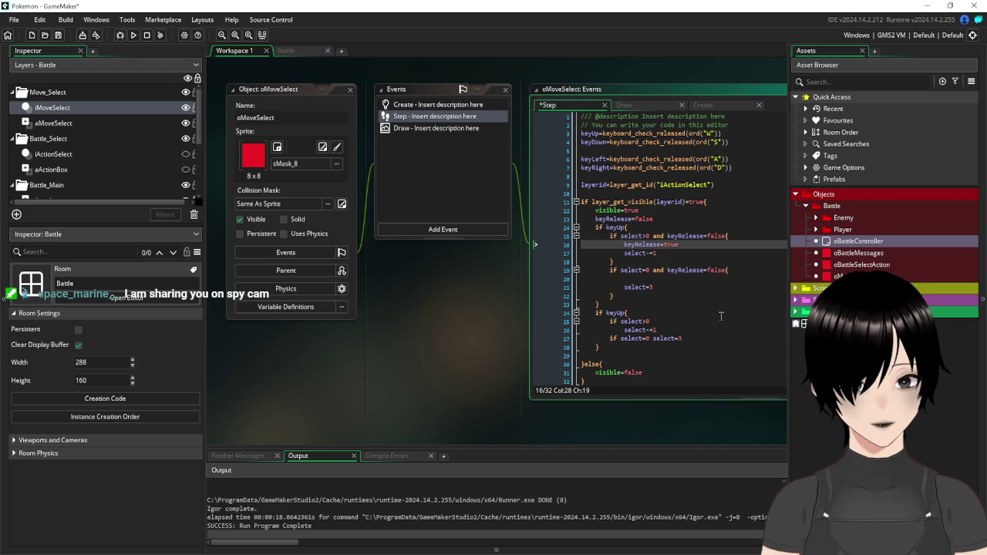
Insert keyRelease=true into the select=0 branch
left_click(711, 314)
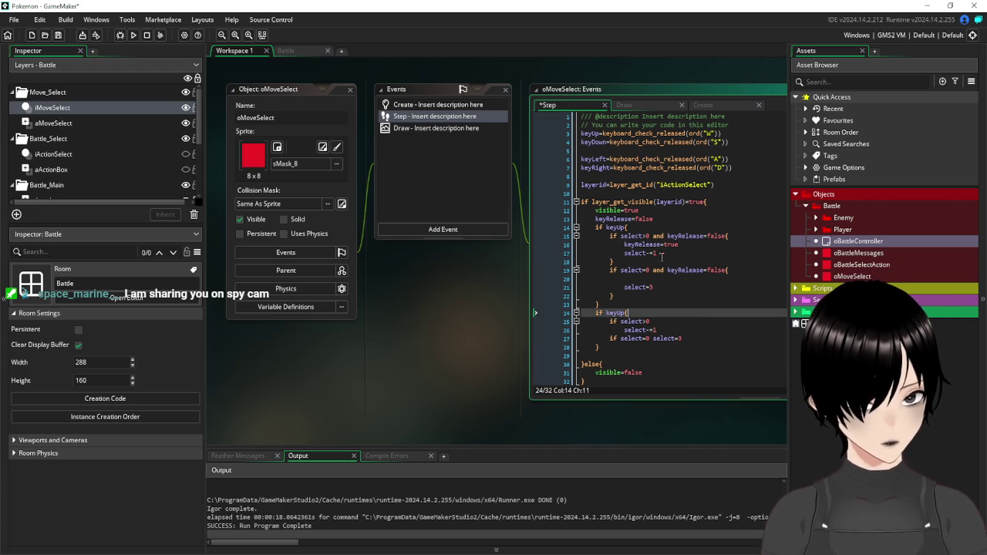
left_click(658, 279)
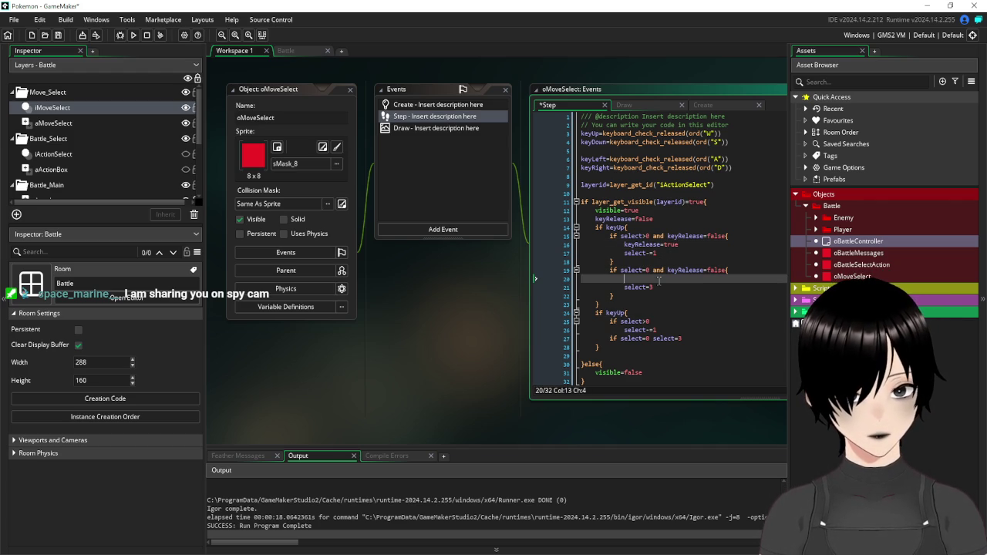
type("keyRelease=false")
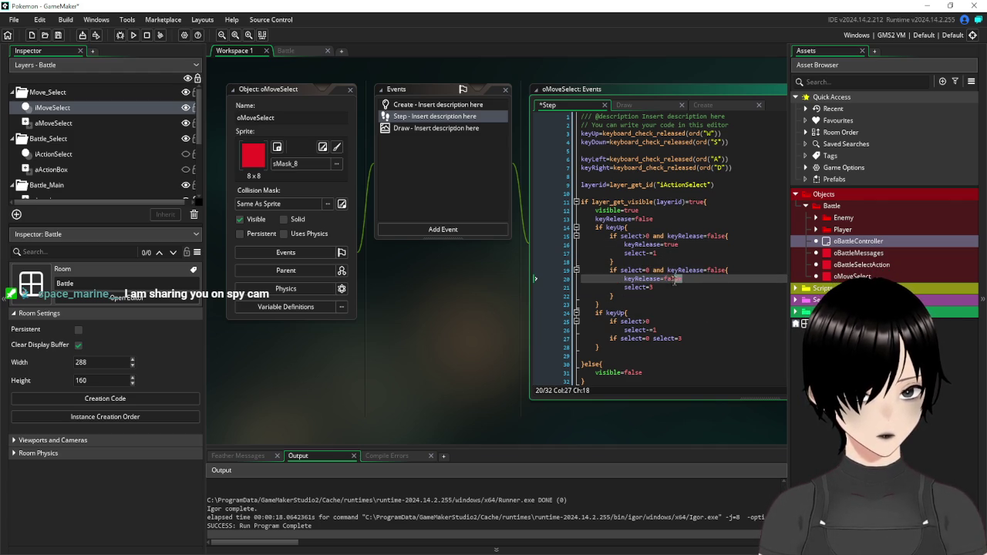
left_click(664, 283)
double_click(663, 281)
type("true")
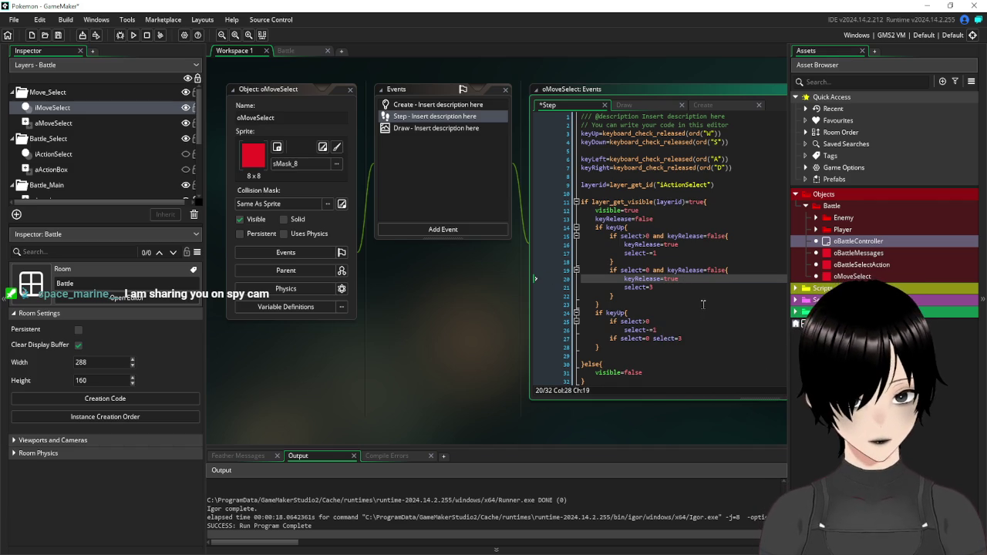
left_click(703, 304)
scroll(702, 304, "down", 1)
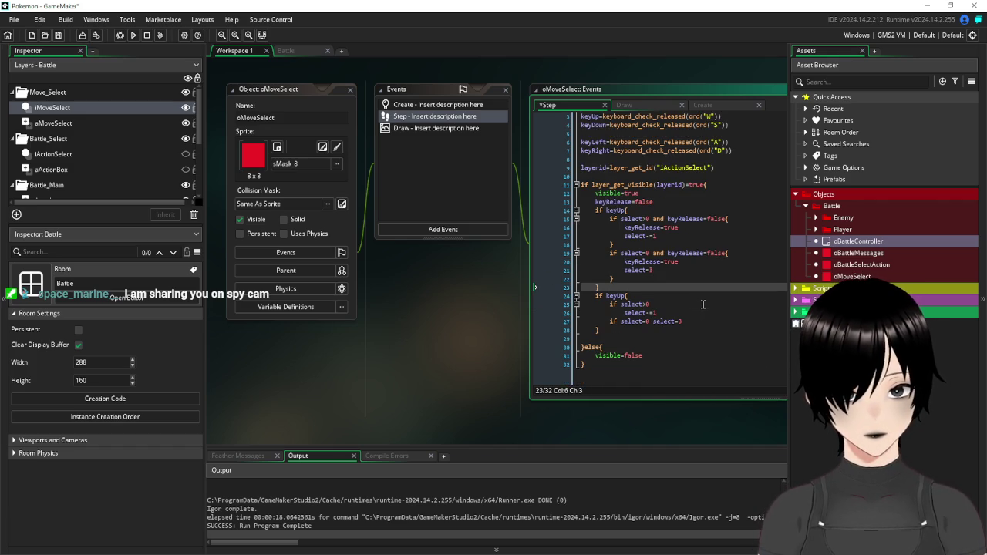
Delete the old second keyUp block and add an opening brace after 'if keyUp'
left_click_drag(600, 331, 580, 296)
key("BackSpace")
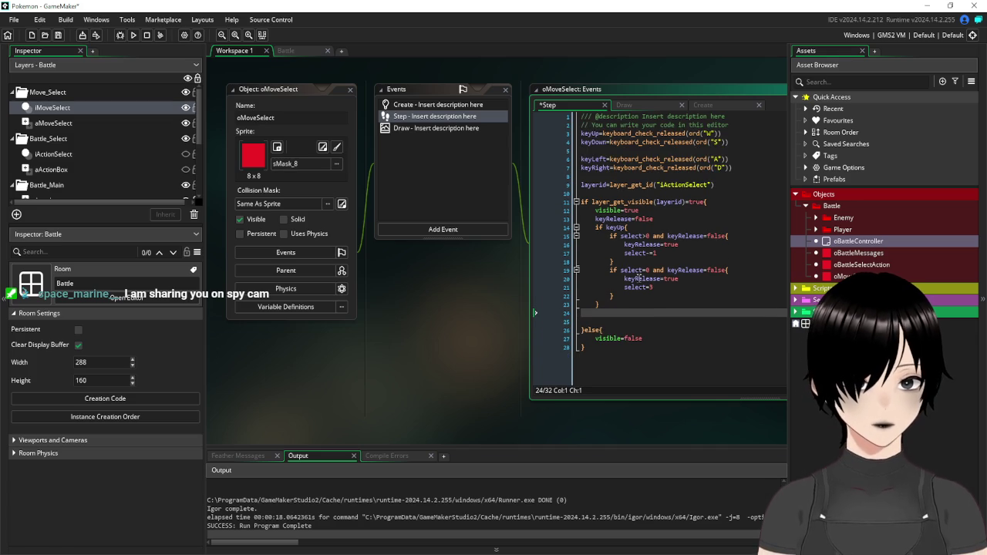
key("BackSpace")
left_click(626, 227)
type("{")
Copy the updated keyUp block and paste a second copy below it
left_click_drag(603, 306, 538, 223)
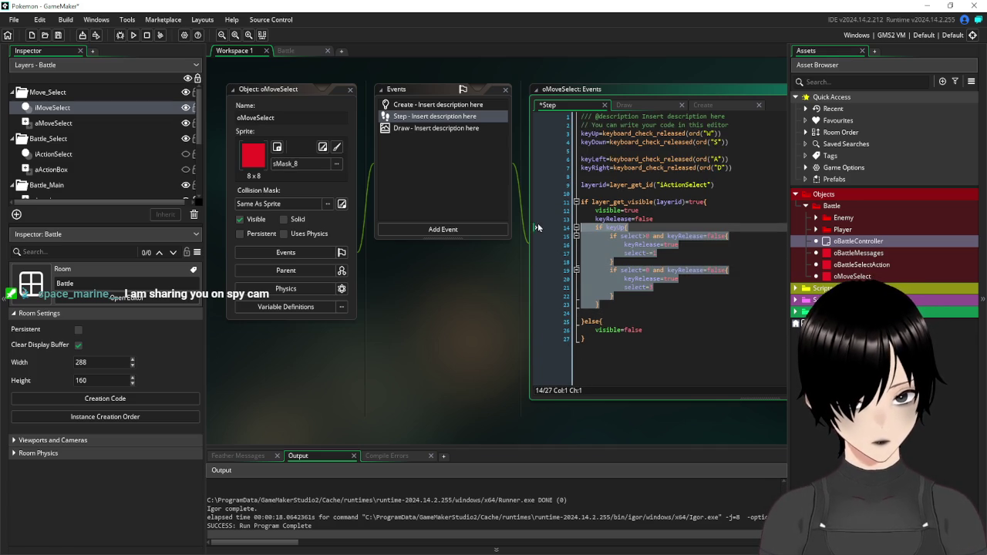
key("ctrl+c")
left_click(592, 305)
key("ctrl+v")
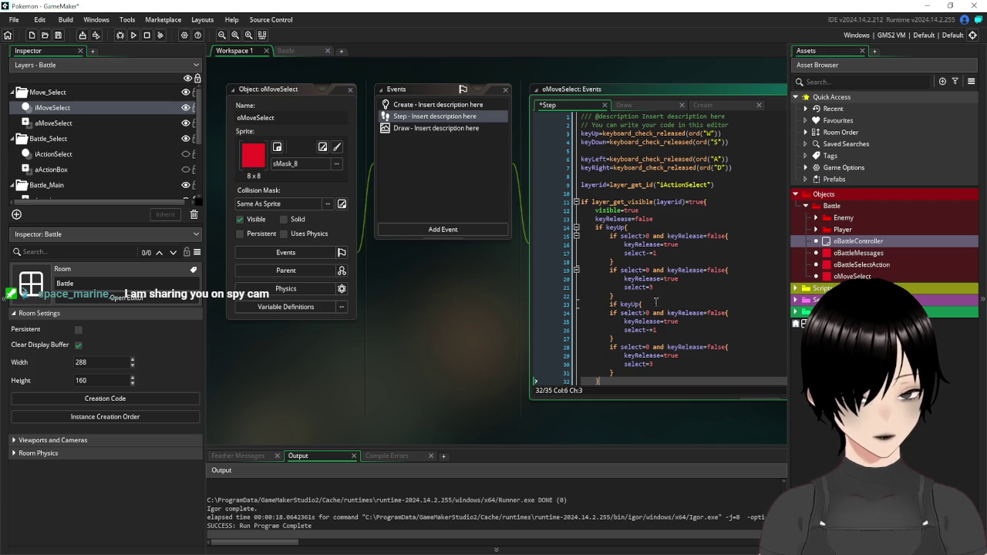
left_click(610, 304)
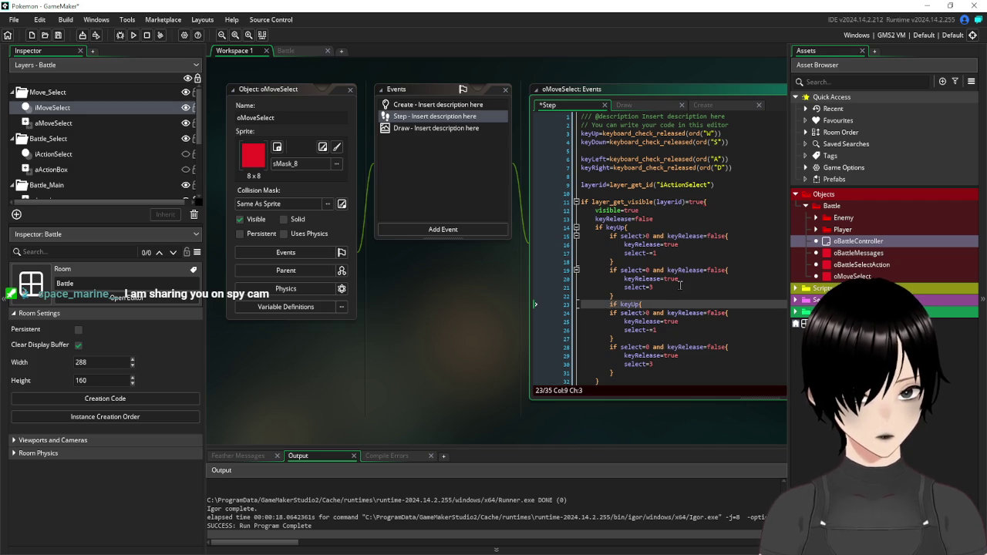
key("BackSpace")
scroll(712, 284, "down", 2)
key("ctrl+z")
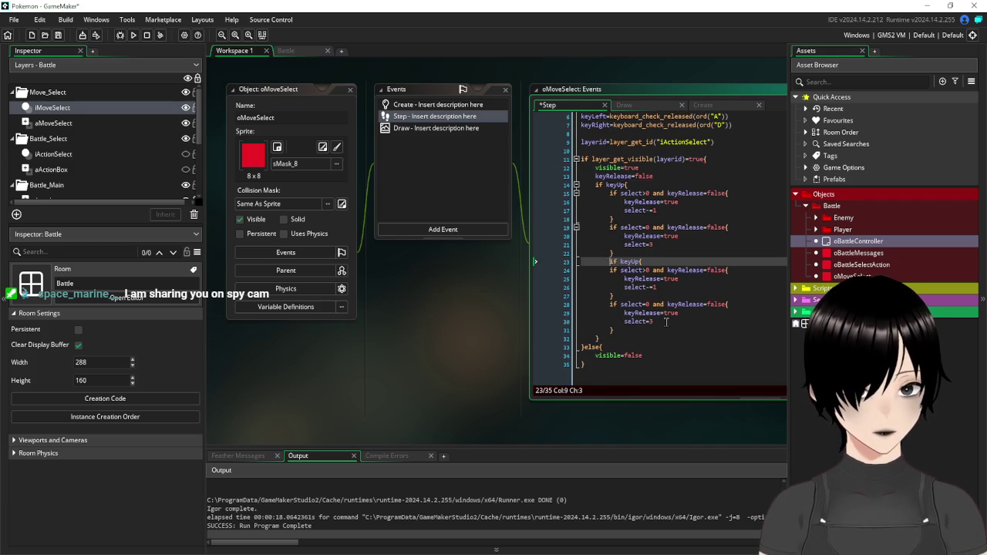
key("ctrl+z")
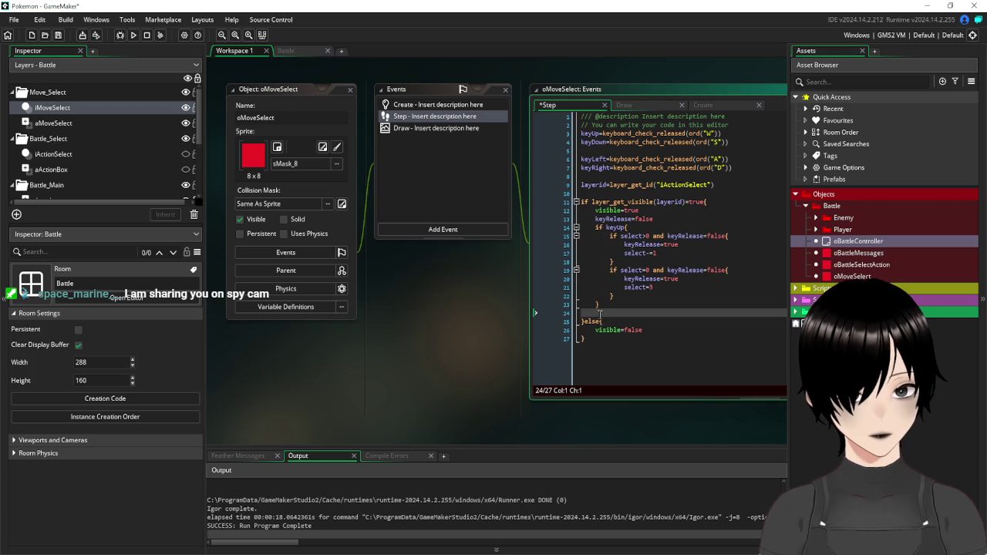
key("ctrl+y")
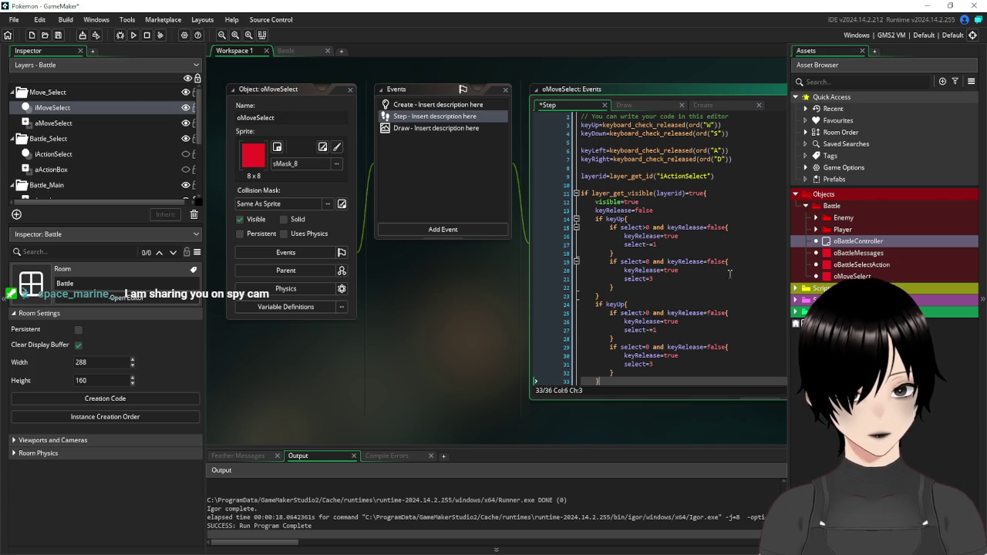
key("ctrl+y")
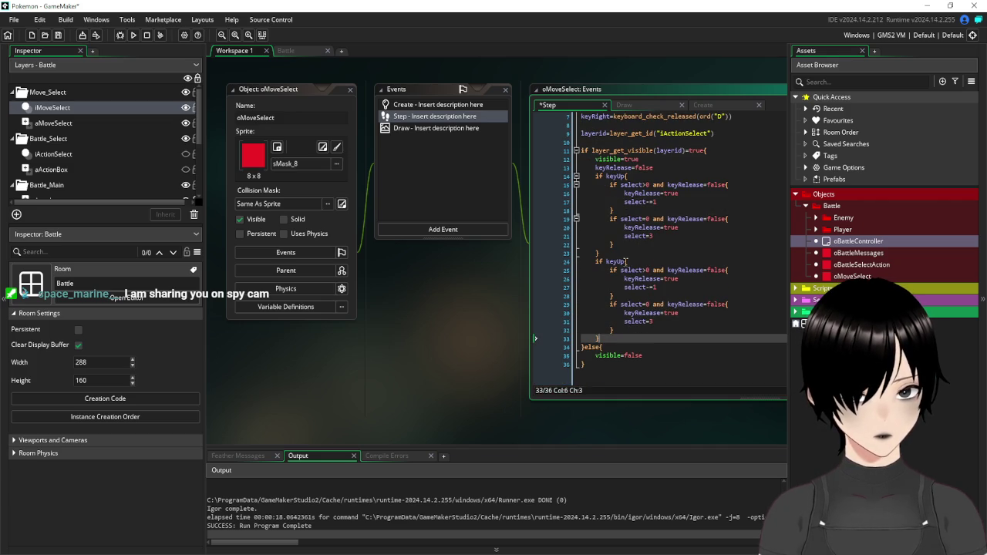
left_click(622, 262)
Rename the second block's key to keyDown and change its condition to select<3
type("Down")
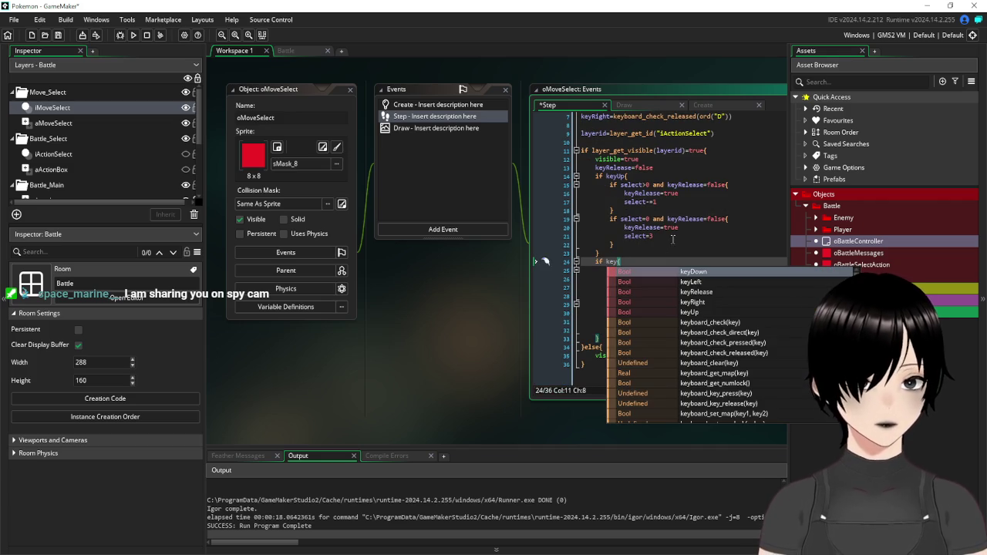
left_click(692, 273)
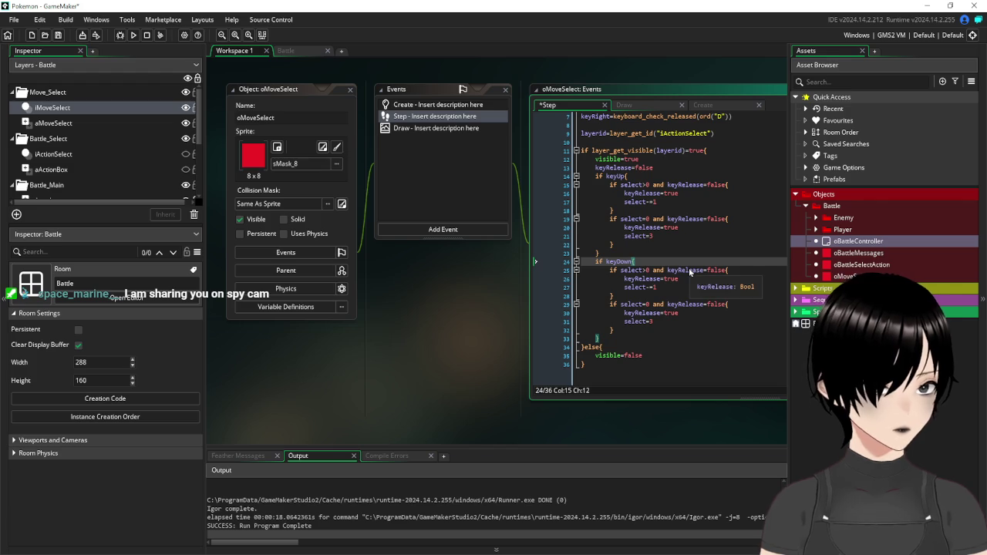
left_click(647, 270)
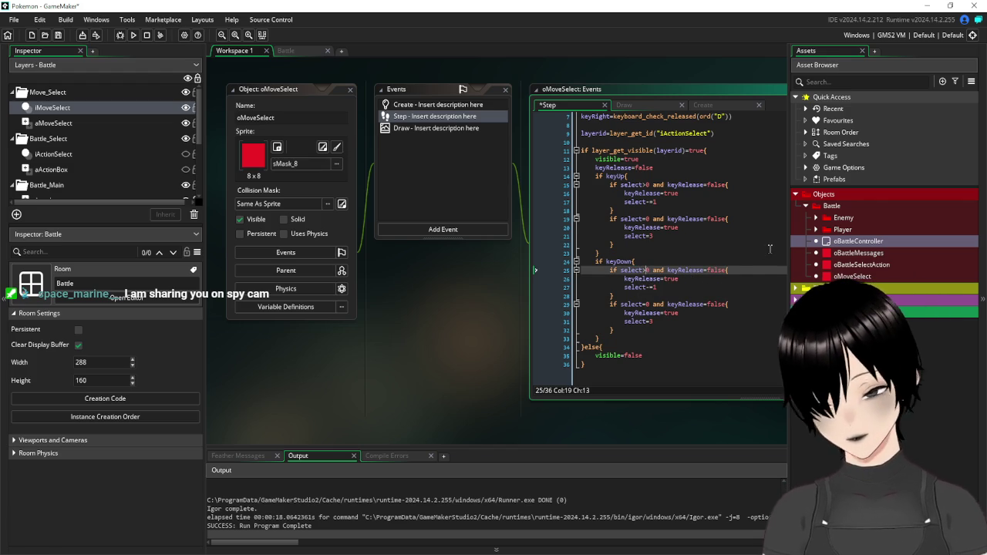
key("BackSpace")
type("<")
key("Right")
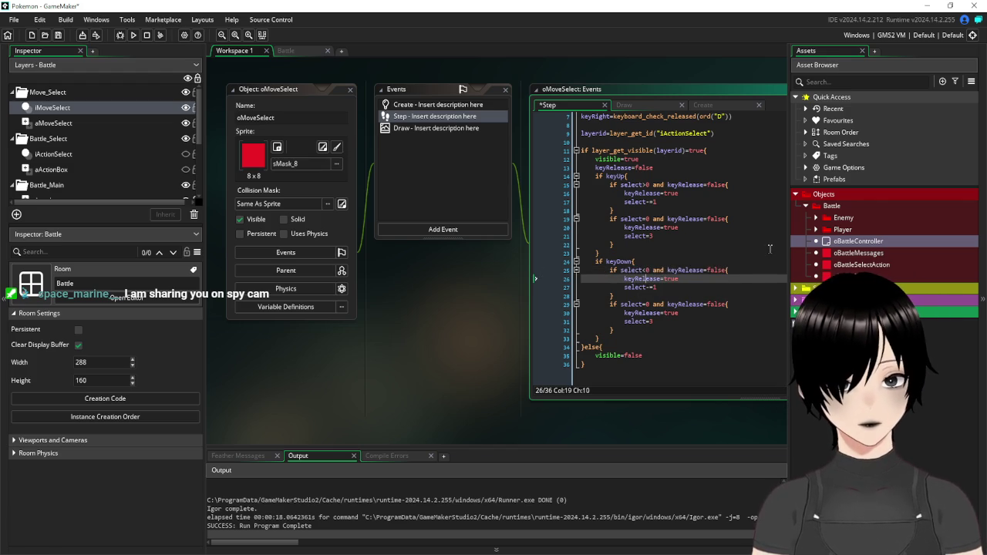
key("BackSpace")
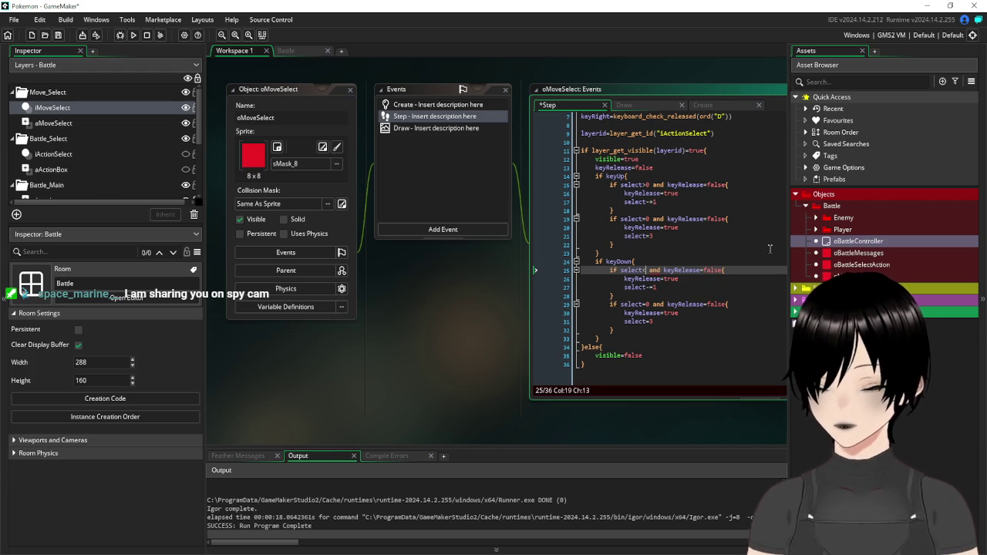
type("3")
Change the decrement to select+=1 and raise the limit to select<4
key("Down")
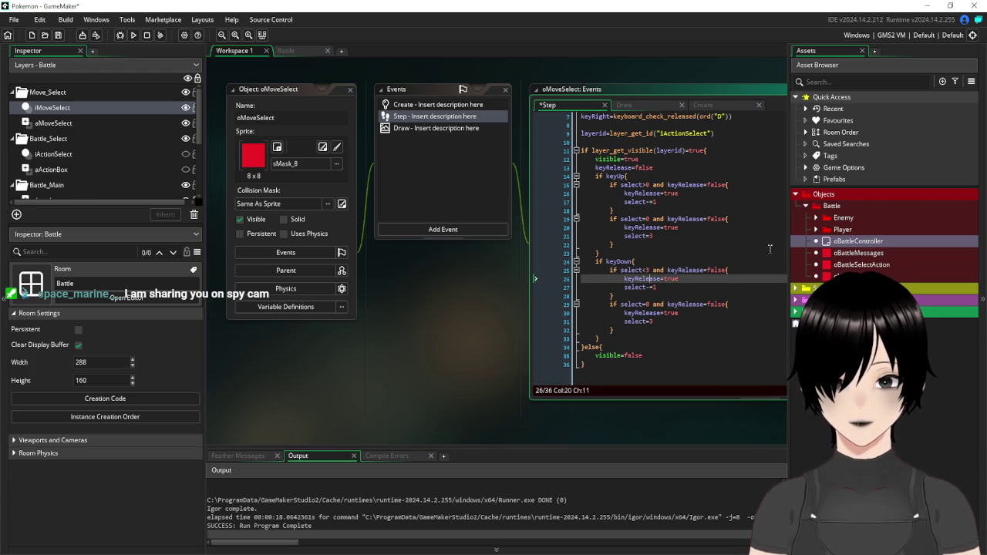
key("Down")
key("End")
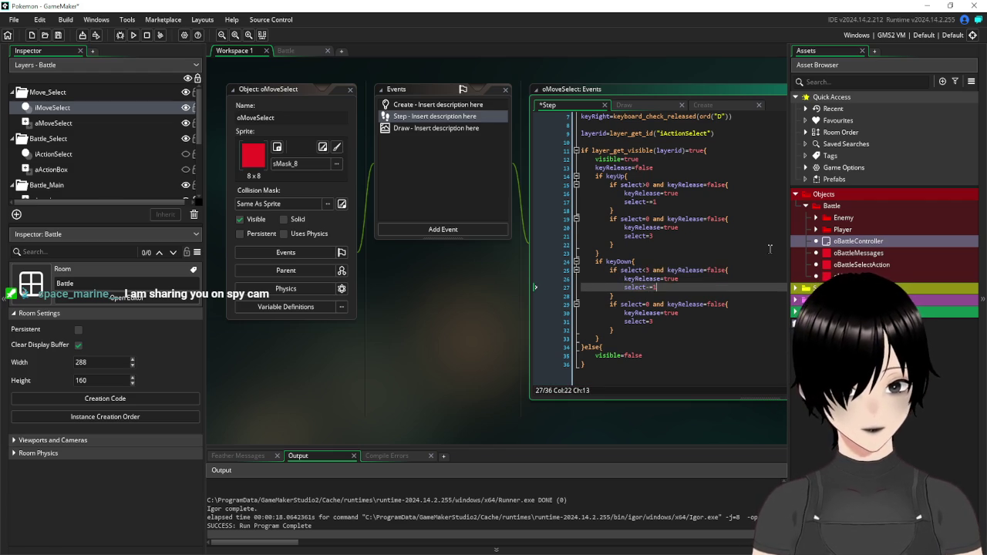
key("BackSpace")
type("+")
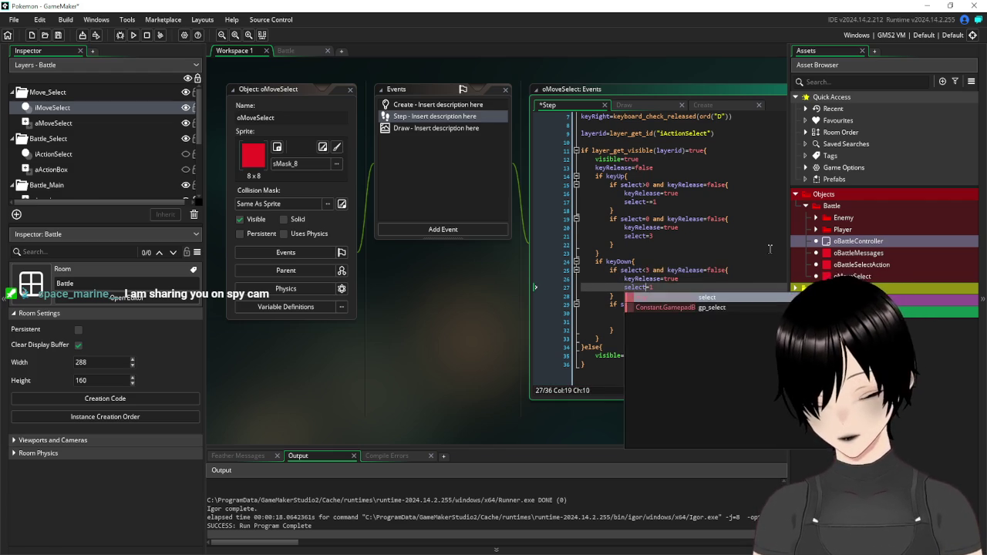
key("Up")
key("Up")
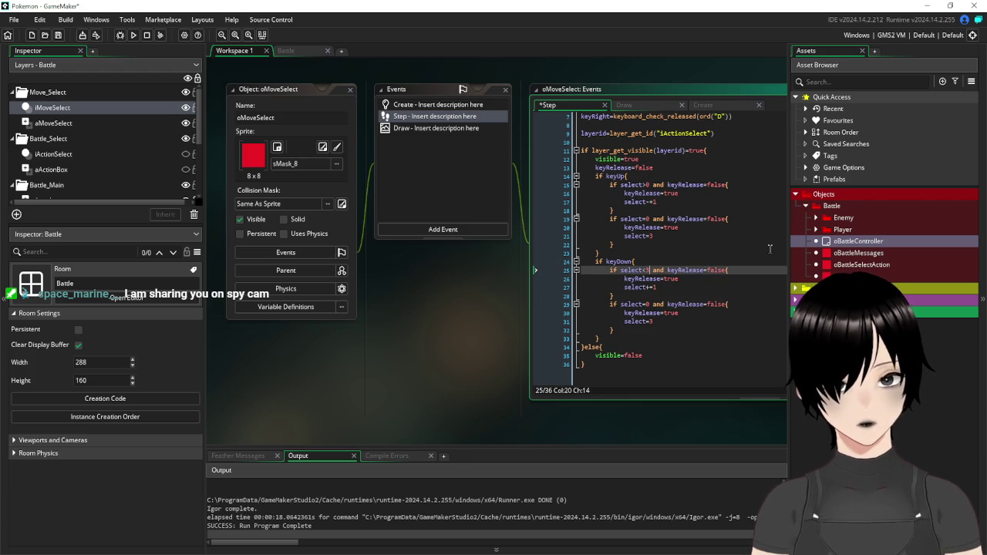
key("BackSpace")
type("4")
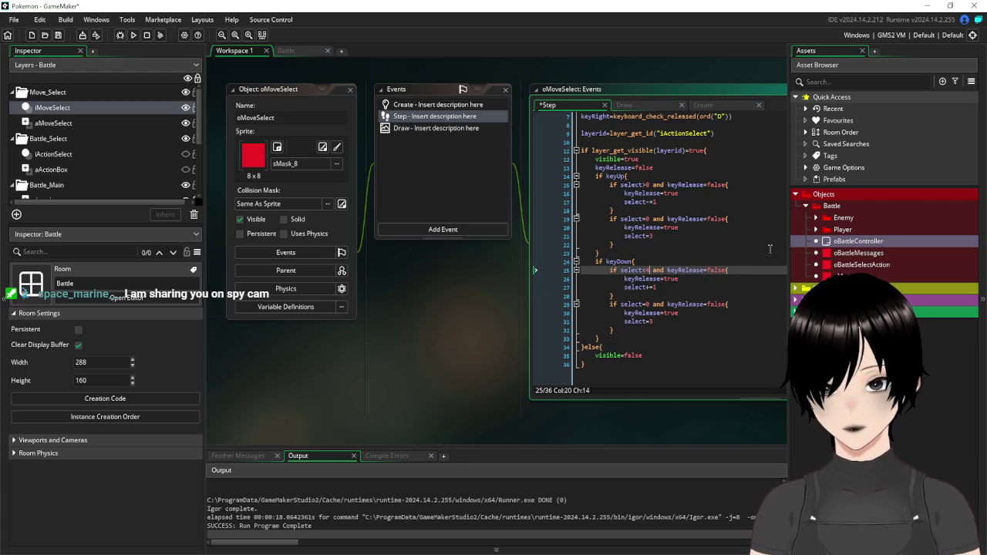
key("Down")
key("Down")
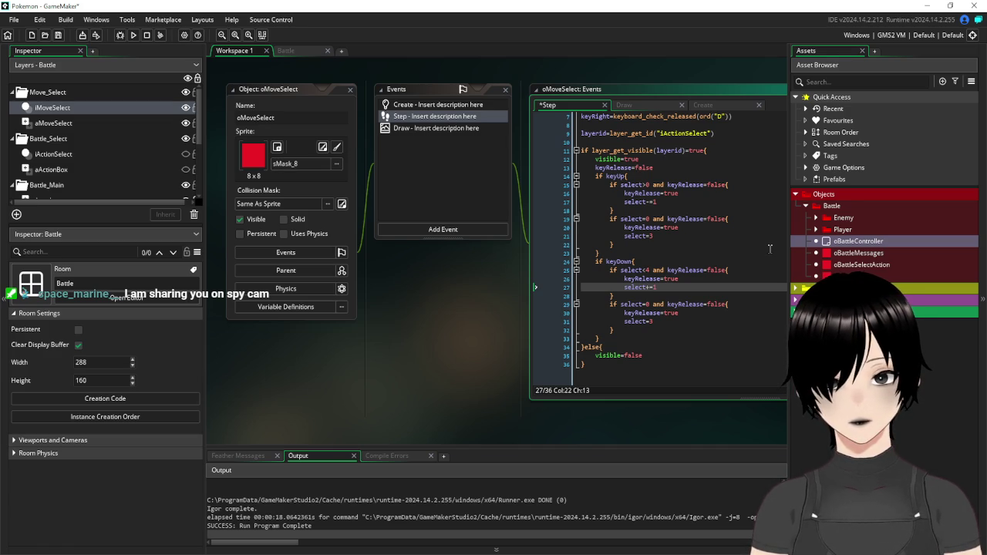
Set the wrap to 'if select=4 select=0', then save and run the game
left_click(649, 304)
key("BackSpace")
type("4")
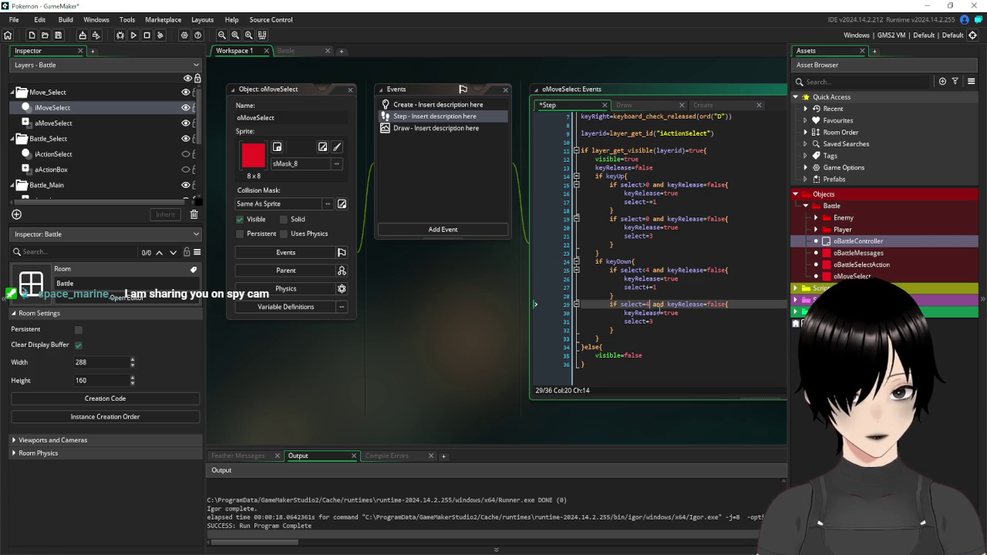
left_click(651, 320)
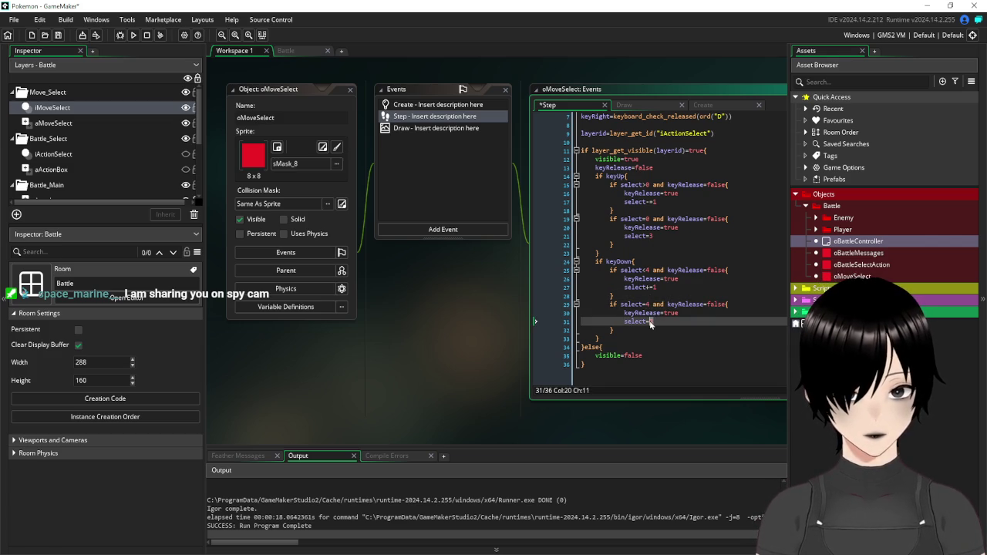
type("0")
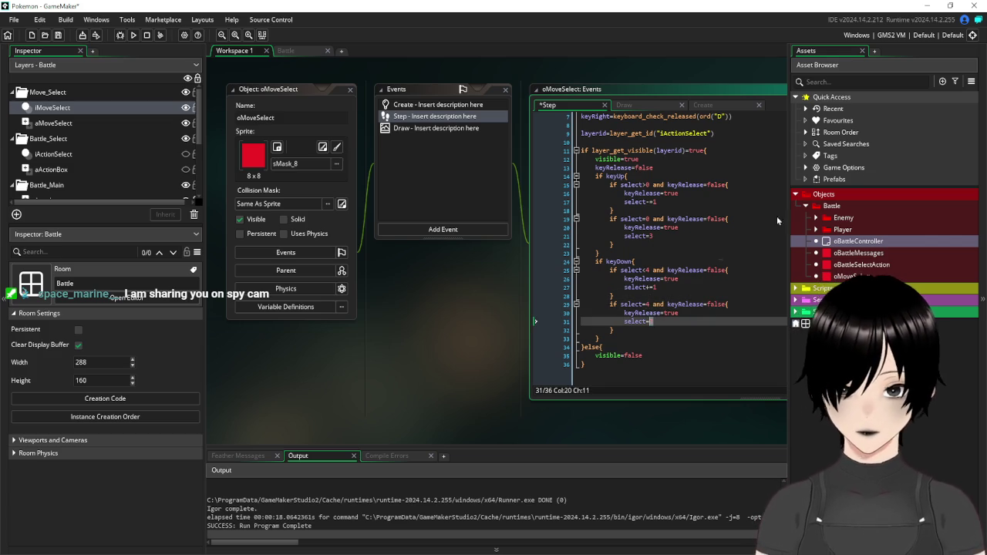
left_click(673, 313)
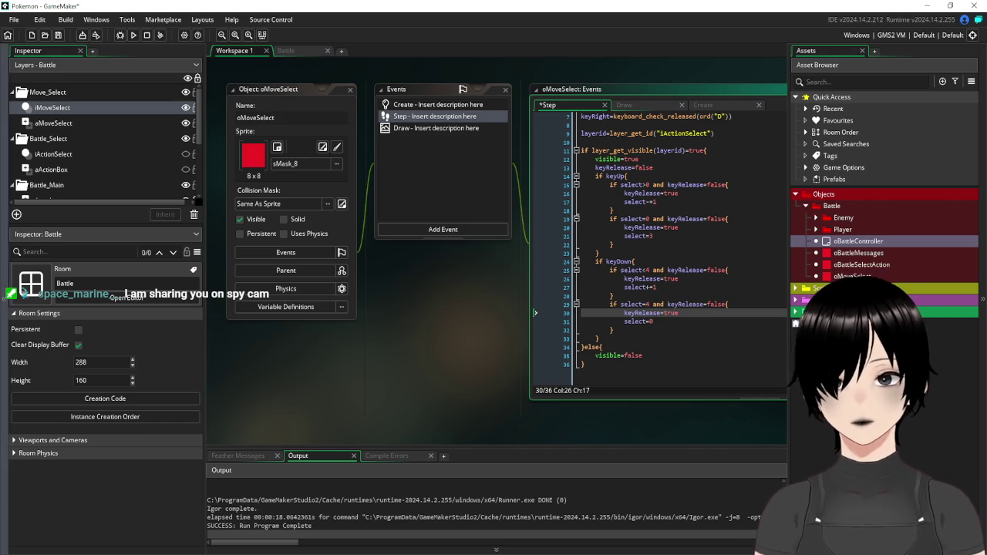
left_click(58, 35)
left_click(133, 35)
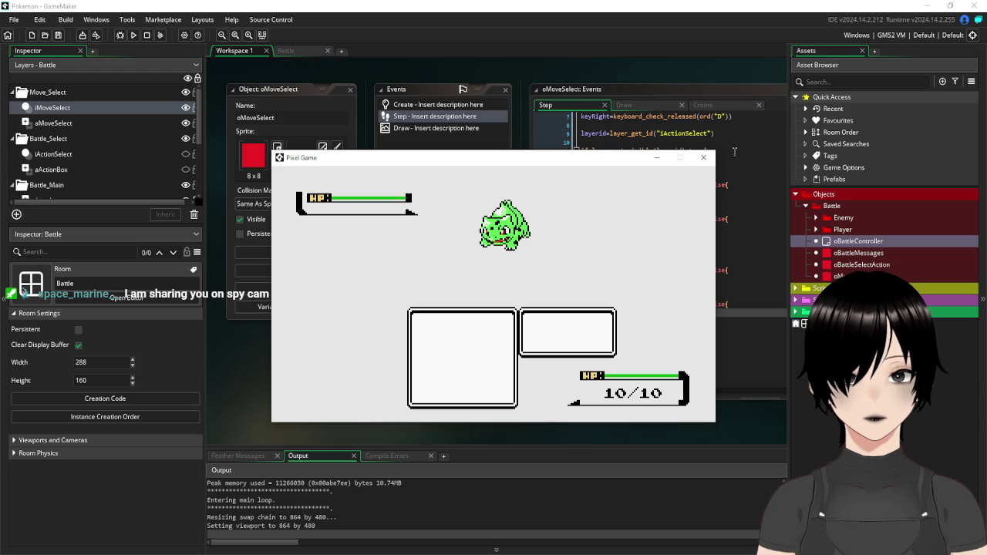
Close the game, change layer_get_id's layer to "lMoveSelect" on line 9, save and relaunch
left_click(703, 157)
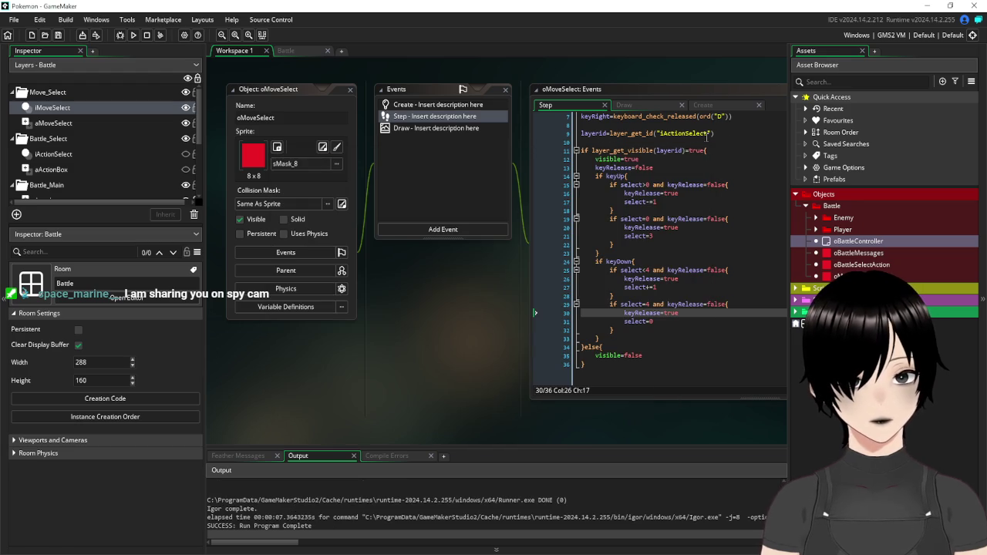
left_click_drag(705, 133, 660, 134)
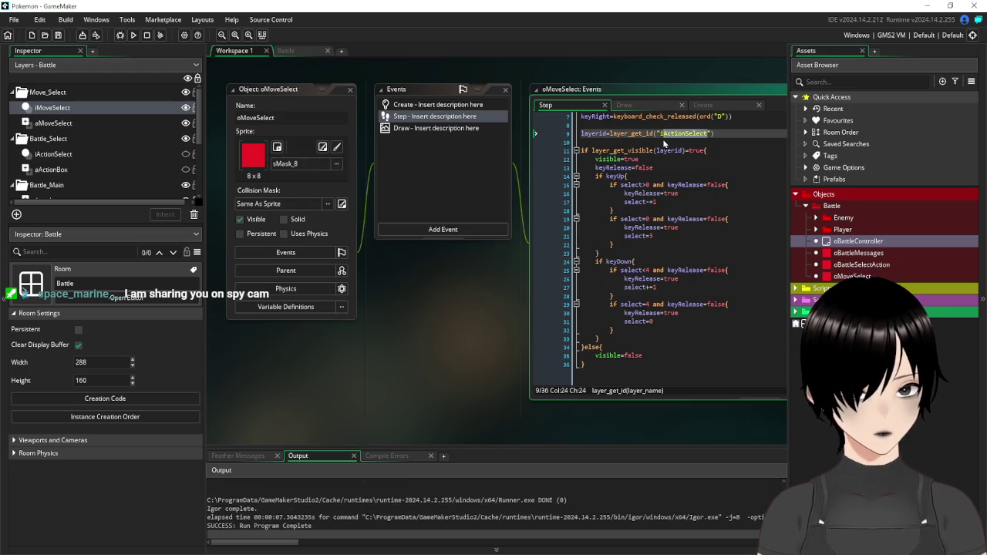
type("lMove")
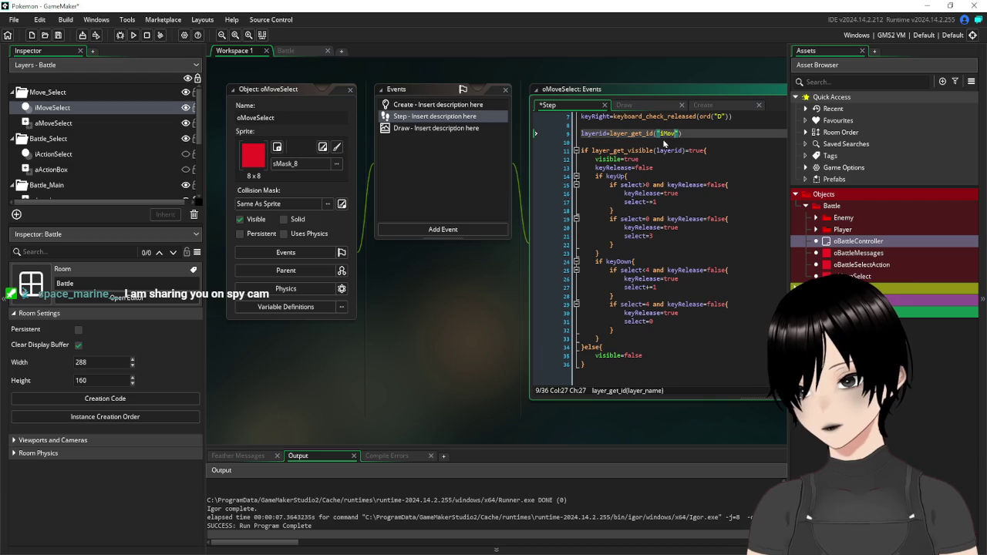
type("Select")
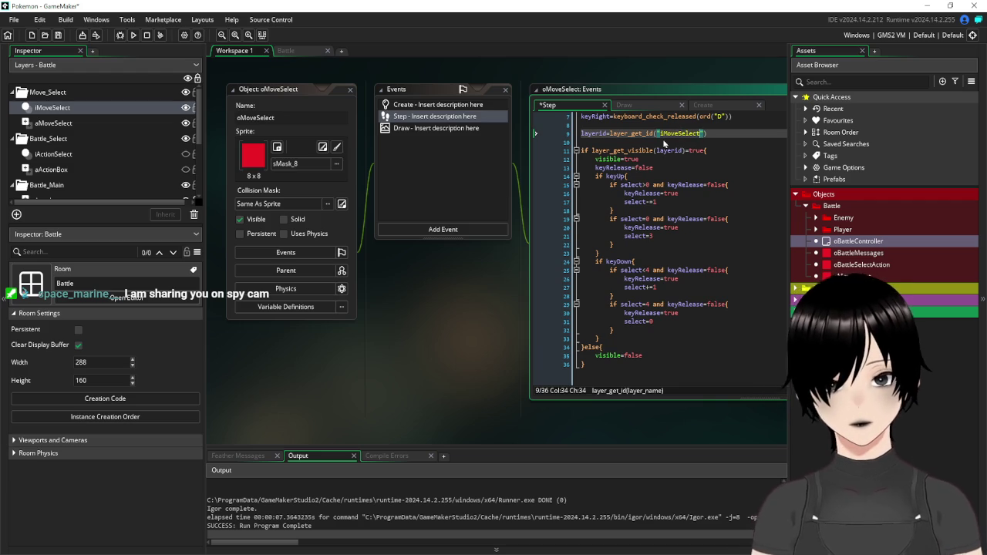
left_click(58, 35)
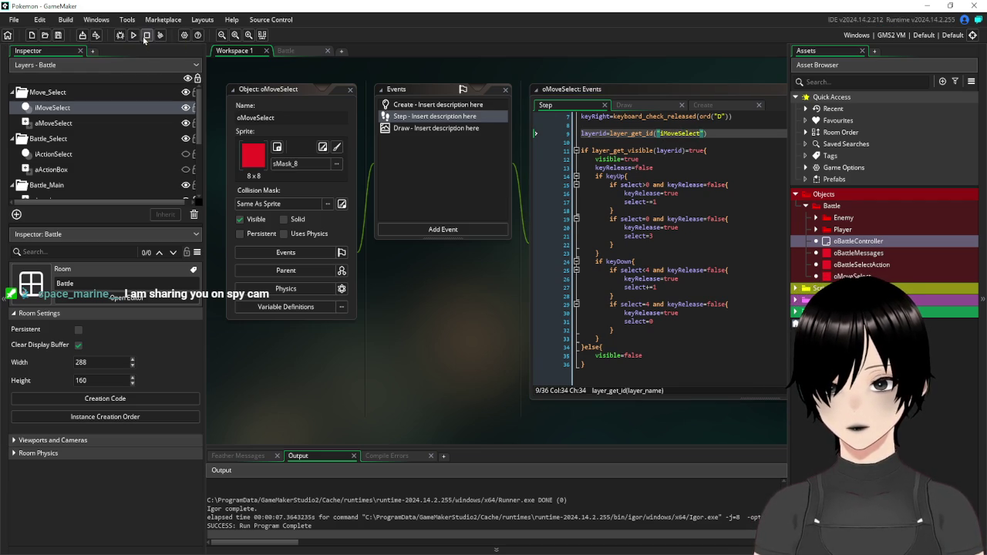
left_click(133, 35)
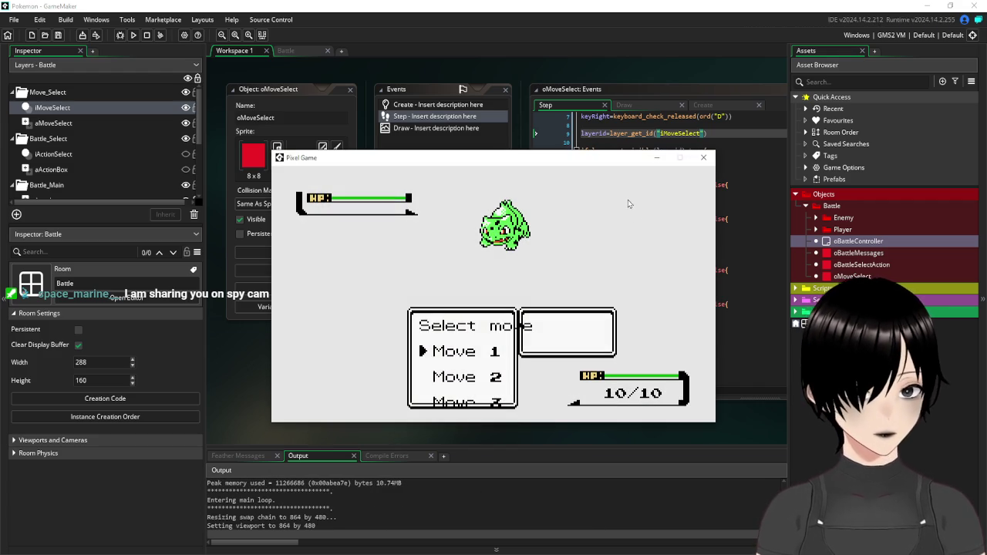
Press S to move the arrow through Move 1–3, then close the Pixel Game window
key("s")
key("s")
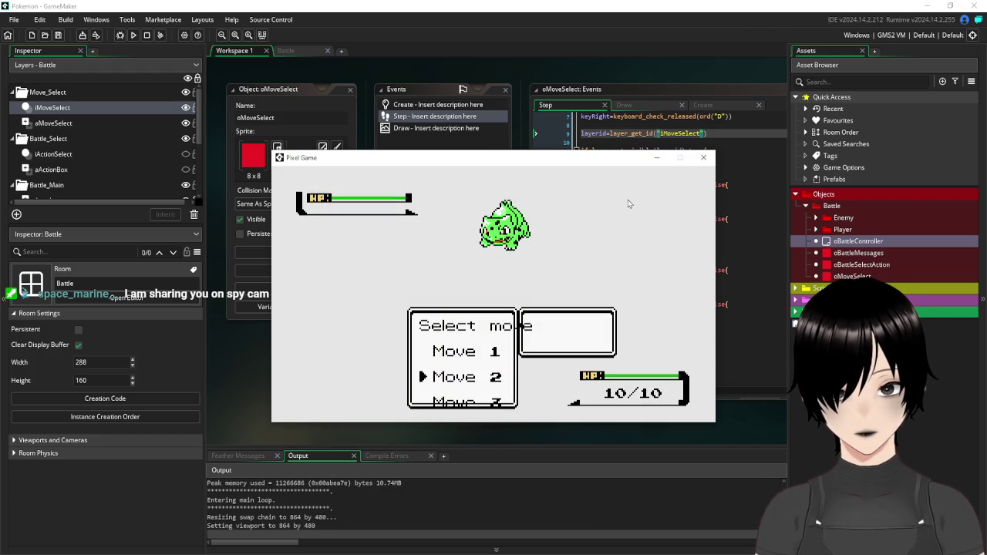
key("s")
key("s")
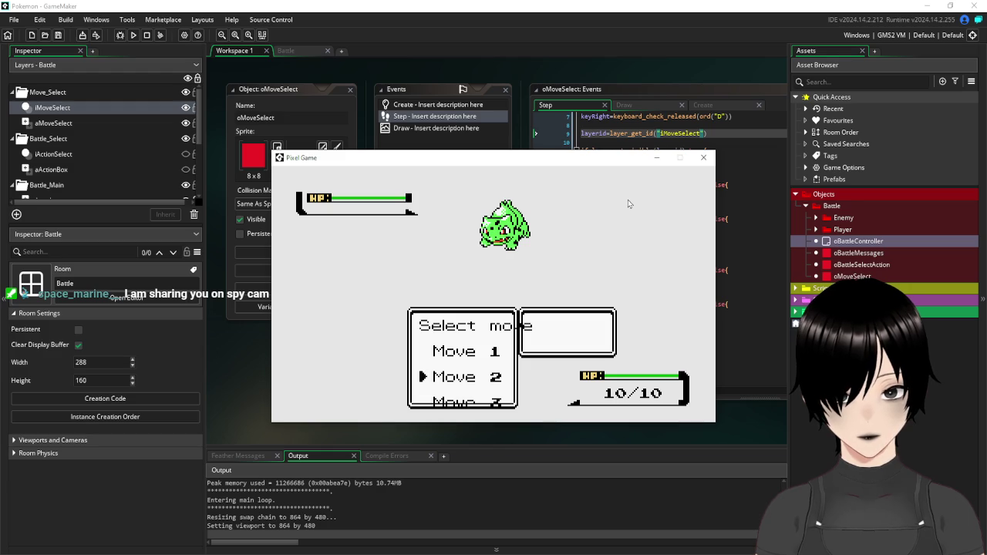
key("s")
key("s")
key("s")
key("s")
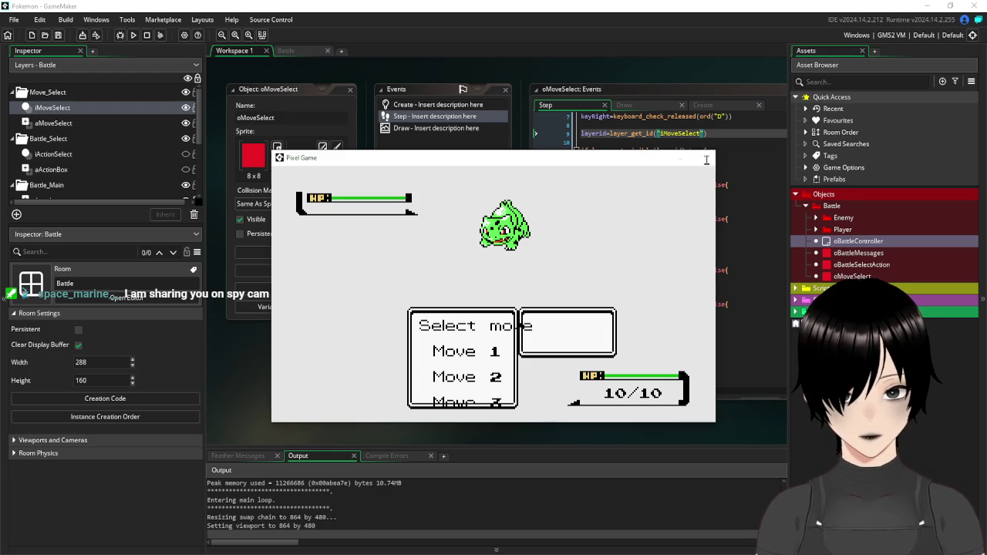
left_click(705, 161)
scroll(732, 161, "up", 2)
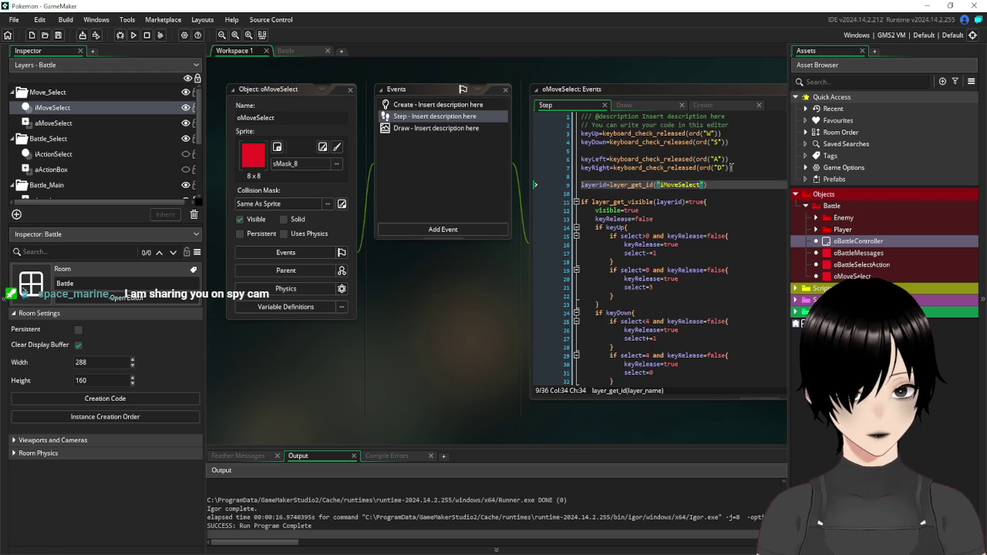
In the Draw code, remove the 'Select move' heading and draw Moves 1–4 at y, y+16, y+32, y+48
left_click(404, 129)
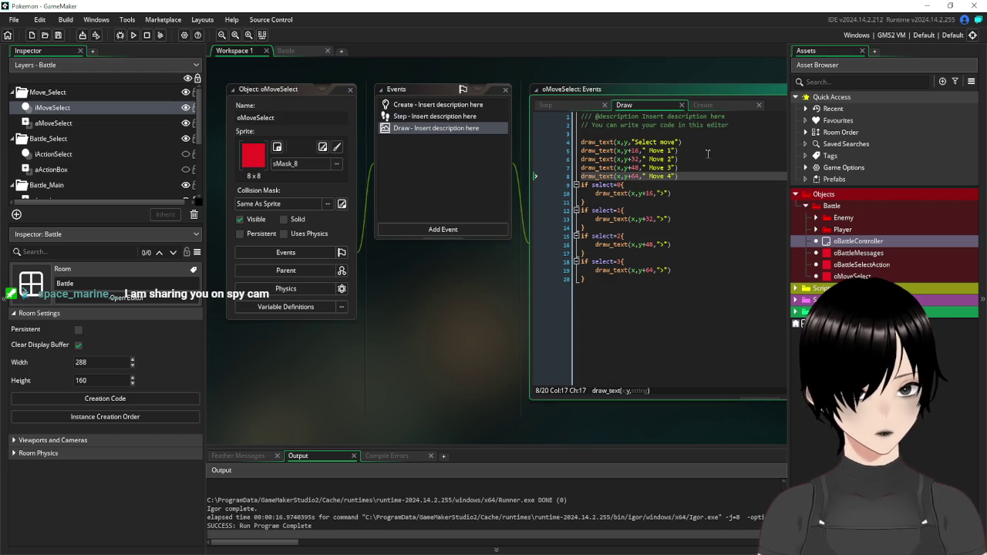
left_click_drag(700, 141, 561, 147)
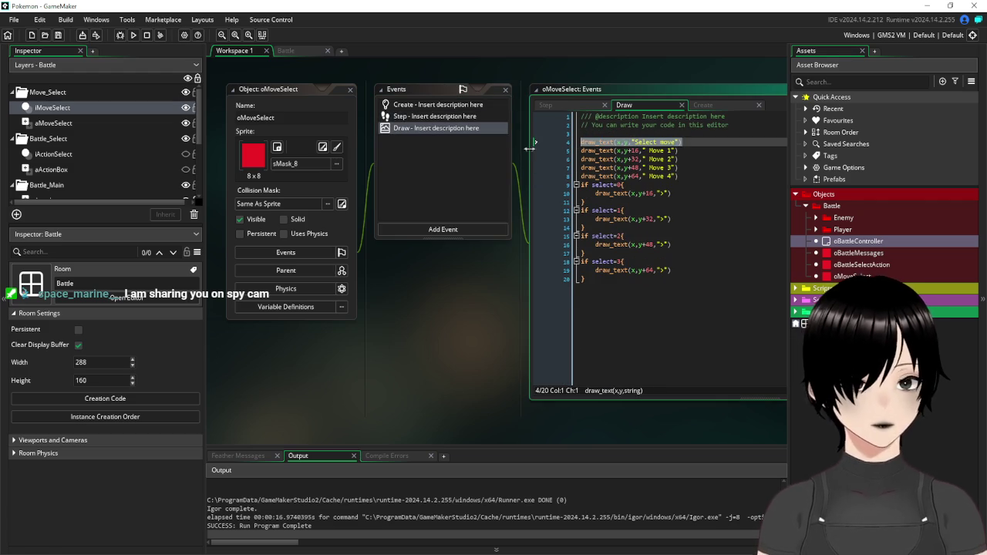
key("BackSpace")
key("BackSpace")
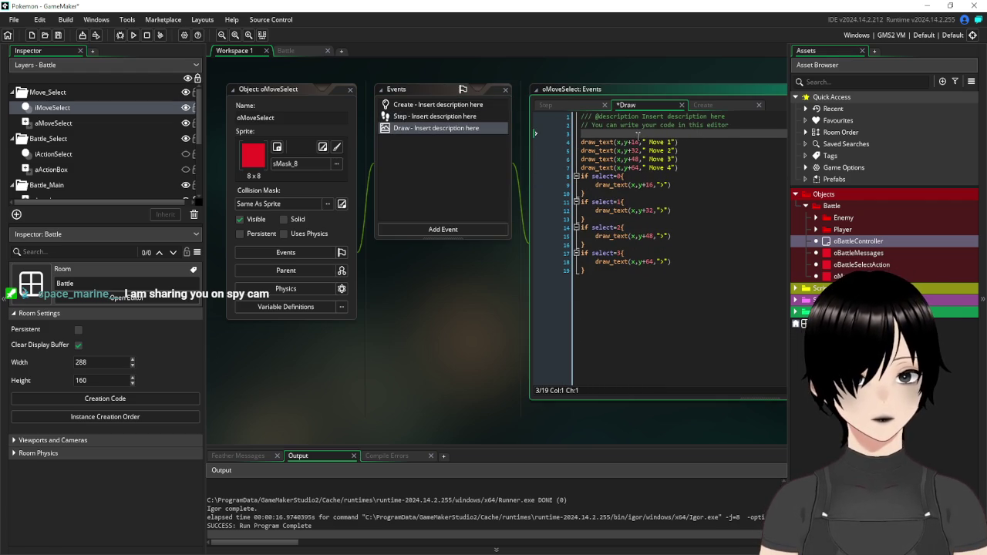
left_click(641, 142)
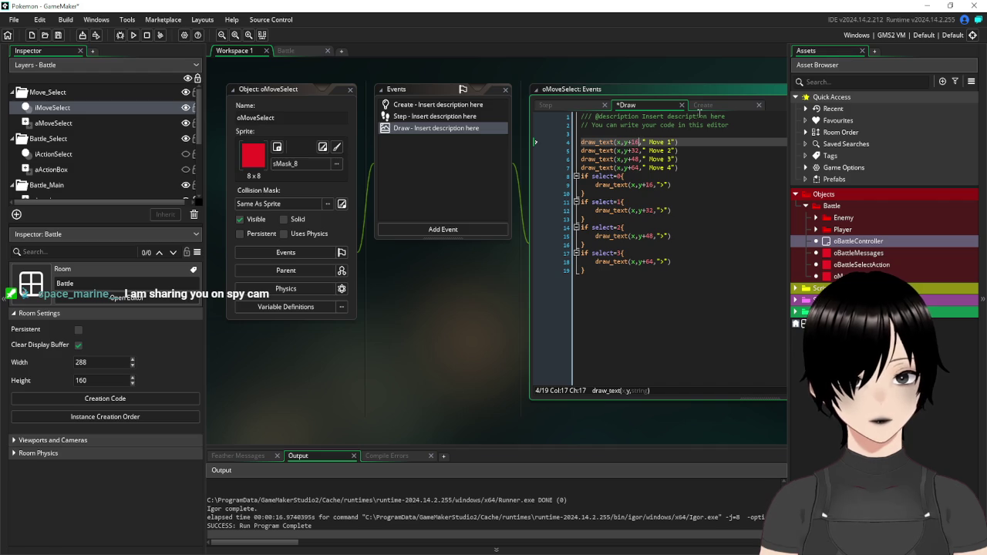
key("BackSpace")
key("BackSpace")
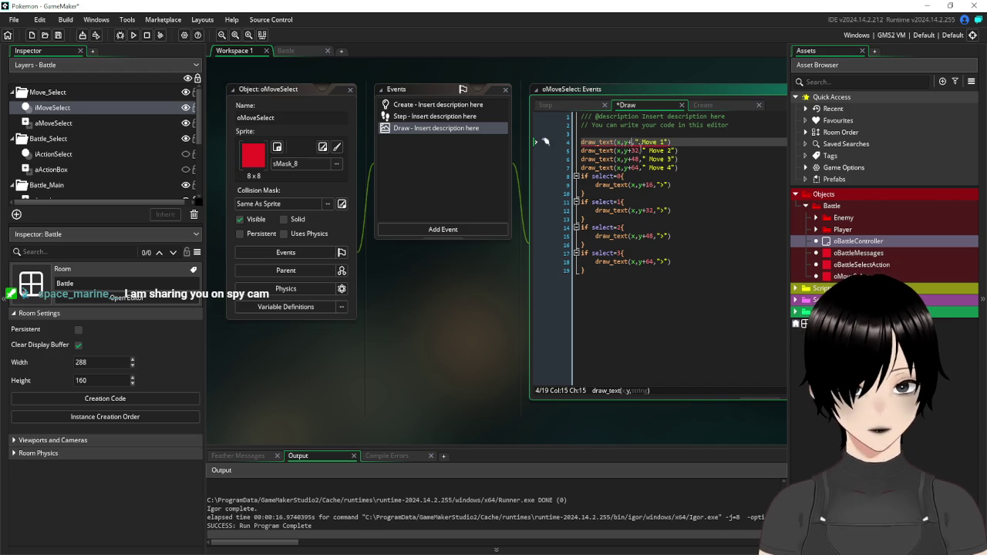
key("BackSpace")
left_click(596, 159)
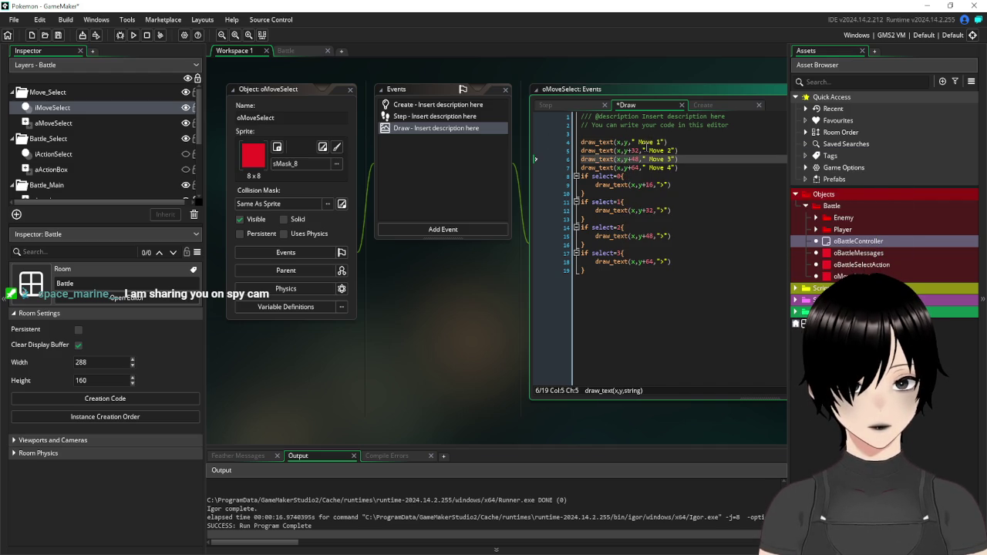
left_click(639, 150)
key("BackSpace")
key("BackSpace")
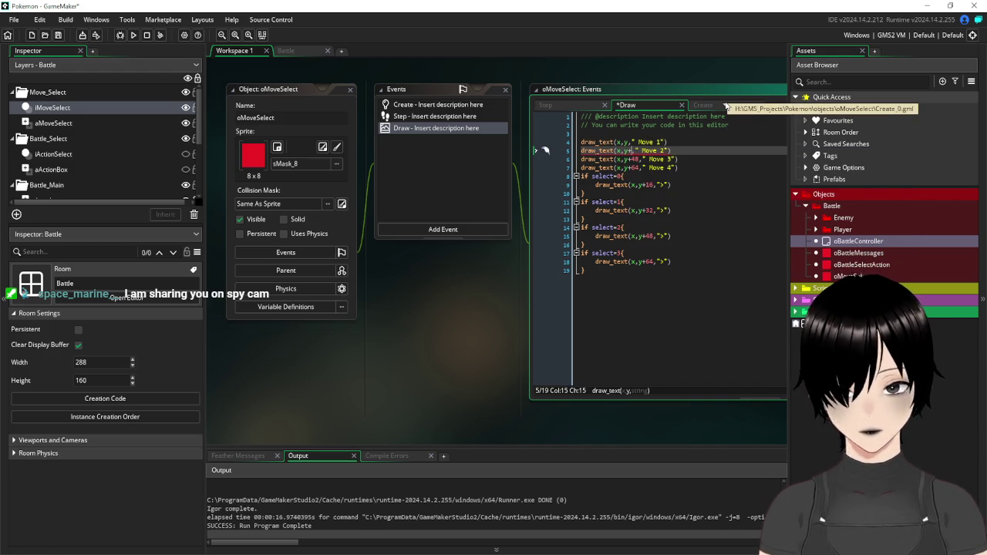
type("16")
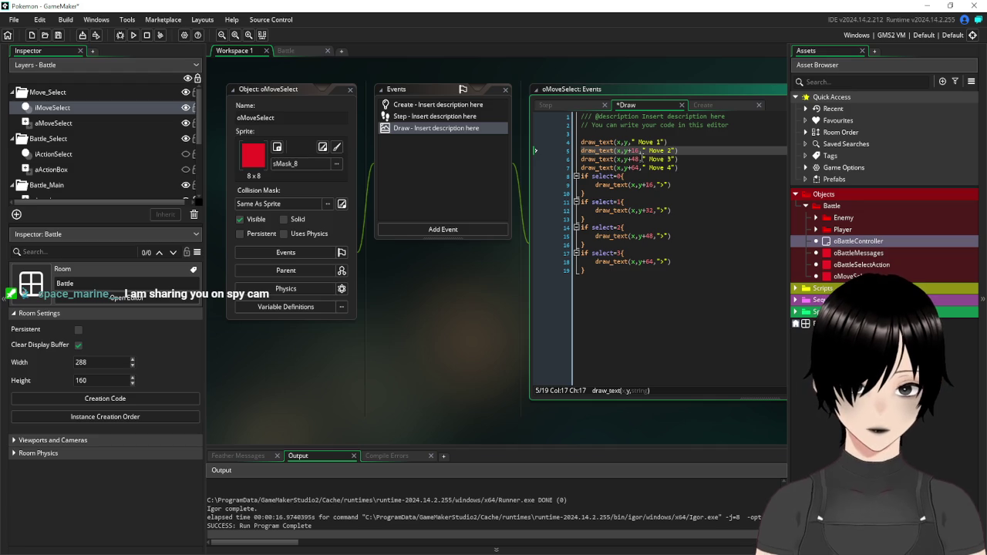
key("Down")
key("BackSpace")
key("BackSpace")
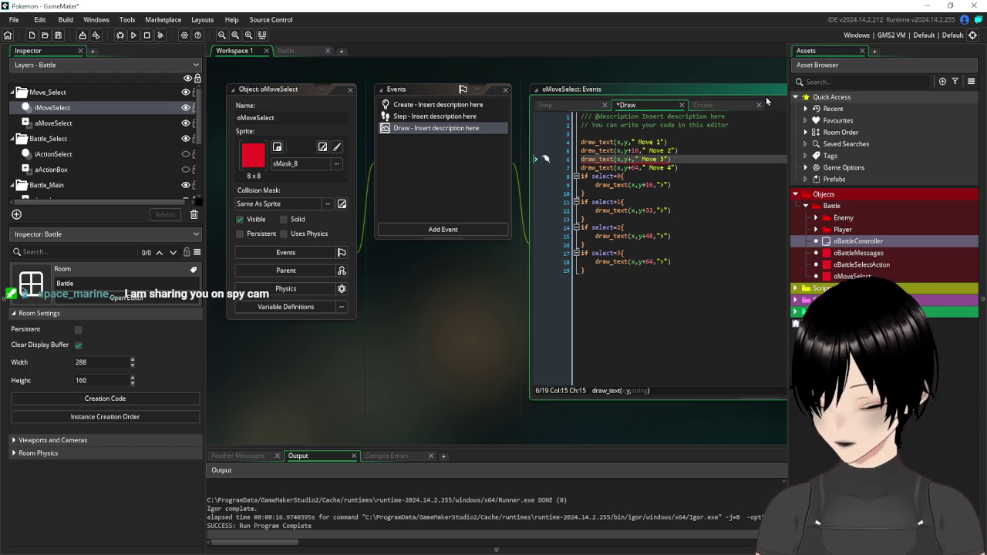
type("32")
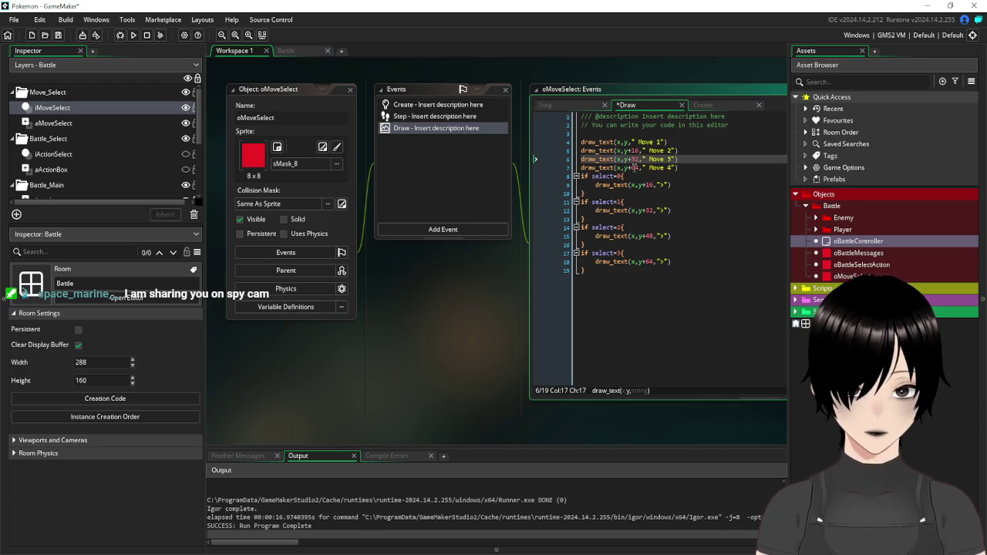
key("Down")
key("BackSpace")
key("BackSpace")
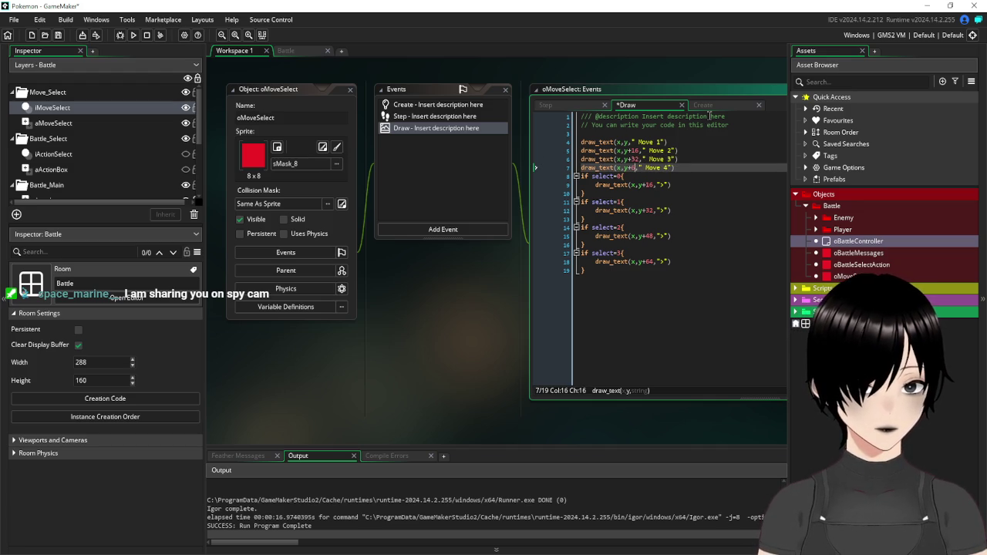
type("48")
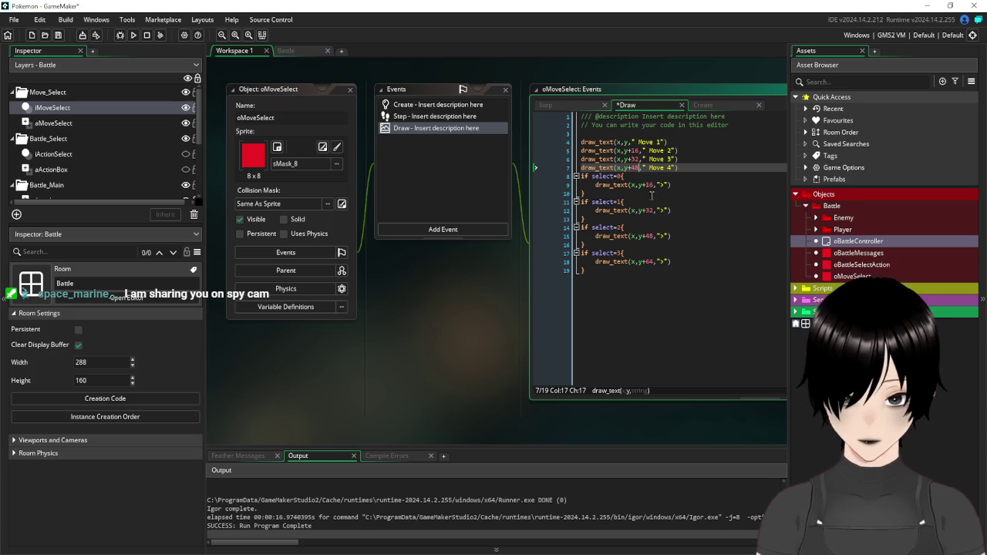
Set the four arrow offsets to y, y+16, y+32 and y+48, save, and run the game
left_click(652, 185)
key("BackSpace")
key("BackSpace")
key("BackSpace")
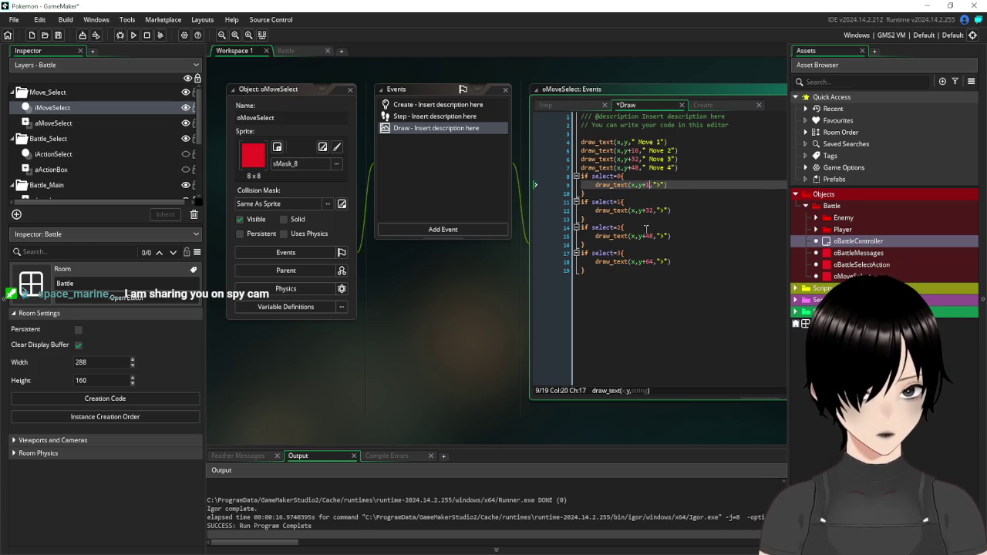
left_click(648, 218)
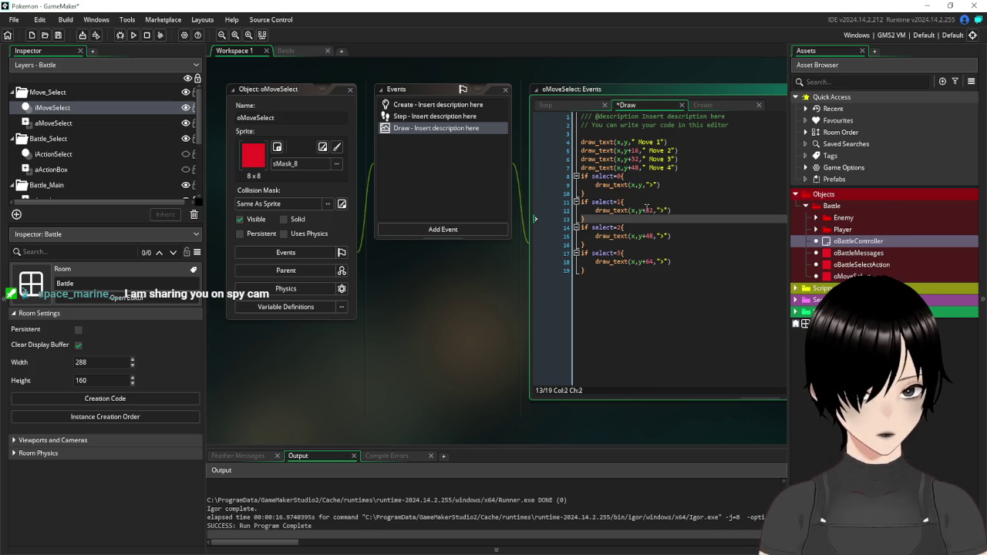
left_click(652, 209)
key("BackSpace")
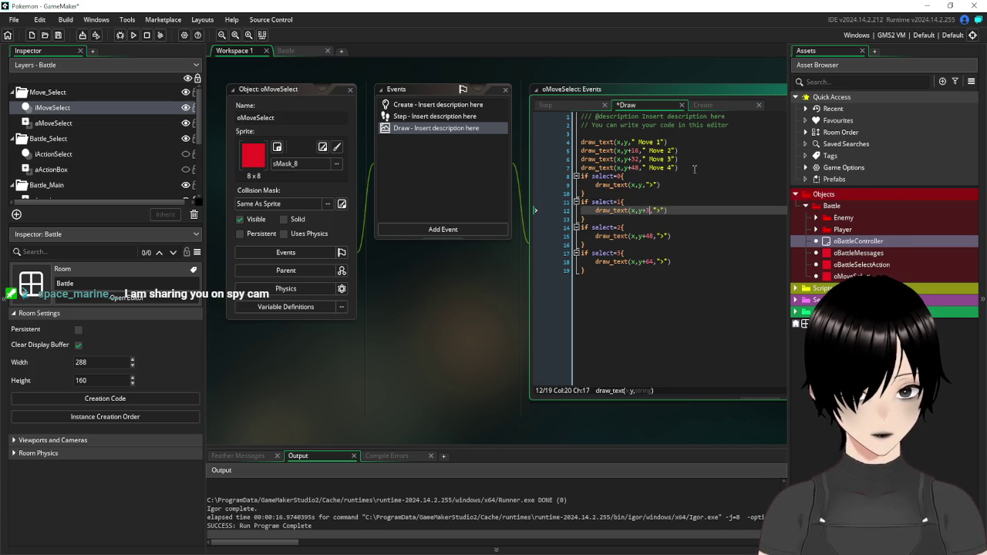
type("1")
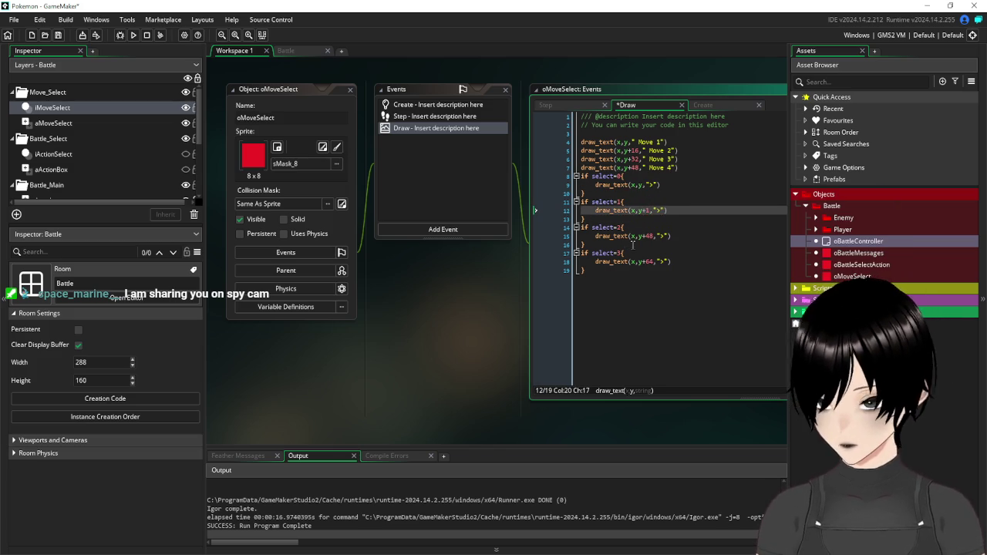
type("6")
left_click_drag(654, 236, 645, 236)
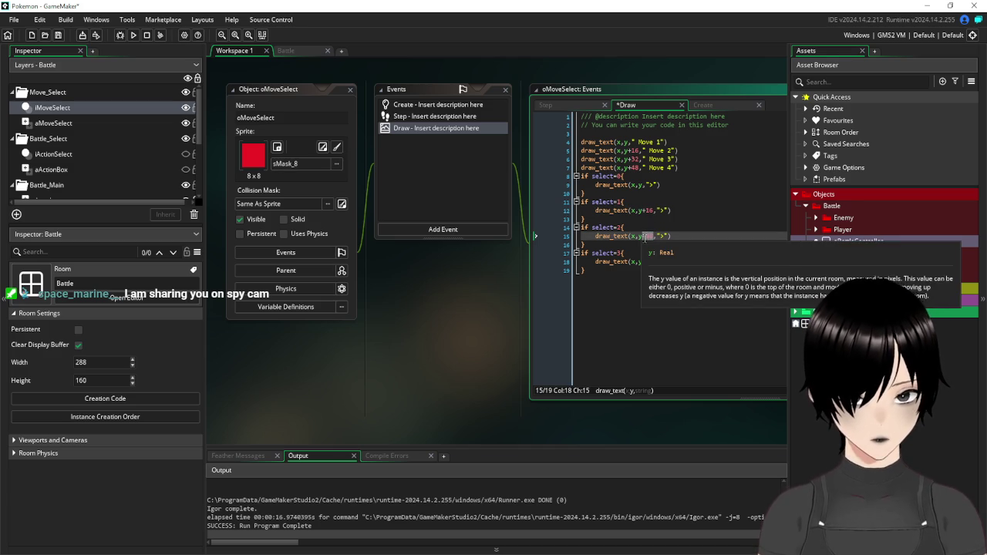
type("4")
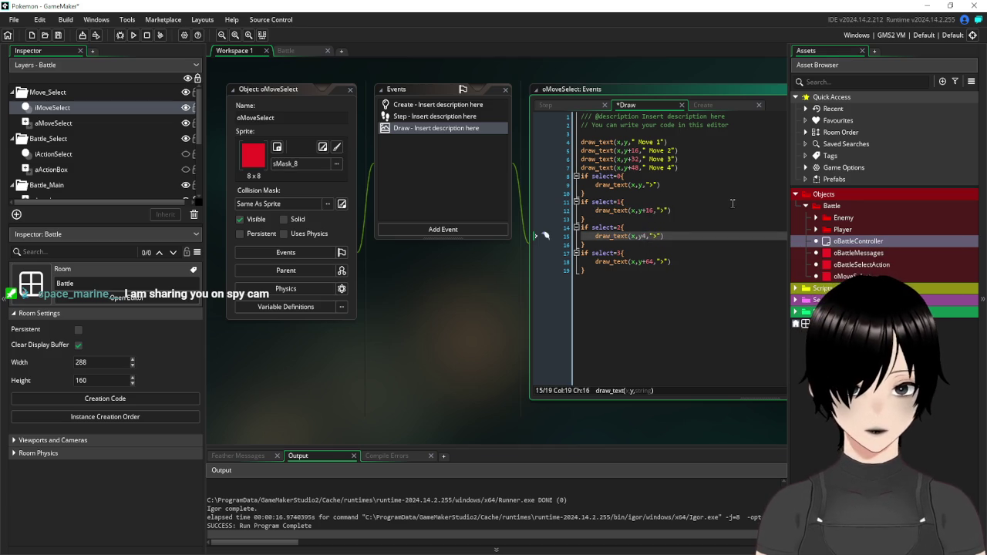
key("BackSpace")
type("+32")
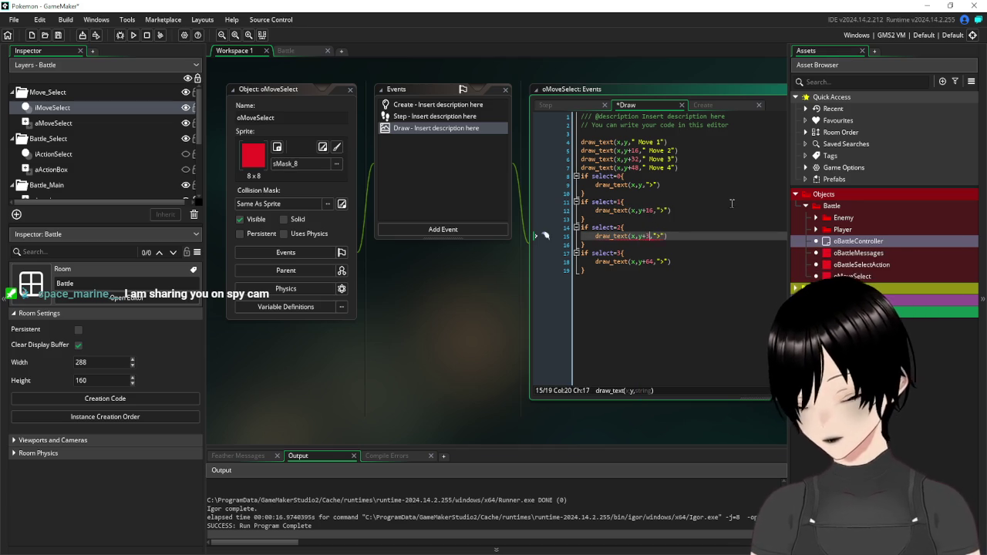
left_click_drag(653, 262, 646, 263)
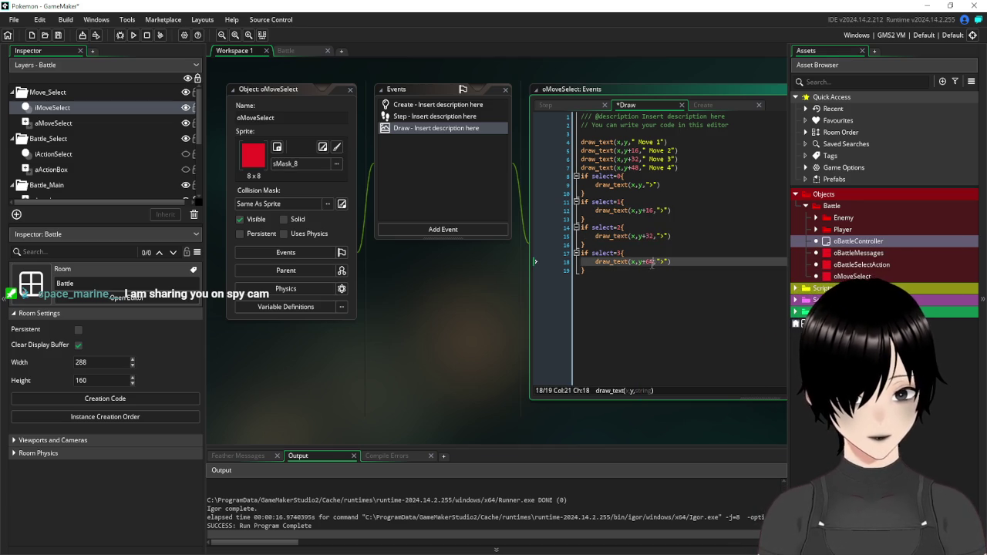
type("48")
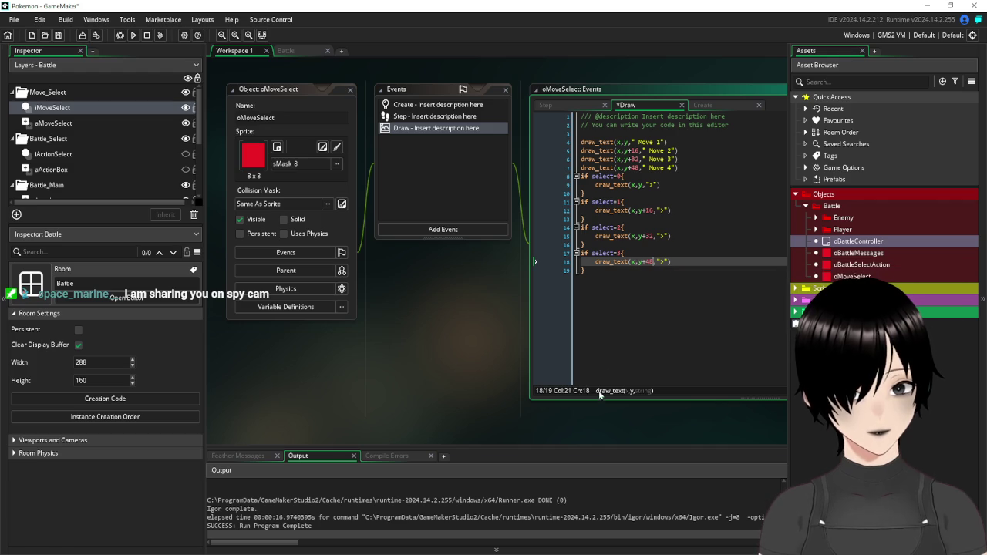
left_click(657, 332)
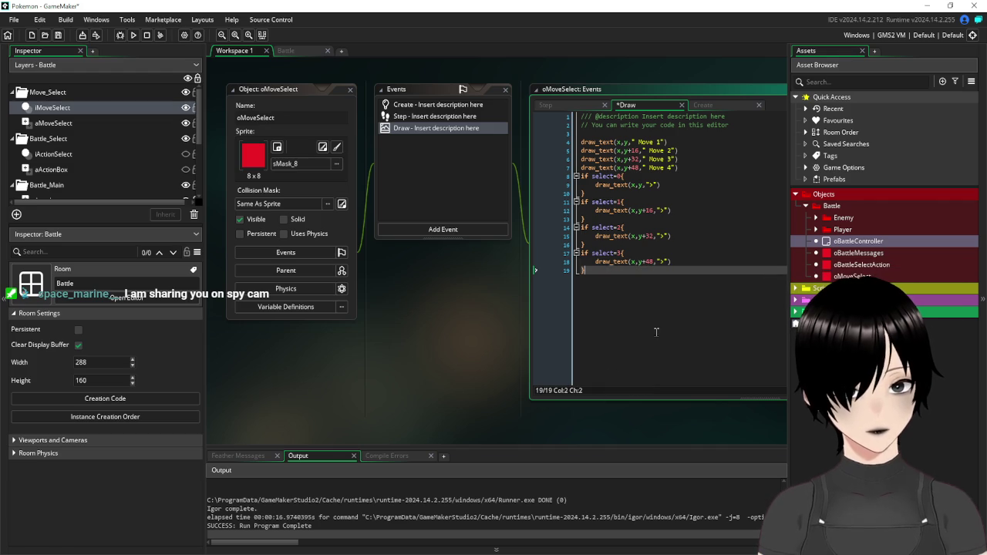
left_click(58, 35)
left_click(132, 34)
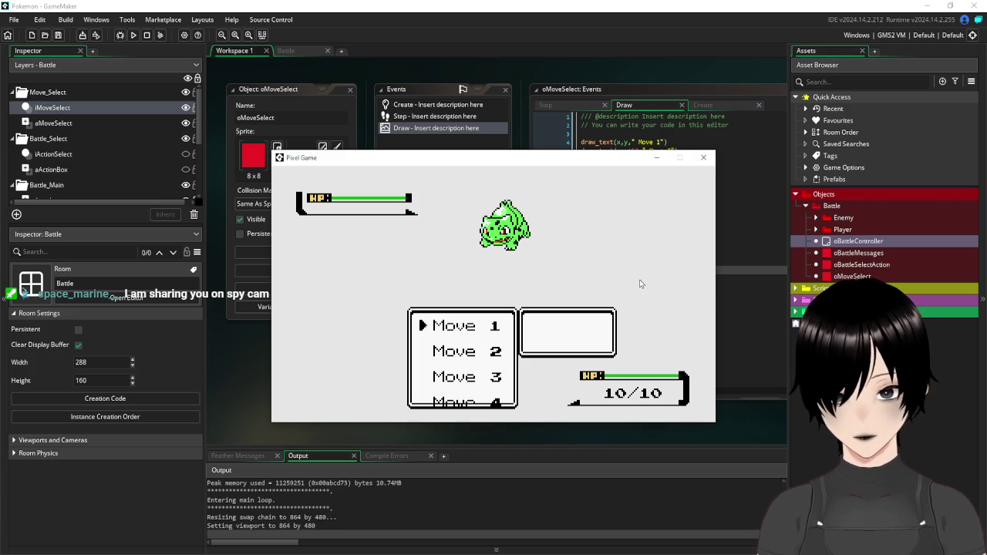
key("Down")
key("Down")
key("Down")
key("Down")
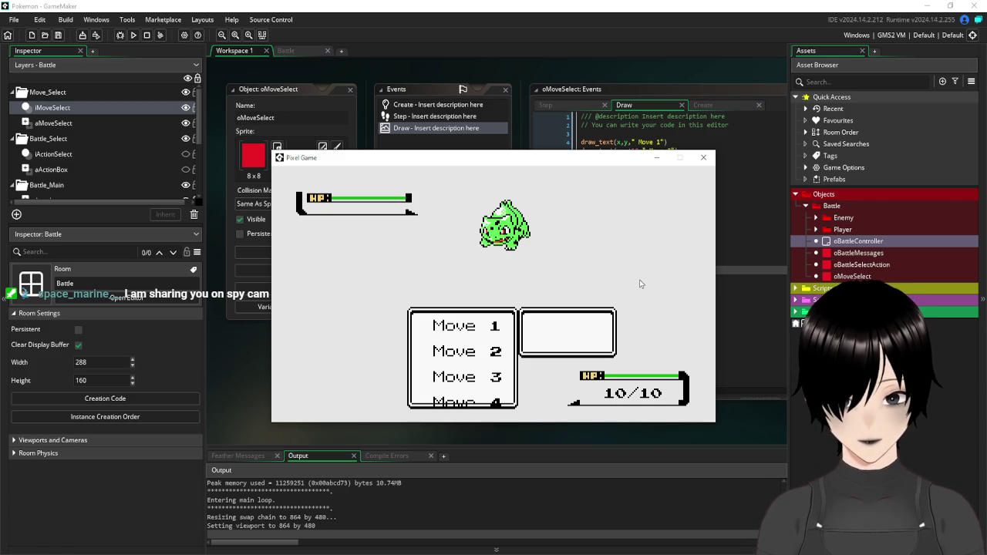
key("Down")
left_click(704, 157)
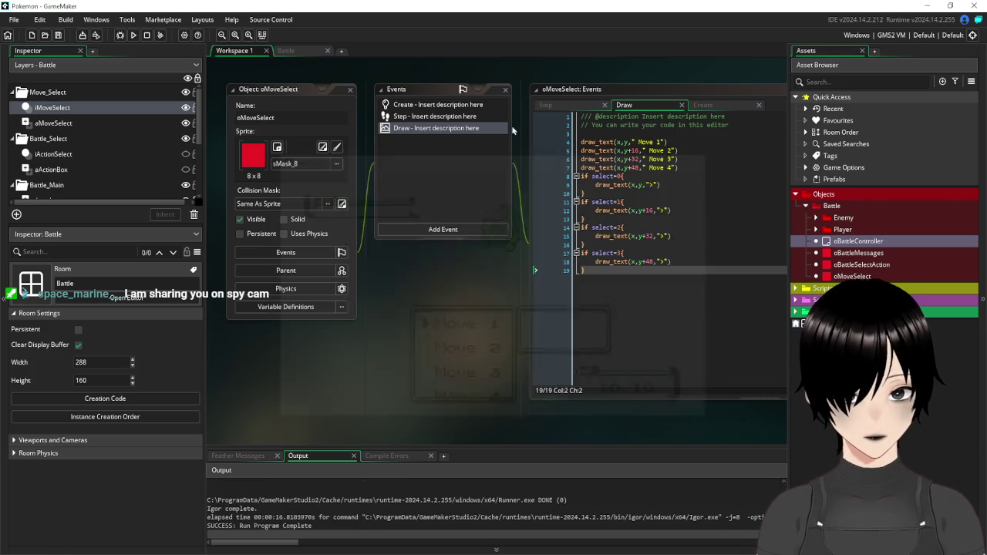
left_click(416, 117)
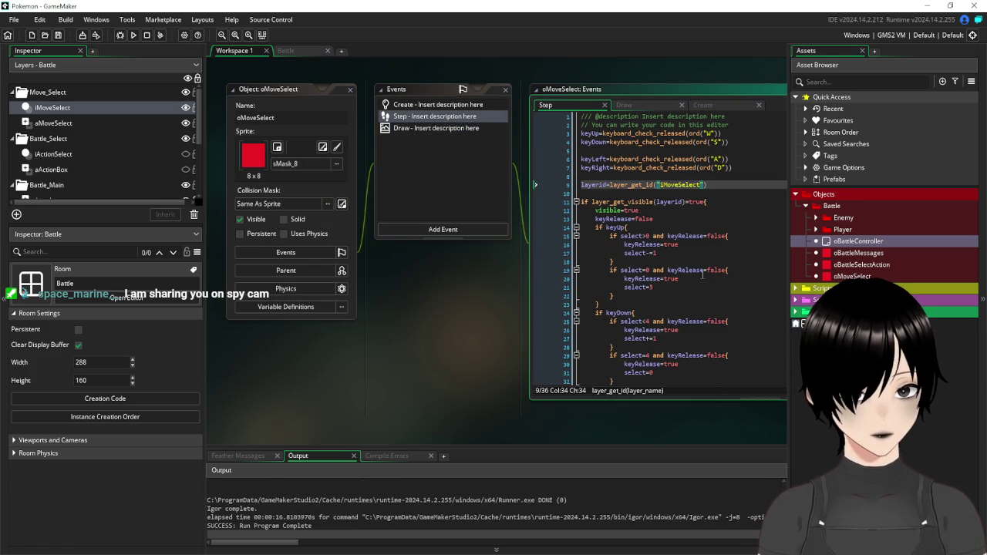
Change the line 29 downward wrap check to select=3, save, and run the game
scroll(702, 275, "down", 2)
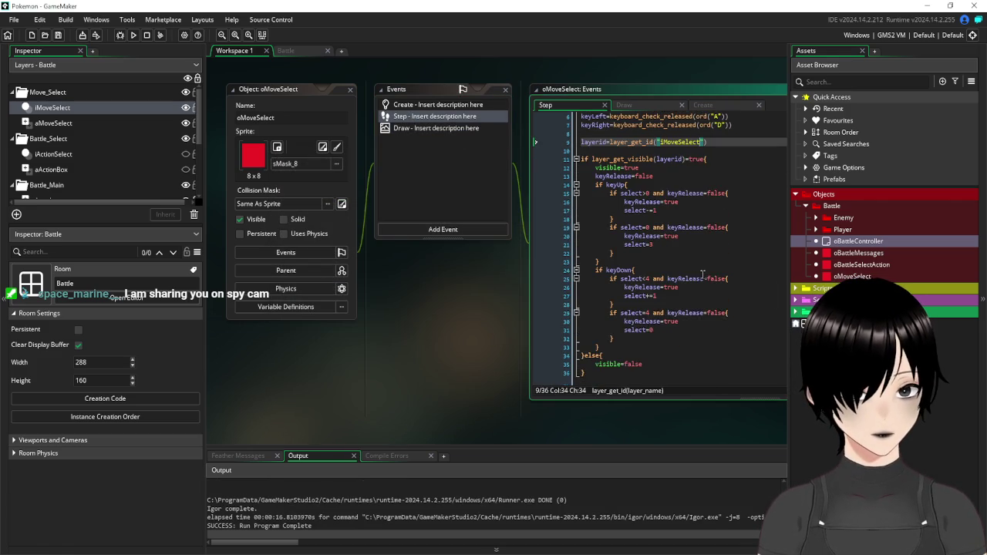
left_click(649, 305)
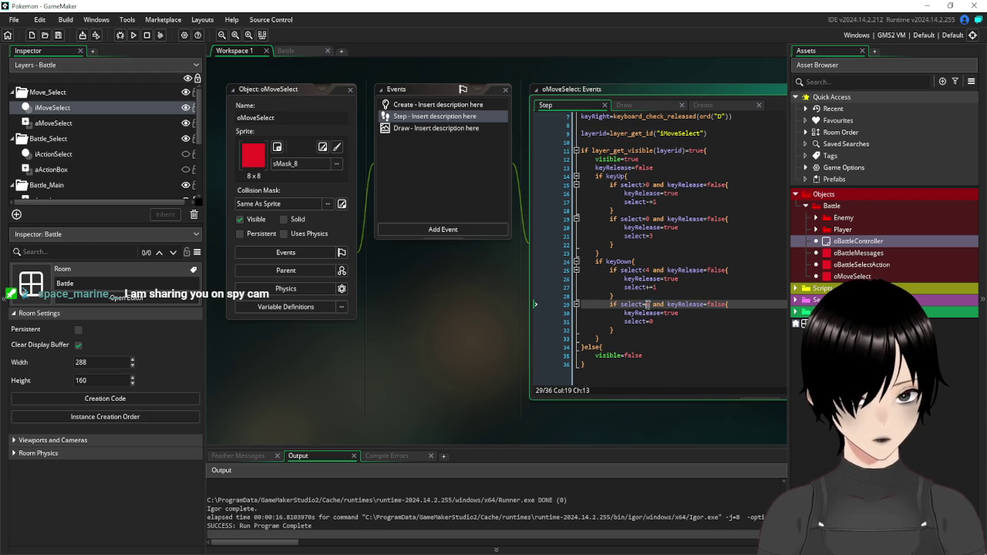
key("Delete")
type("3")
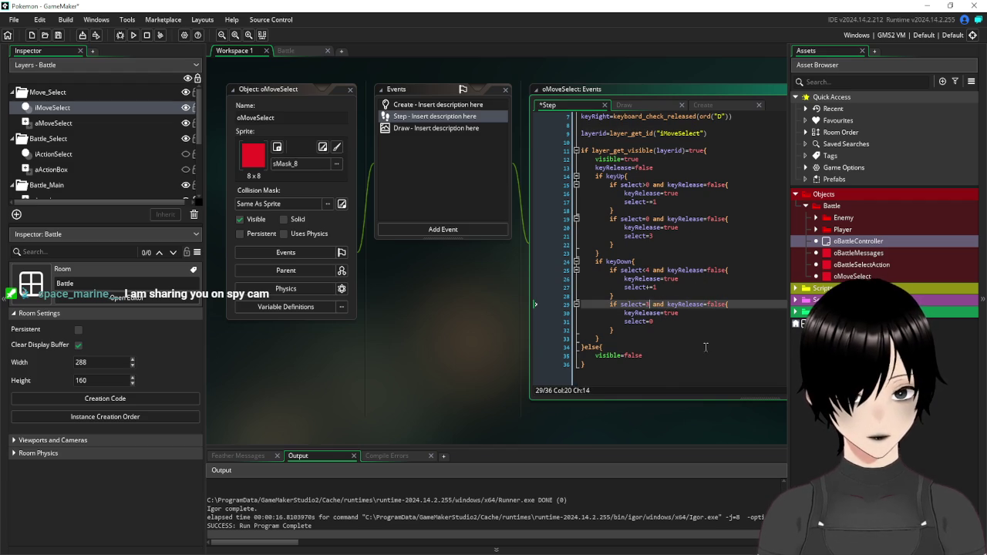
left_click(705, 347)
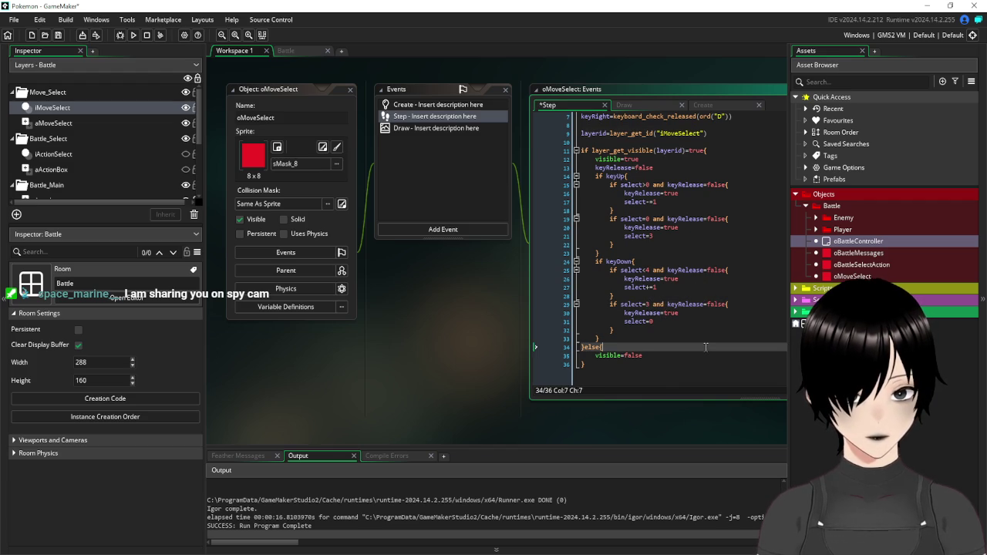
left_click(57, 35)
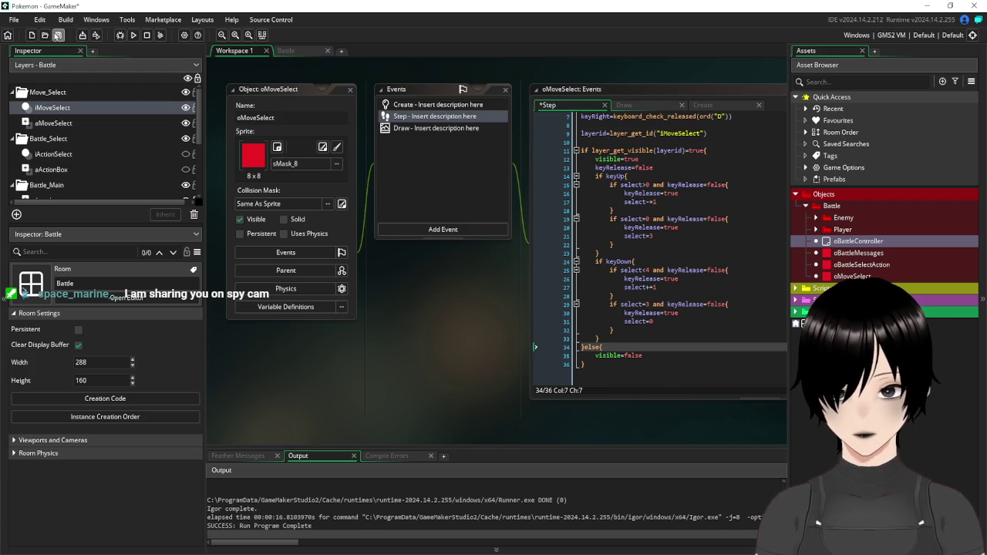
left_click(135, 34)
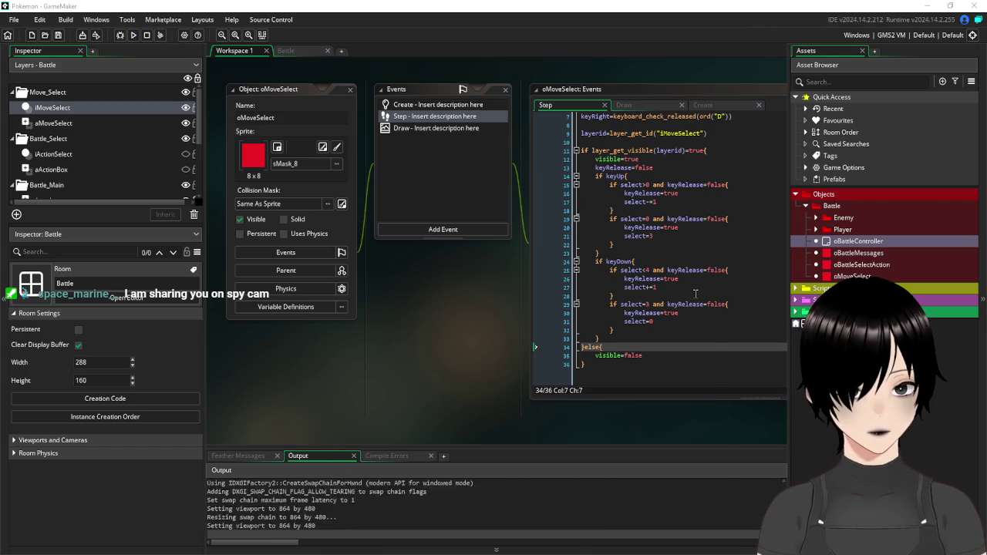
Test the move arrow by cycling down and up through the four moves, then close the game
key("s")
key("s")
key("s")
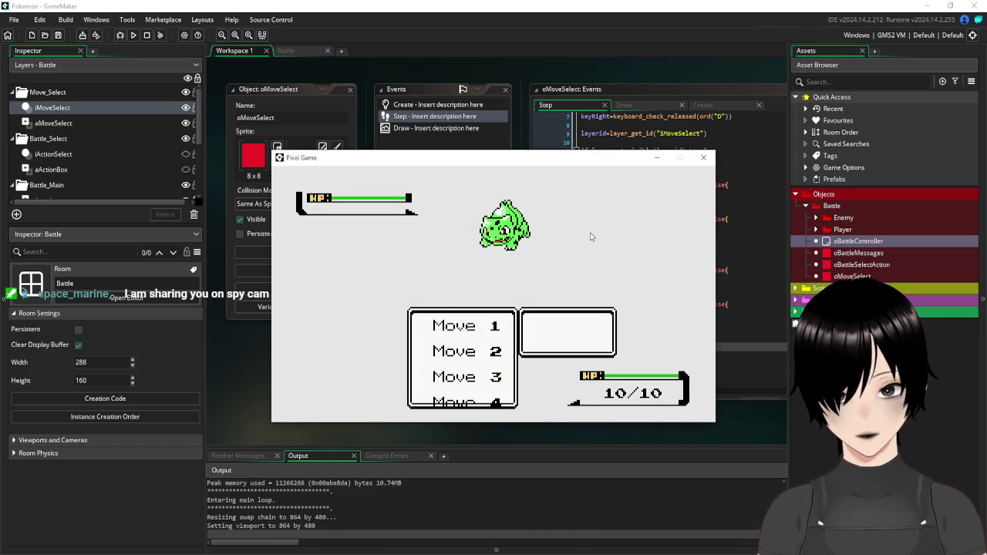
key("w")
key("w")
key("w")
key("w")
key("w")
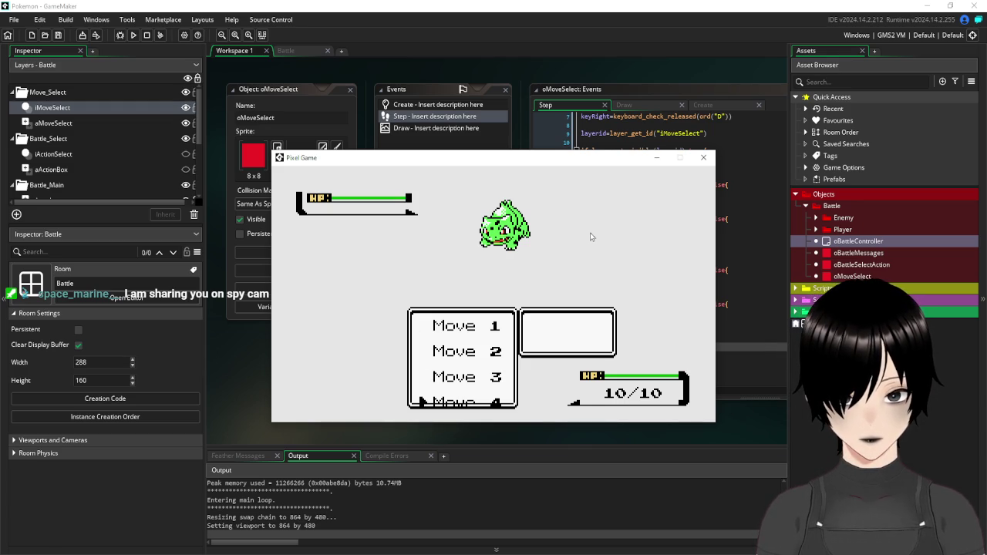
key("w")
key("w")
key("s")
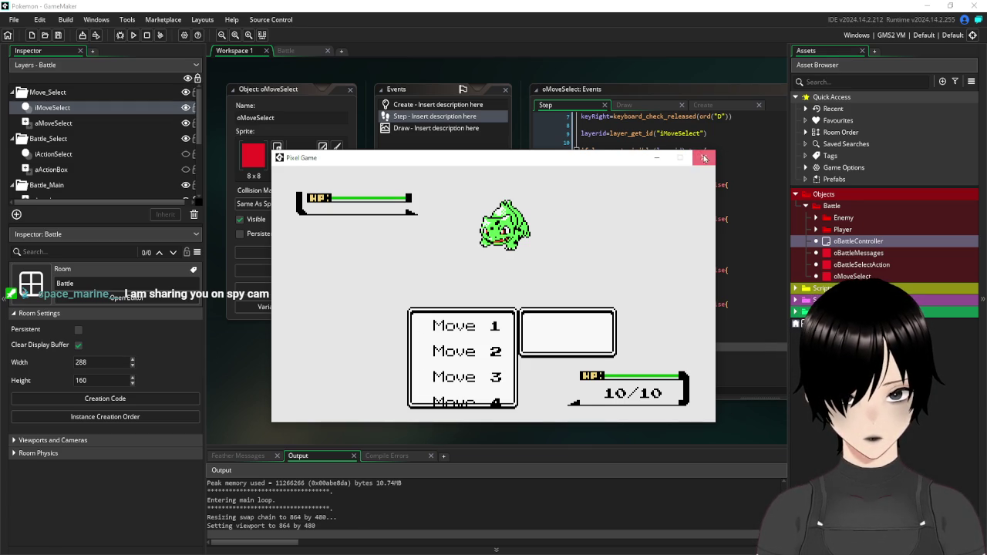
left_click(704, 157)
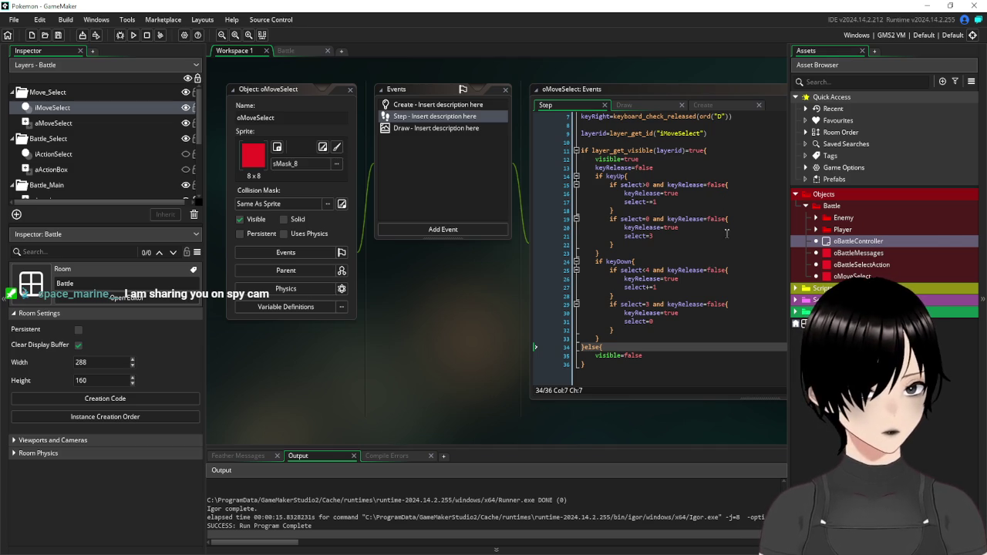
Change line 25's downward limit from select<4 to select<3 and save
left_click(648, 270)
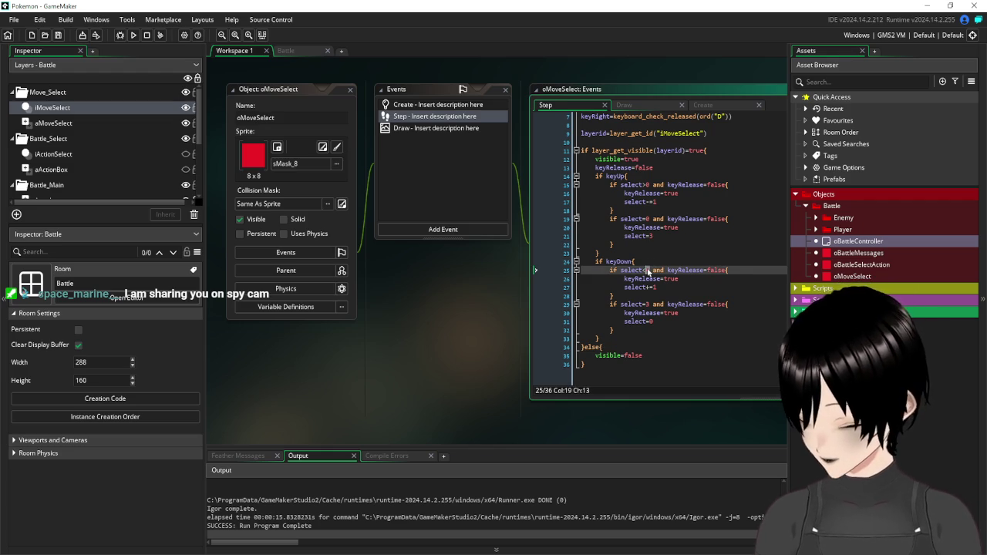
key("BackSpace")
type("3")
key("Up")
key("Up")
key("Up")
left_click(58, 35)
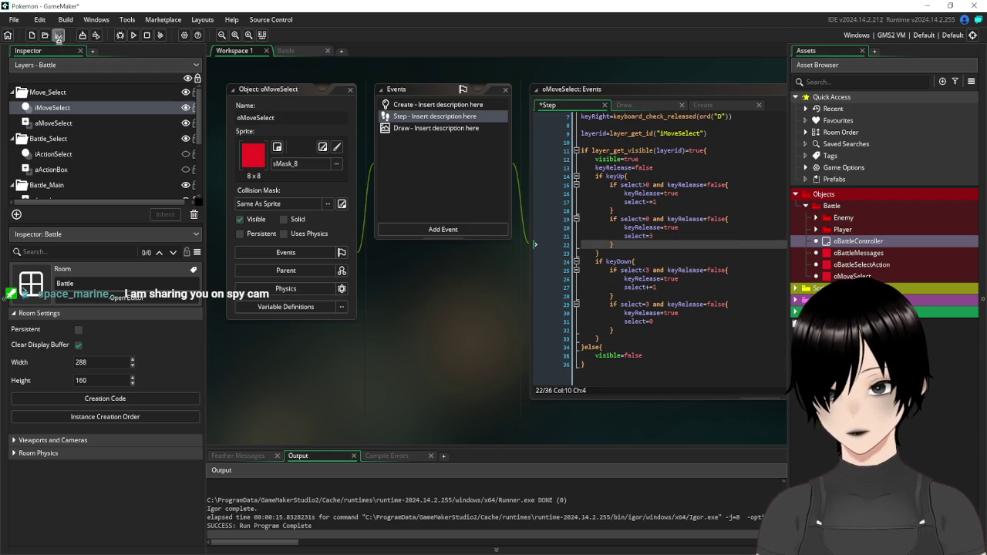
Rerun the game to confirm the arrow wraps after Move 4, then return to the Battle room
left_click(134, 36)
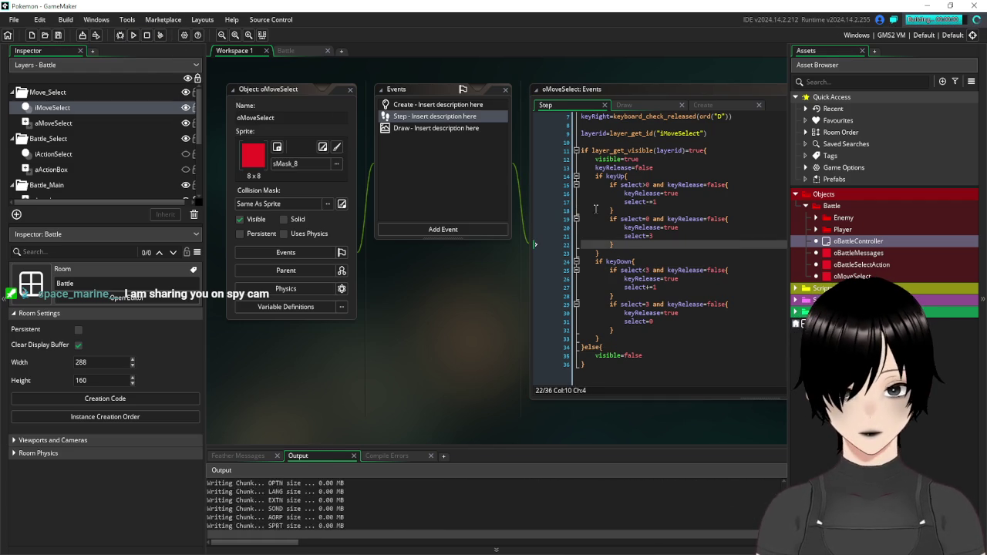
key("s")
key("s")
key("s")
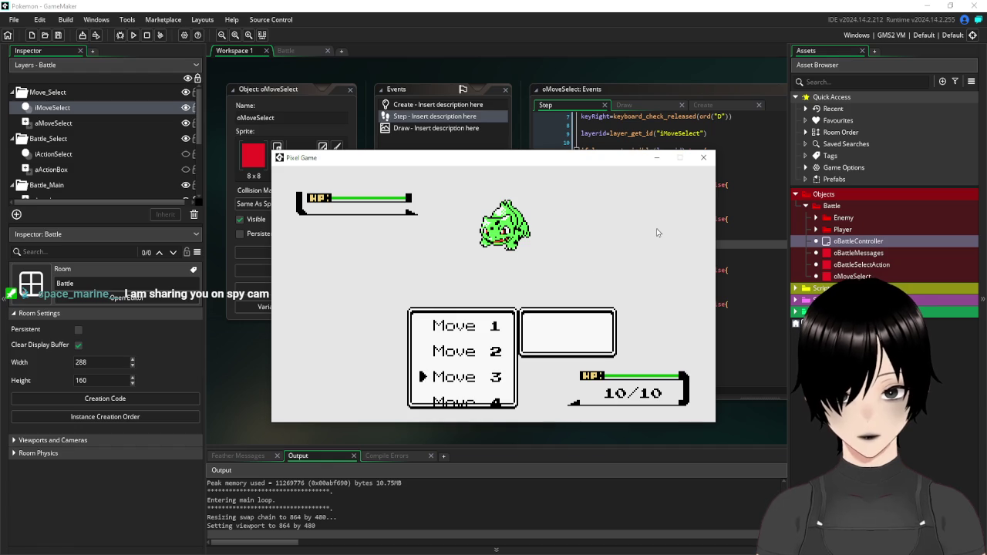
key("s")
key("s")
key("s")
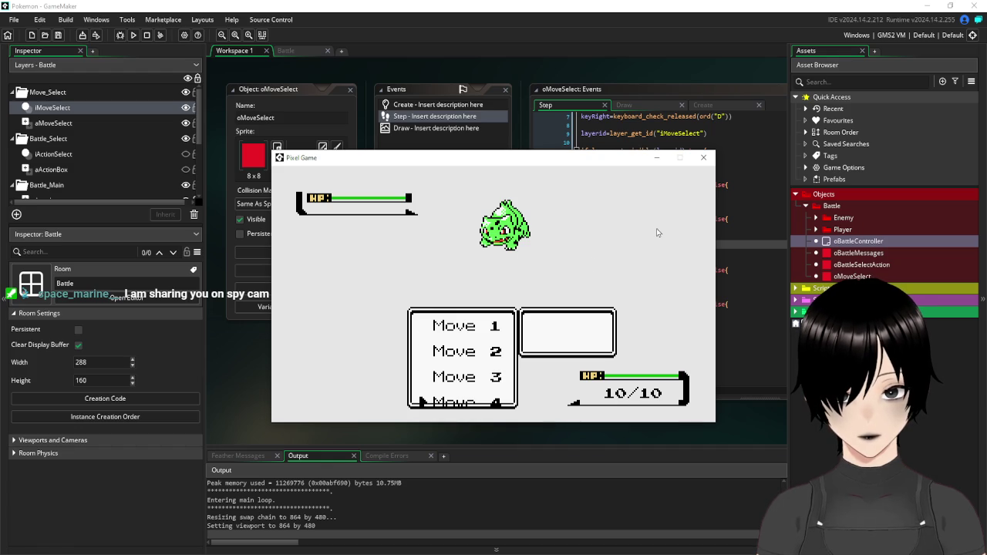
left_click(704, 157)
left_click(289, 52)
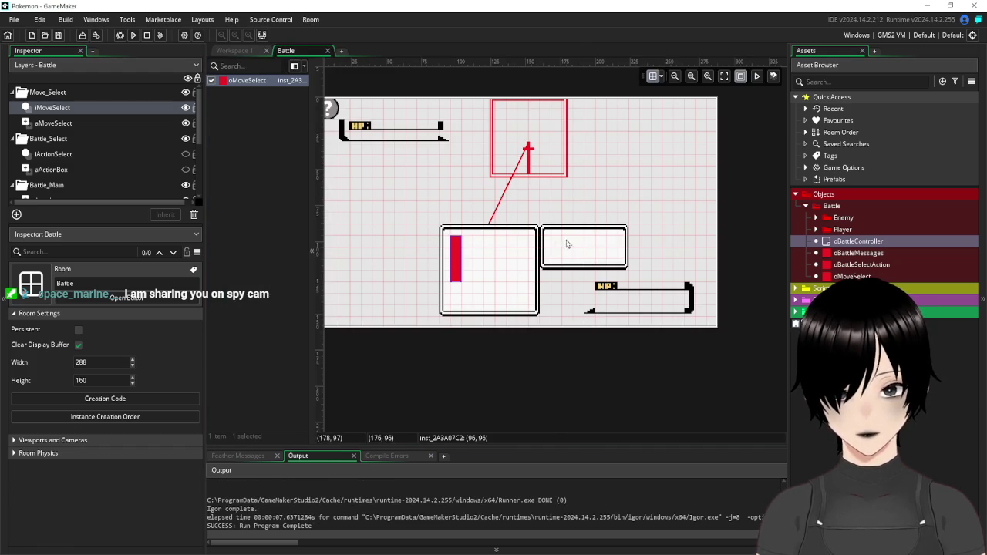
On the aMoveSelect layer, raise the right interface box to align with the left one
left_click(54, 123)
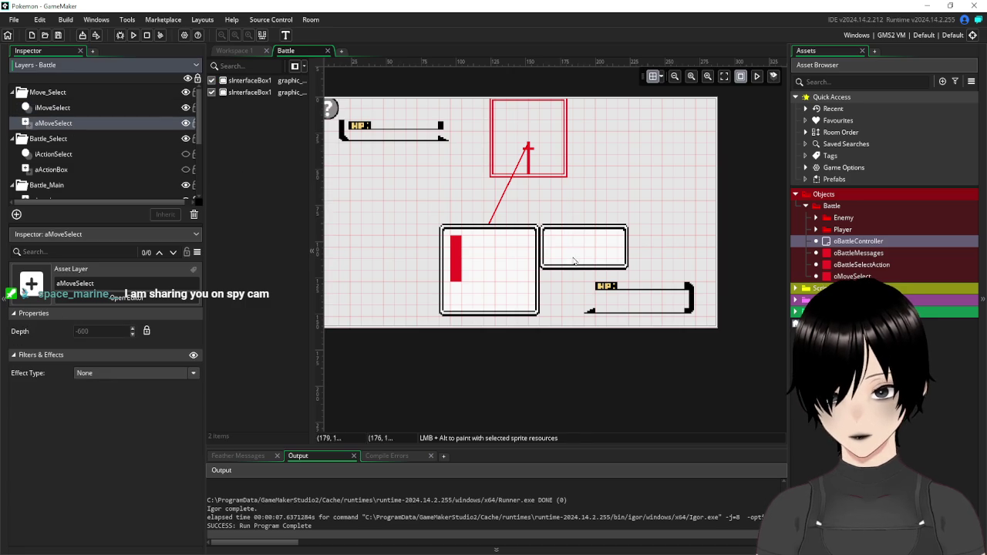
left_click(515, 232)
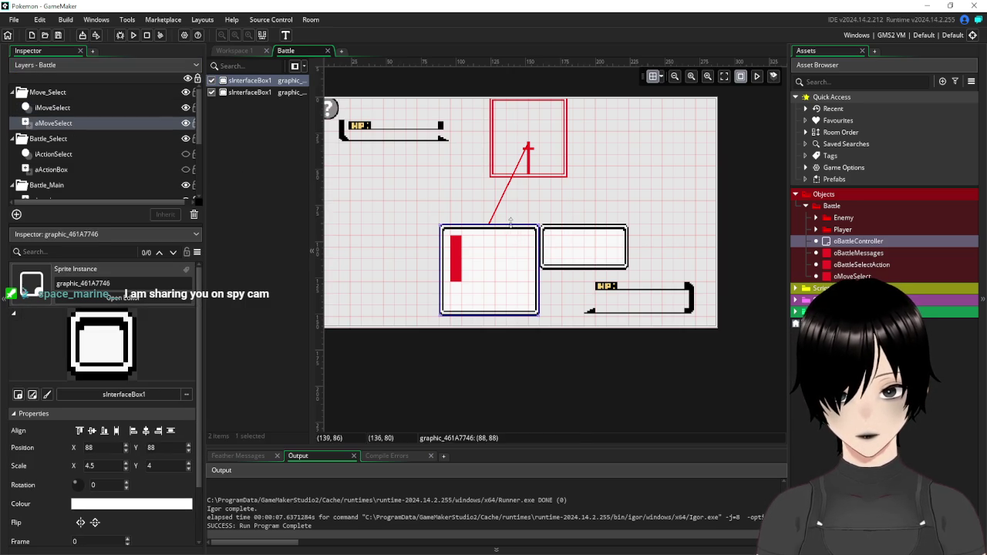
left_click_drag(509, 214, 512, 211)
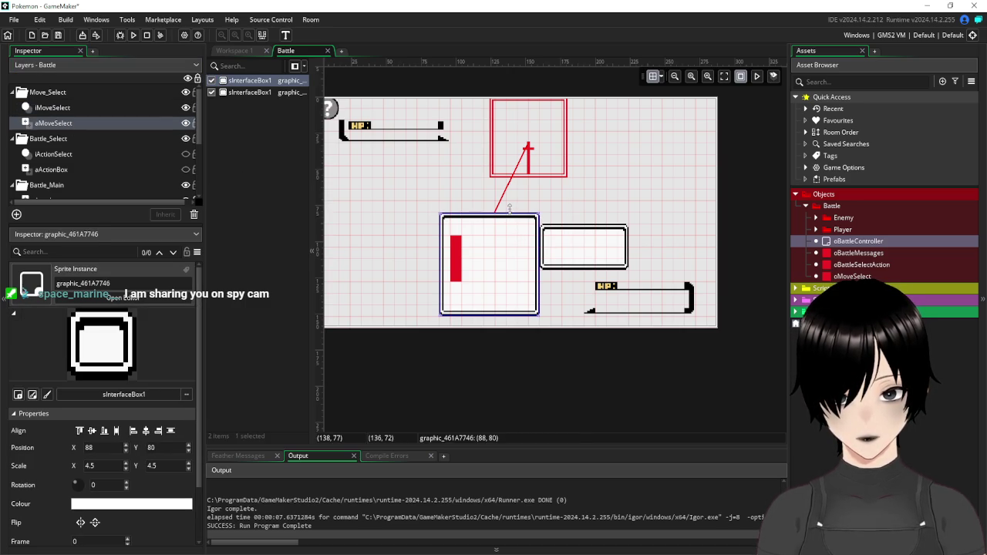
left_click(568, 245)
left_click_drag(568, 248, 566, 235)
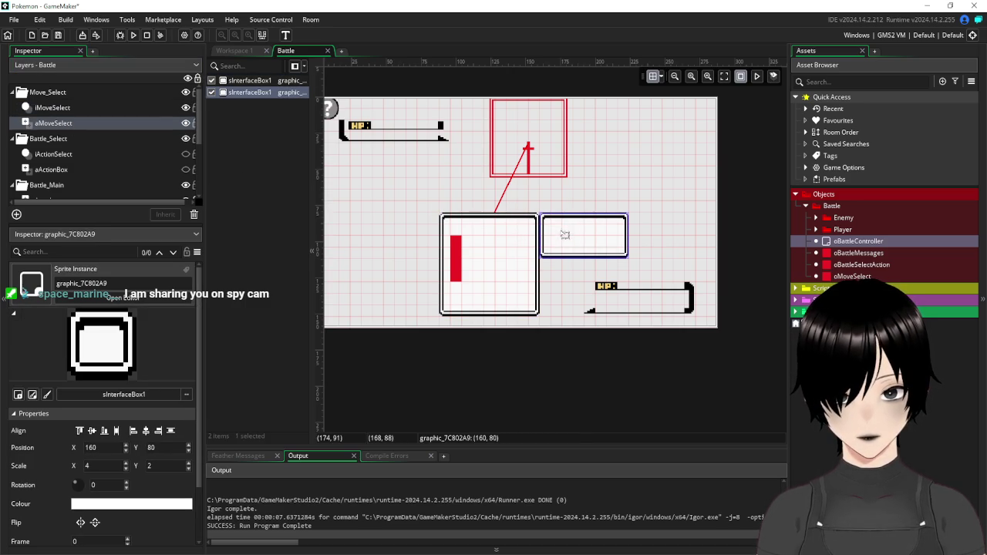
left_click(457, 256)
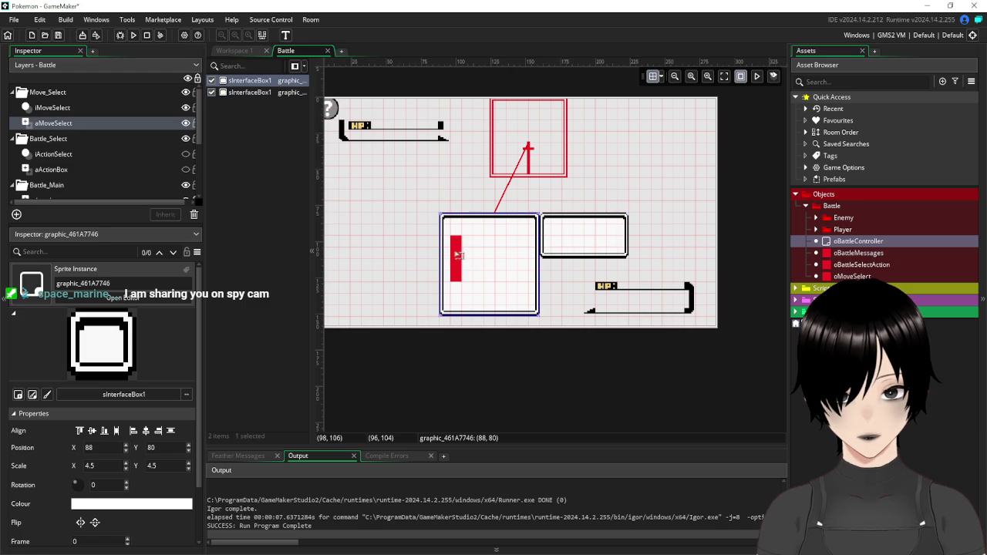
Move the red move-selection instance up to Y 88 and run the game
left_click(75, 109)
left_click(462, 253)
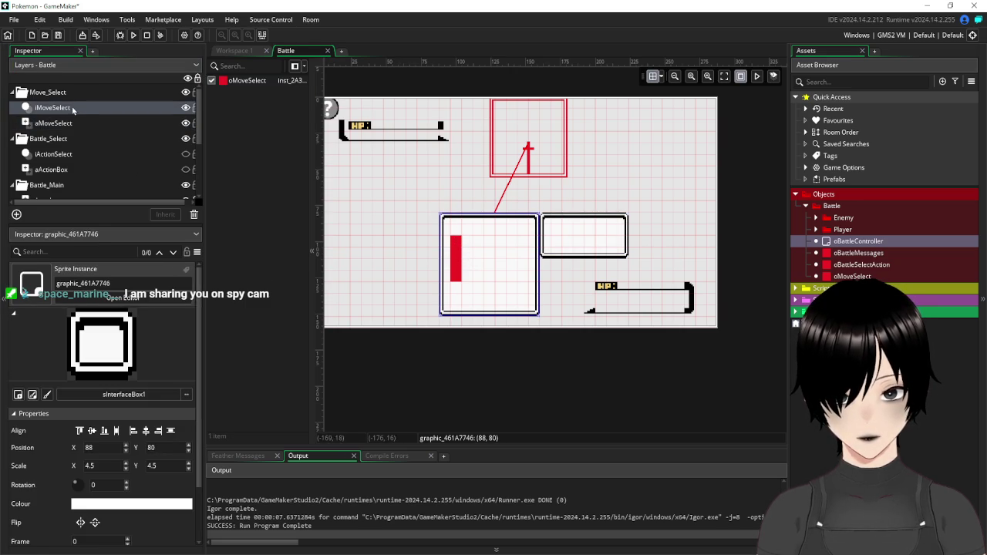
left_click(459, 255)
left_click_drag(459, 255, 462, 244)
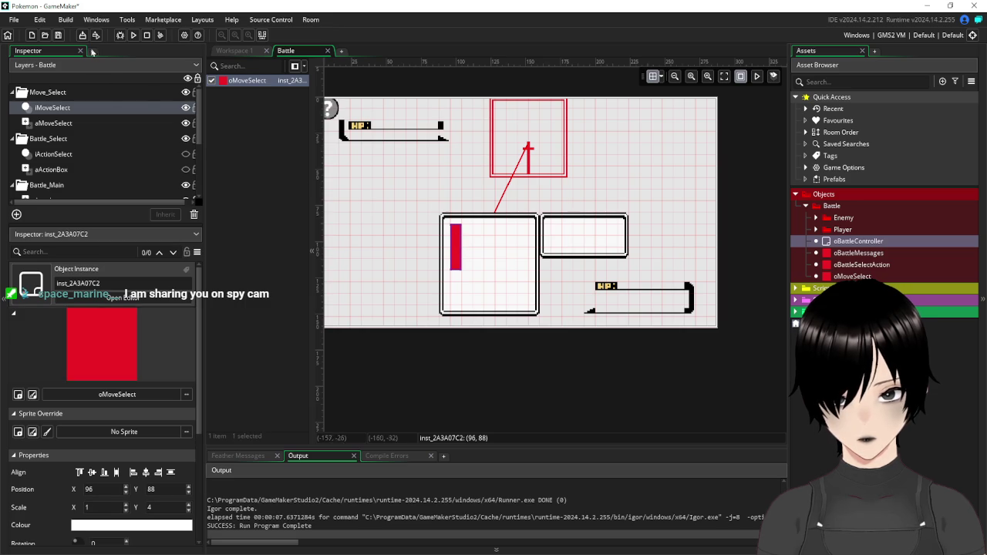
left_click(134, 35)
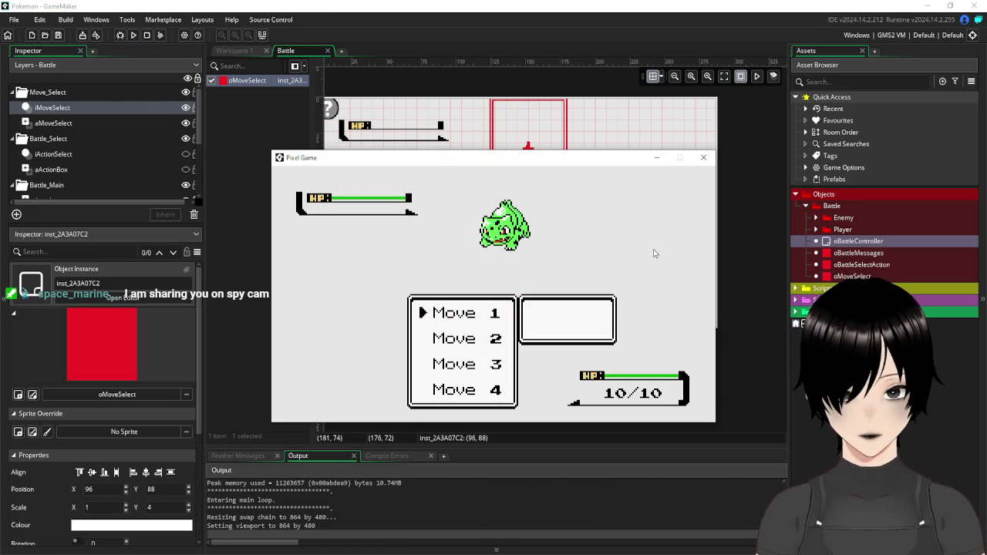
key("Down")
key("Down")
key("Down")
key("Down")
key("Down")
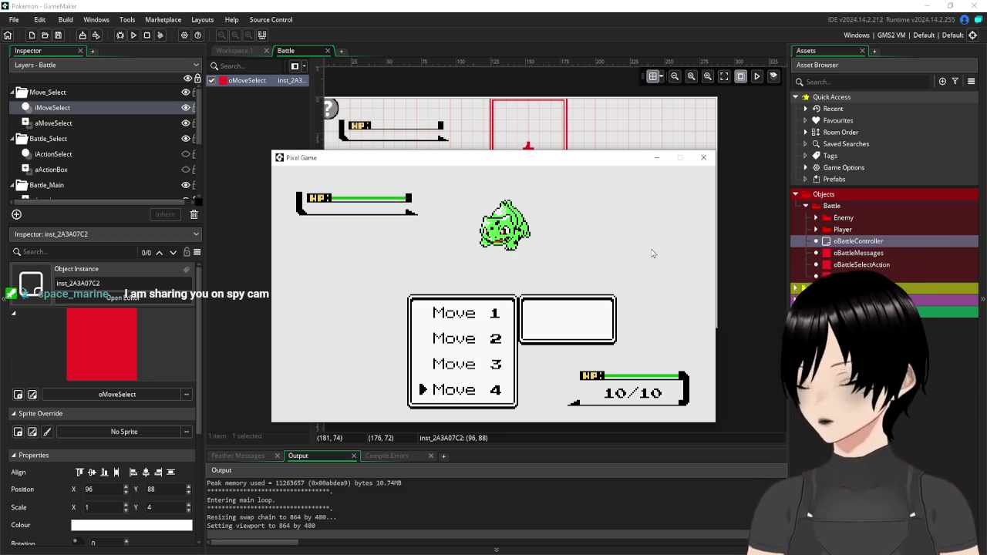
left_click(704, 158)
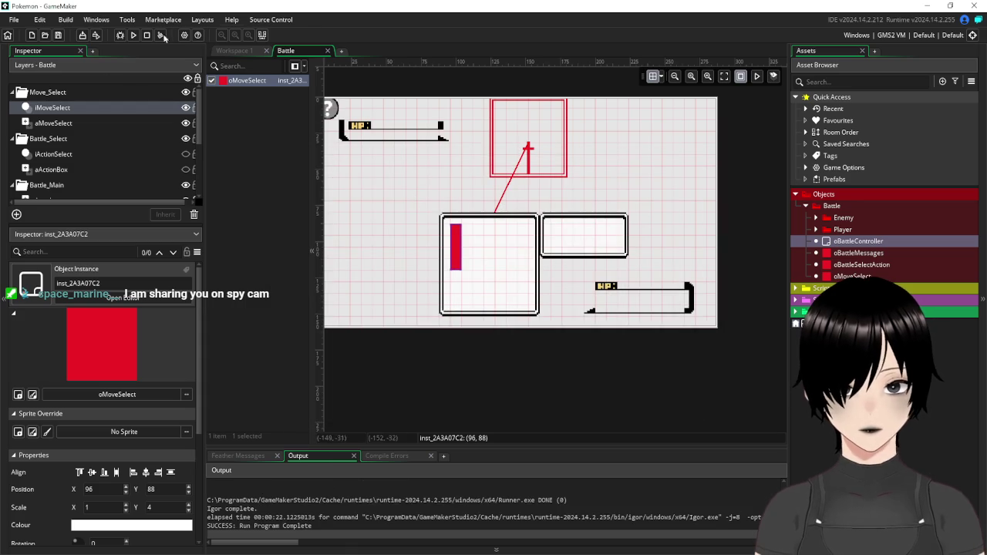
left_click(241, 51)
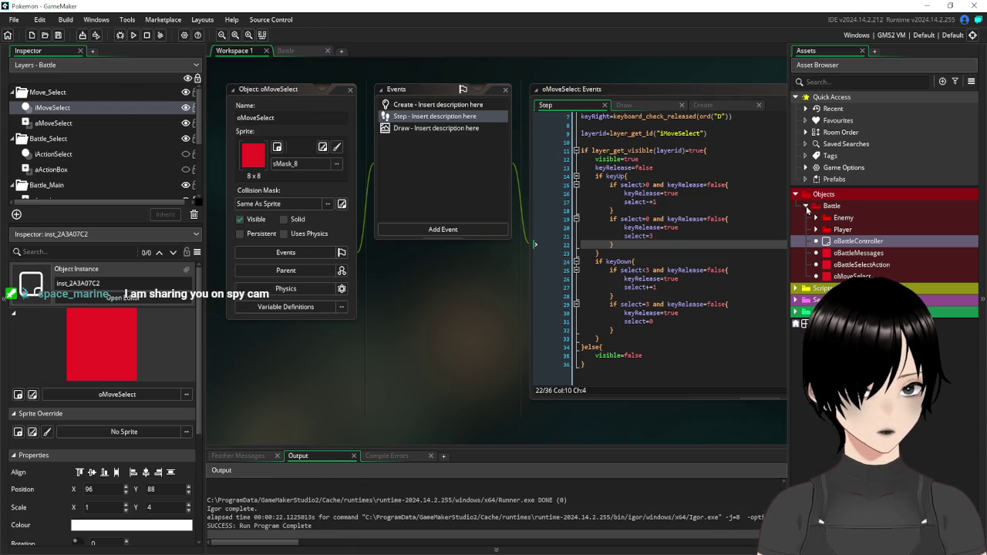
Expand Scripts > Pokemon in the Asset Browser and open sPokemonStats and sPokemonMoves
left_click(807, 207)
left_click(797, 194)
left_click(797, 206)
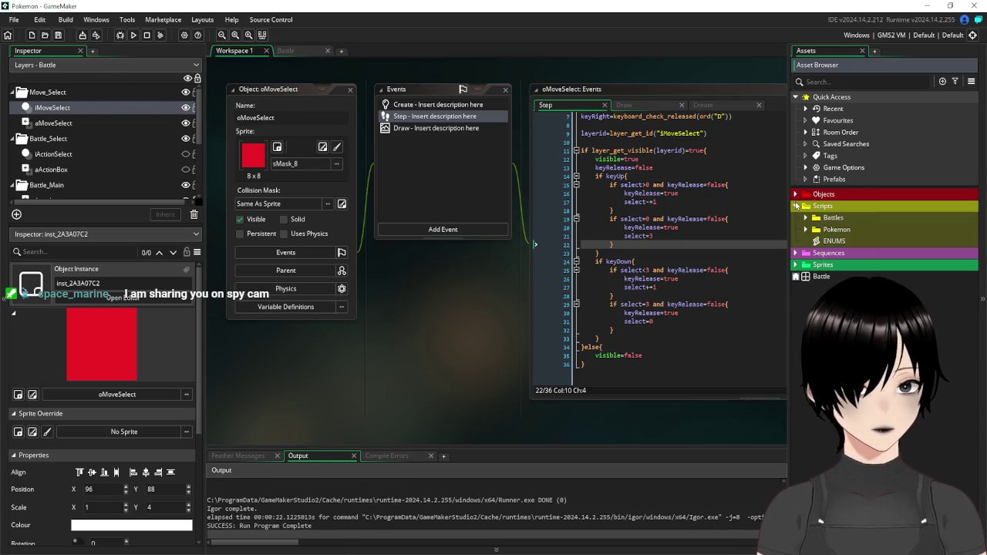
left_click(806, 219)
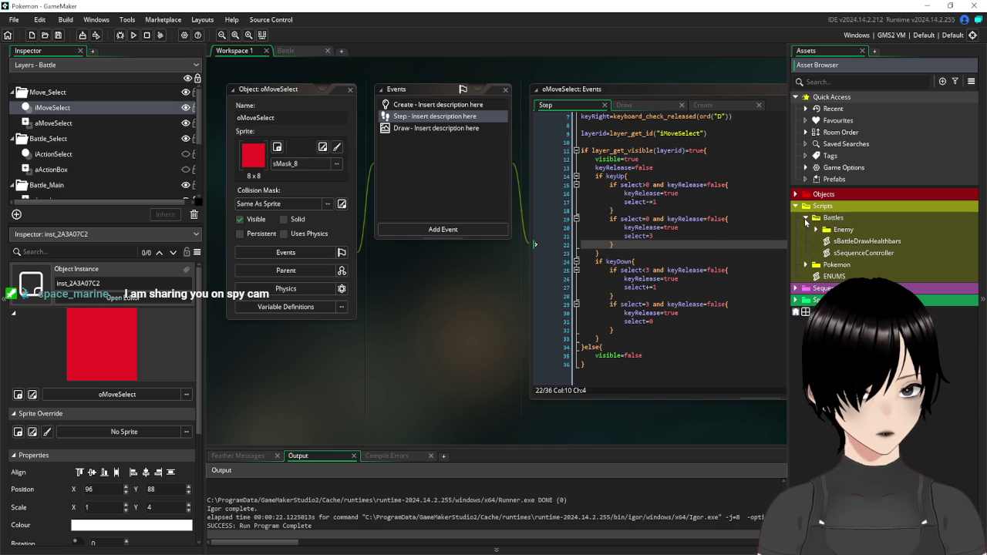
left_click(807, 265)
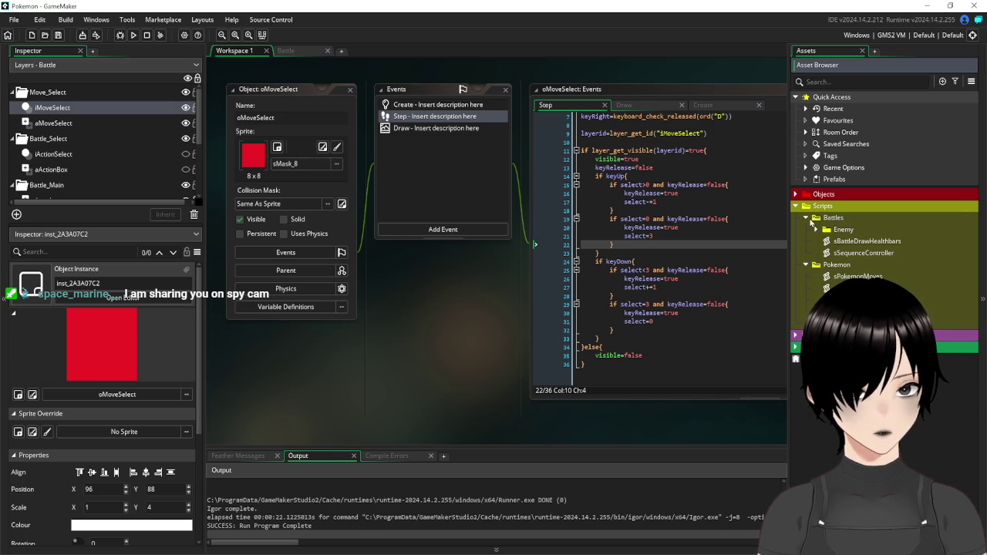
double_click(848, 300)
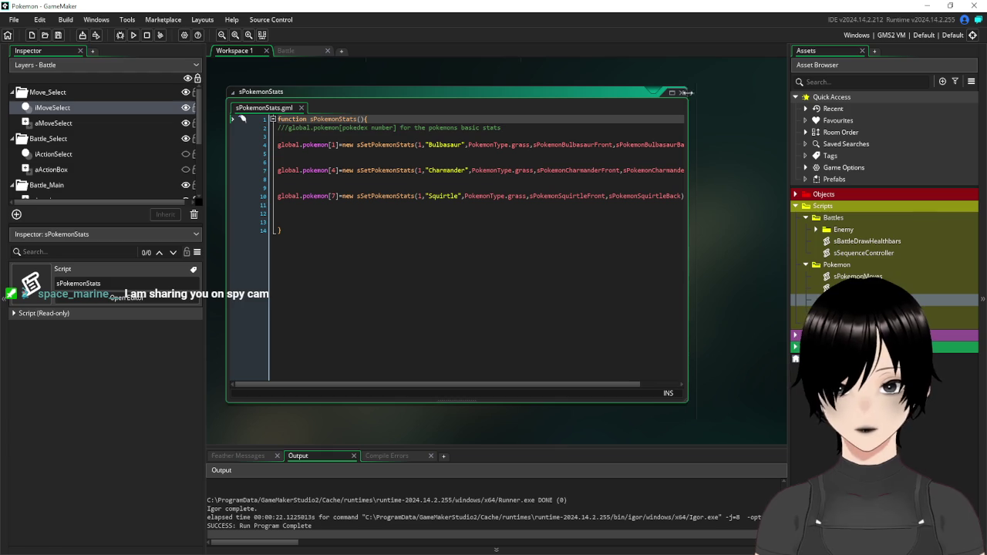
double_click(856, 276)
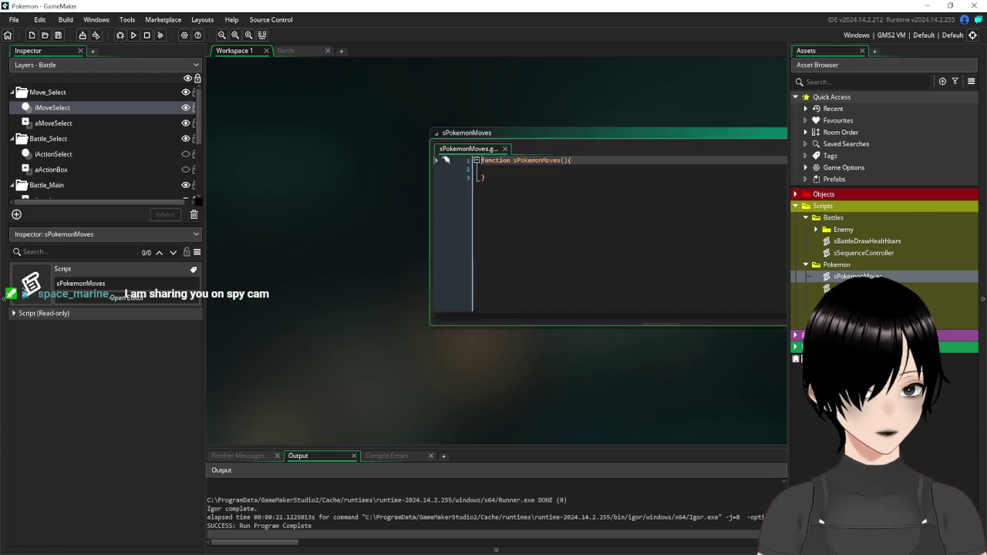
Close sPokemonStats, then review the sPokemonMovesStats constructor and close its editor
mouse_move(513, 91)
left_mouse_down()
mouse_move(453, 91)
mouse_move(453, 72)
left_mouse_up()
scroll(747, 137, "down", 5)
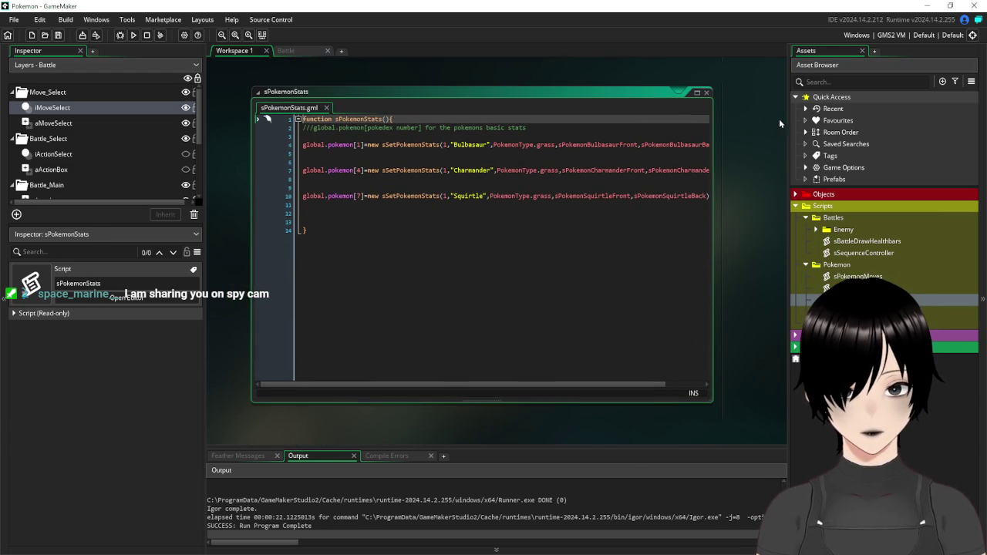
scroll(782, 122, "up", 3)
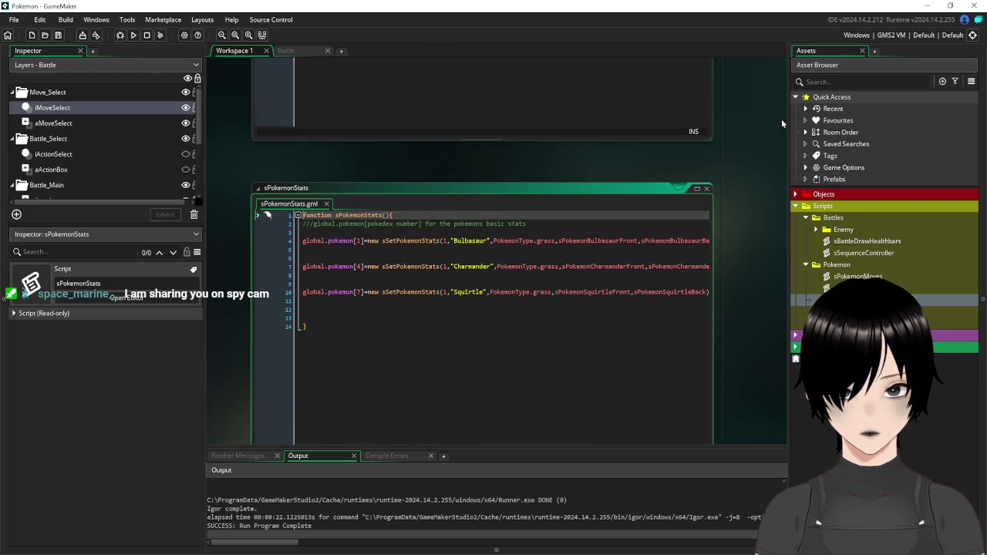
left_click(707, 189)
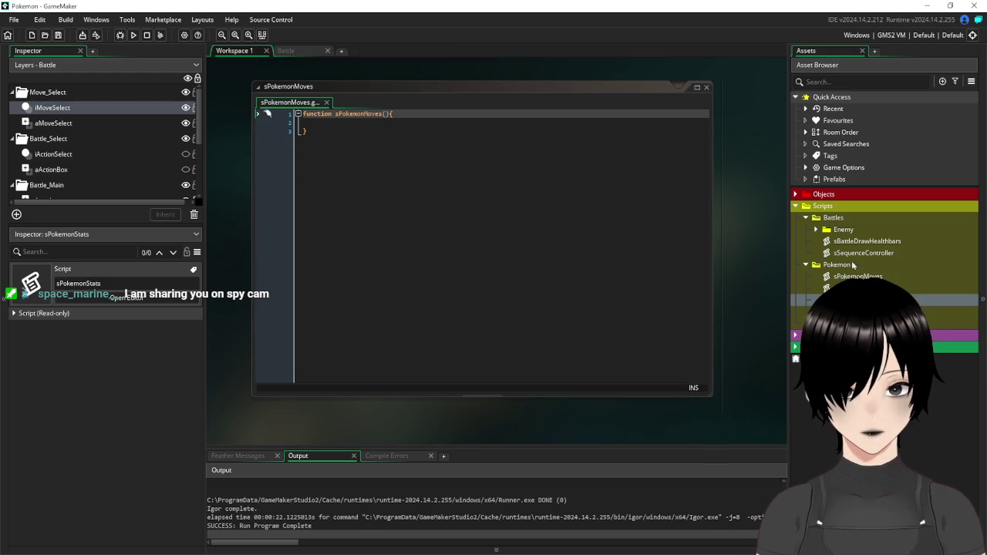
double_click(845, 288)
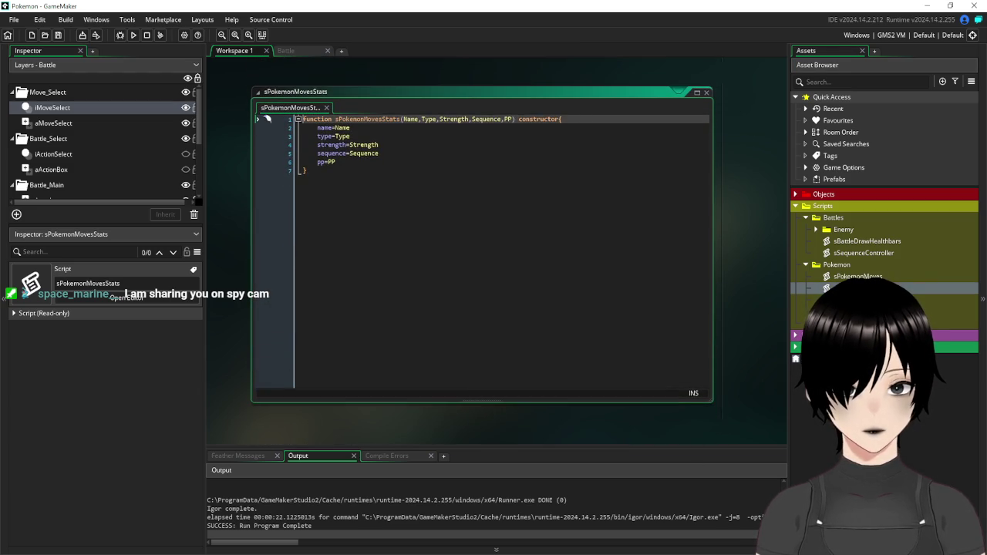
left_click(590, 172)
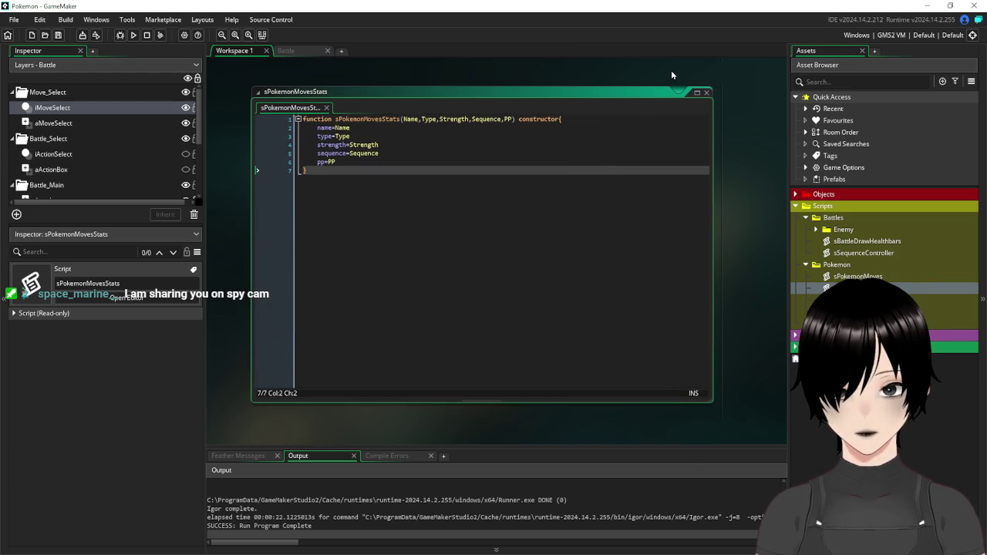
left_click(705, 94)
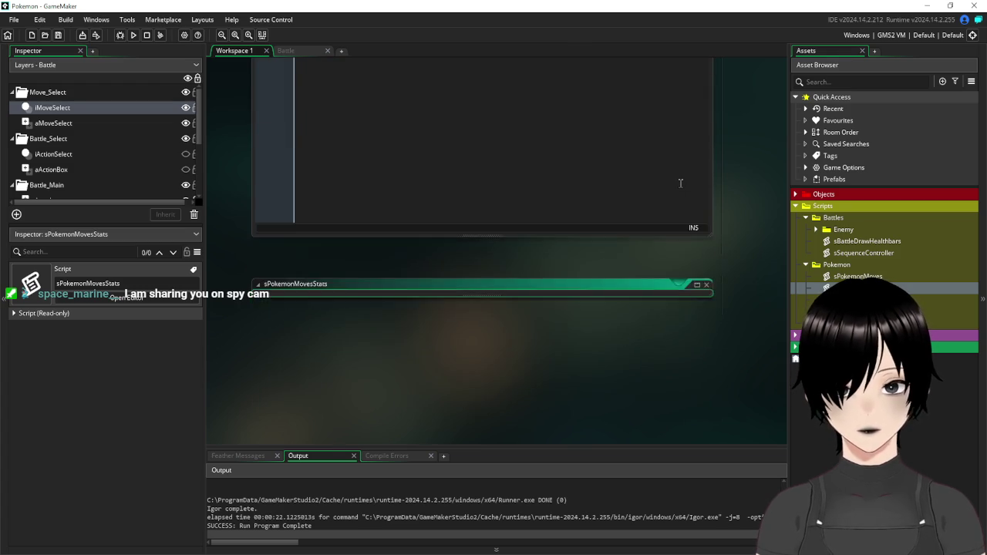
On line 2, type global.pokemonMove[1]=new sPokemonMovesStats("Hydro pump", then open the ENUMS script
left_click(426, 151)
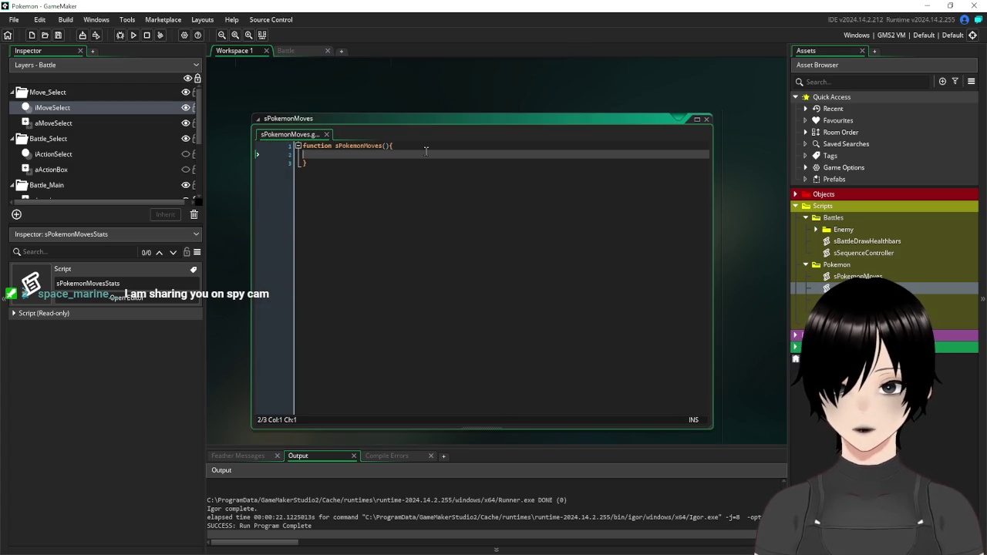
key("Tab")
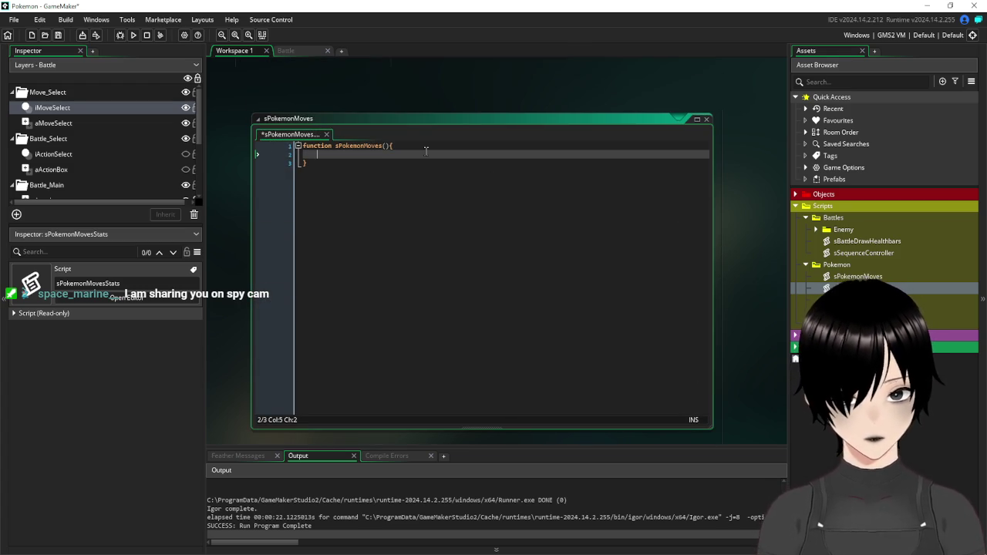
type("globa")
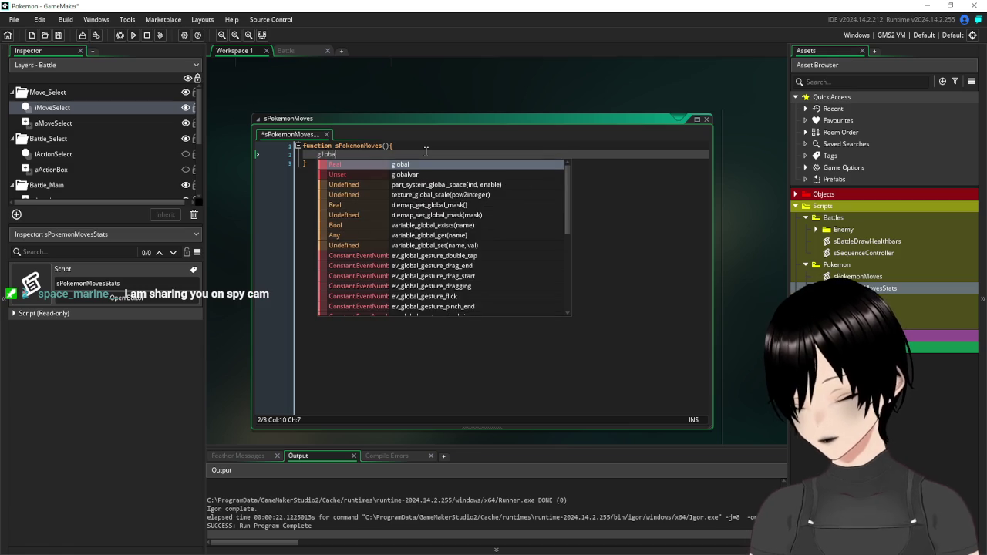
type("l.pokemon")
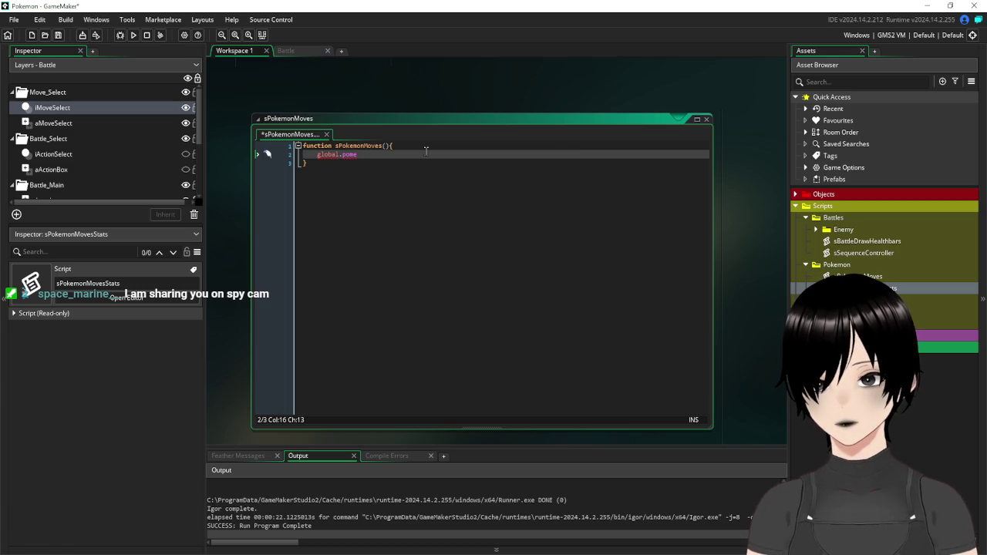
key("BackSpace")
type("kemonMov")
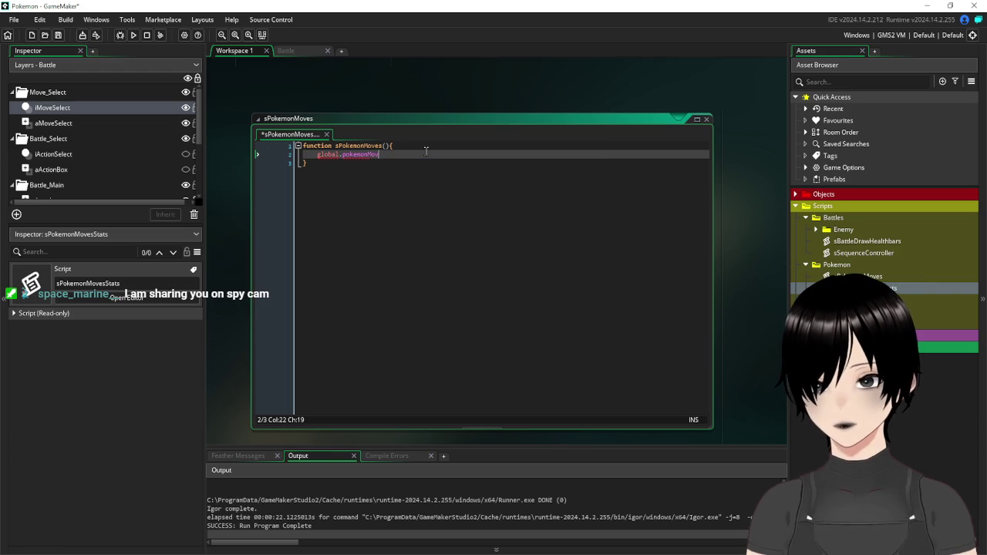
type("e[1]=")
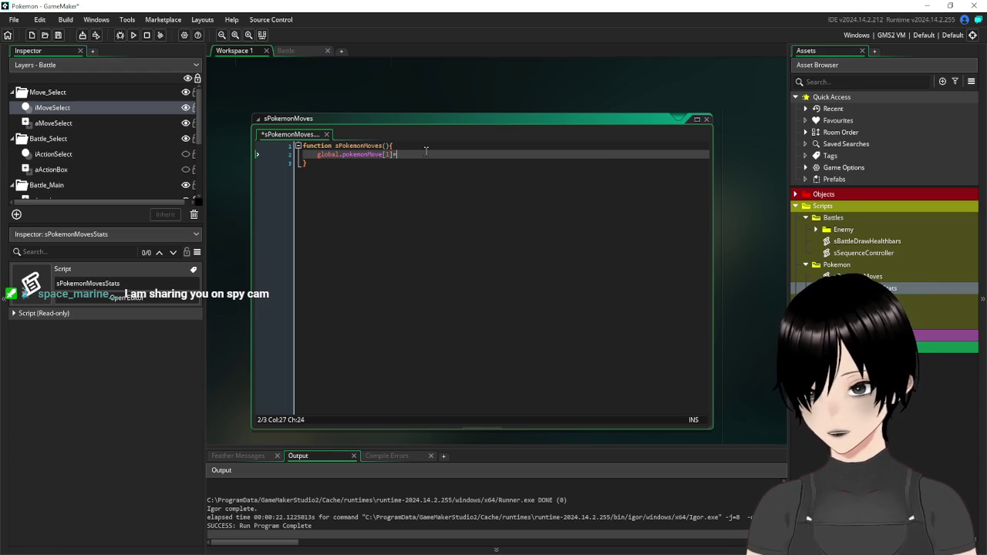
type("ne")
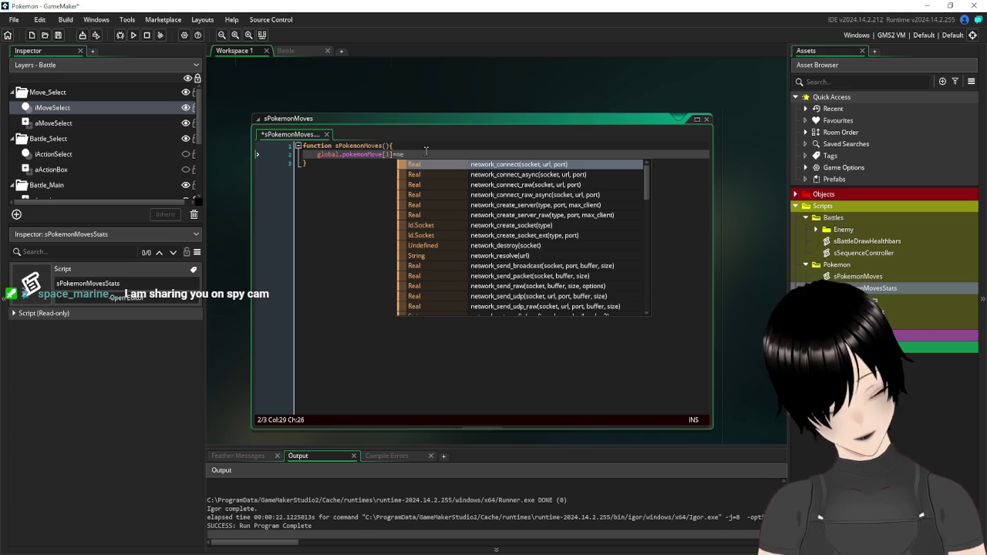
type("w ")
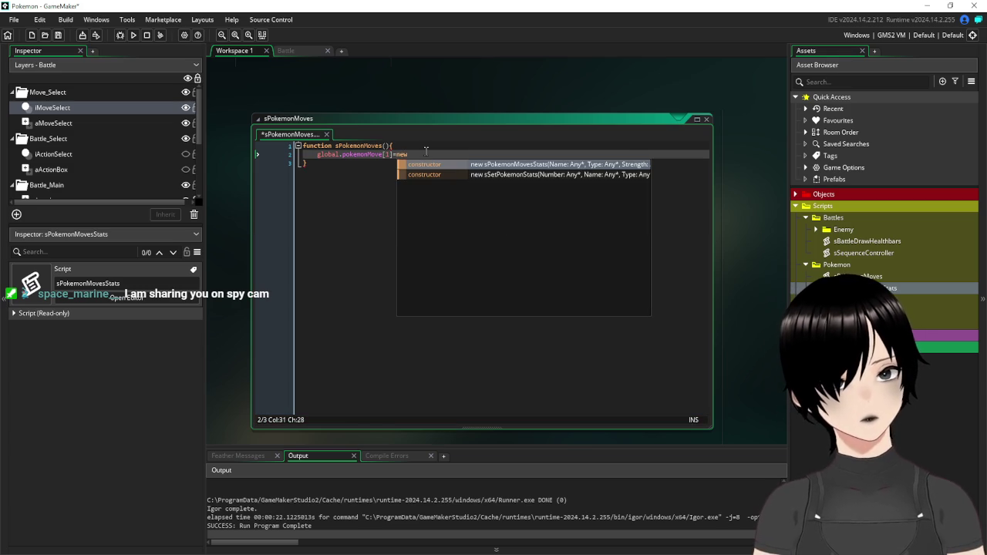
type("sP")
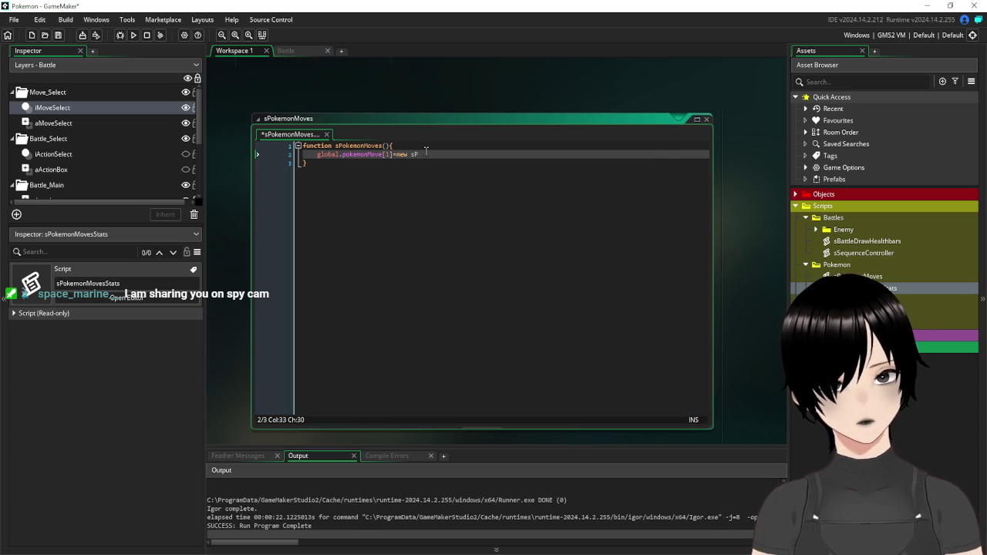
key("BackSpace")
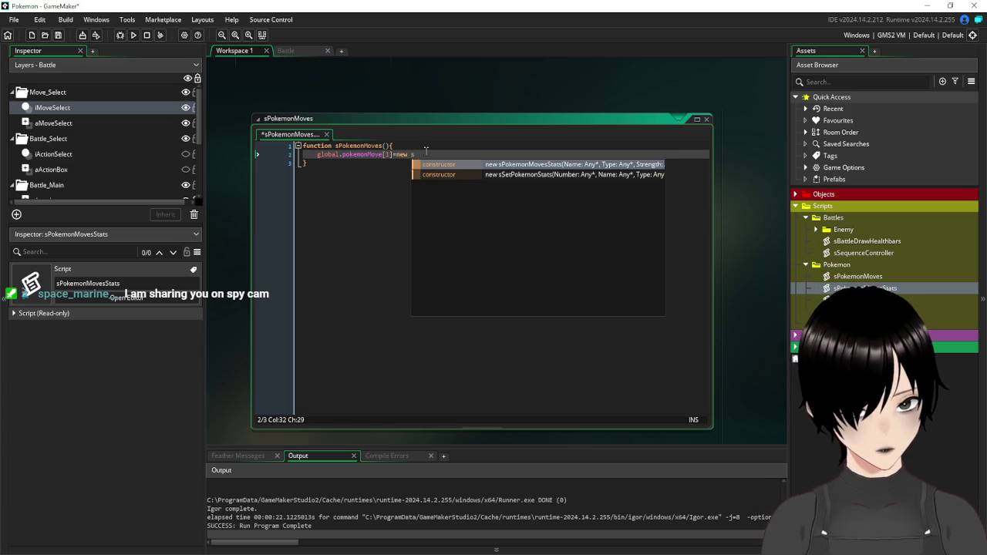
left_click(467, 166)
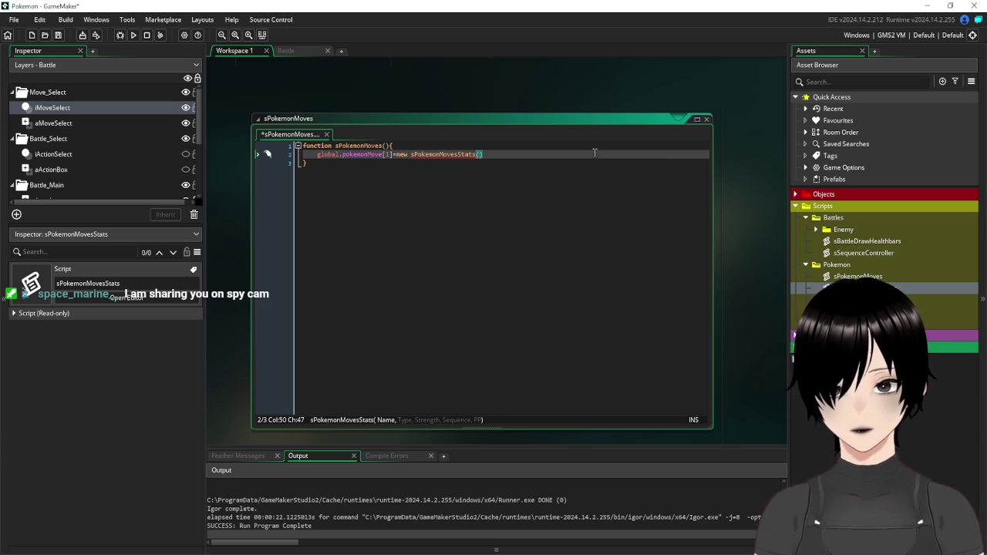
type("\"Hyd")
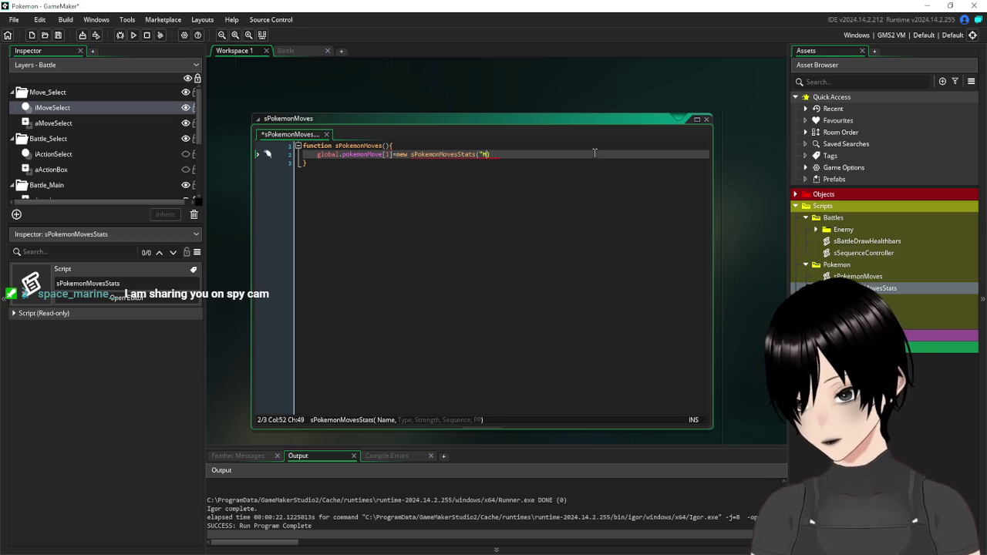
type("ro pump")
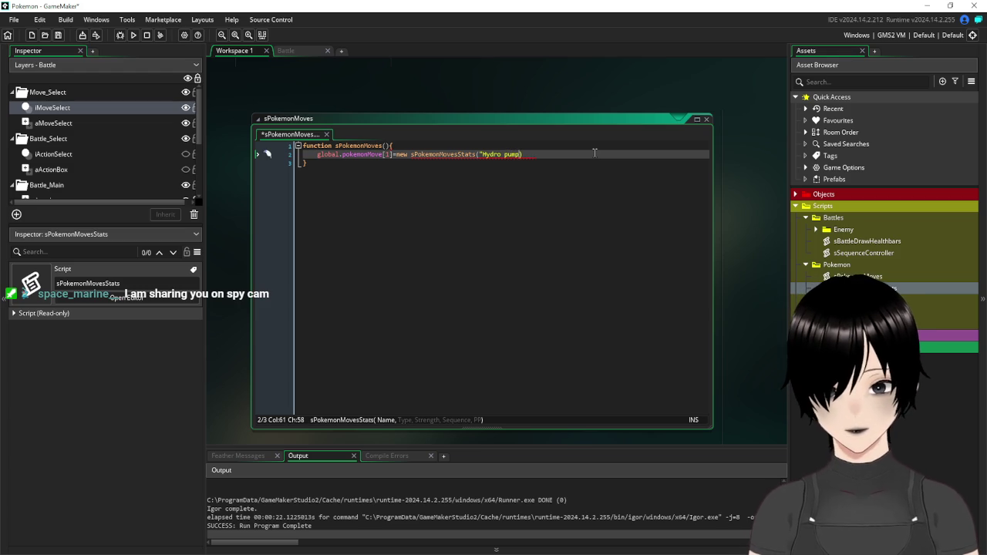
type("\",")
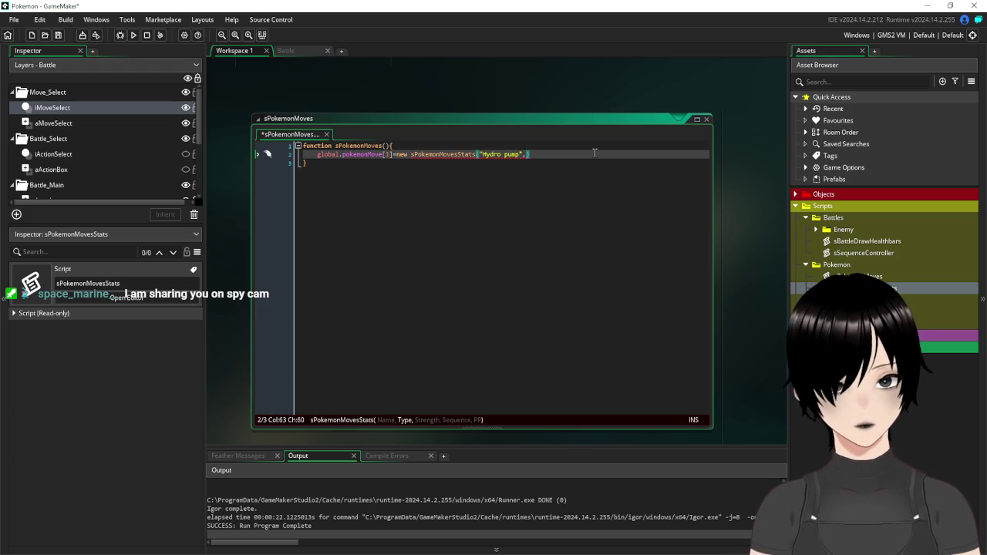
double_click(849, 299)
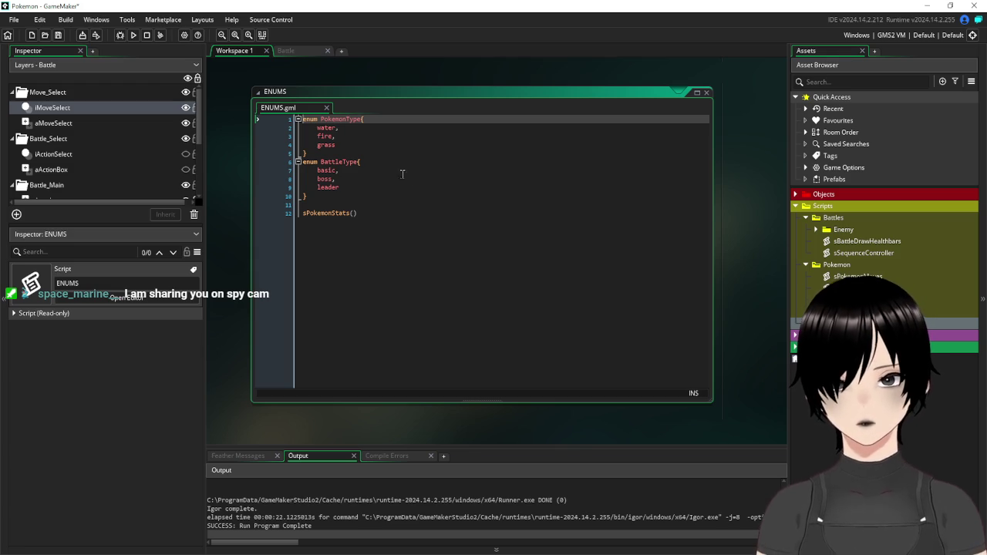
Add an enum MoveType block below the PokemonType enum
left_click(355, 151)
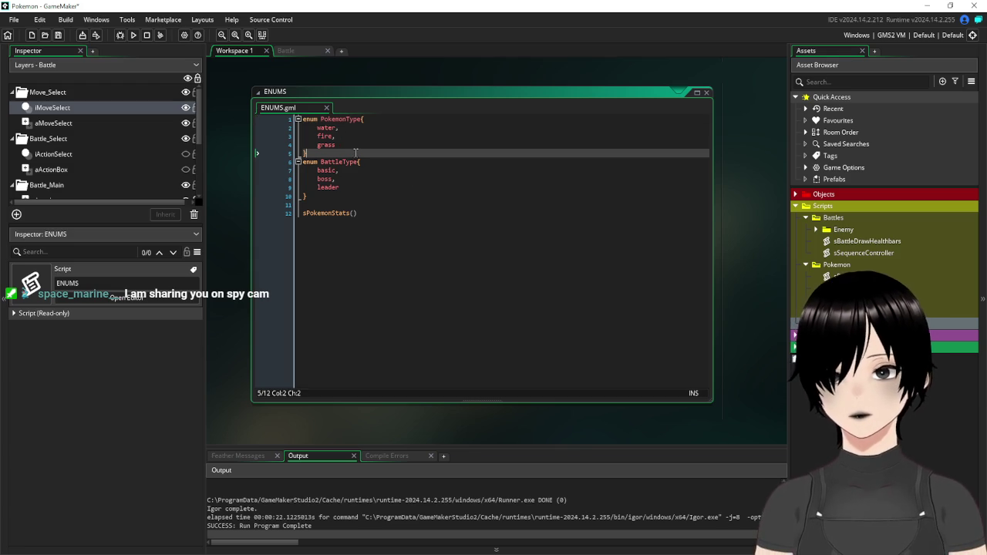
key("Return")
type("enum")
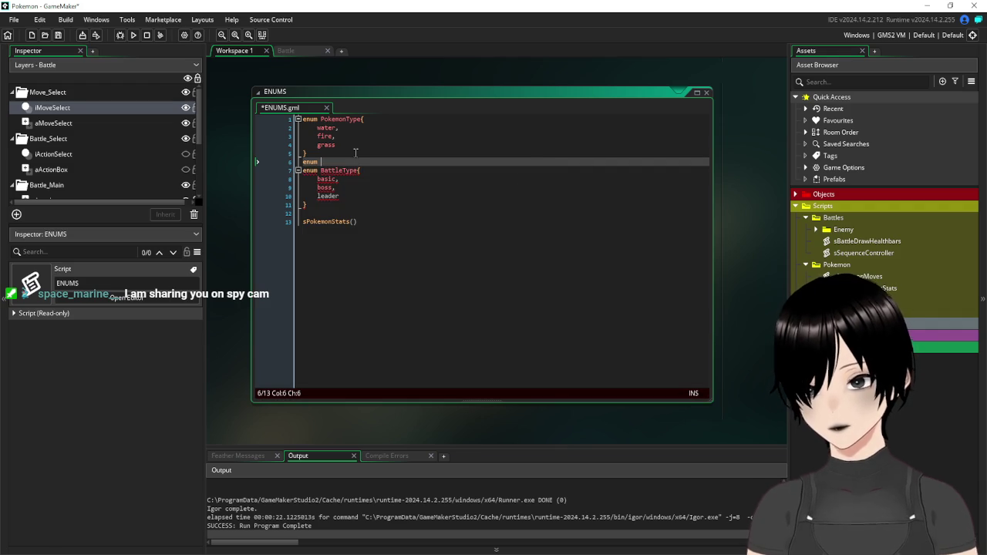
type(" M")
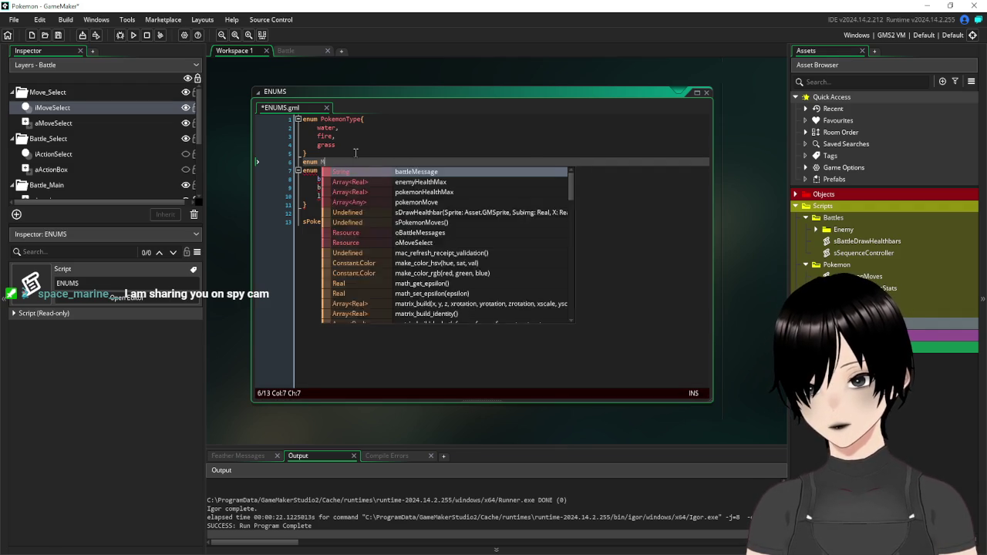
type("oveTypee{")
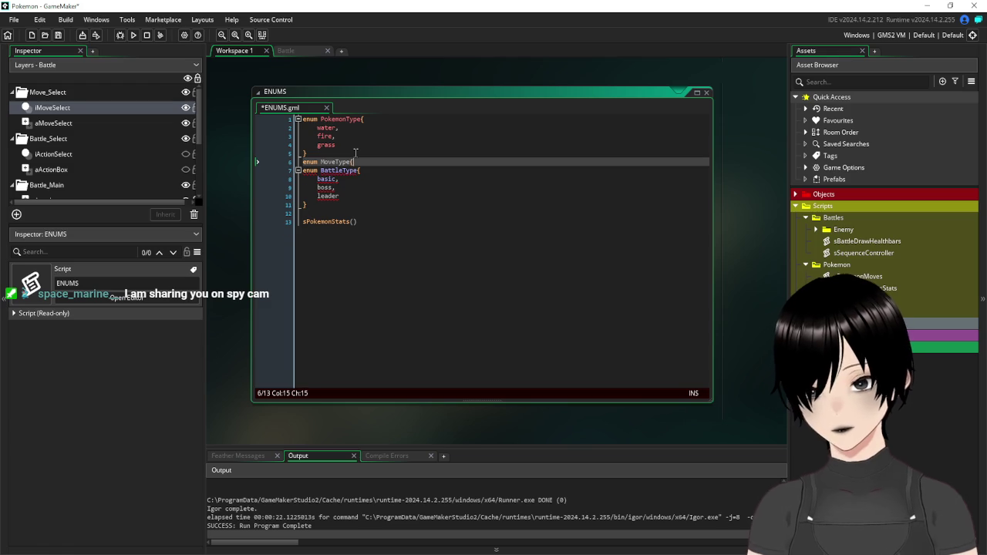
key("Return")
key("Return")
key("Return")
key("Up")
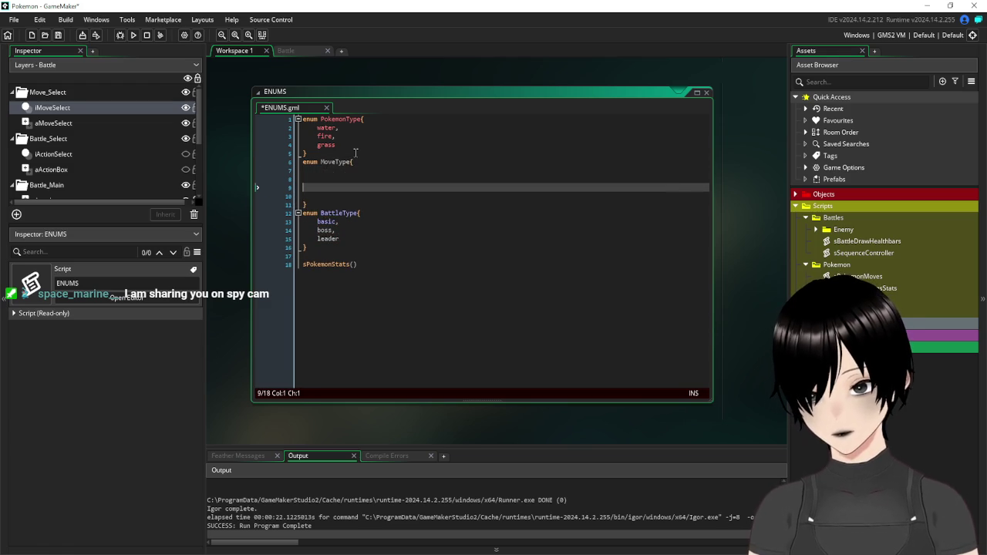
key("Up")
key("Up")
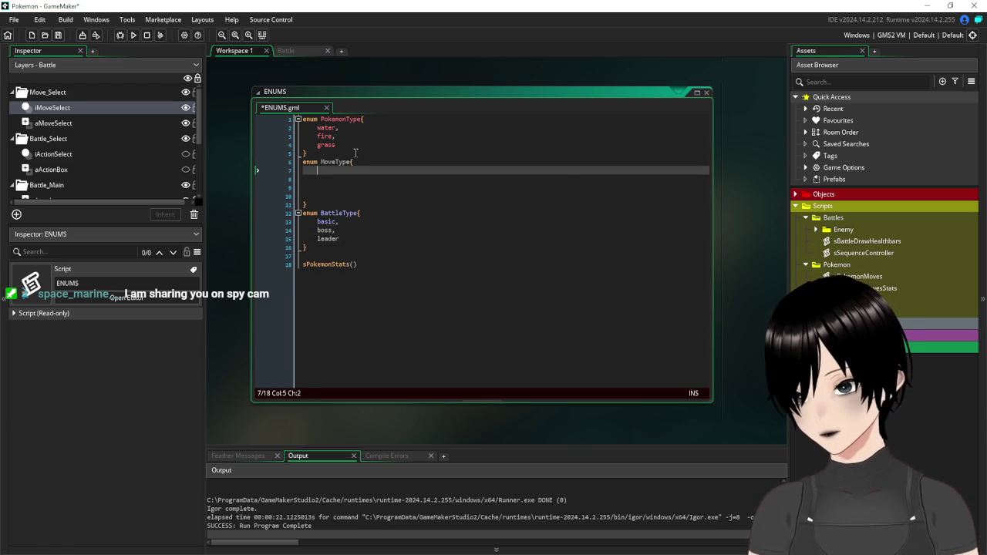
List water, grass, fire and ground in MoveType and remove the leftover blank lines
type("water")
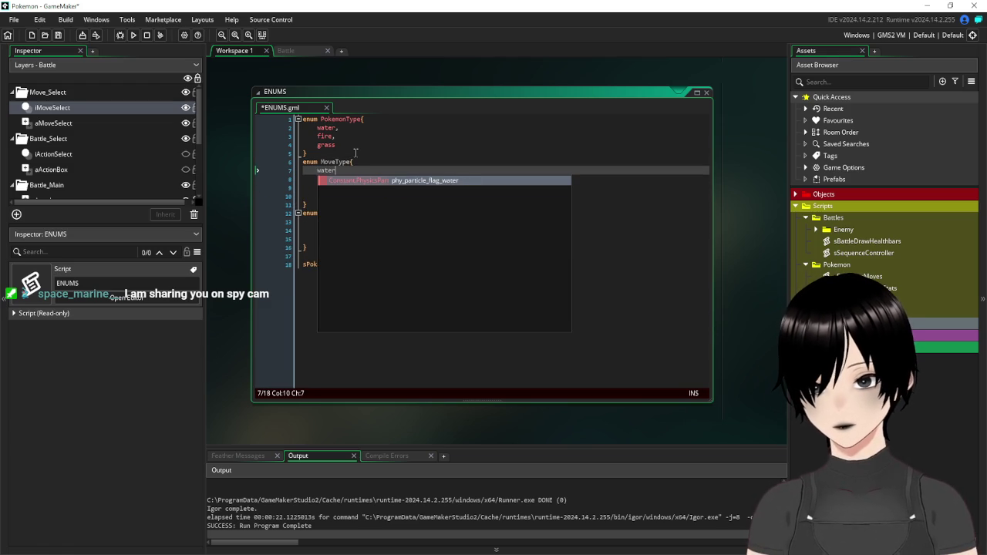
type(",")
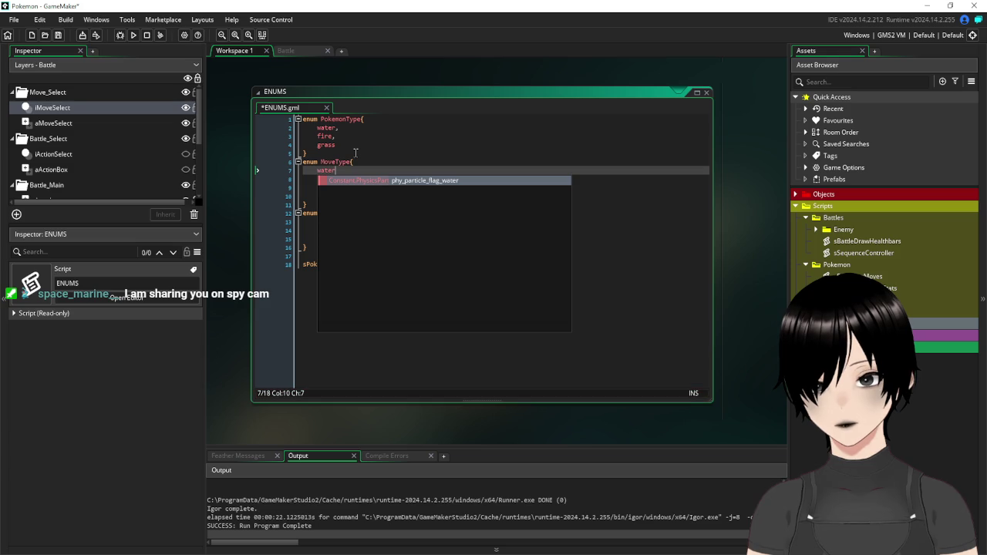
key("Return")
type("grass,")
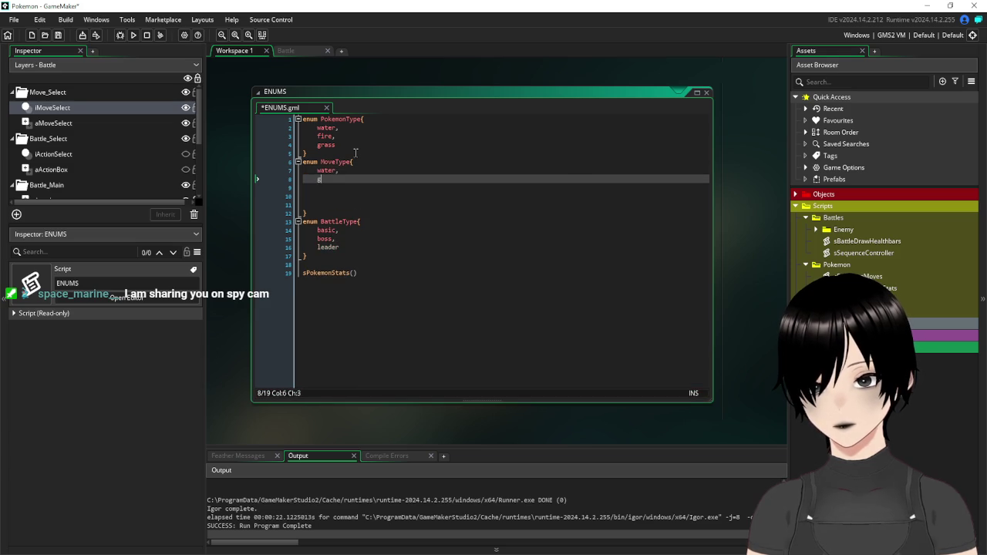
key("Return")
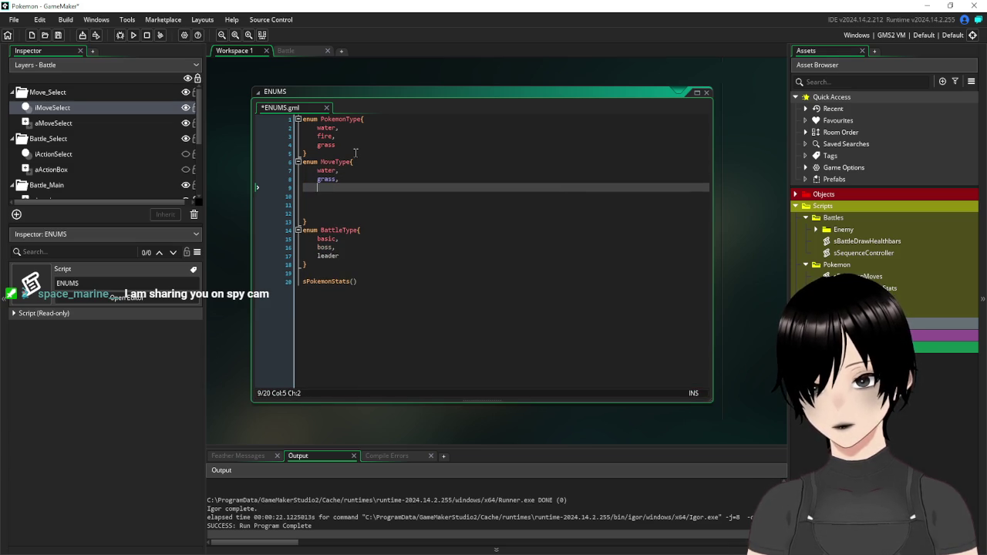
type("fire,")
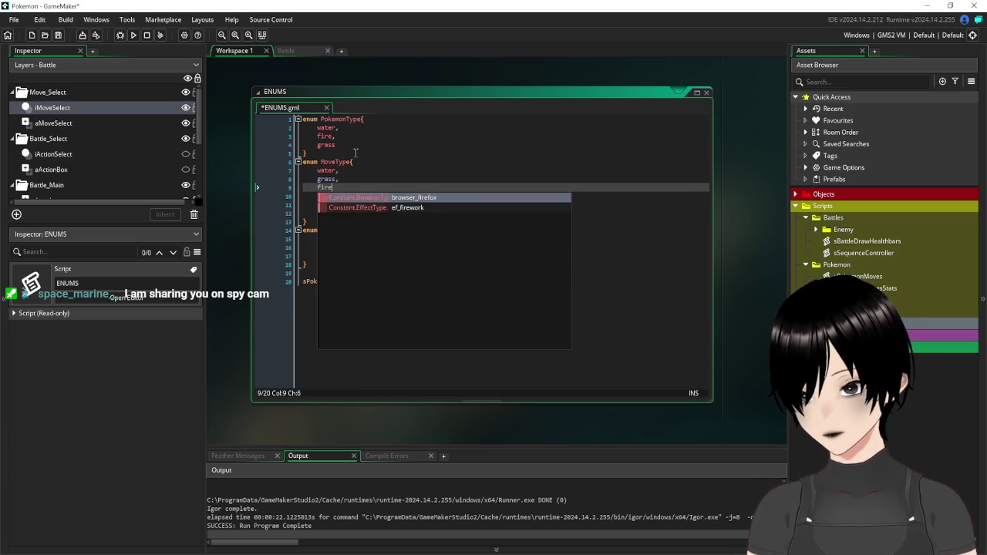
key("Return")
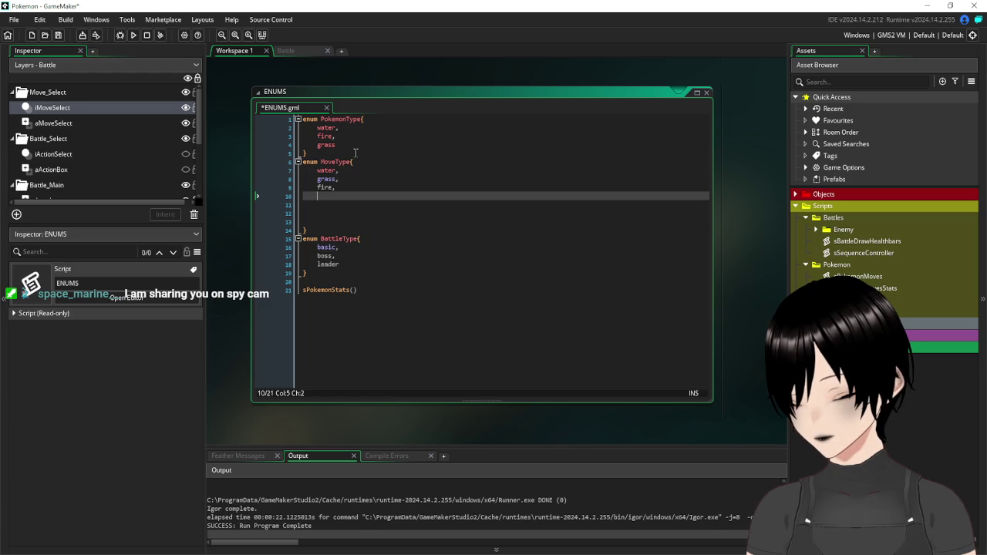
type("ground")
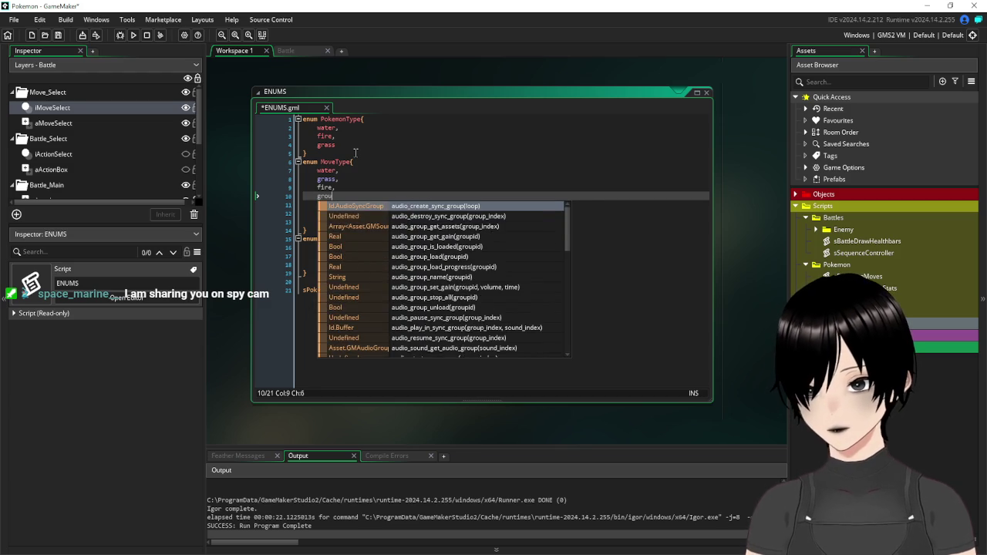
left_click_drag(314, 222, 295, 208)
key("BackSpace")
key("Left")
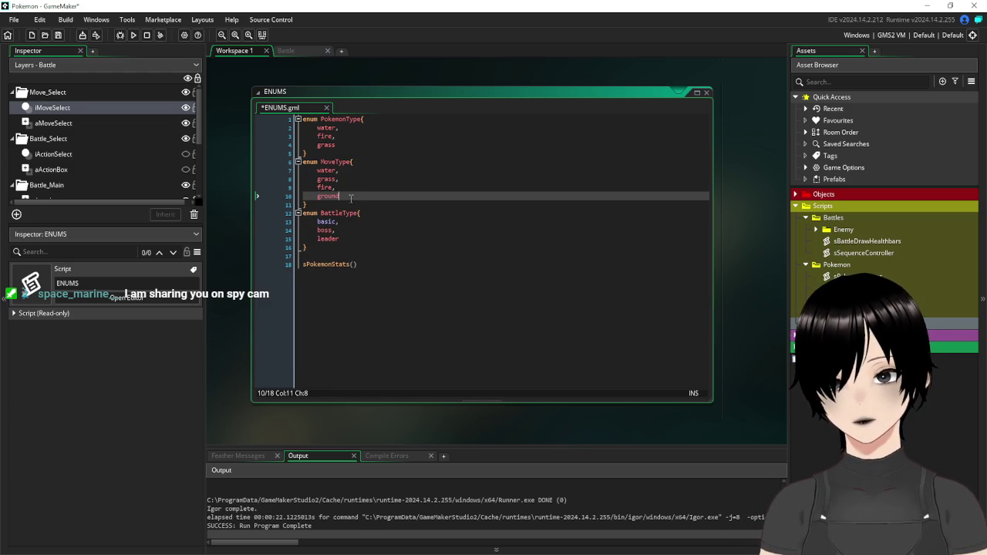
left_click(289, 50)
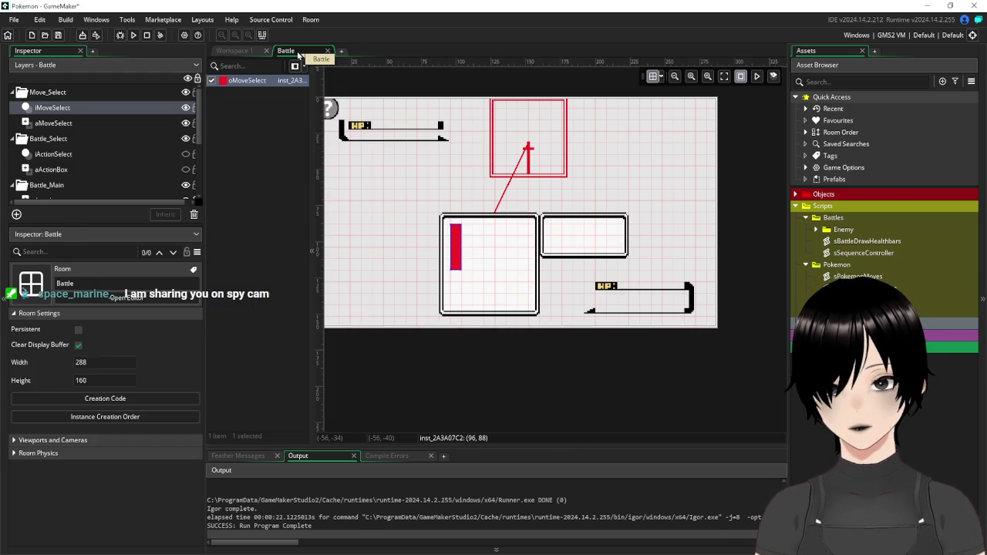
left_click(233, 50)
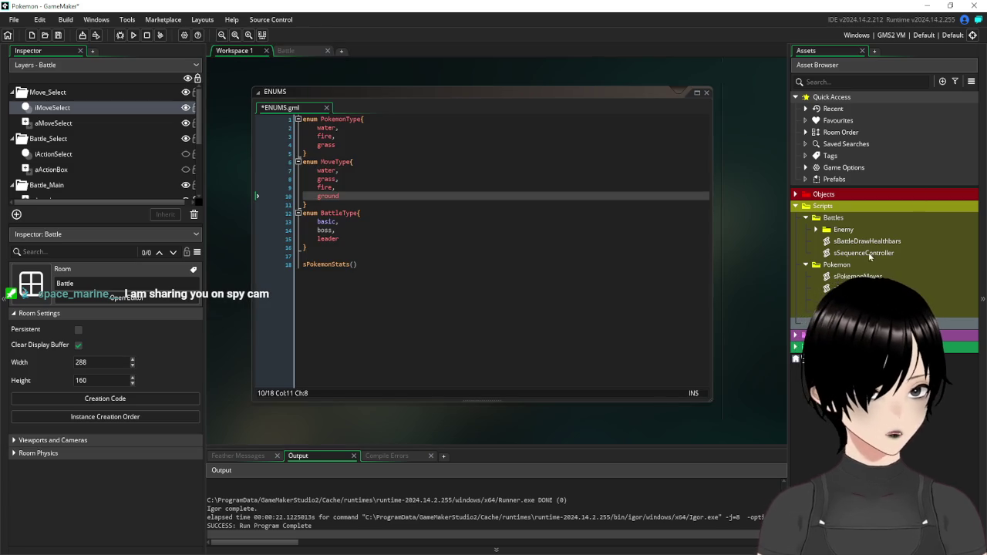
Extend the Hydro pump call with MoveType.water, strength 2 and a seq argument
double_click(858, 276)
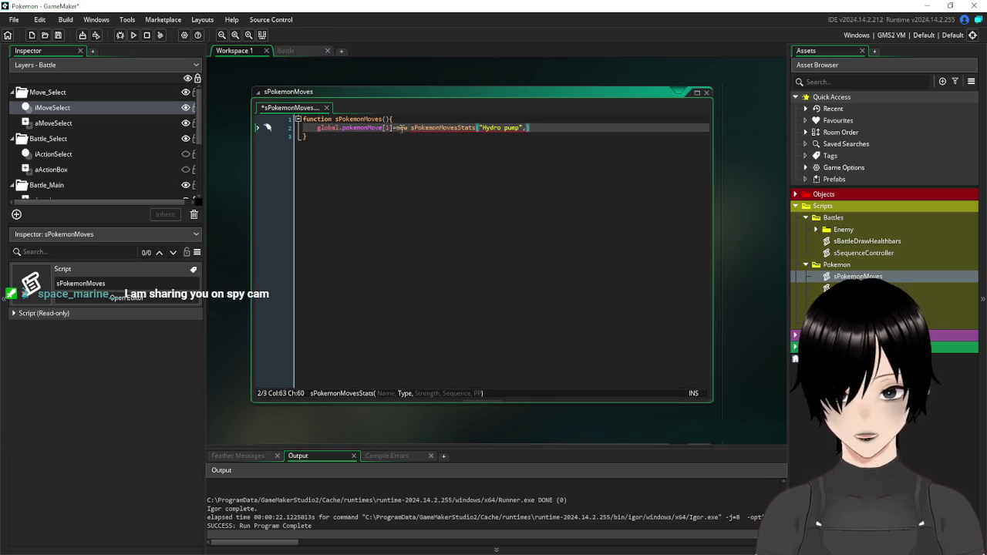
type("\",")
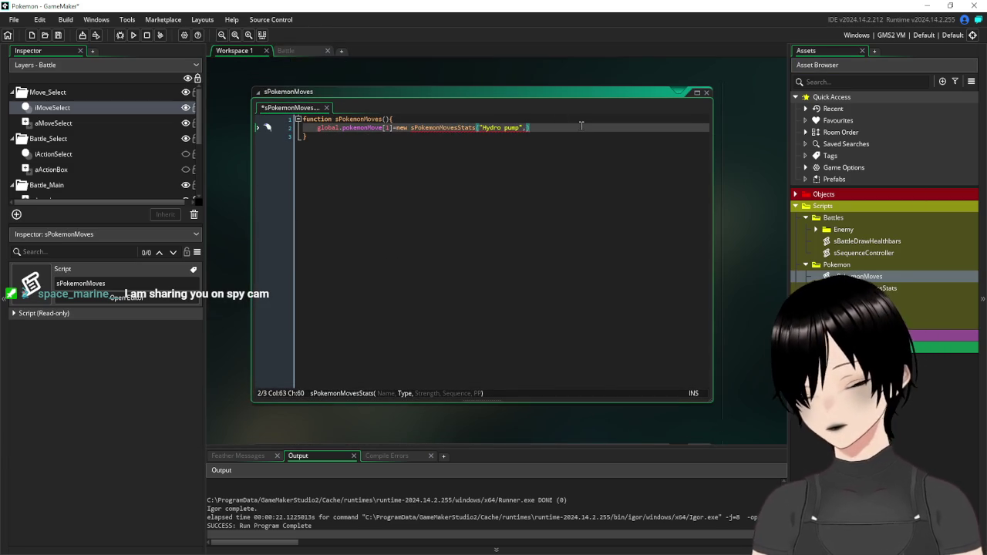
type("Pokemon")
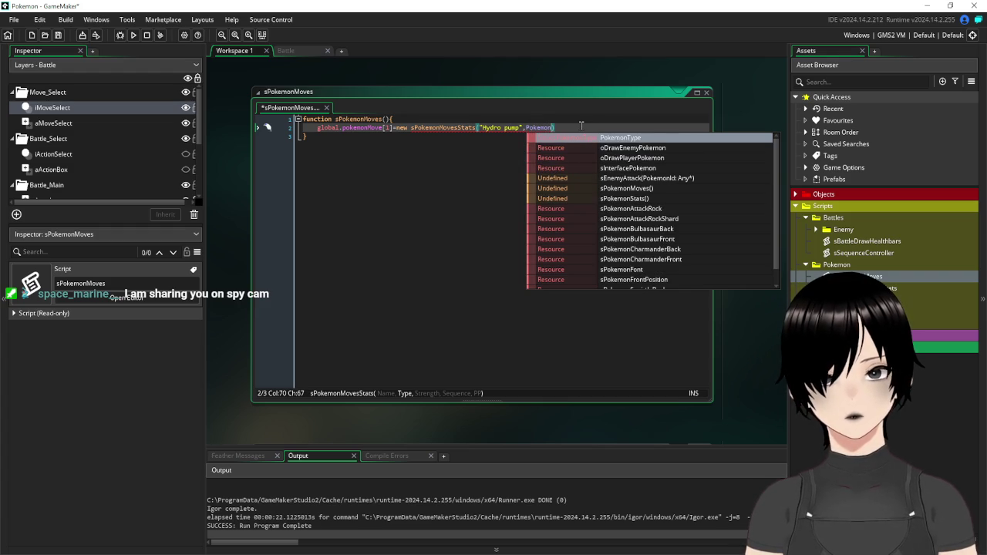
key("BackSpace")
key("BackSpace")
key("BackSpace")
type("M")
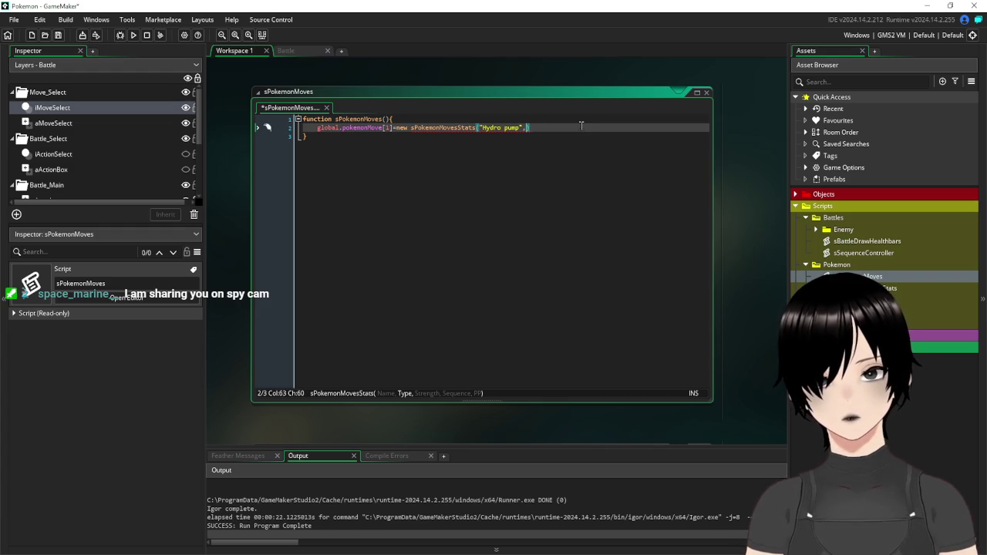
type("oveType")
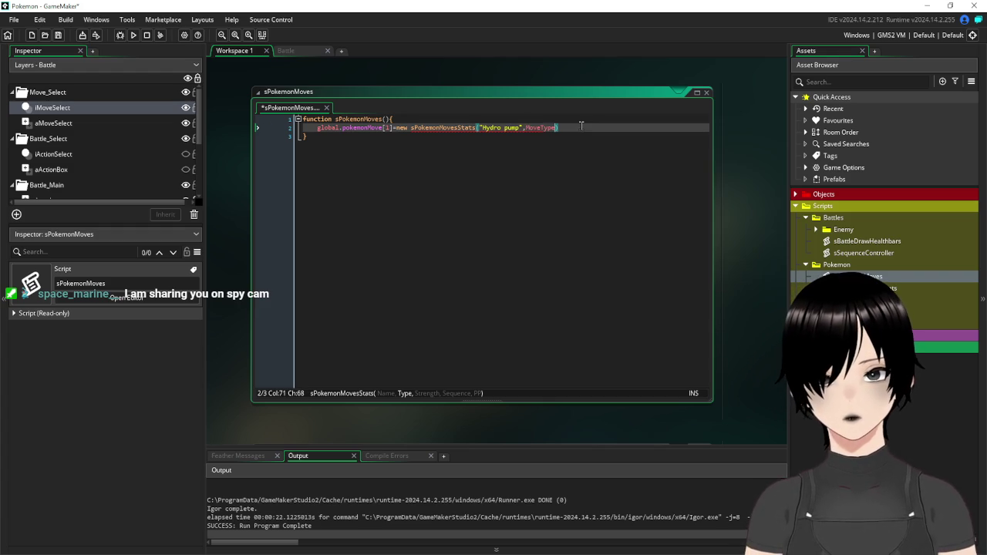
type(".water")
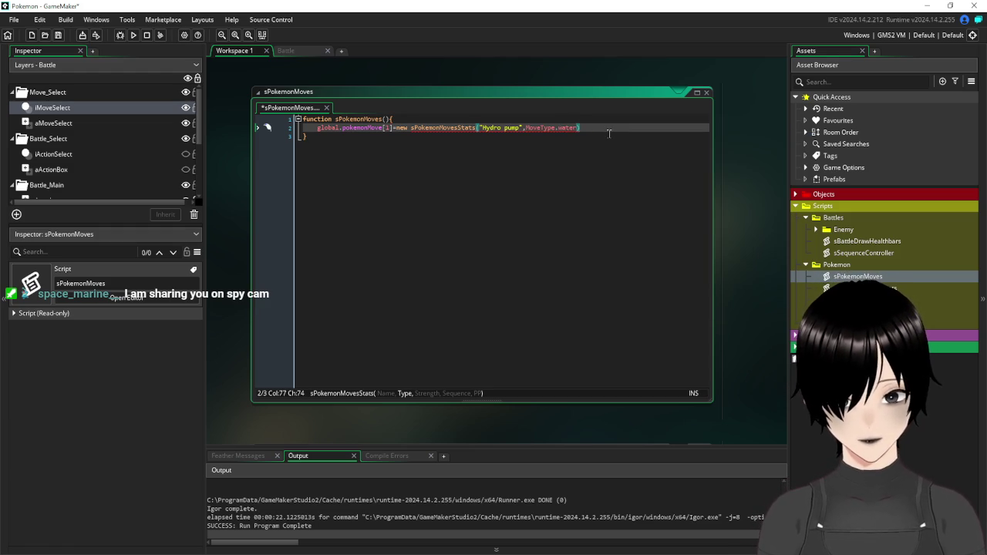
type(",")
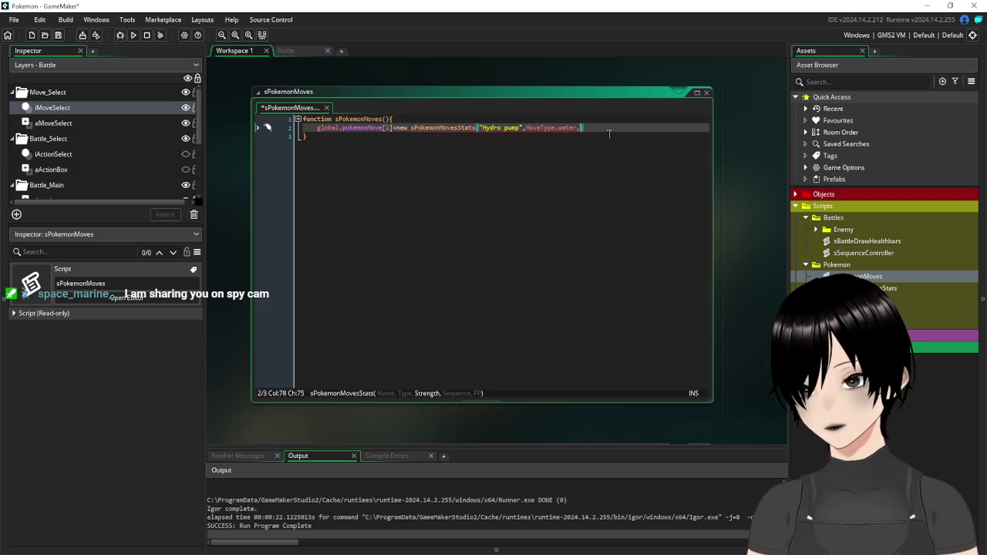
type("2,")
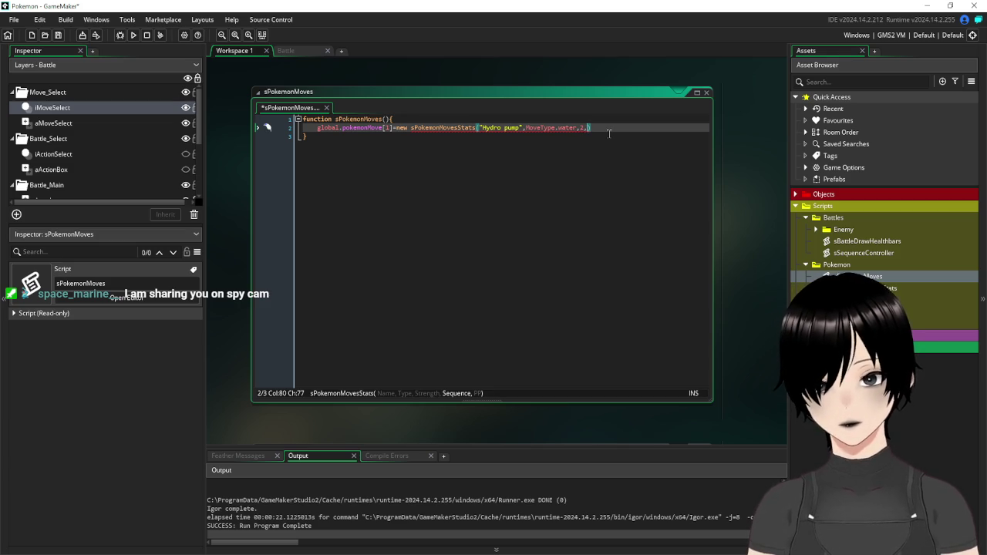
type("s")
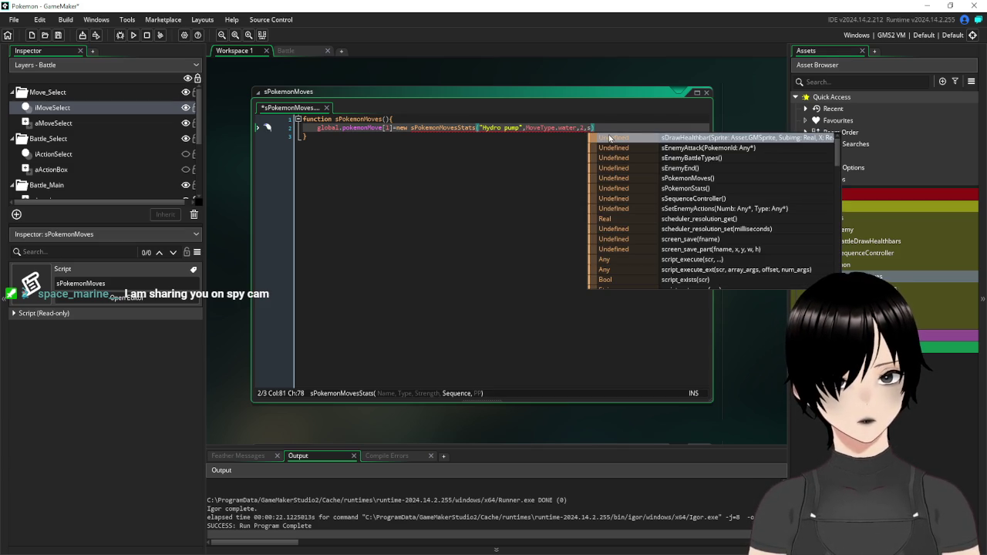
type("eq")
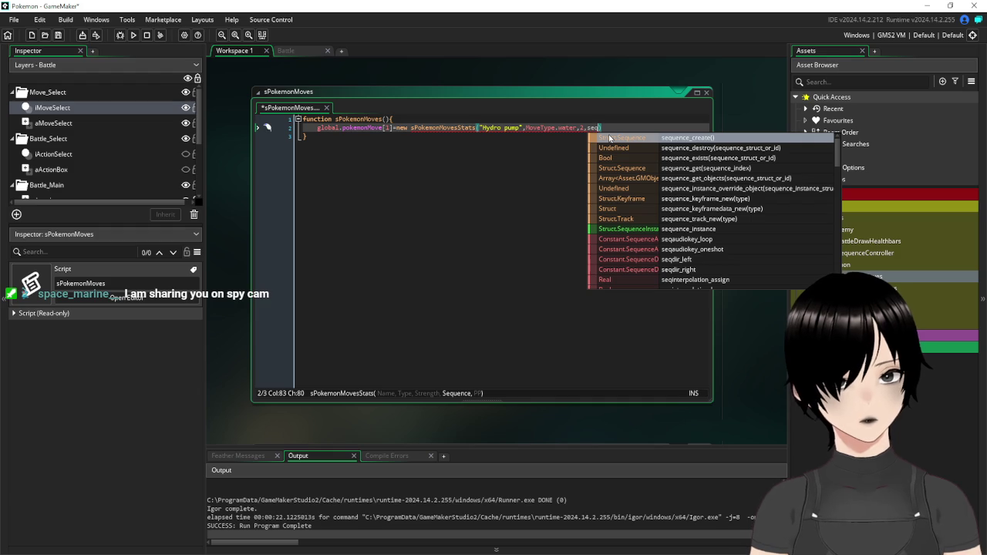
scroll(748, 177, "down", 1)
scroll(749, 177, "down", 12)
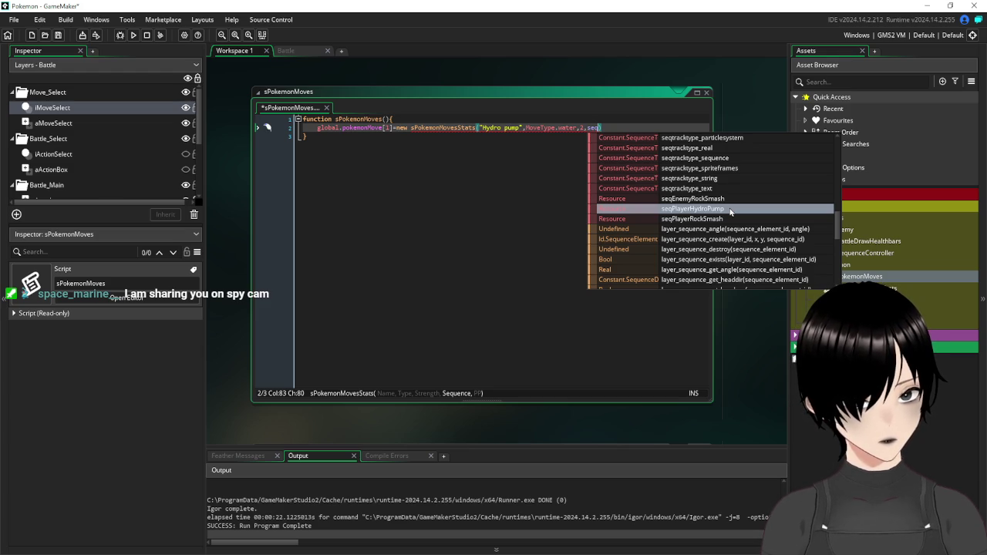
left_click(375, 172)
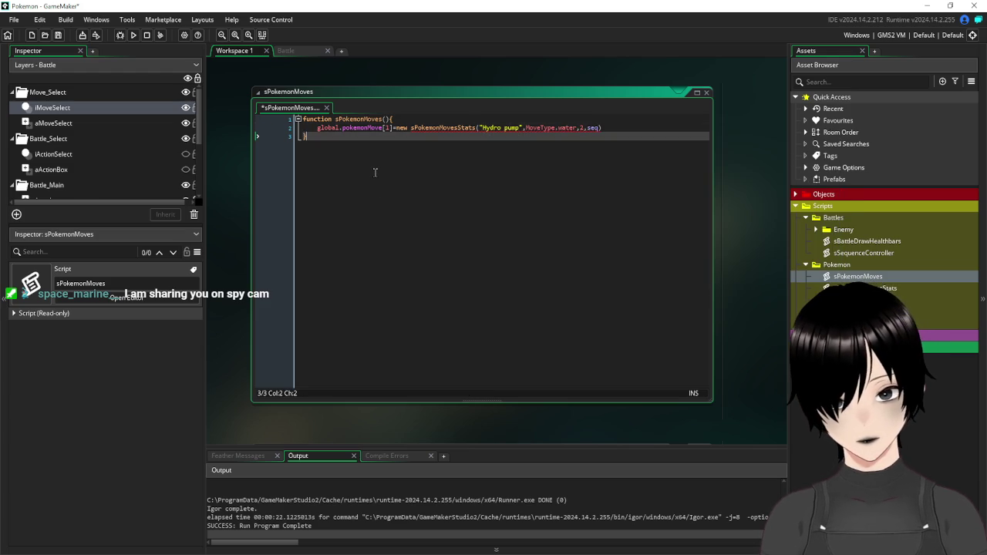
left_click(789, 165)
left_click_drag(788, 165, 794, 165)
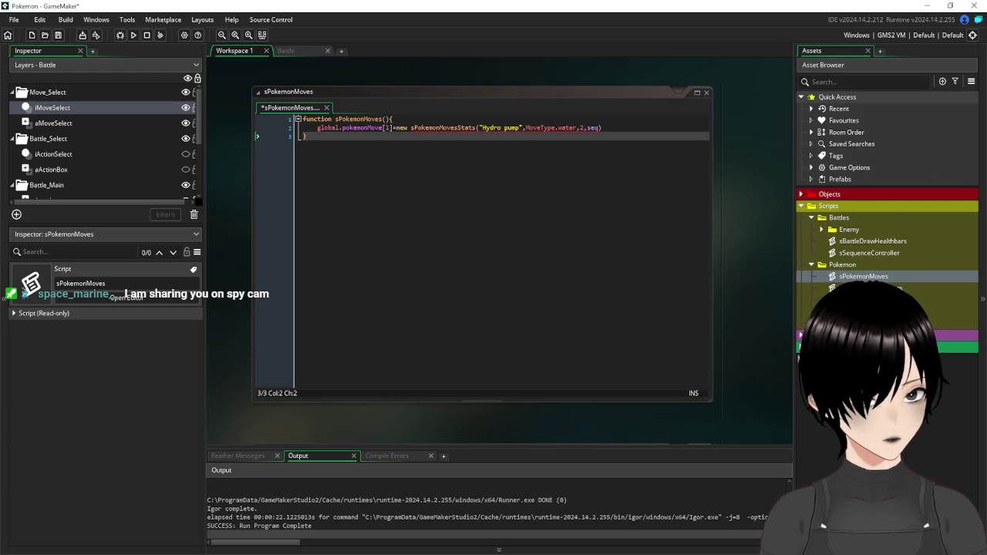
Replace the Sequence parameter with SeqPlayer,SeqEnemy in the sPokemonMovesStats signature
double_click(864, 288)
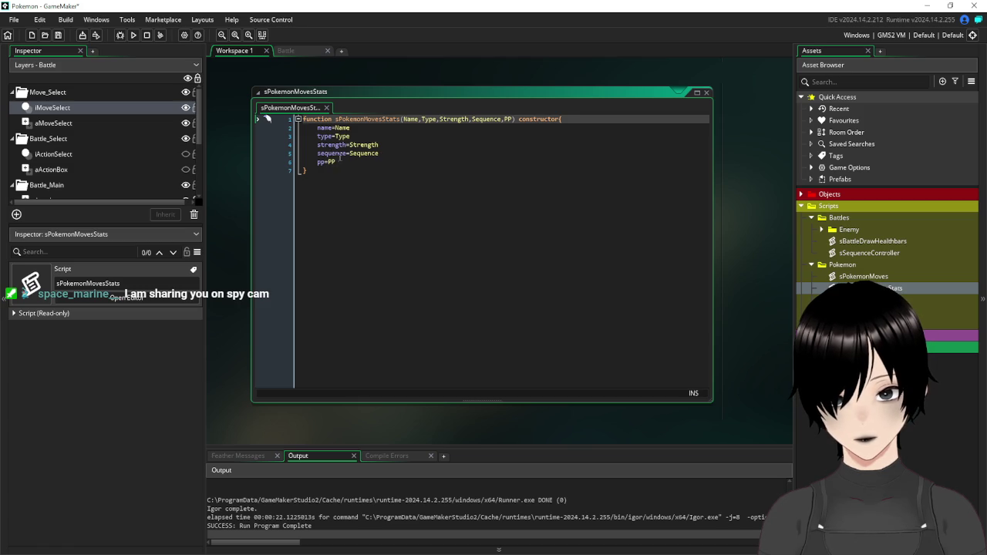
left_click(502, 119)
left_click(472, 120)
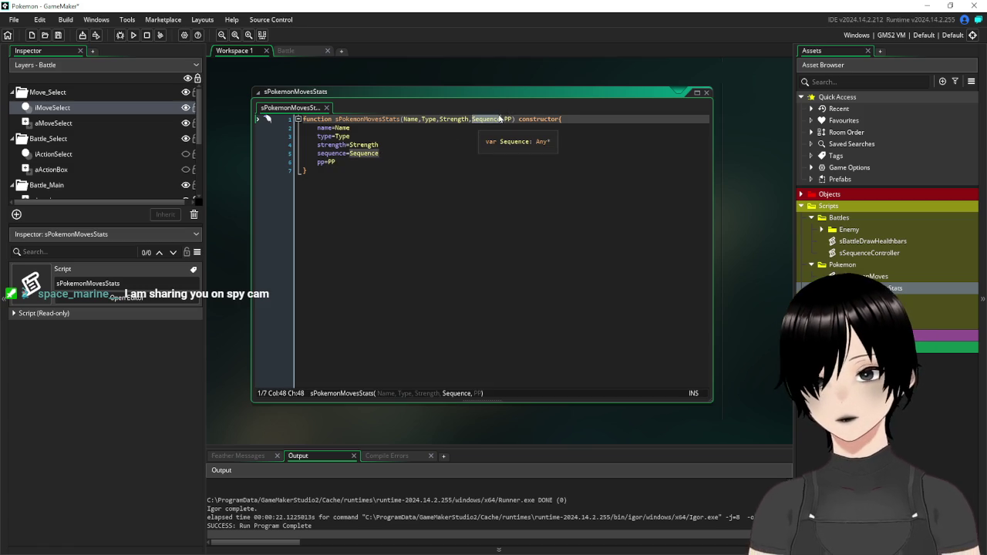
type("Seq")
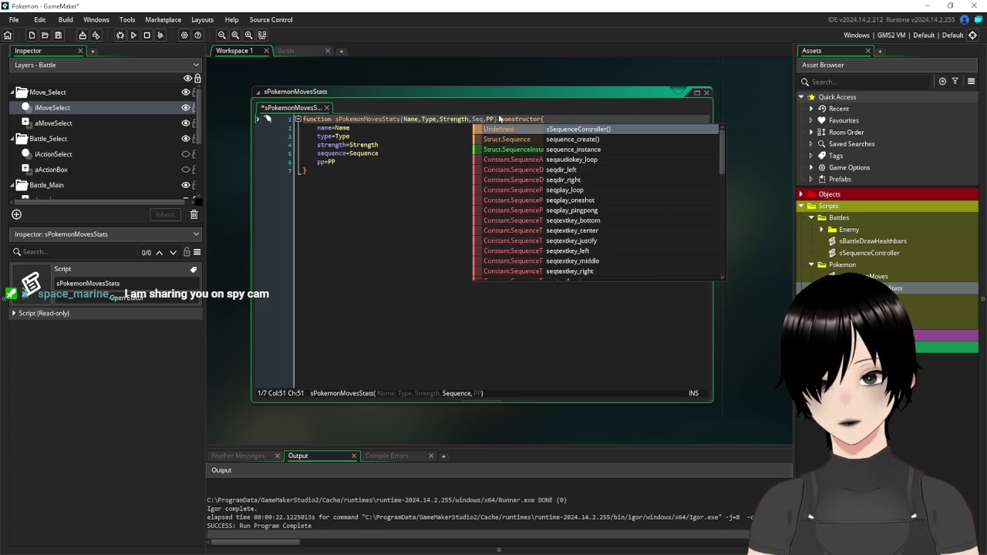
type("Play")
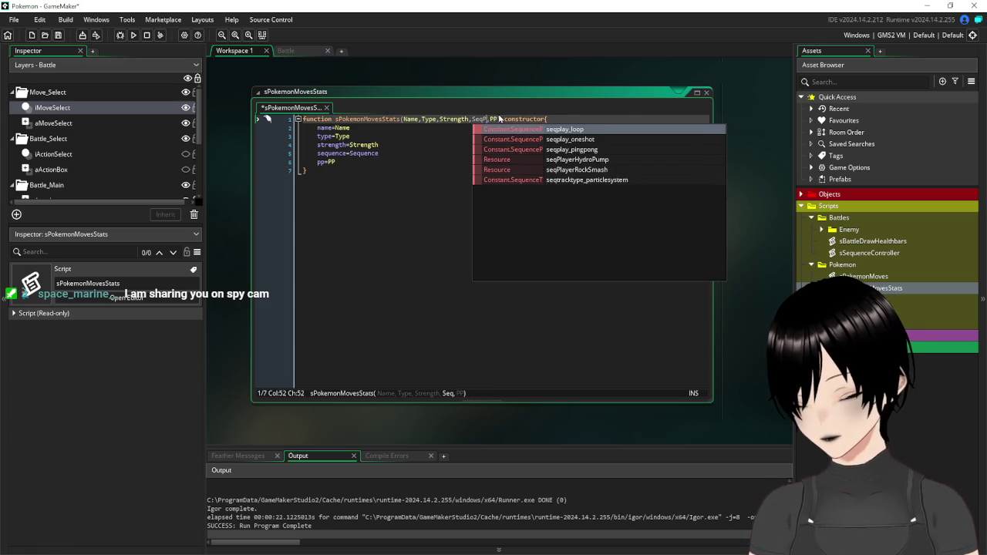
type("er,Se")
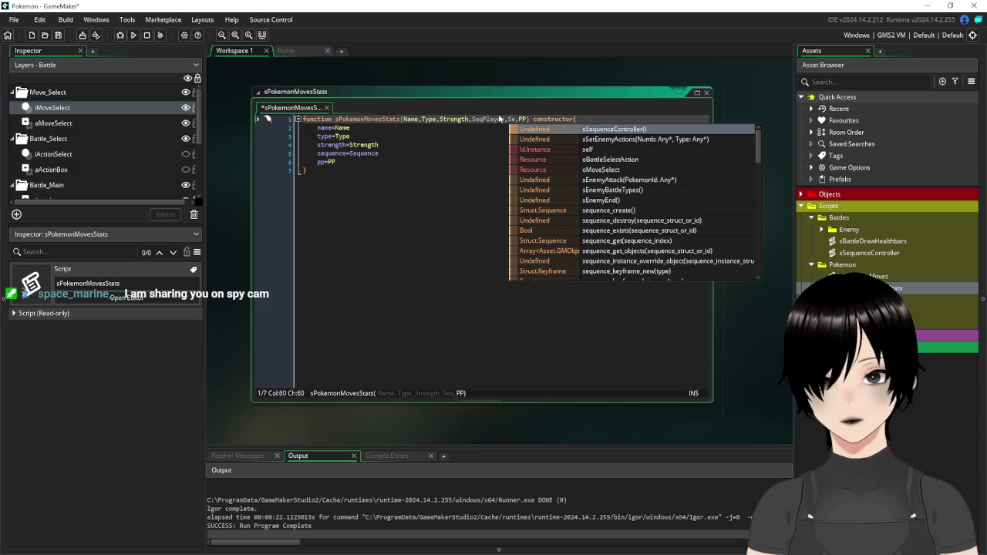
type("q")
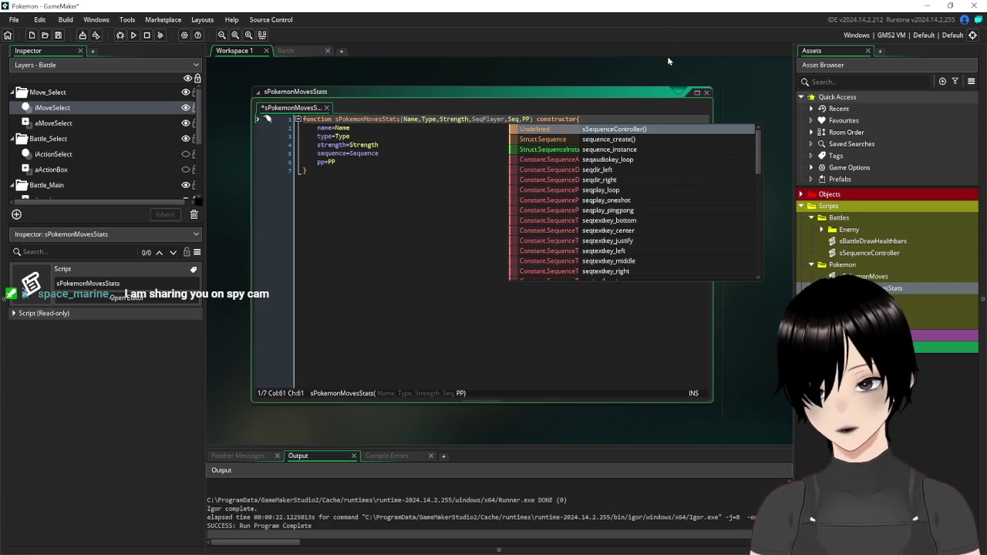
type("Enemy")
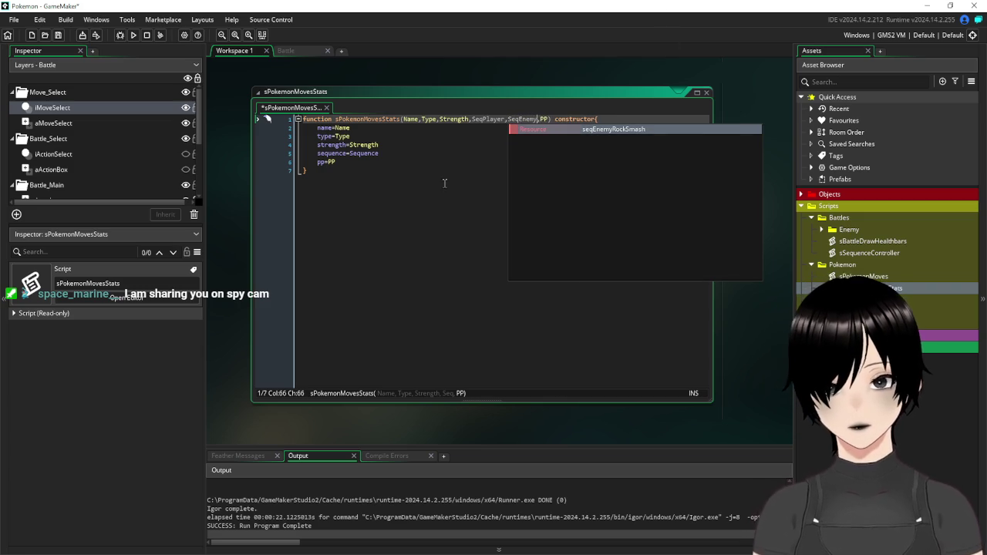
left_click(374, 170)
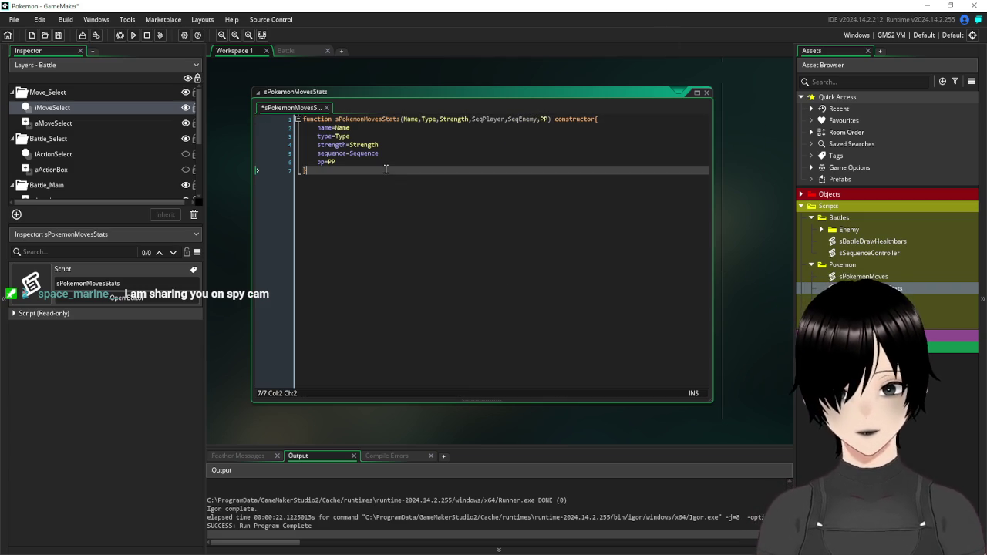
Change the sequence assignment to EnemySequence=SeqEnemy and duplicate that line below
left_click(347, 153)
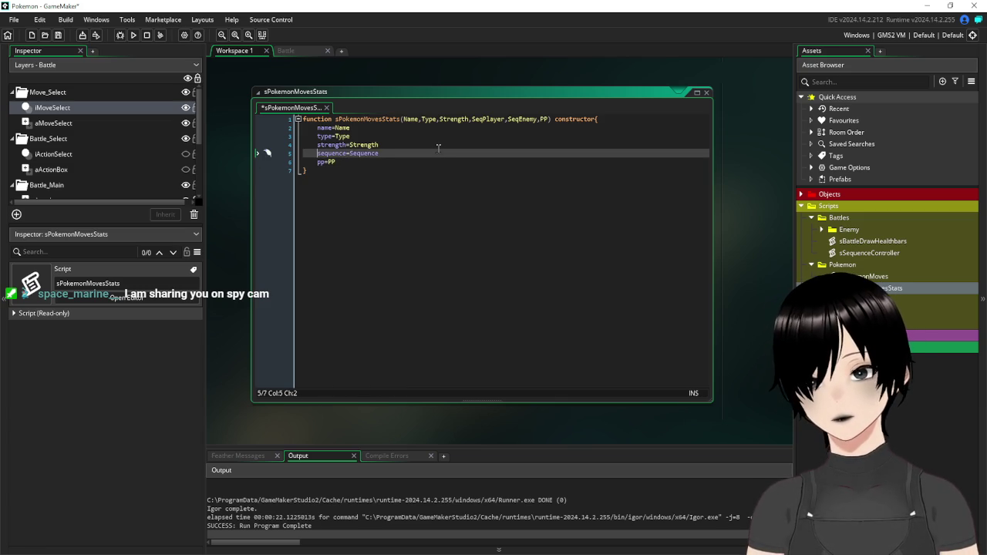
type("EnemyS")
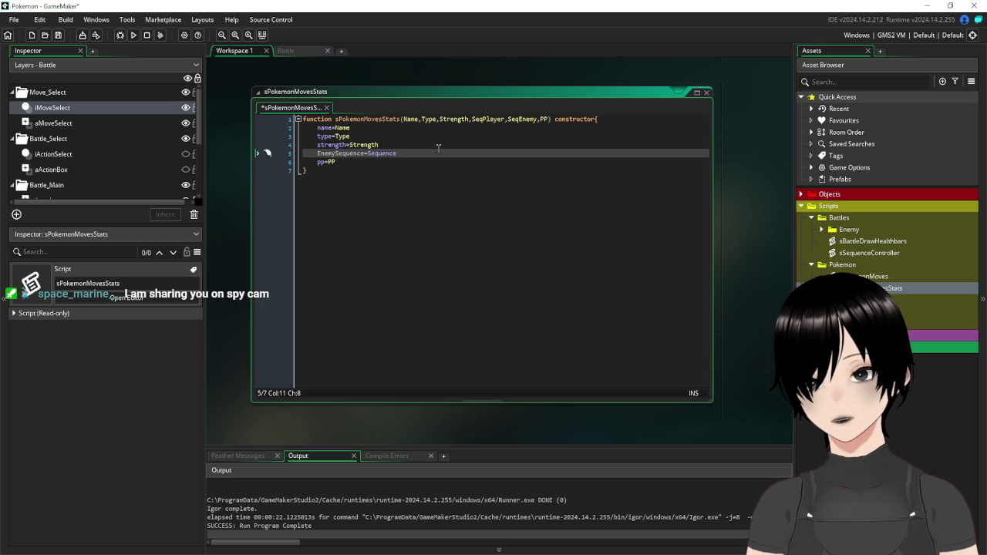
left_click_drag(404, 153, 381, 154)
key("BackSpace")
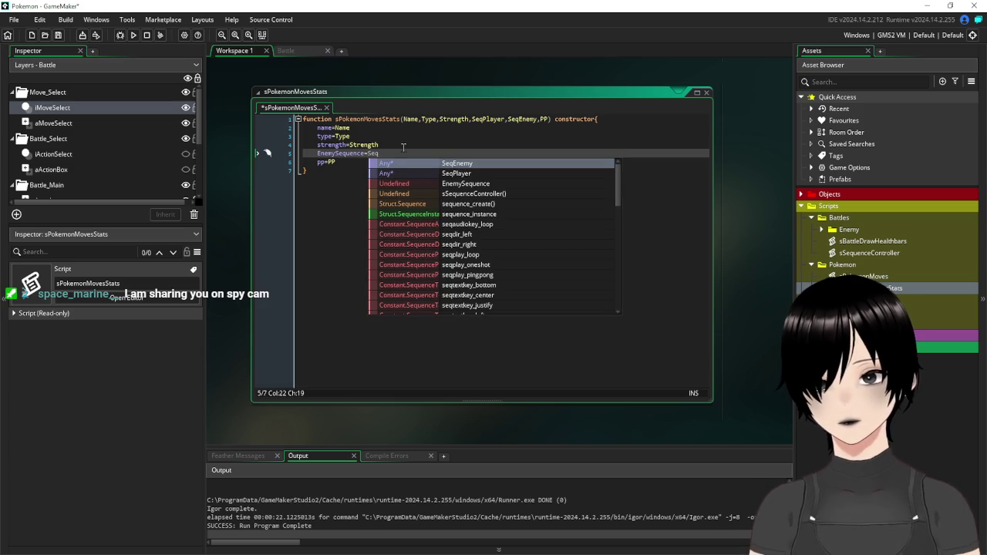
left_click(421, 161)
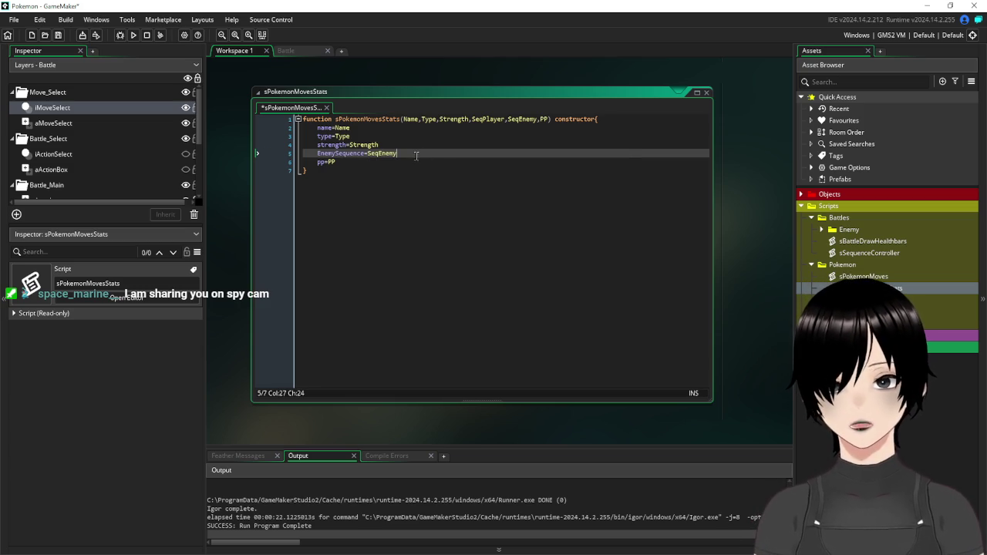
left_click_drag(396, 154, 320, 162)
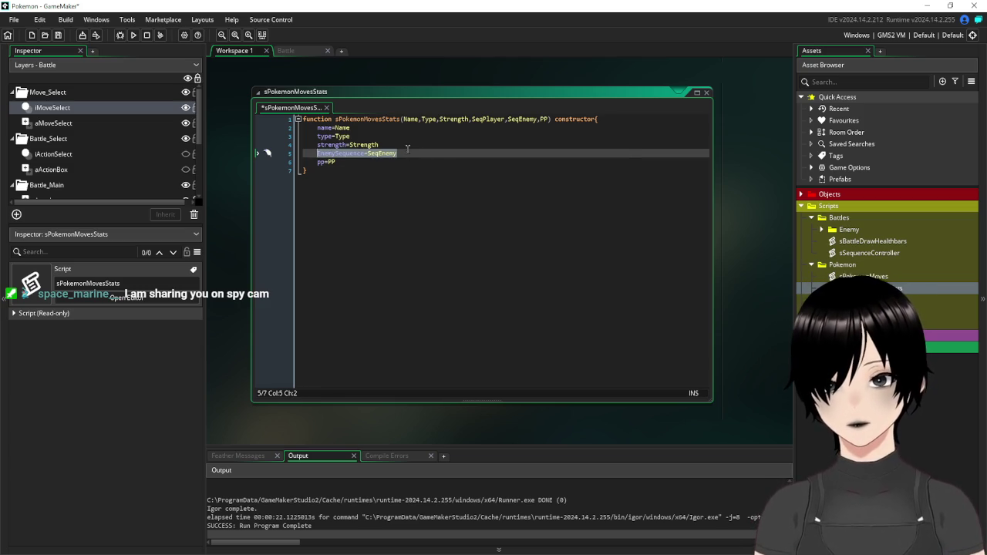
key("ctrl+c")
key("End")
key("Return")
key("ctrl+v")
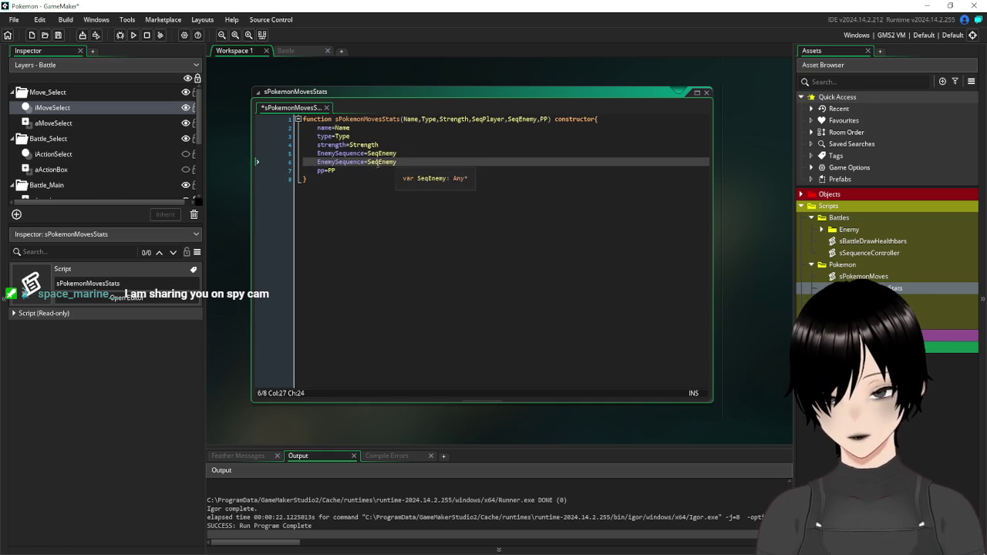
Turn the copied line into PlayerSequence=SeqPlayer and save the script
left_click_drag(400, 161, 378, 163)
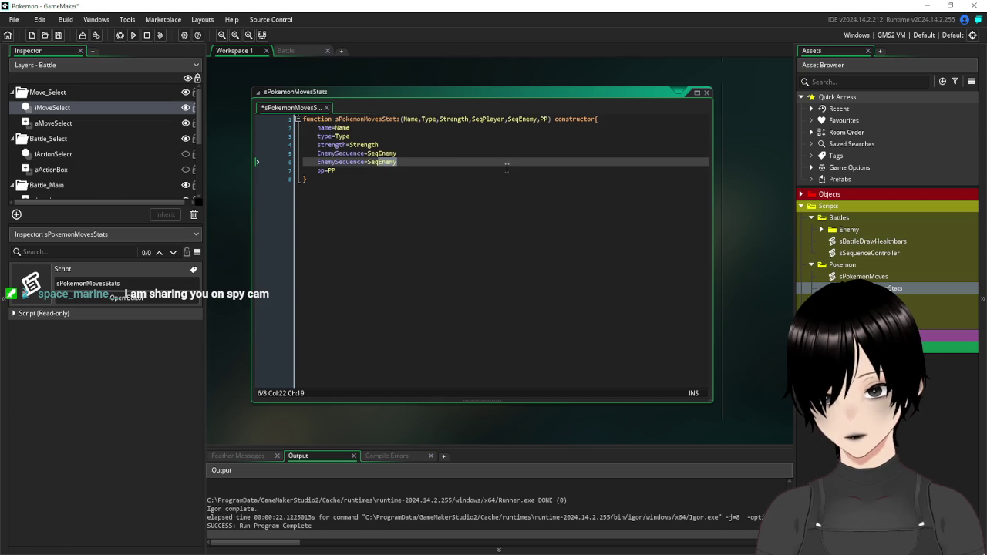
key("BackSpace")
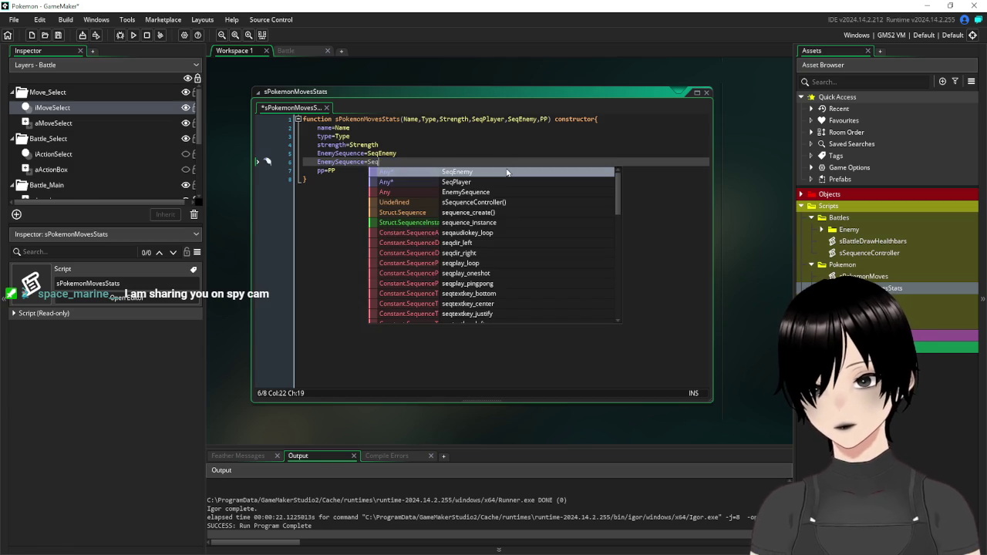
key("Down")
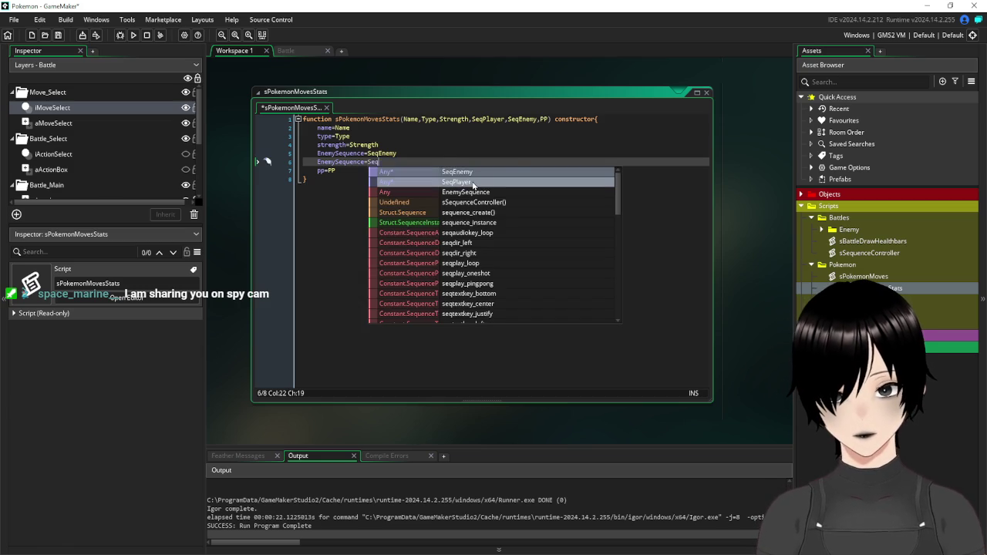
key("Return")
left_click(333, 162)
type("Player")
key("Down")
key("Down")
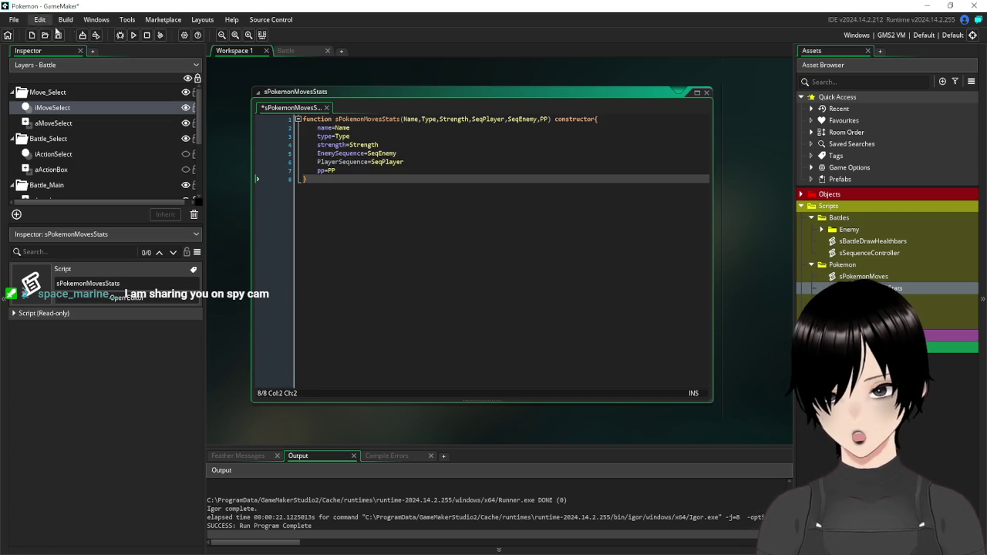
left_click(58, 35)
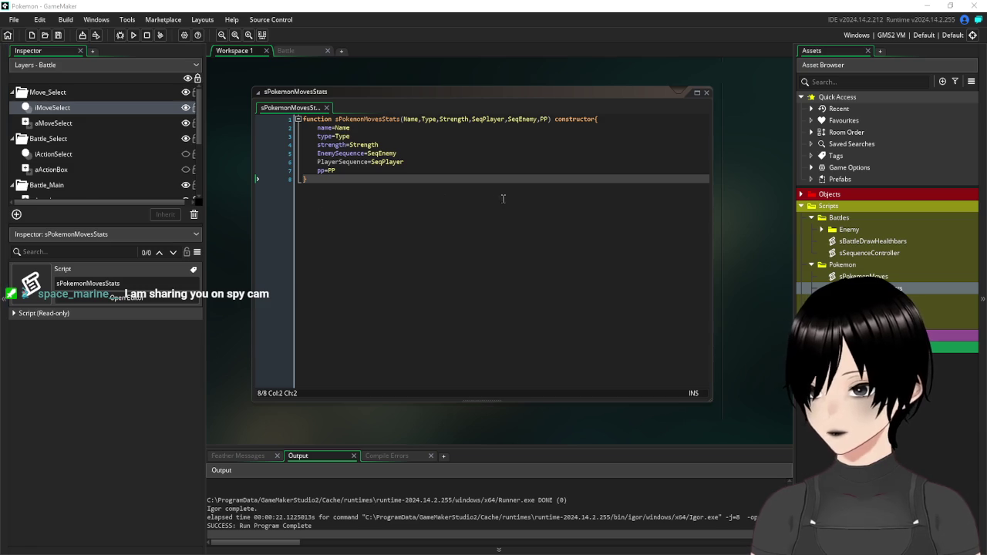
left_click(487, 169)
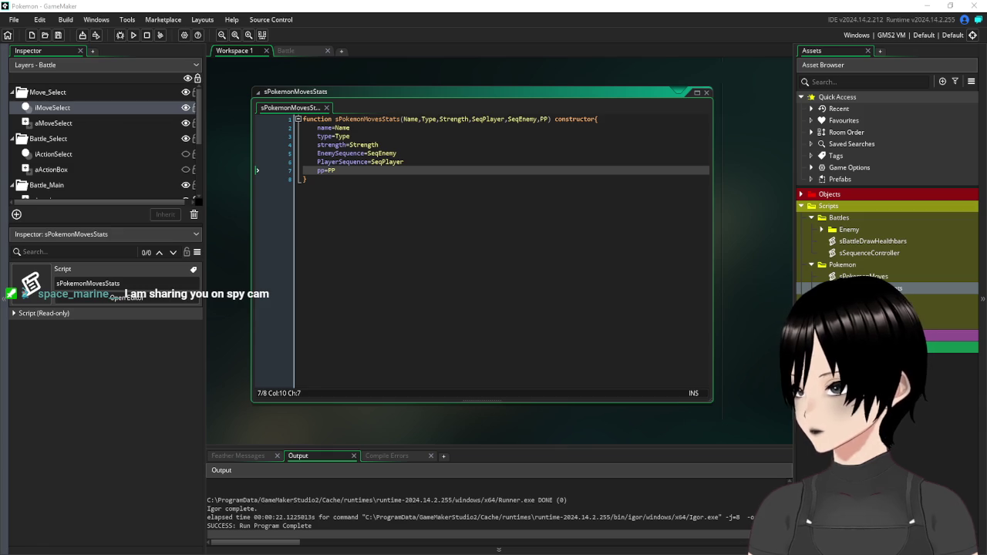
left_click(522, 210)
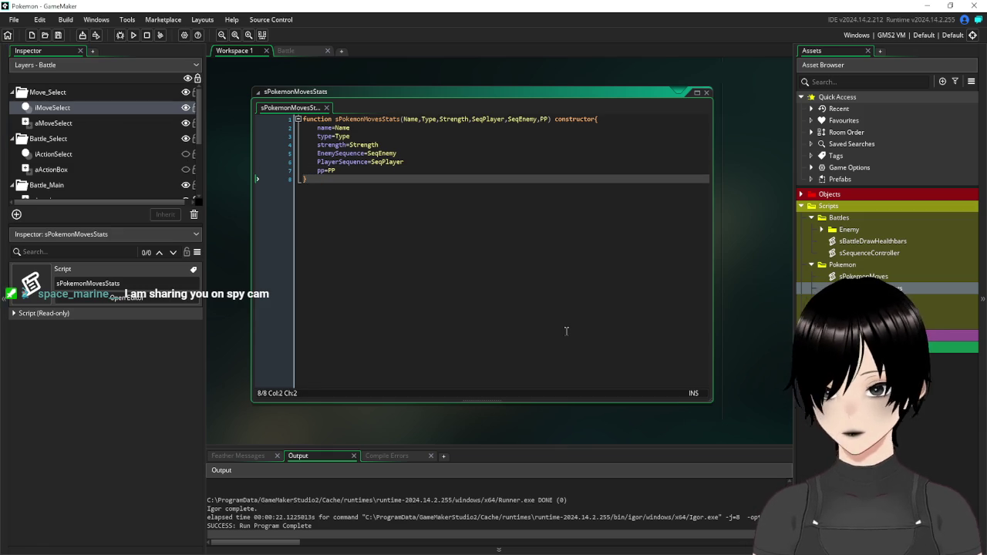
left_click(287, 50)
left_click(233, 51)
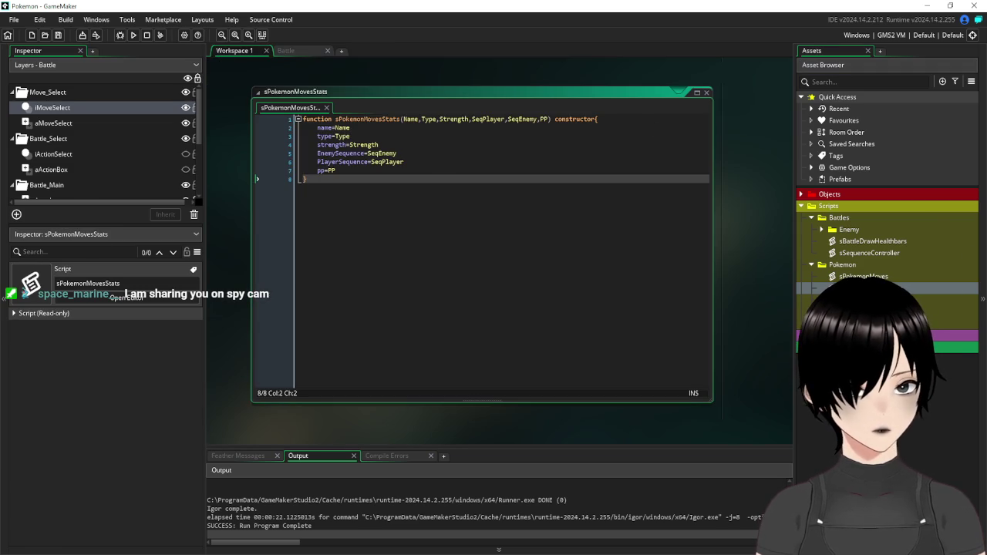
left_click(864, 276)
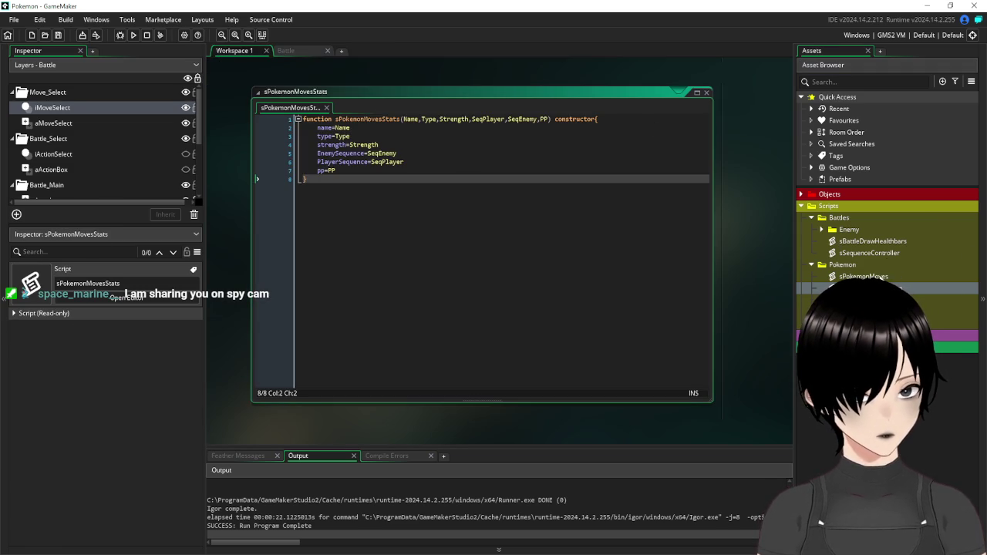
Make seqPlayerHydroPump the first sequence argument of the Hydro pump entry
scroll(535, 228, "down", 3)
scroll(534, 228, "up", 3)
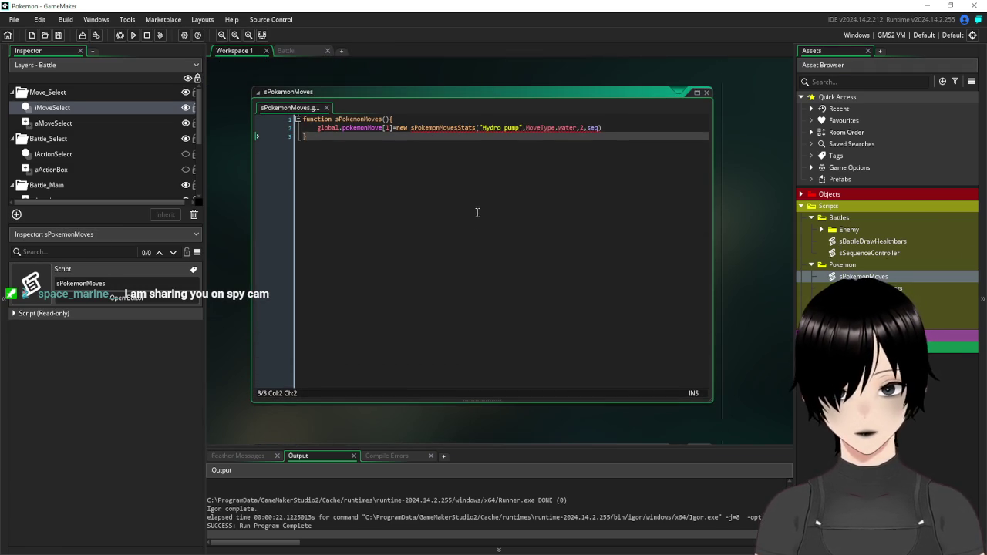
left_click(600, 128)
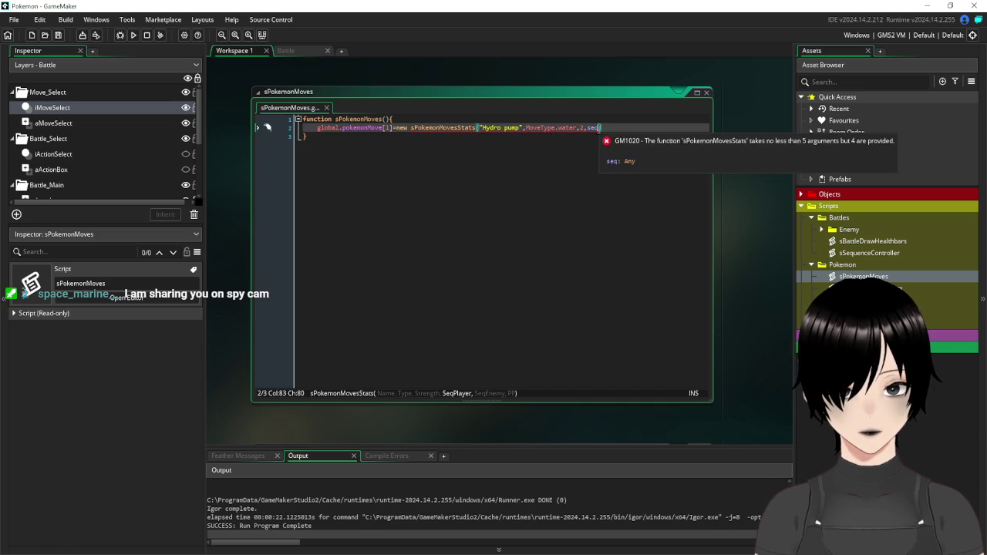
type(",")
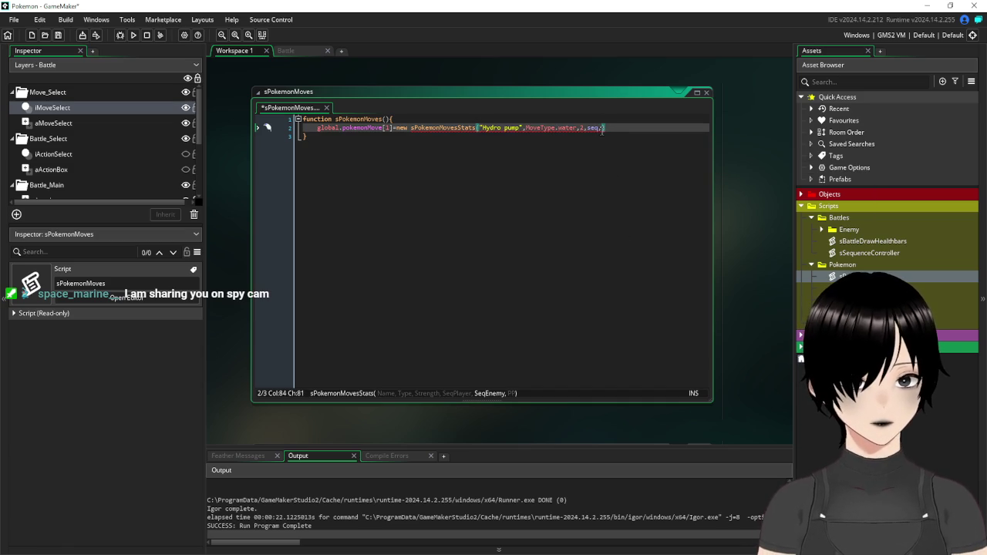
key("BackSpace")
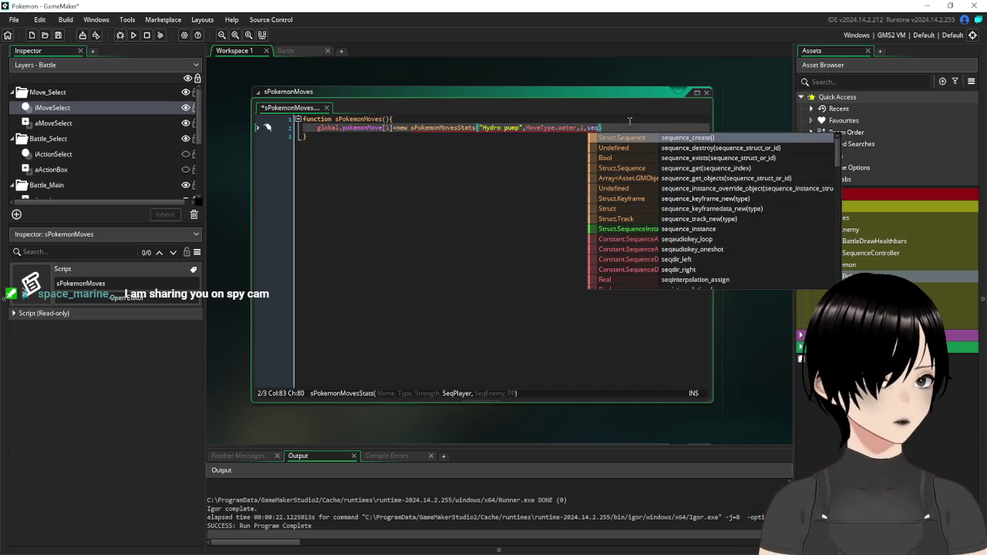
type("hy")
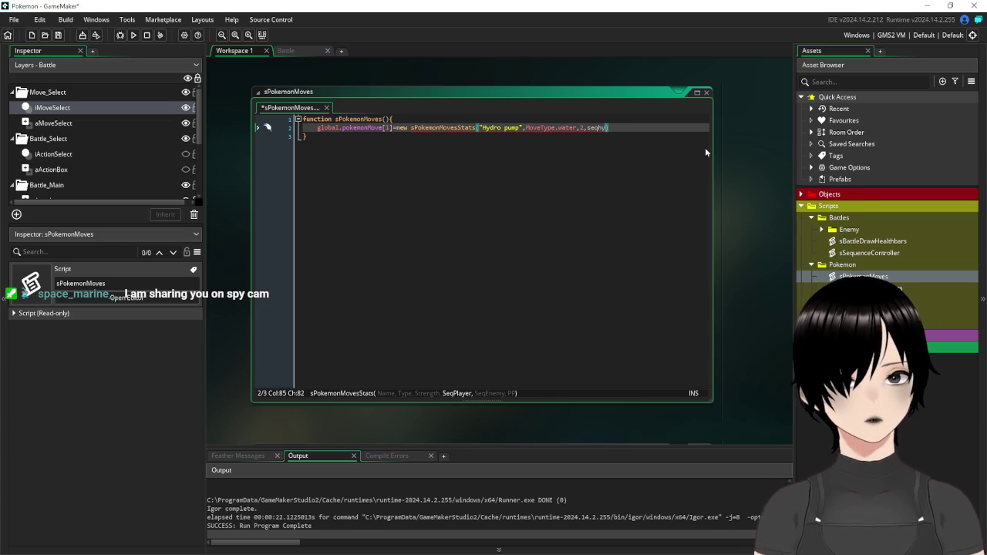
key("BackSpace")
key("BackSpace")
type("E")
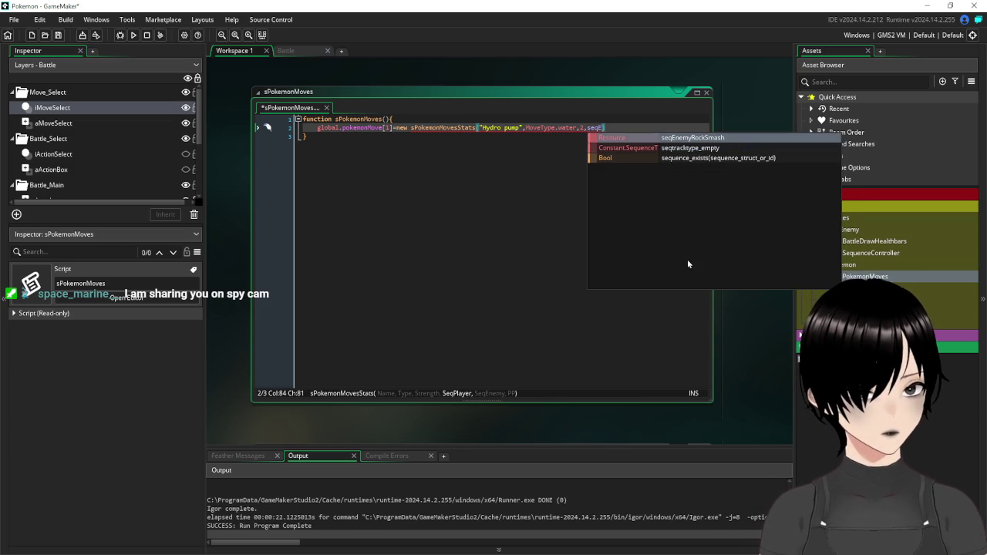
left_click(702, 140)
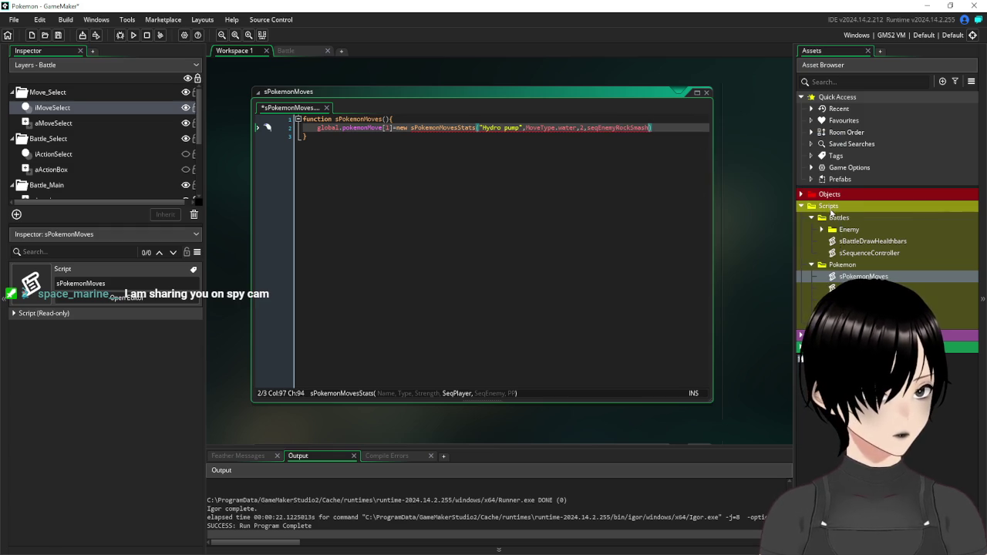
left_click(802, 335)
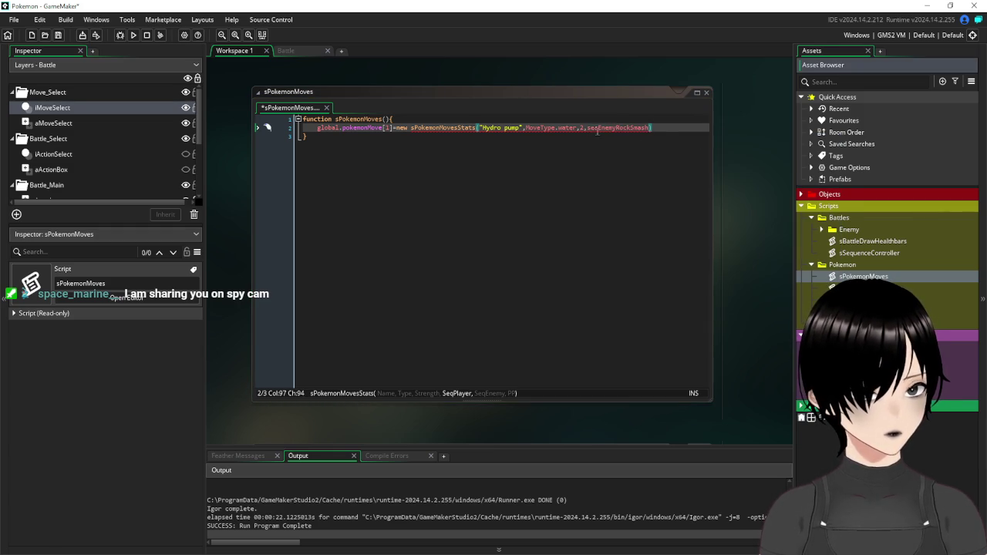
mouse_move(650, 129)
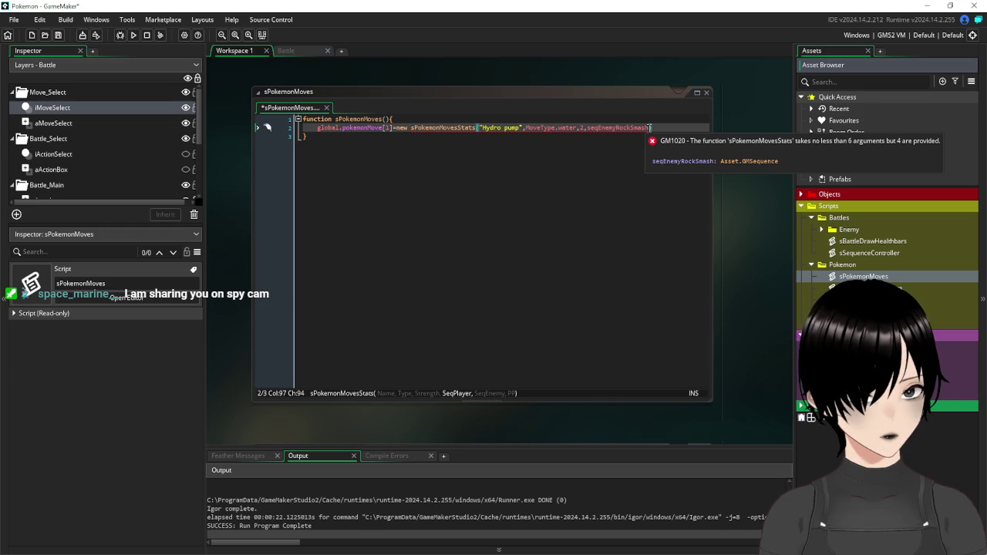
left_click_drag(650, 128, 598, 133)
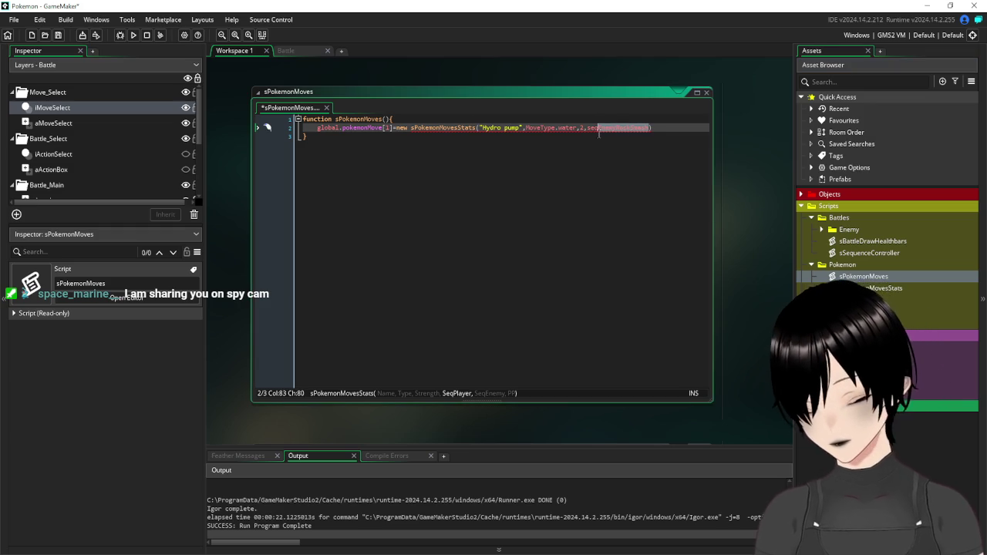
type("Play")
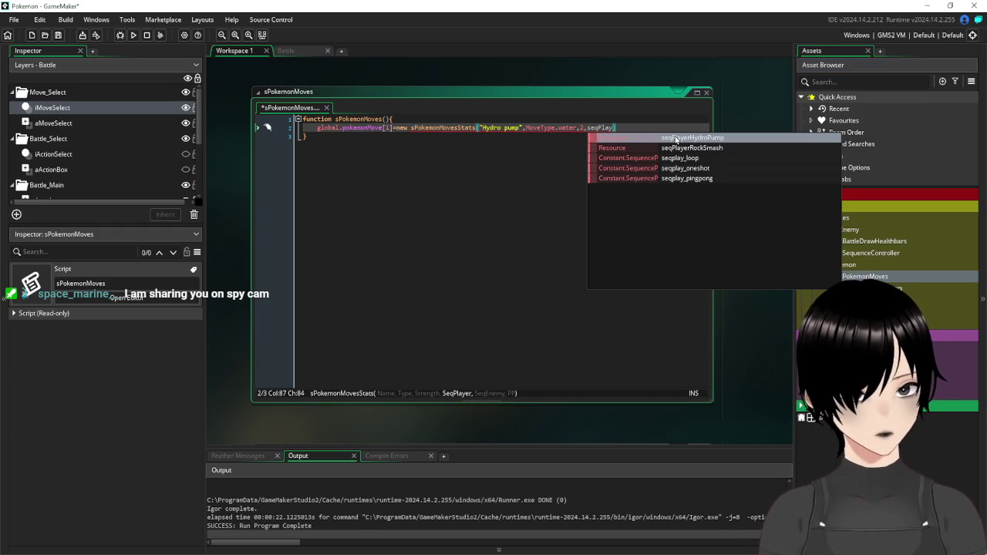
left_click(676, 137)
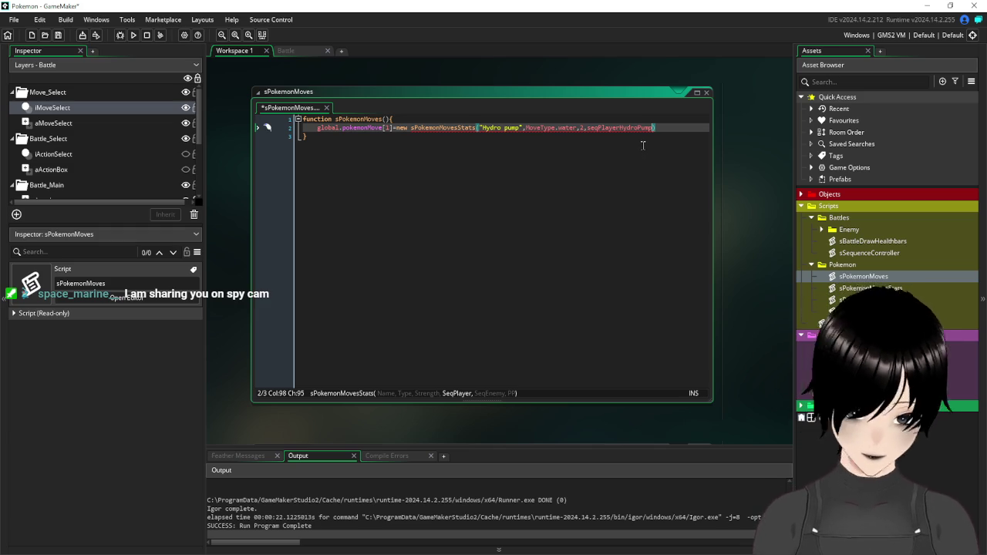
Add seqPlayerHydroPump as the second sequence argument, finish the line, and save the project
type(",se")
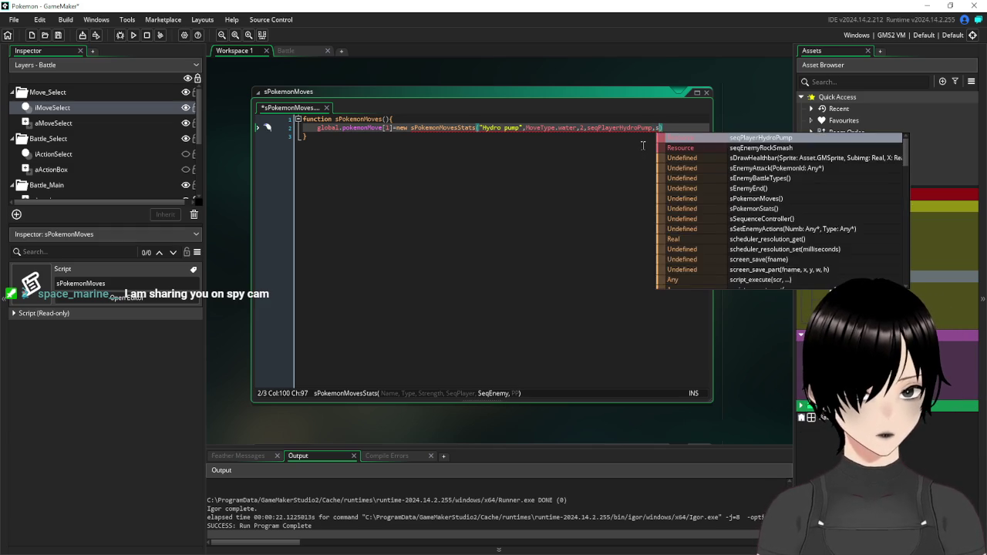
left_click(786, 142)
scroll(565, 383, "right", 2)
left_click(685, 133)
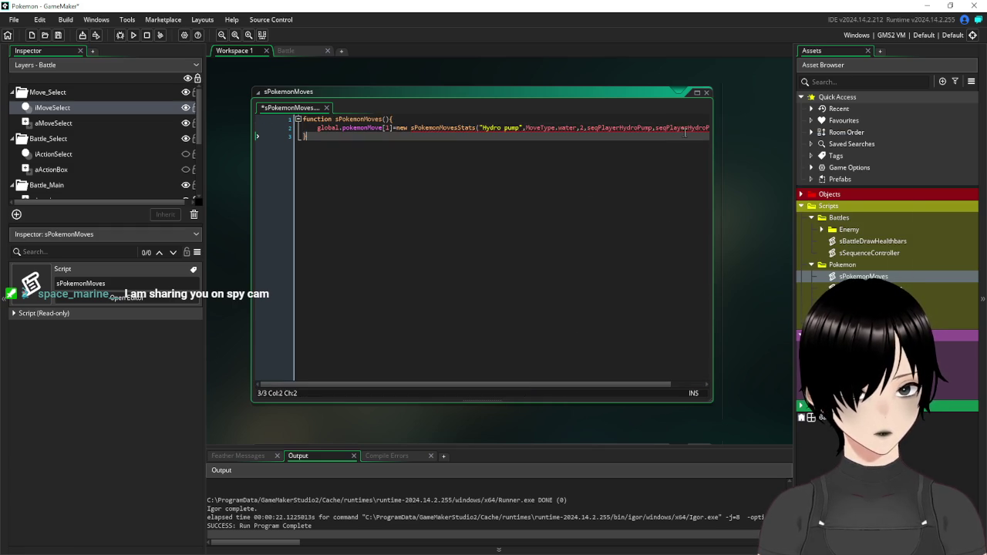
scroll(428, 383, "right", 2)
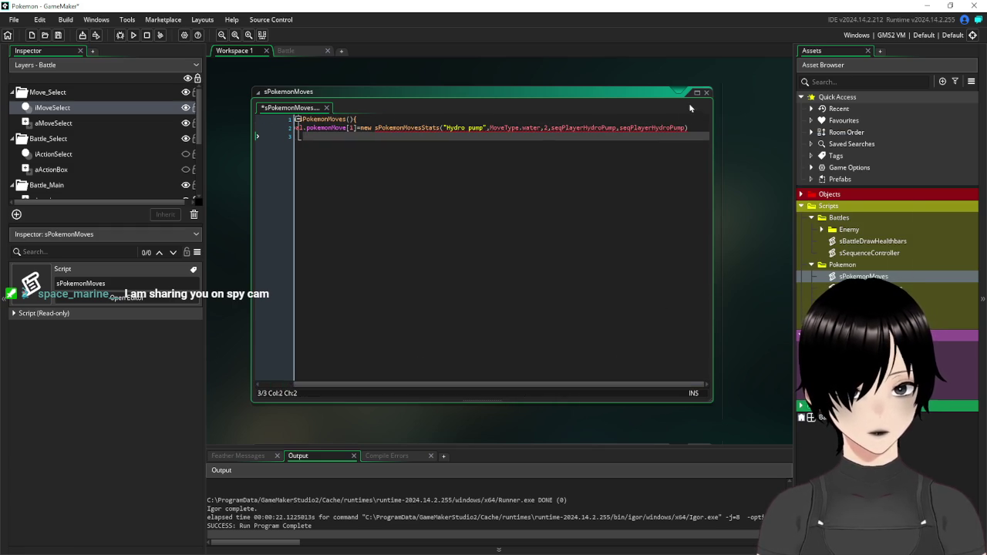
left_click(685, 128)
type(",10")
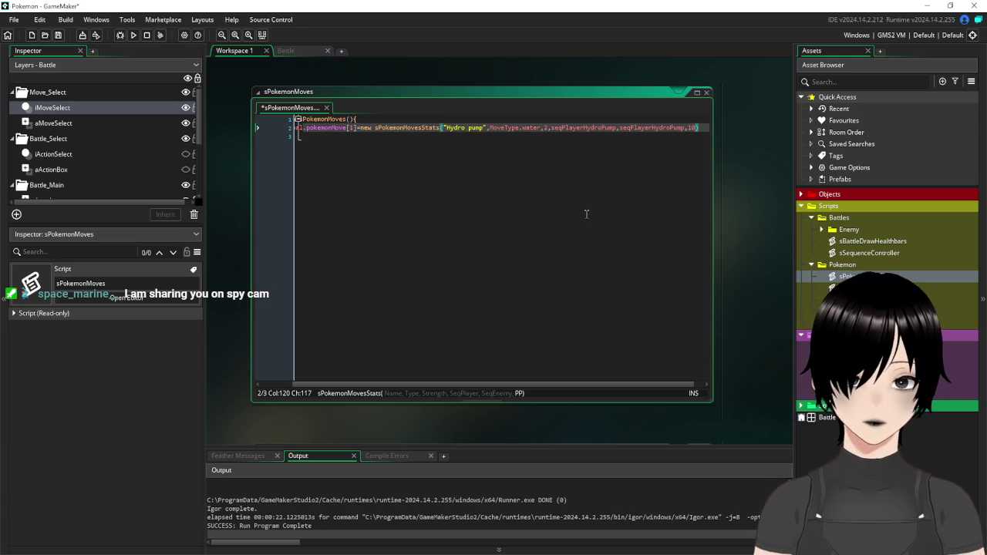
left_click(587, 214)
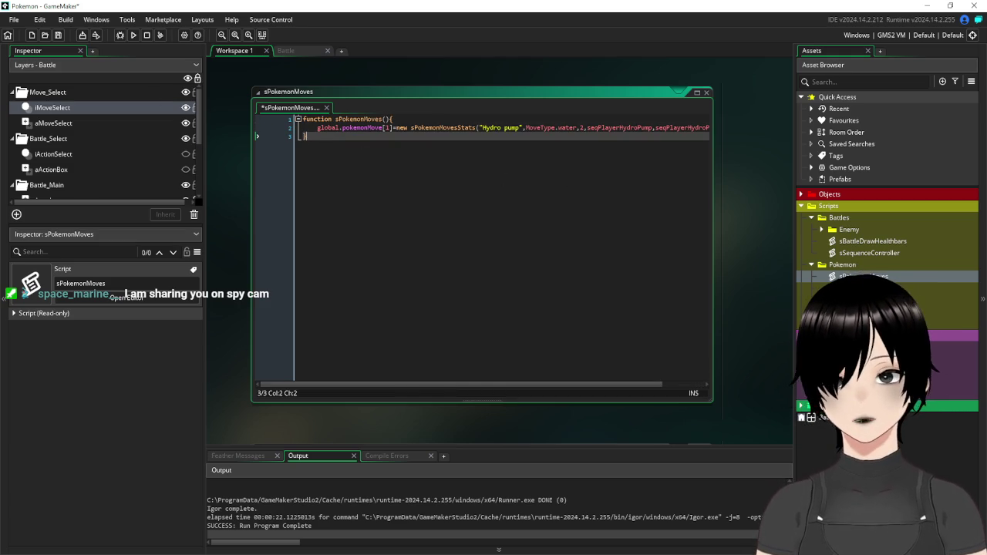
left_click(57, 35)
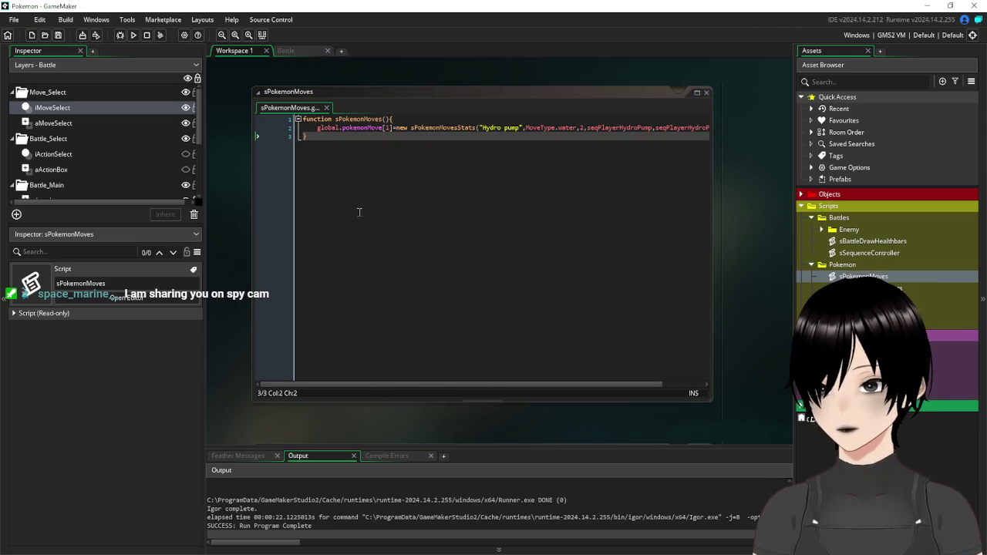
Move and resize the sPokemonMoves code window so the full Hydro pump line is visible
mouse_move(399, 94)
left_mouse_down()
mouse_move(380, 85)
mouse_move(408, 86)
left_mouse_up()
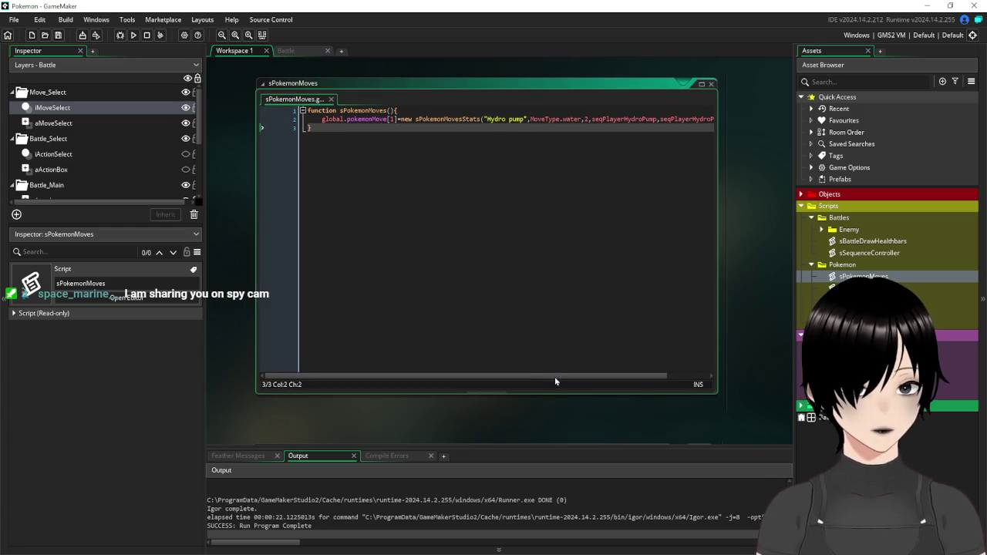
mouse_move(546, 378)
left_mouse_down()
mouse_move(593, 381)
mouse_move(291, 399)
left_mouse_up()
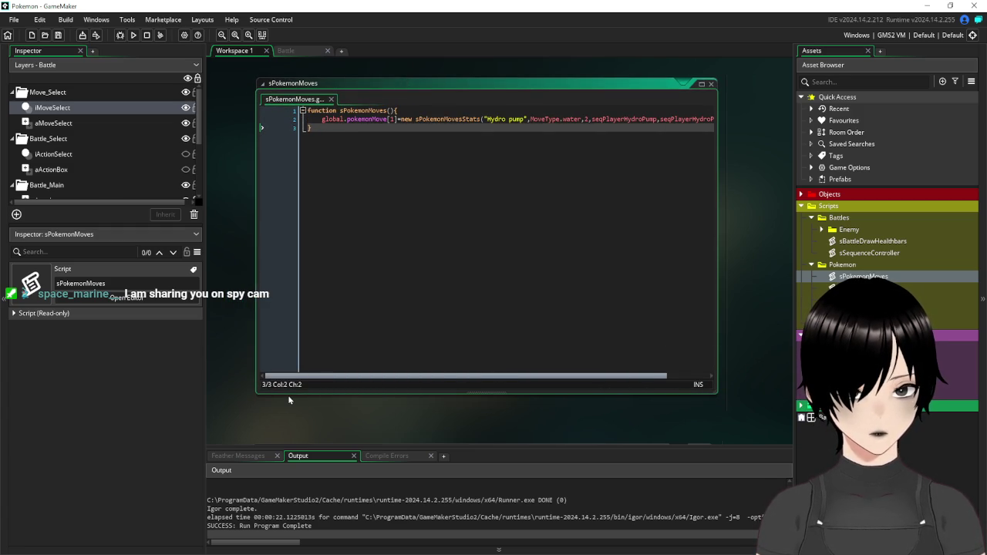
mouse_move(540, 378)
left_mouse_down()
mouse_move(609, 379)
mouse_move(442, 384)
left_mouse_up()
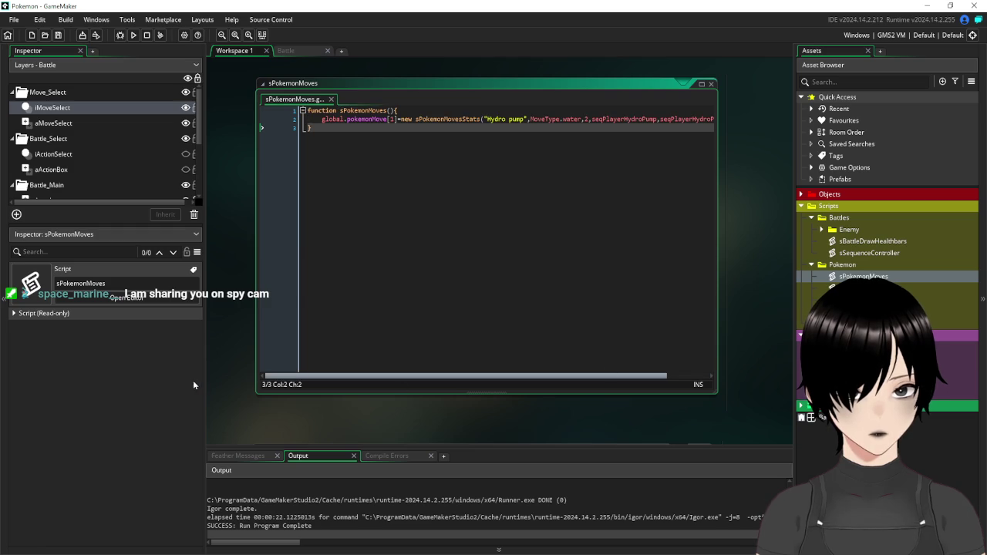
left_click_drag(401, 396, 401, 439)
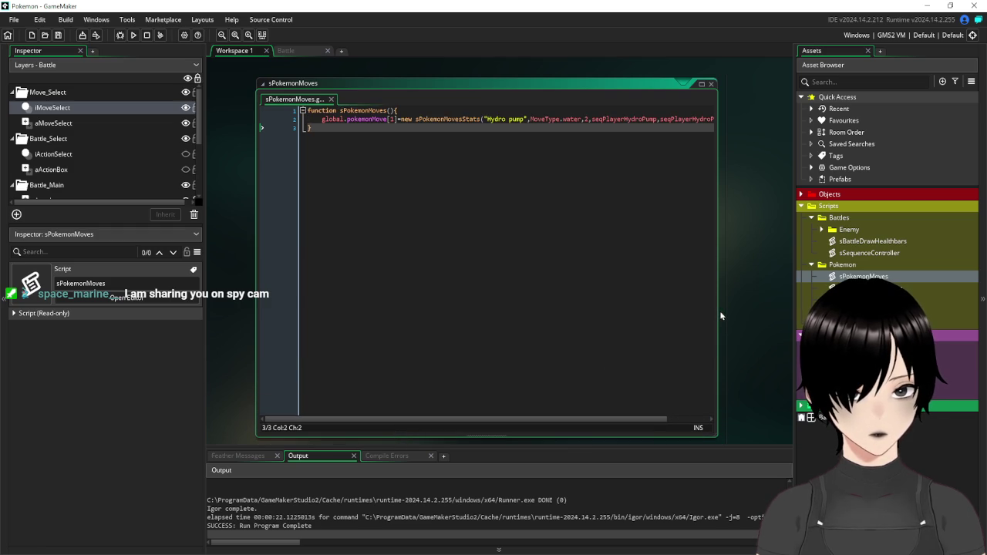
left_click_drag(718, 315, 777, 314)
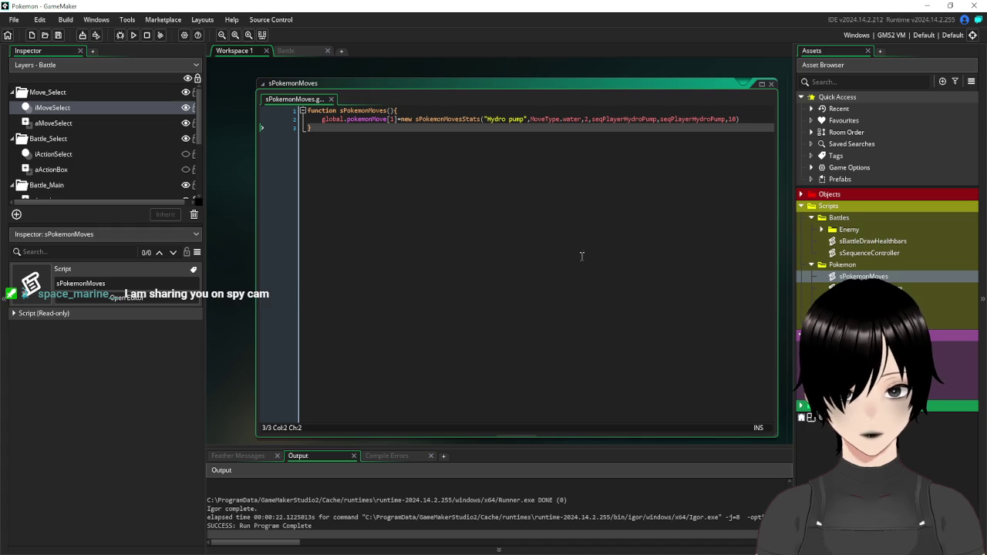
Insert an empty line below the Hydro pump entry and select the Hydro pump line
left_click(426, 110)
left_click(746, 117)
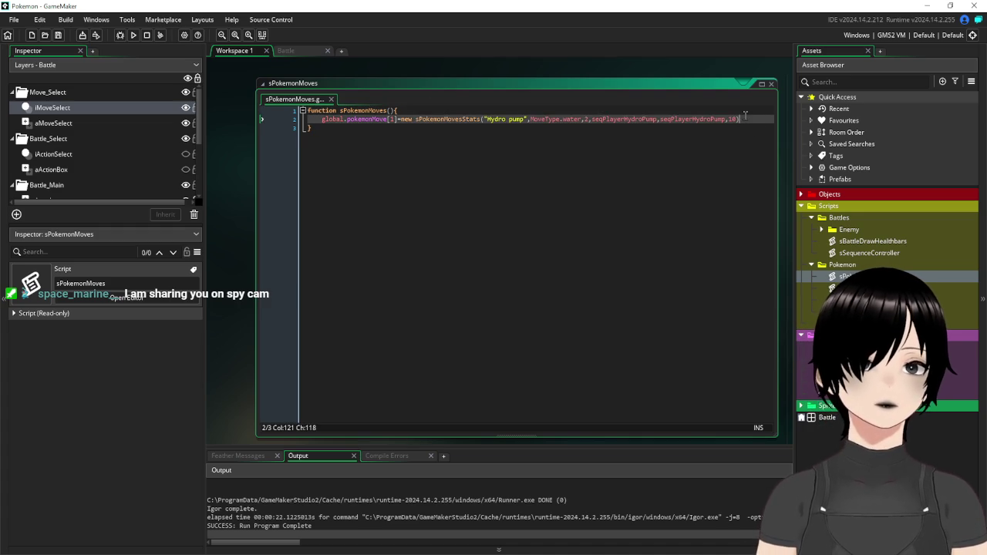
key("Return")
left_click_drag(745, 117, 319, 121)
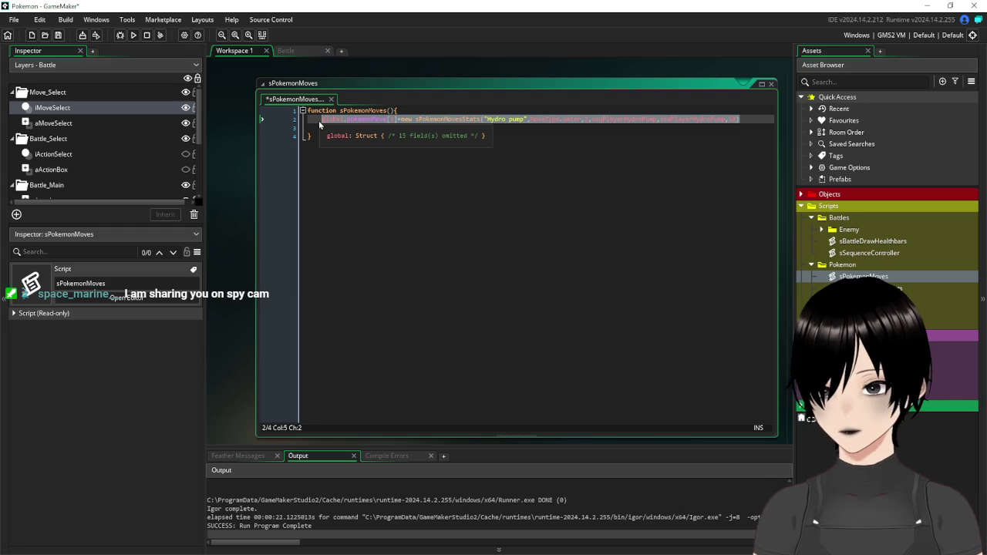
Paste a copy of the Hydro pump line on a new line and change its index to 2
key("Down")
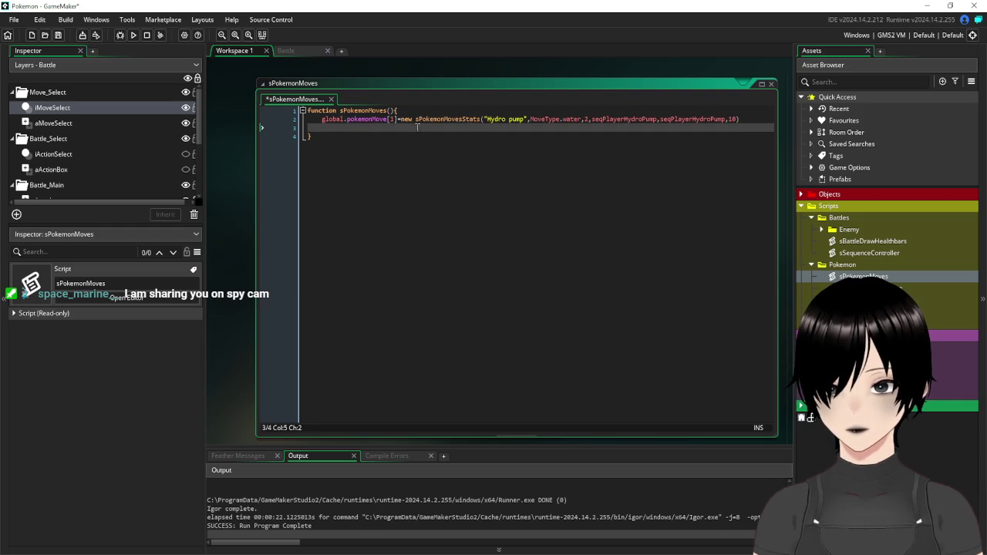
key("Return")
type("global.pokemonMove[1]=new sPokemonMovesStats(\"Hydro pump\",MoveType.water,2,seqPlayerHydroPump,seqPlayerHydroPump,10)")
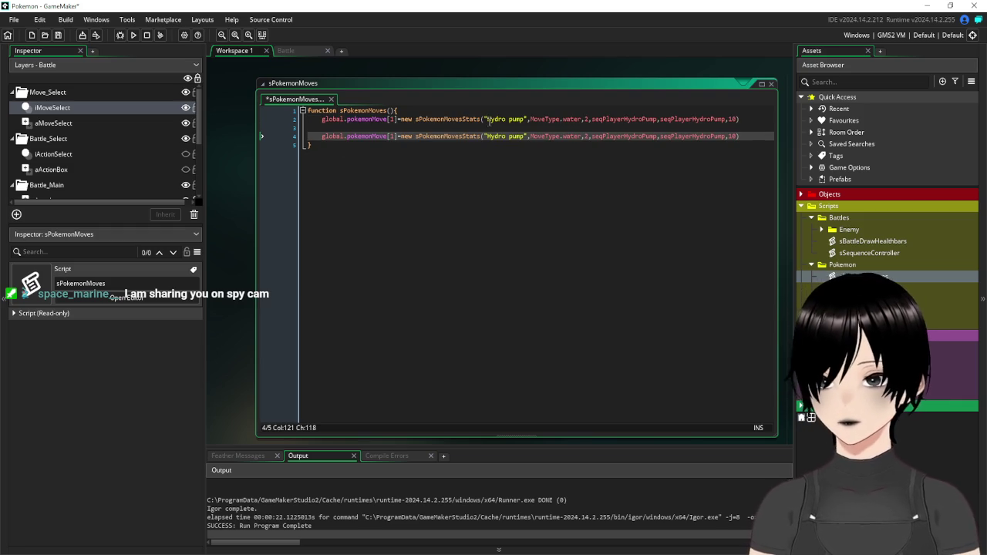
left_click(393, 136)
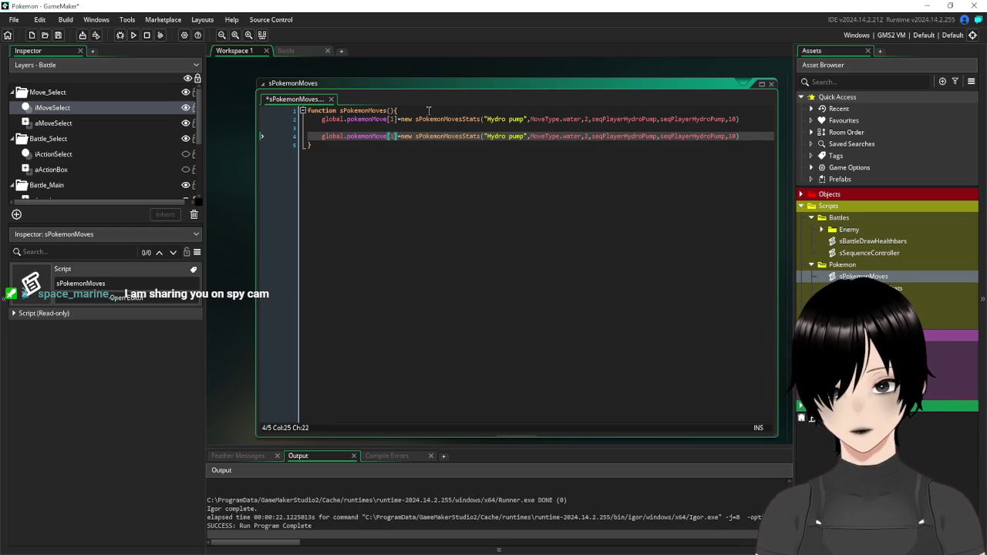
type("2")
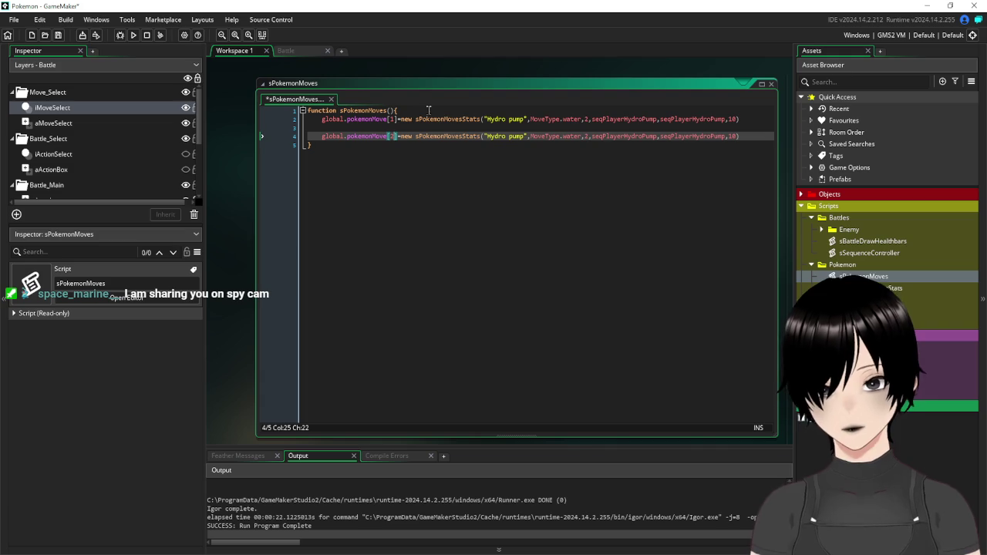
Rename the copied move 'Rock smash' and change its type to MoveType.ground
left_click_drag(526, 136, 490, 140)
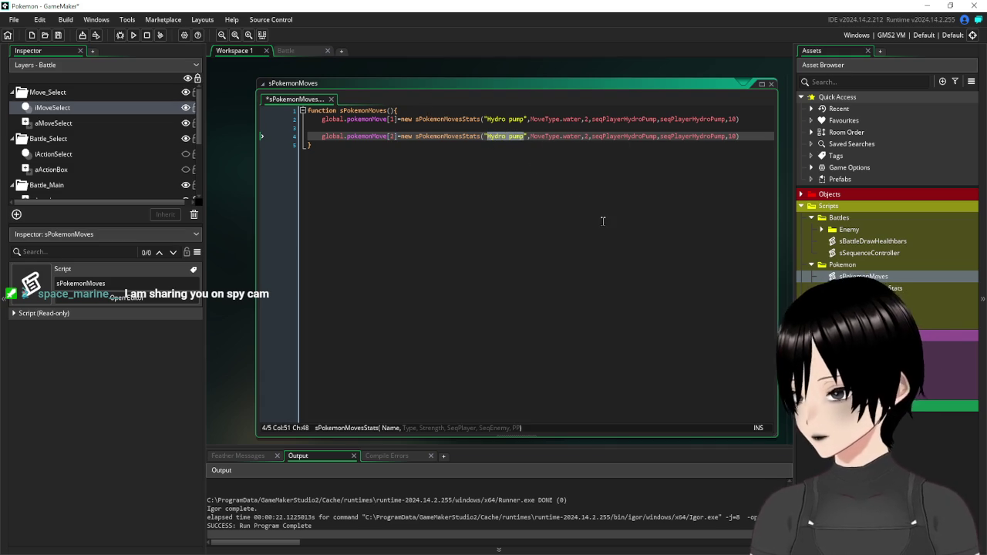
type("Rock S")
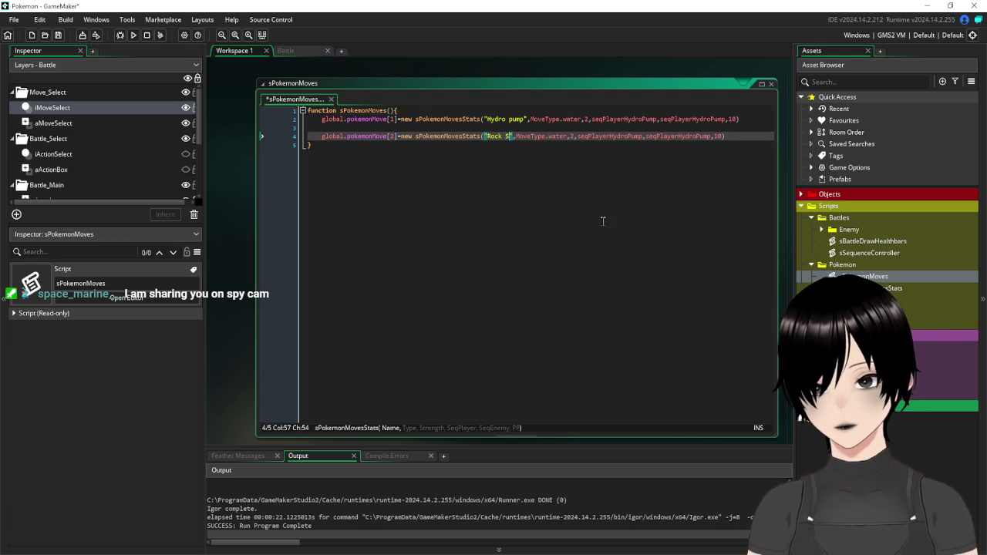
key("BackSpace")
type("smash")
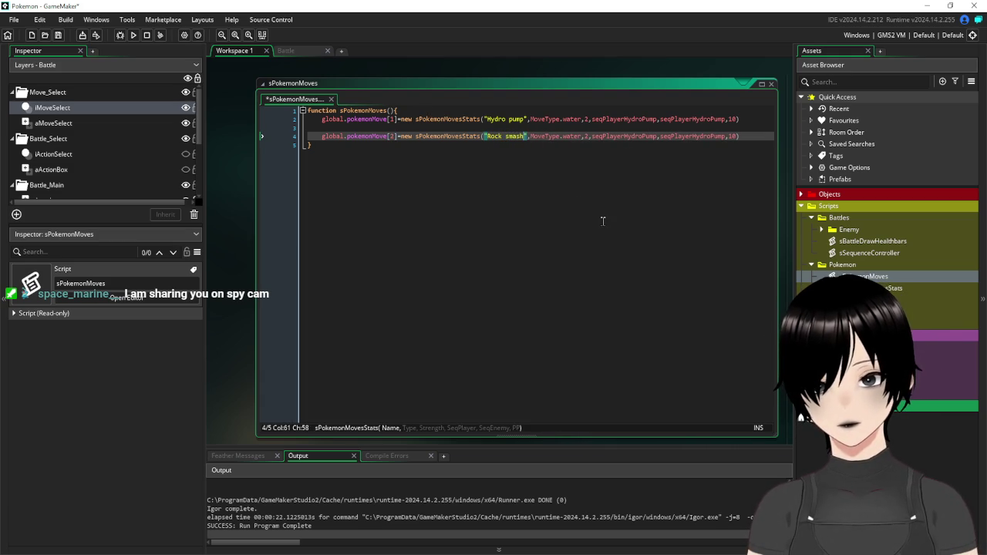
double_click(569, 138)
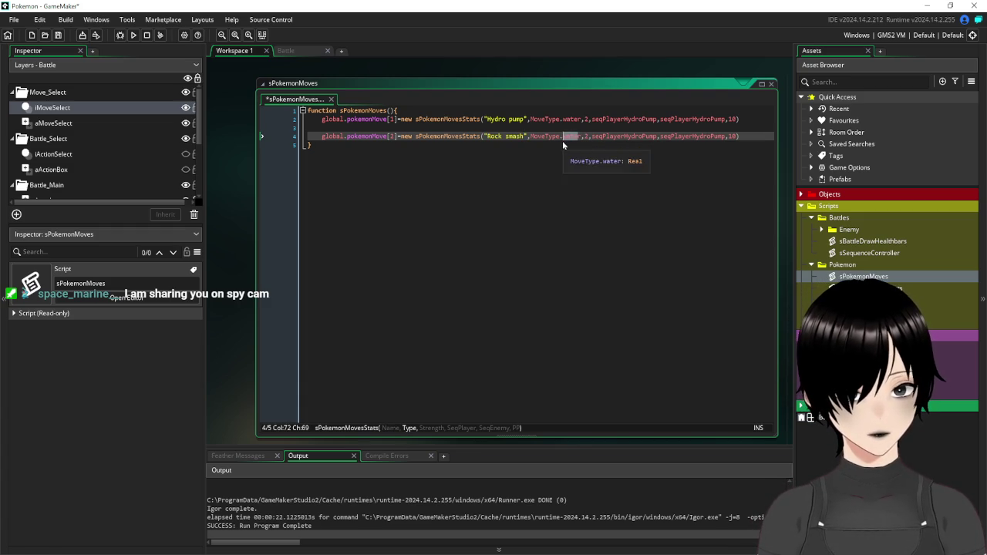
key("BackSpace")
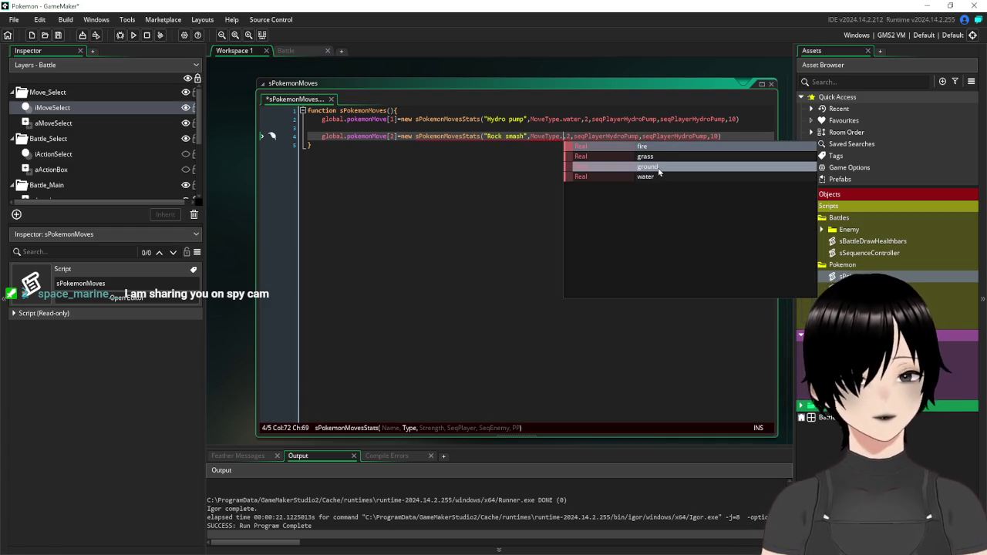
left_click(658, 167)
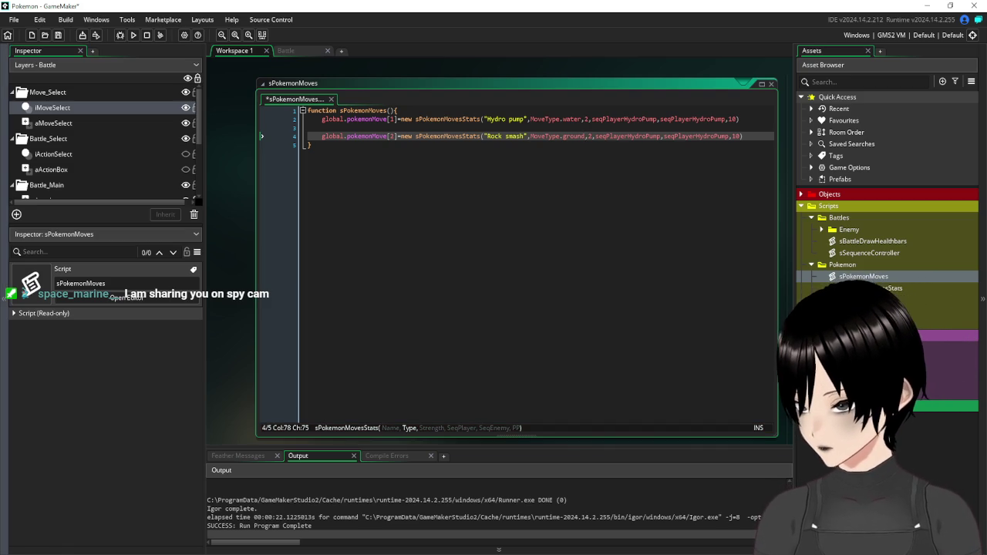
left_click(641, 196)
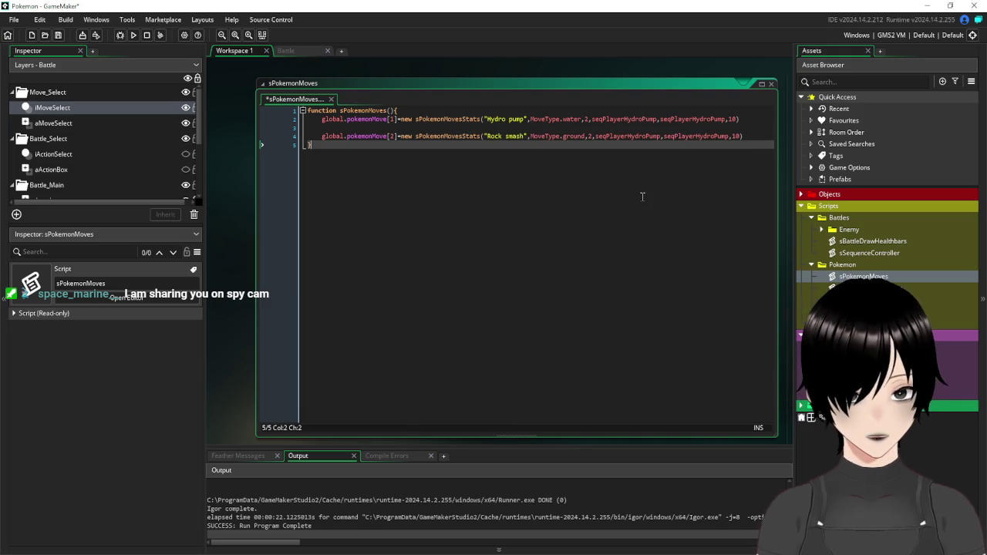
Replace Rock smash's sequences with seqPlayerRockSmash and seqEnemyRockSmash
left_click_drag(661, 137, 628, 137)
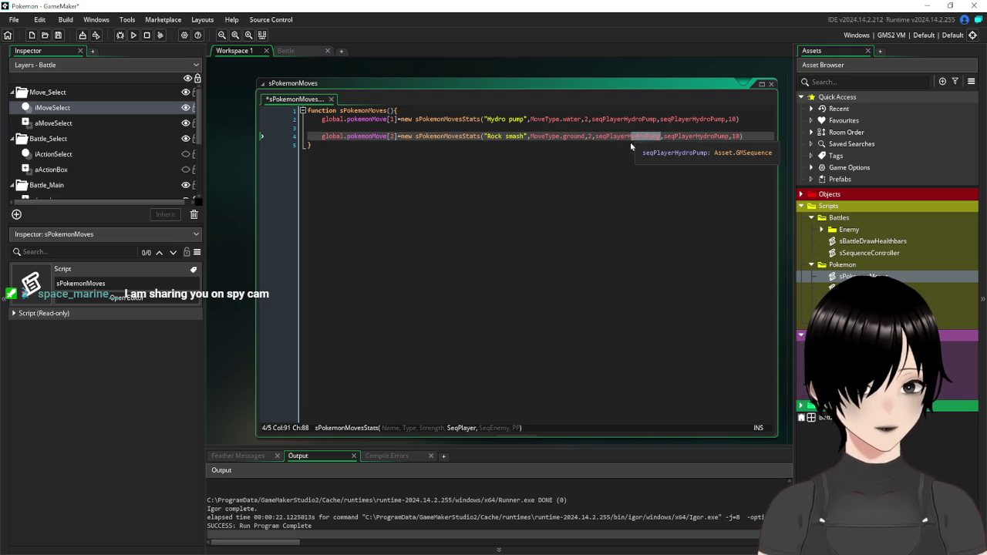
key("BackSpace")
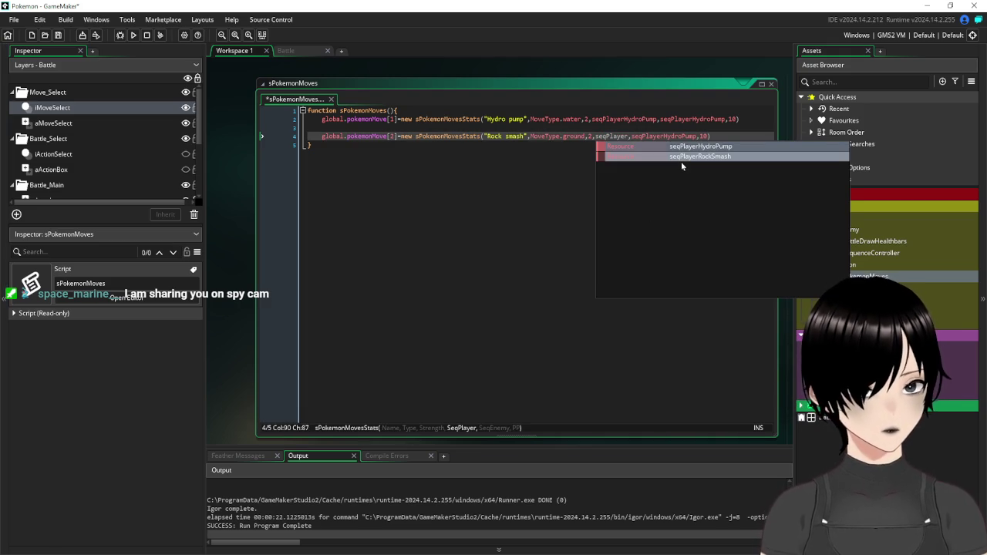
left_click(681, 161)
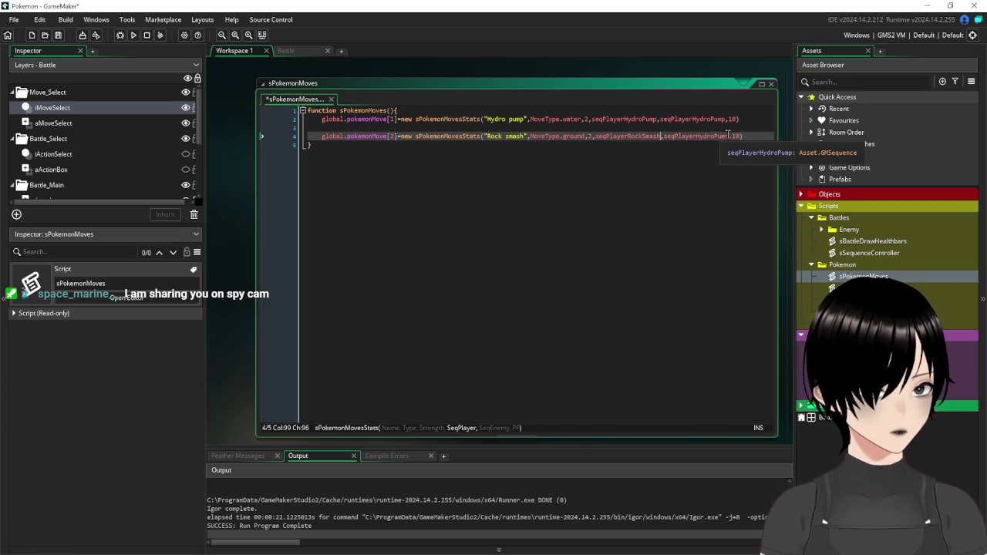
left_click_drag(729, 137, 675, 144)
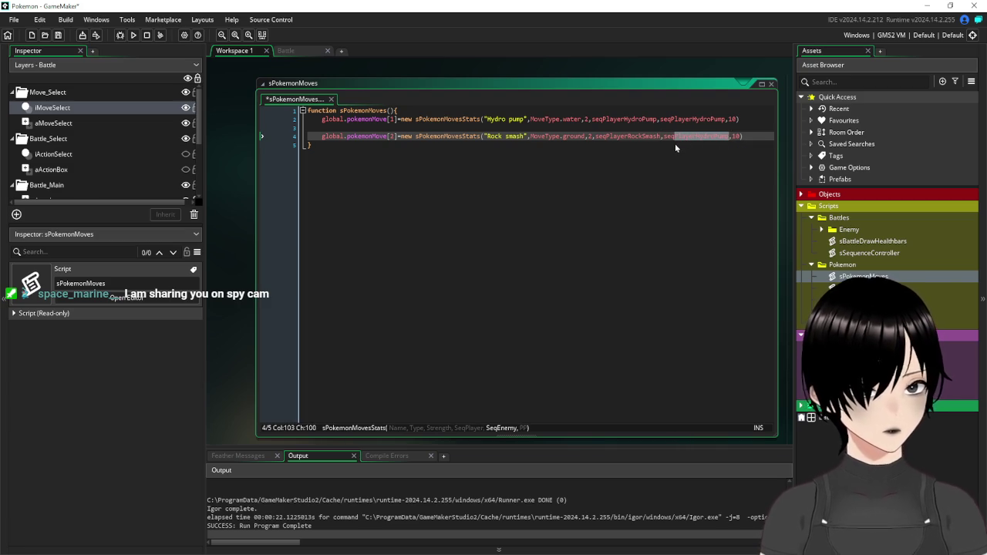
type("E")
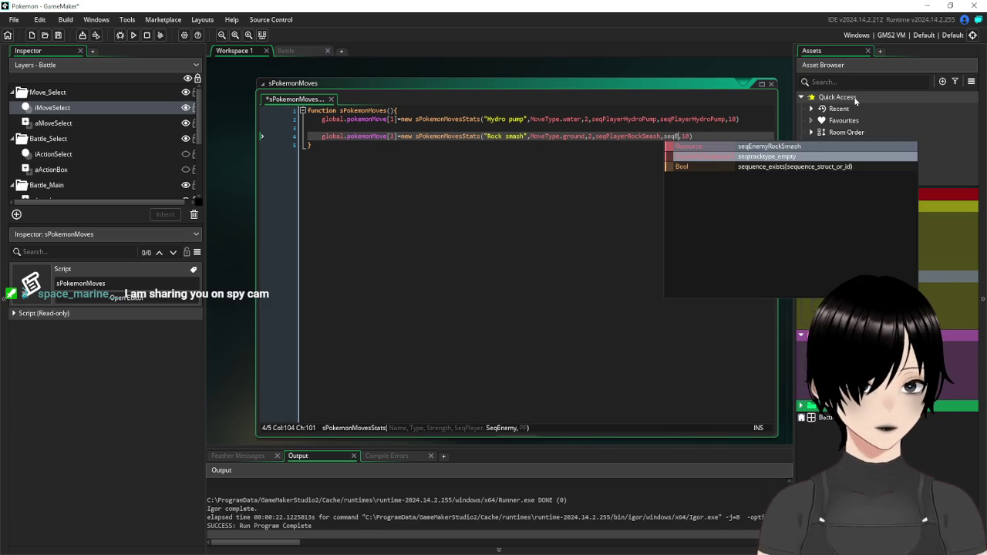
left_click(782, 148)
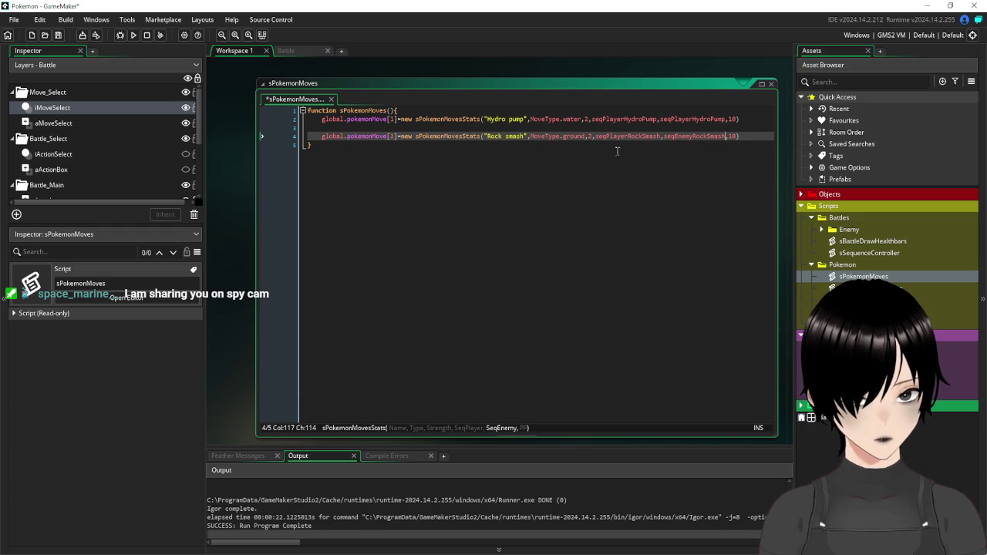
Set Rock smash's strength to 1 and save the script
left_click(592, 136)
type("1")
left_click(644, 241)
left_click(742, 135)
left_click(63, 38)
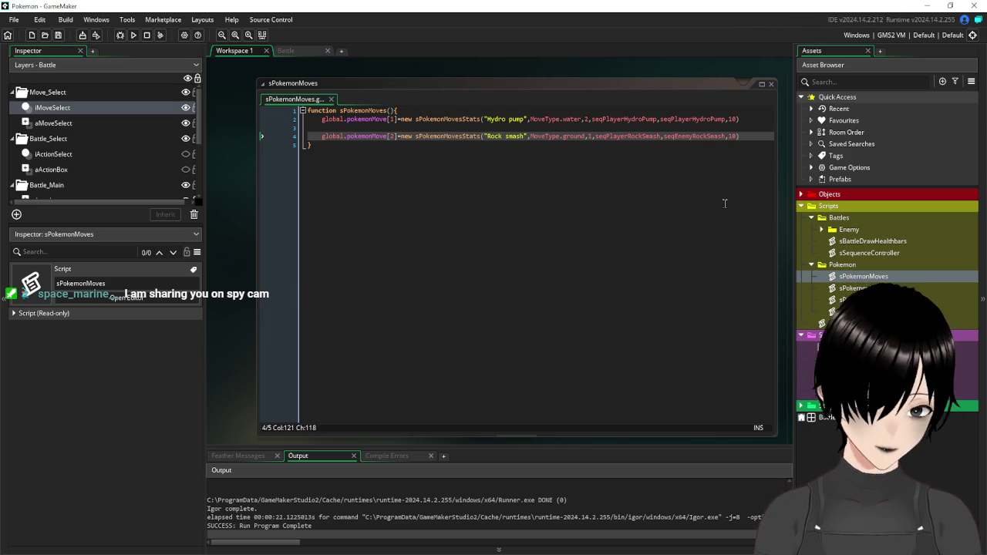
Change pokemonMove to pokemonMoveList on both the Hydro pump and Rock smash lines
left_click(302, 51)
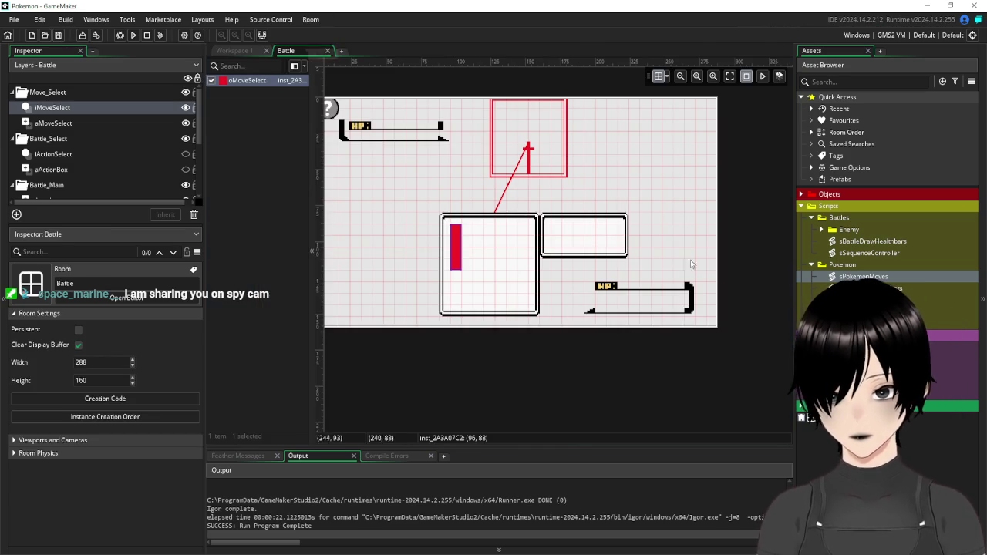
left_click(232, 51)
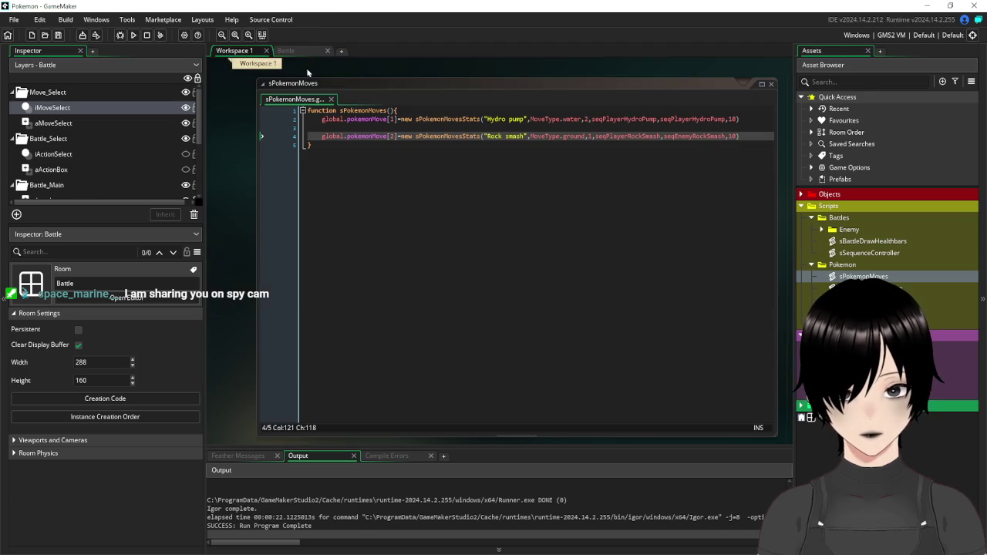
left_click(387, 120)
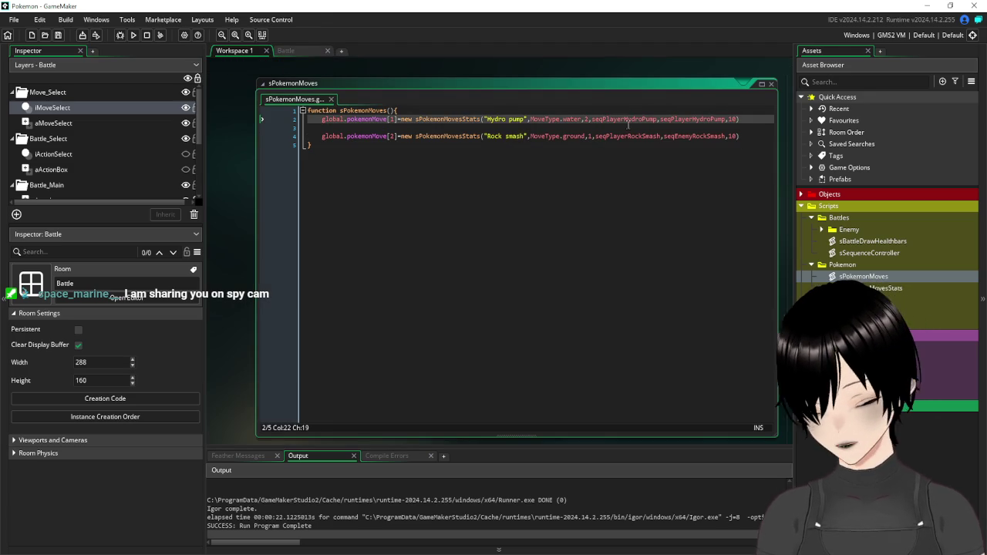
type("List")
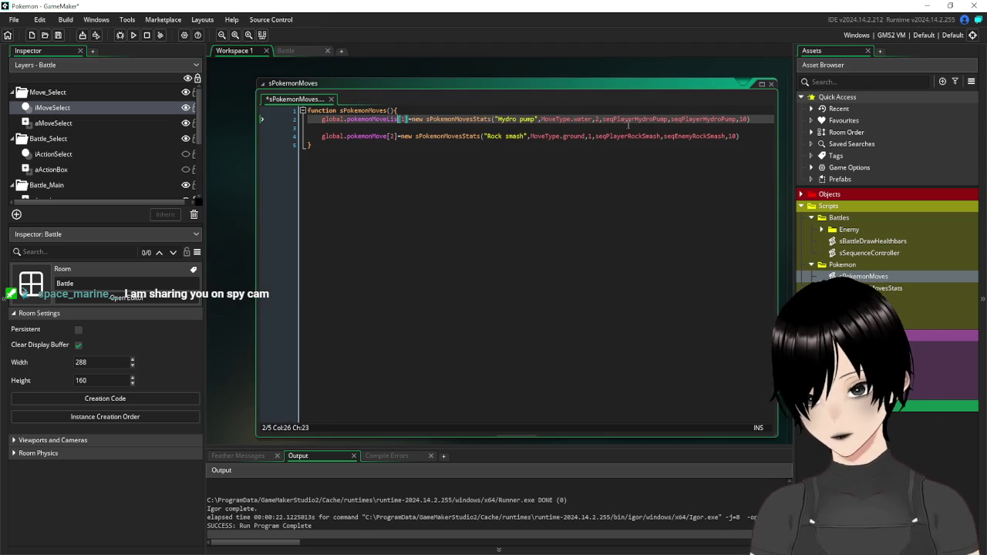
left_click(387, 135)
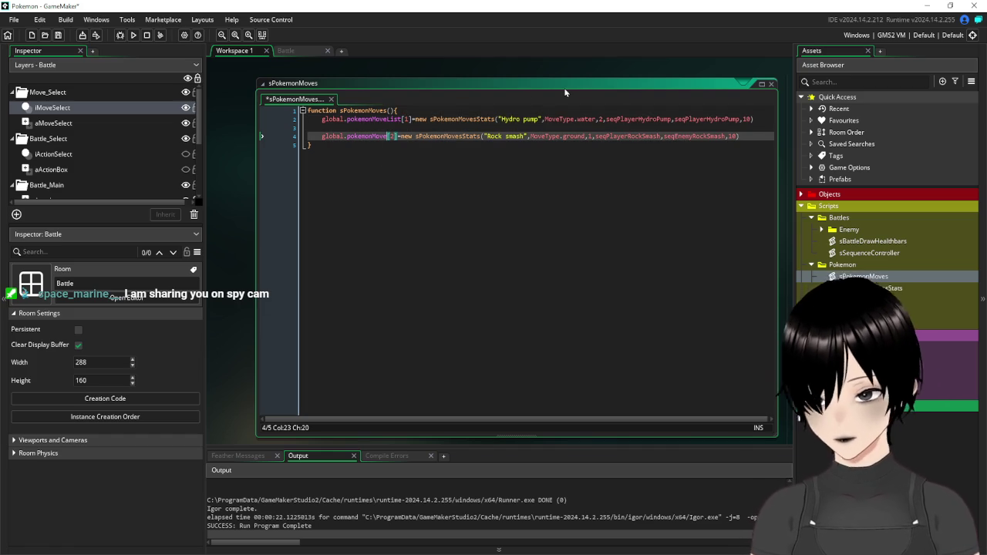
type("List")
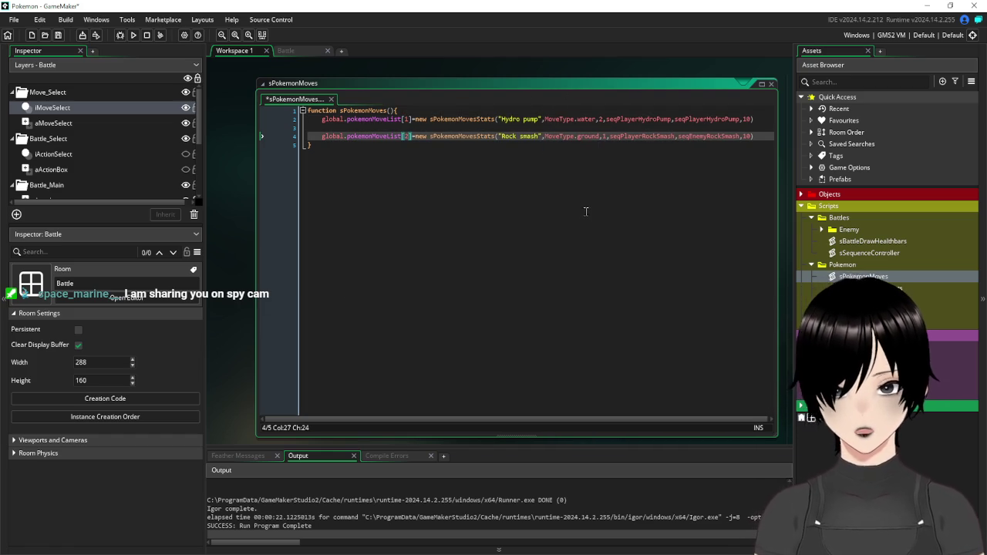
key("Down")
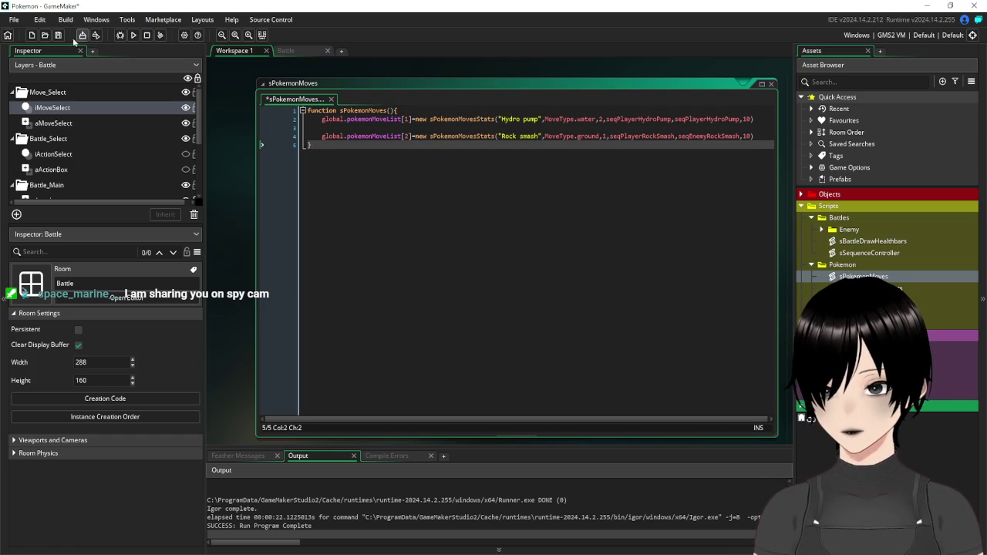
Save the project, close sPokemonMoves, and return to the Battle room
left_click(58, 35)
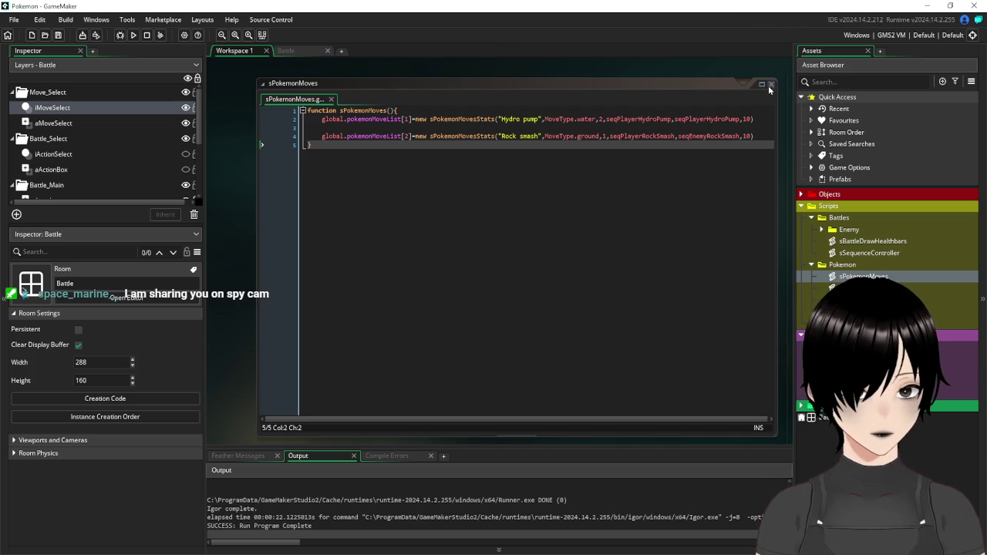
left_click(771, 83)
left_click(290, 51)
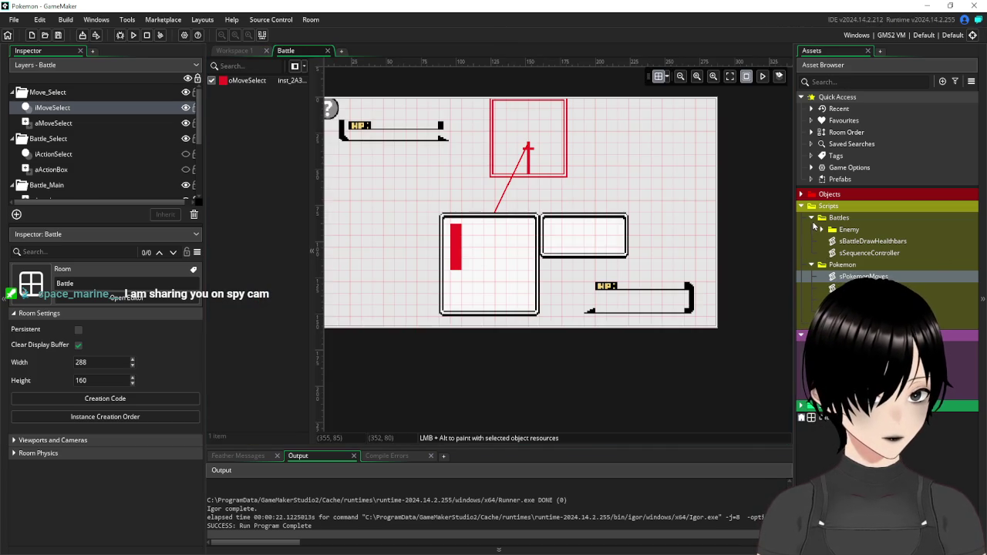
Reopen sPokemonMoves to check its function name, close it, then expand Objects > Battle
left_click(820, 223)
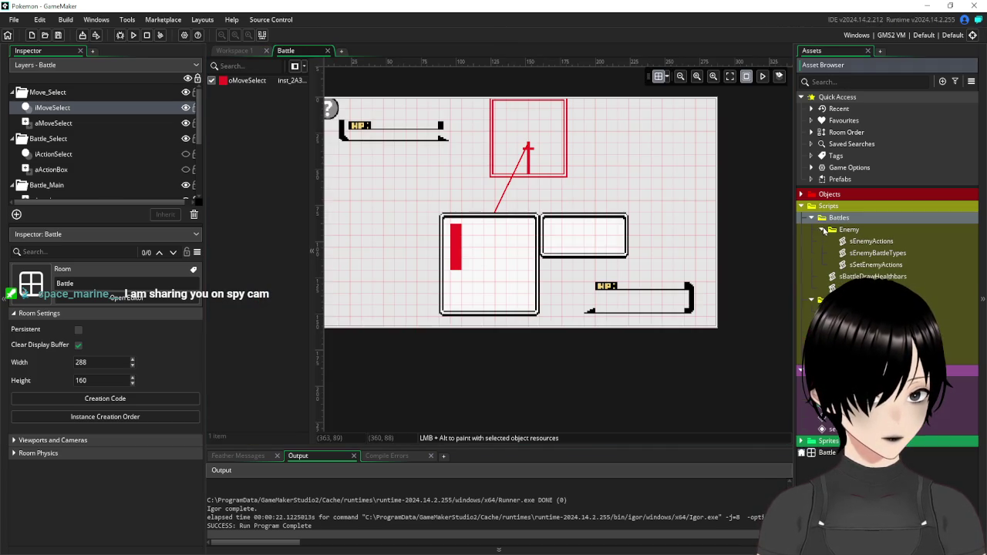
left_click(814, 219)
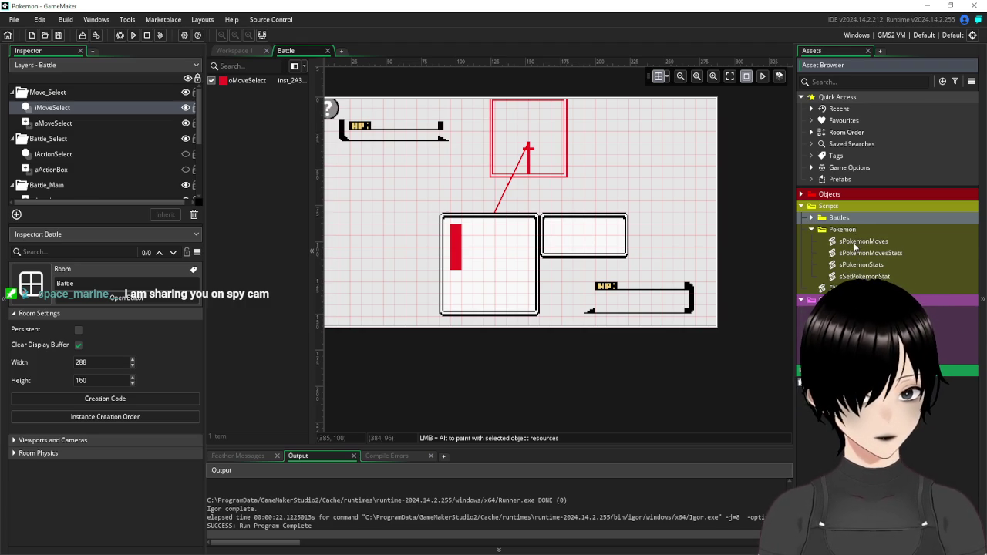
double_click(856, 242)
left_click(457, 118)
left_click(401, 119)
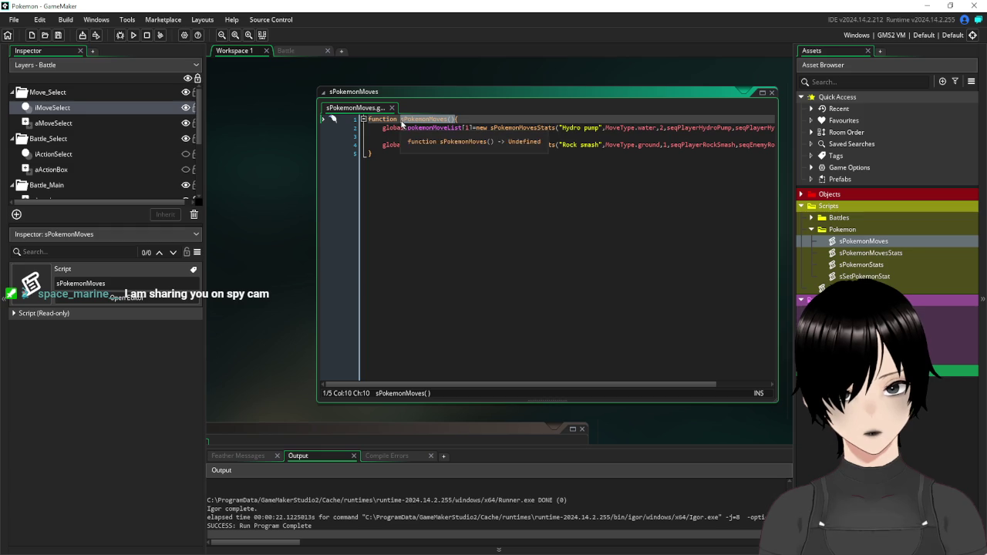
left_click(772, 94)
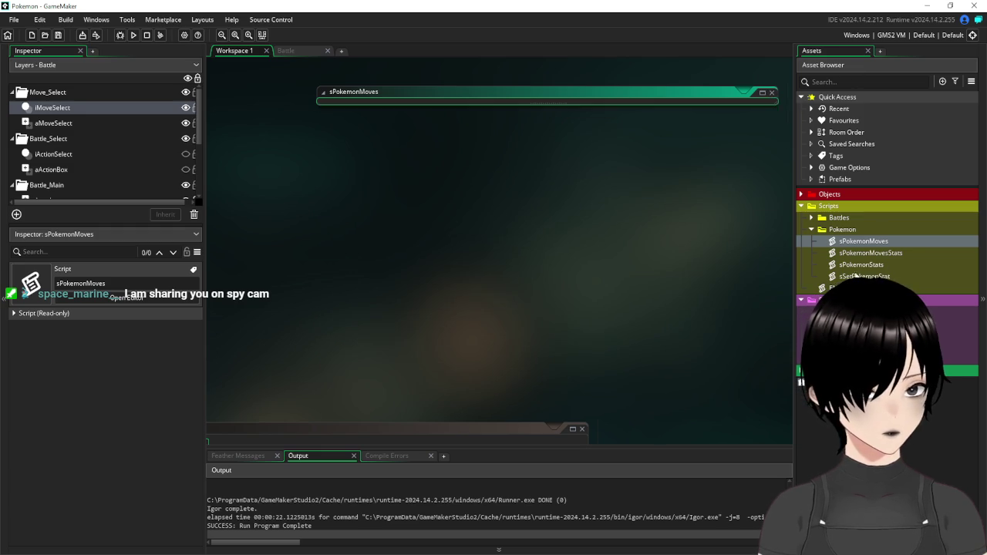
left_click(802, 195)
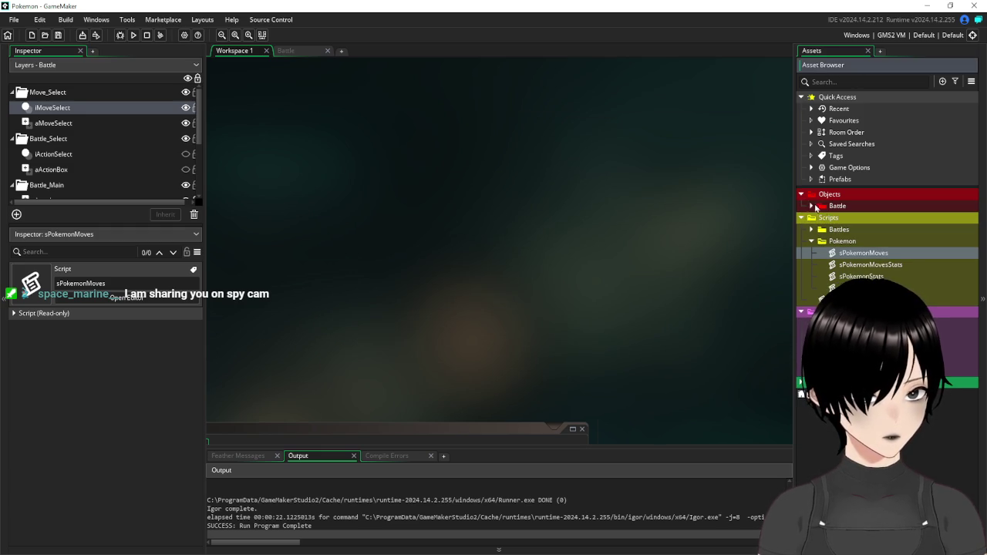
left_click(811, 206)
Add sPokemonMoves() after sEnemyBattleTypes() in oBattleController's Create event and save
double_click(853, 241)
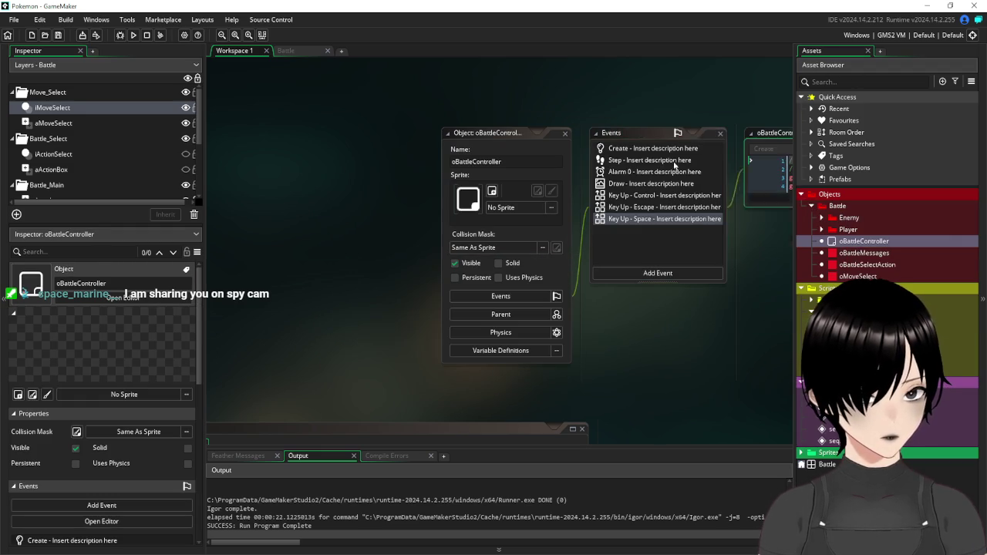
left_click_drag(635, 338, 394, 340)
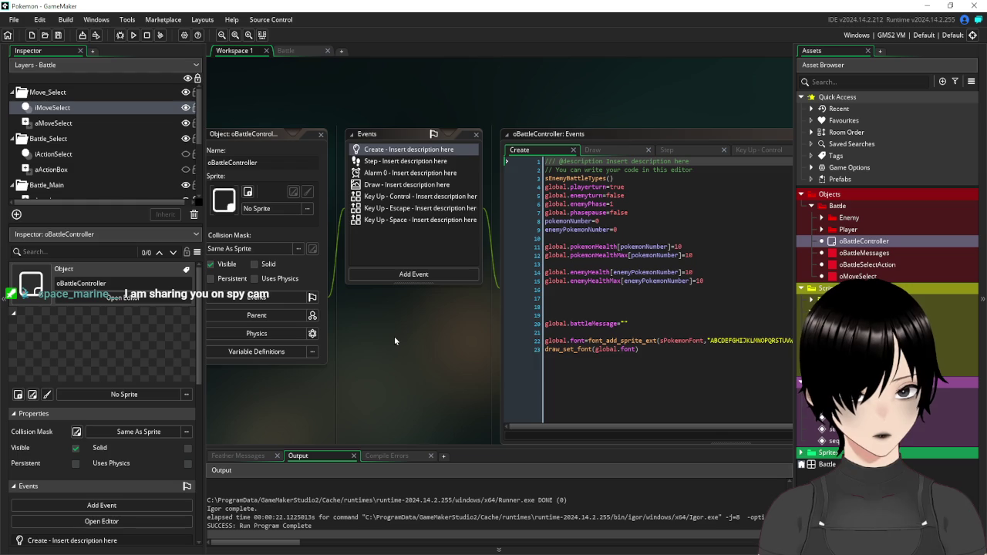
left_click(655, 180)
key("Return")
type("sPokemonMoves()")
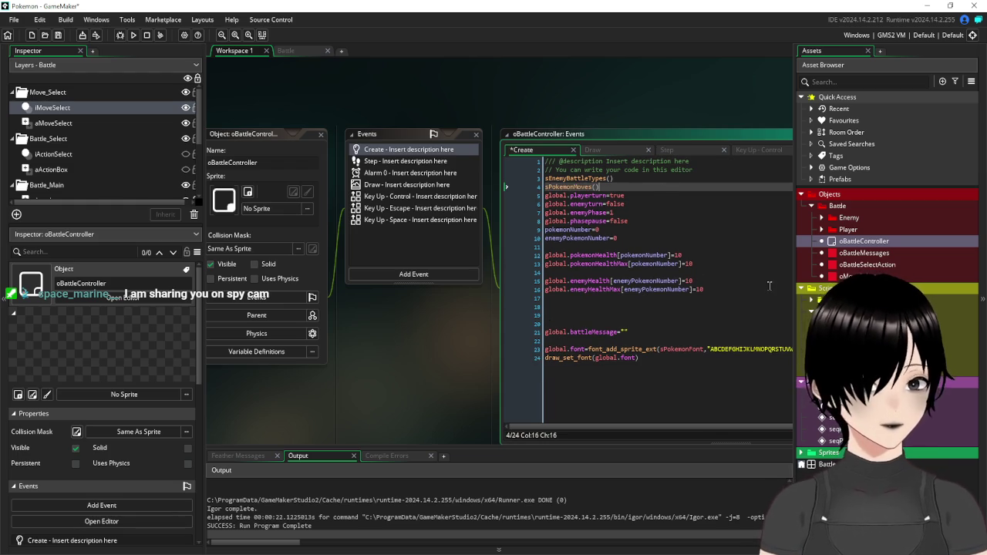
left_click(60, 38)
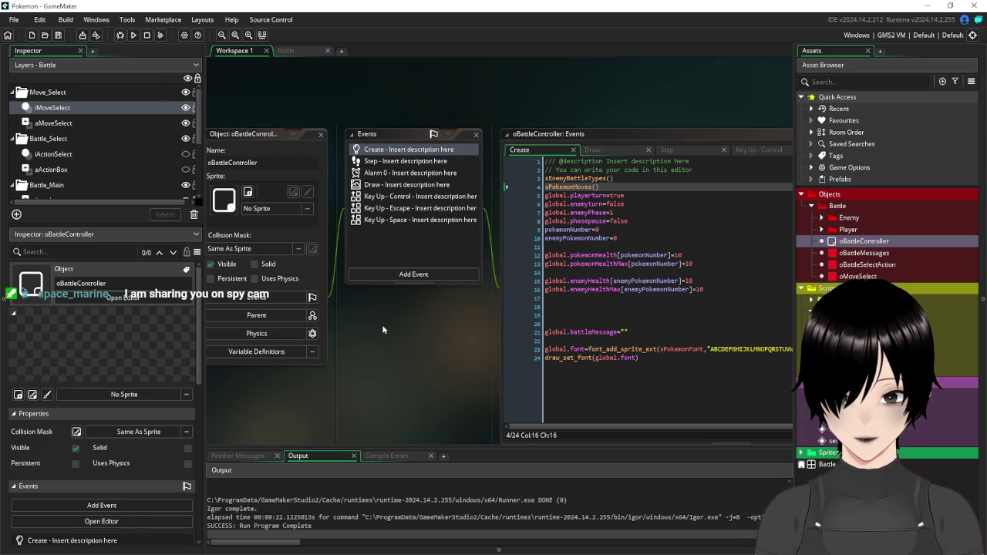
Close the oBattleController windows and go back to the Battle room
left_click_drag(383, 329, 447, 331)
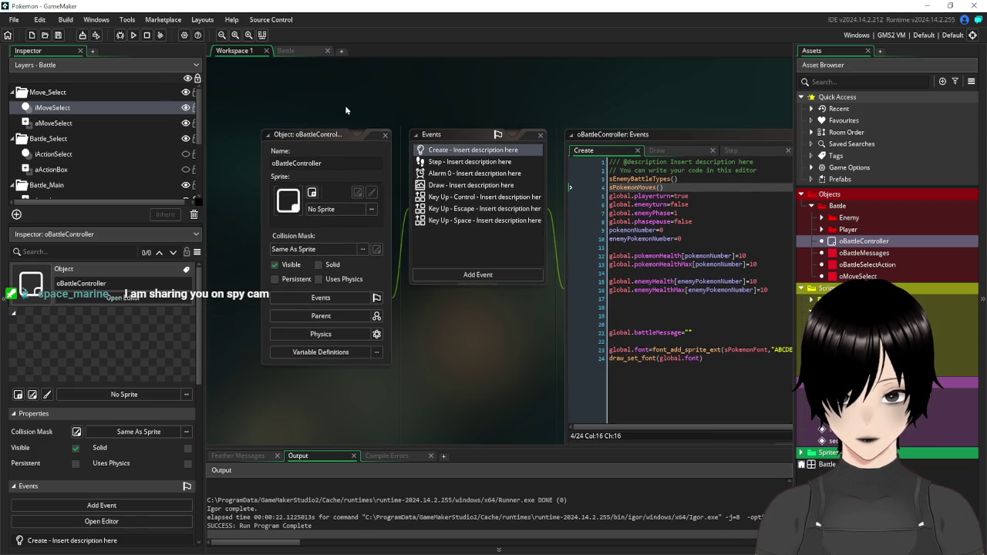
left_click(296, 50)
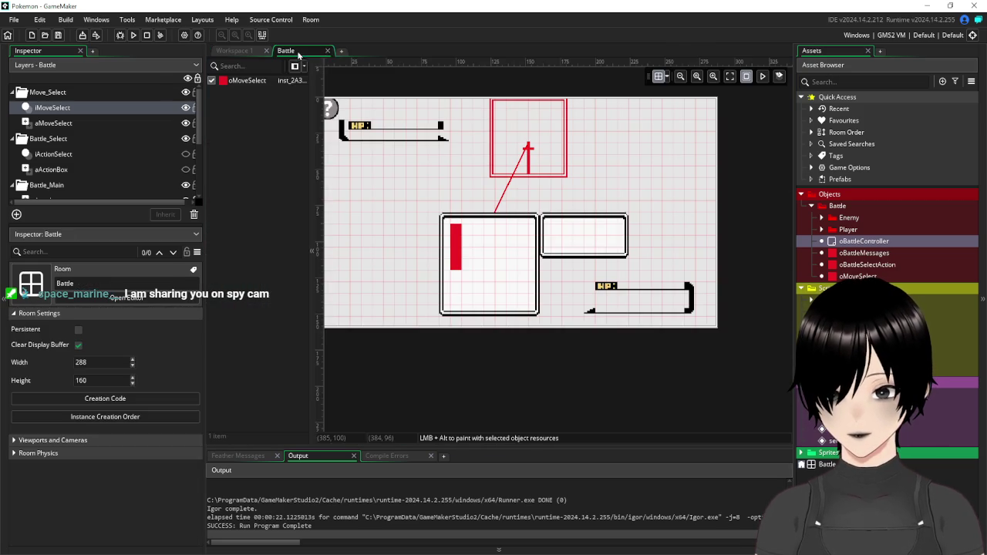
left_click(234, 50)
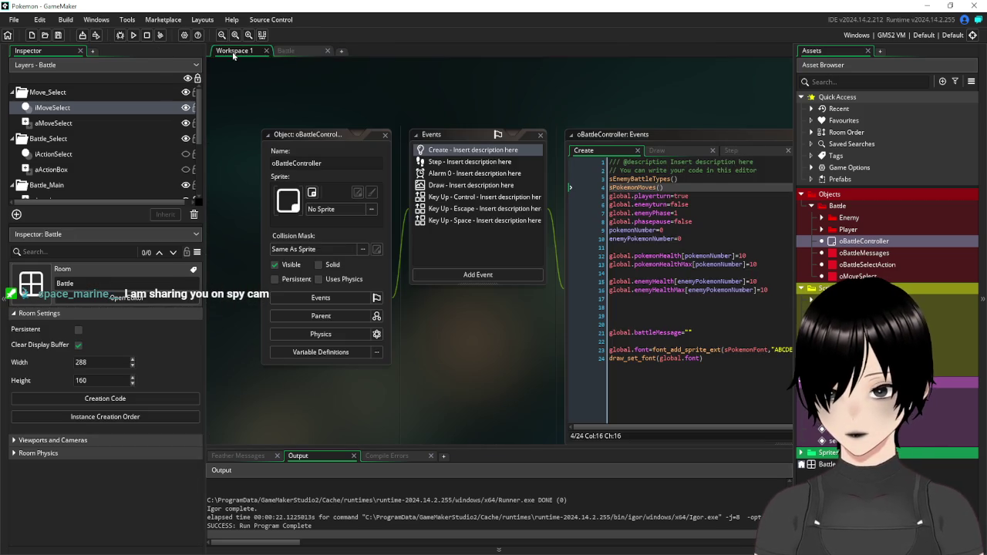
left_click(384, 134)
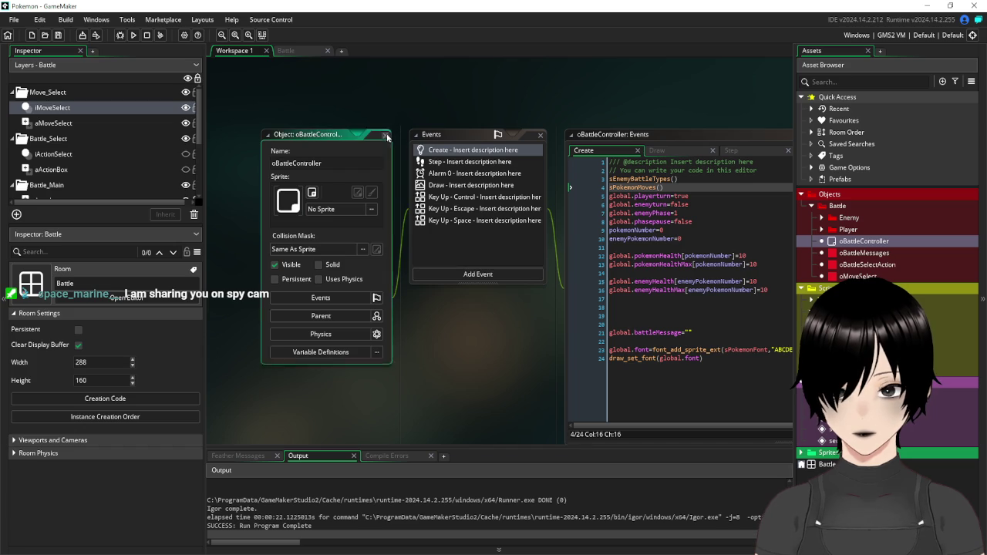
left_click(299, 51)
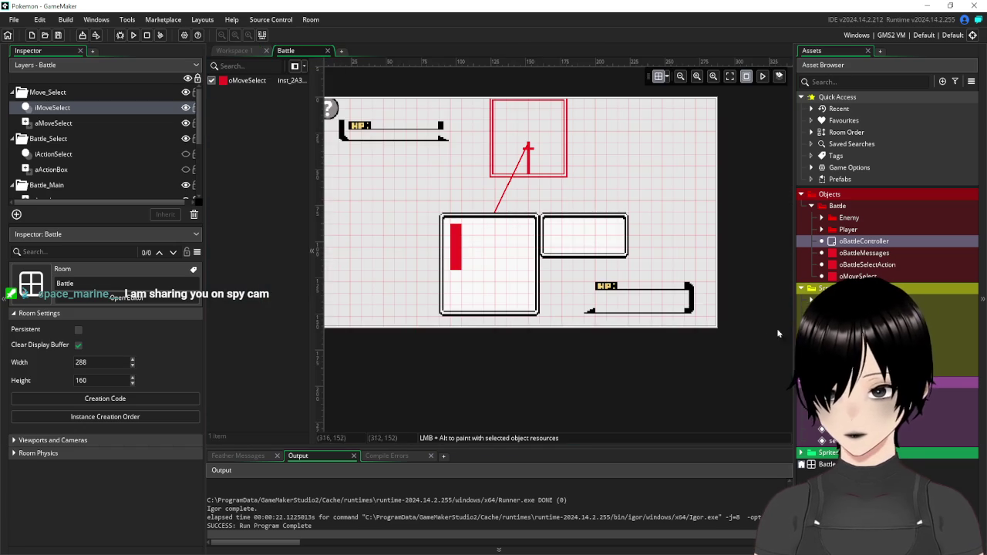
left_click(813, 206)
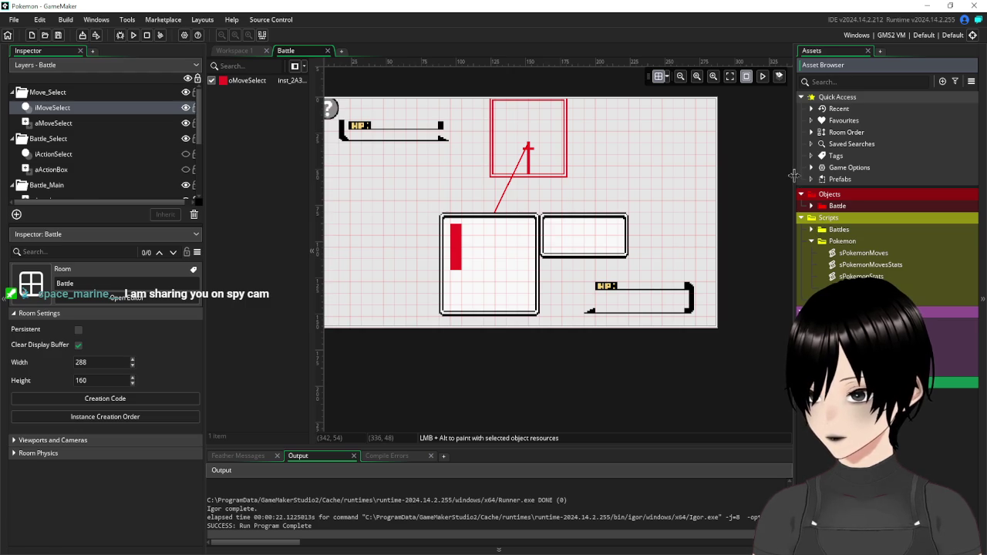
left_click(817, 208)
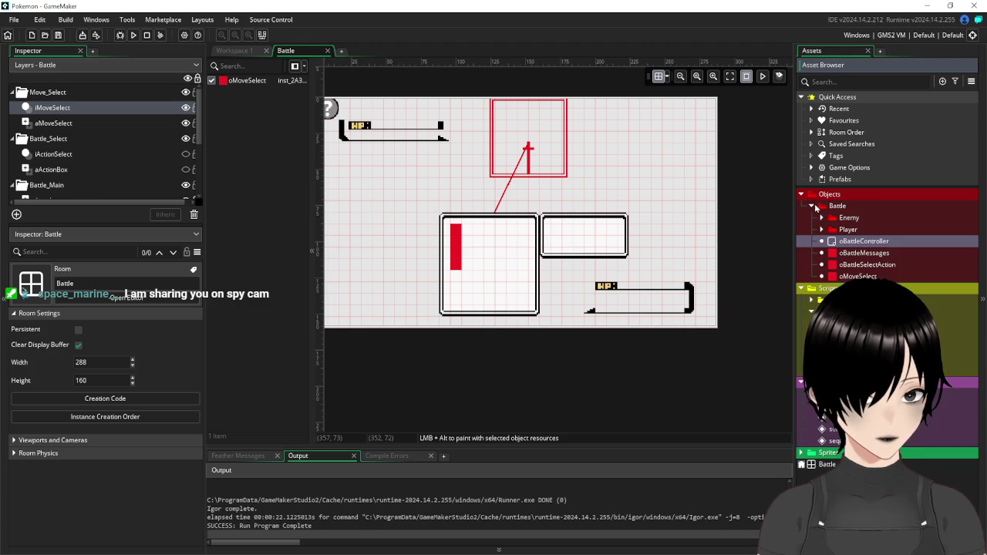
In oMoveSelect's Create event, set select=0 and add global.move1=1 and global.move2=2 lines
double_click(862, 276)
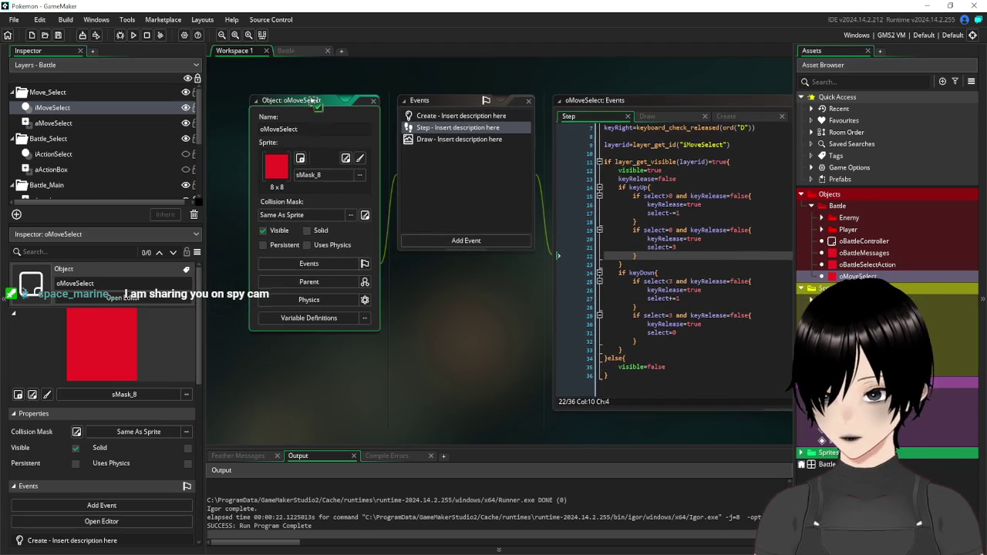
left_click(467, 117)
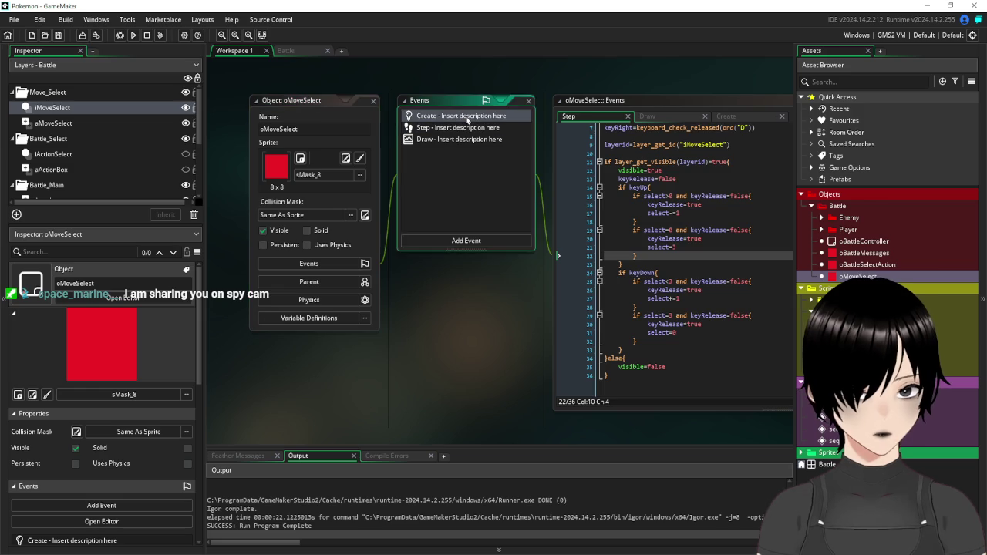
type("select=0")
key("Return")
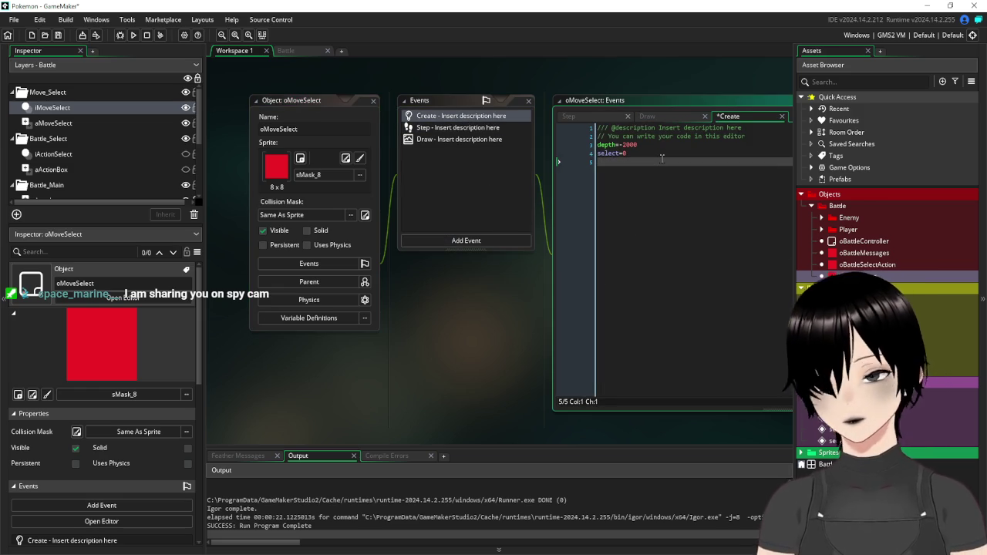
type("global.move1=")
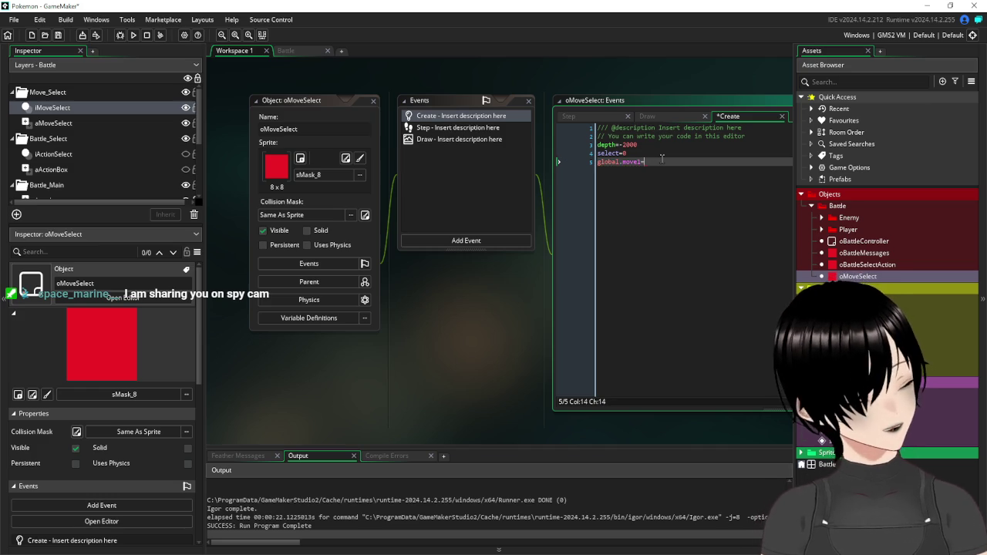
type("1")
key("Return")
type("gl")
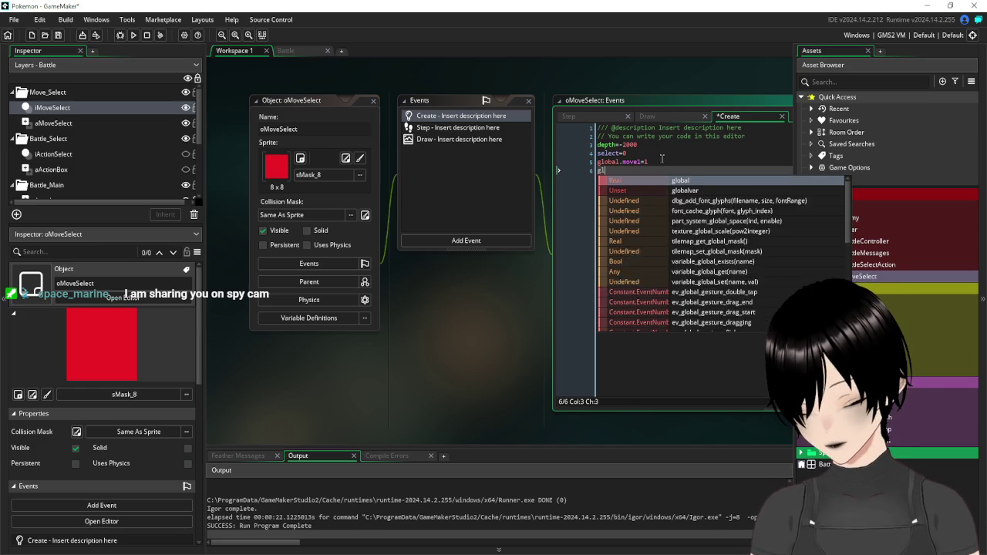
type("obal.move2=2")
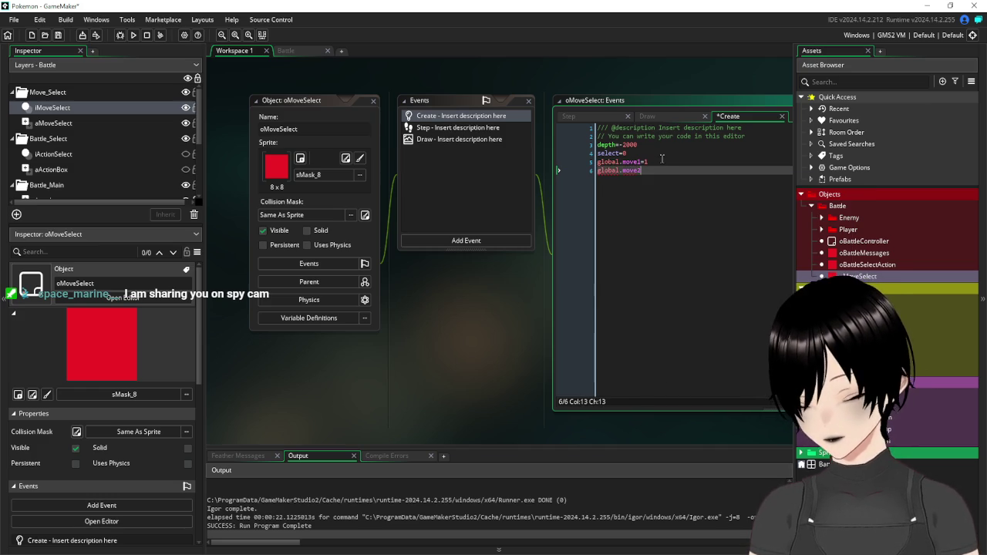
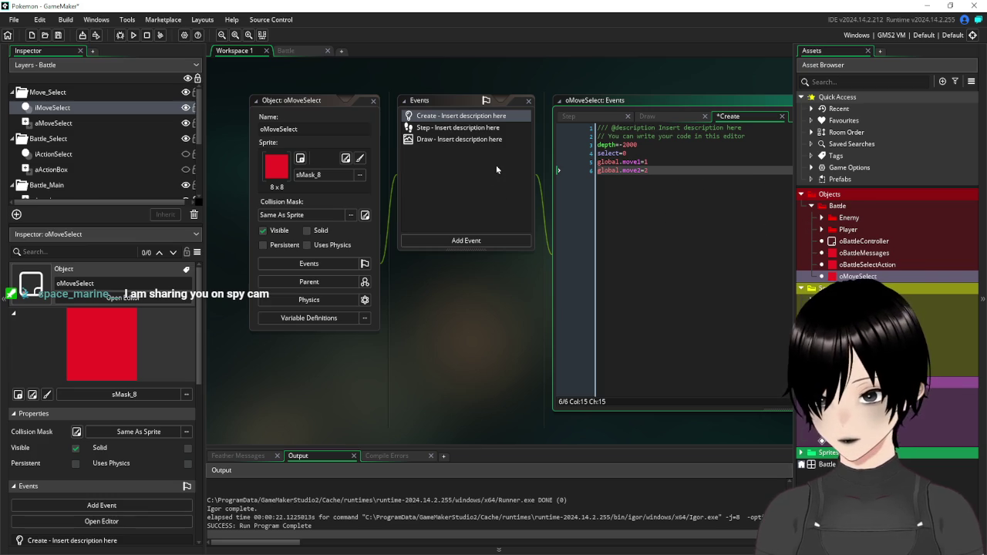
Add a blank line after the Move 2 line in oMoveSelect's Draw event
left_click(456, 139)
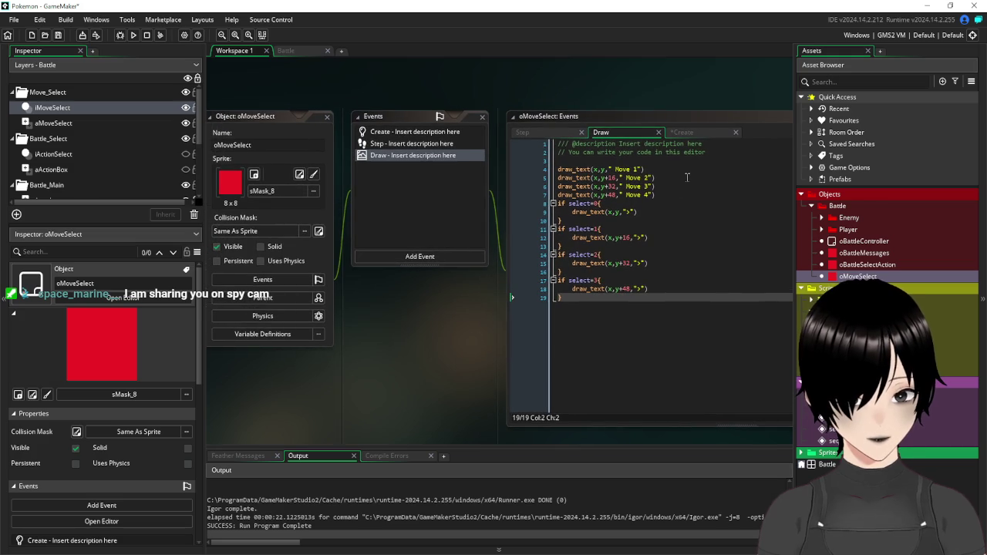
left_click(682, 178)
key("Return")
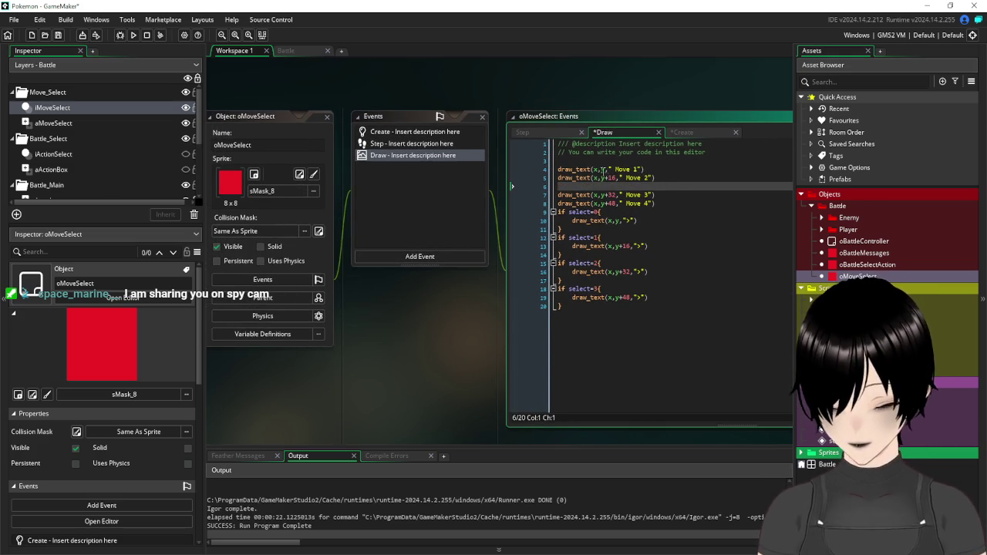
Delete the " Move 1" label from the first draw_text call, undoing a trial comment-out of Move 3 and 4
left_click(558, 194)
type("//")
left_click(559, 202)
type("//")
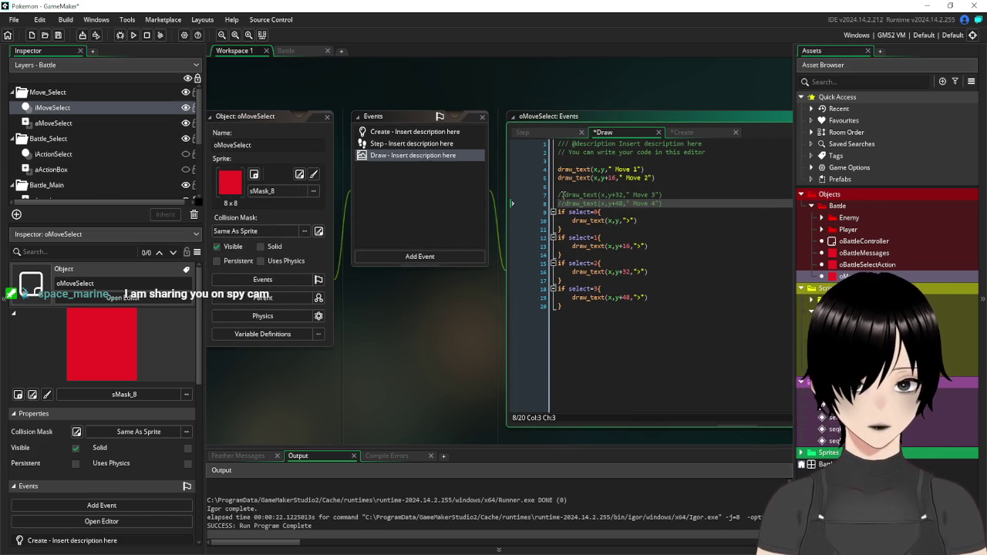
left_click(562, 195)
key("ctrl+z")
key("ctrl+z")
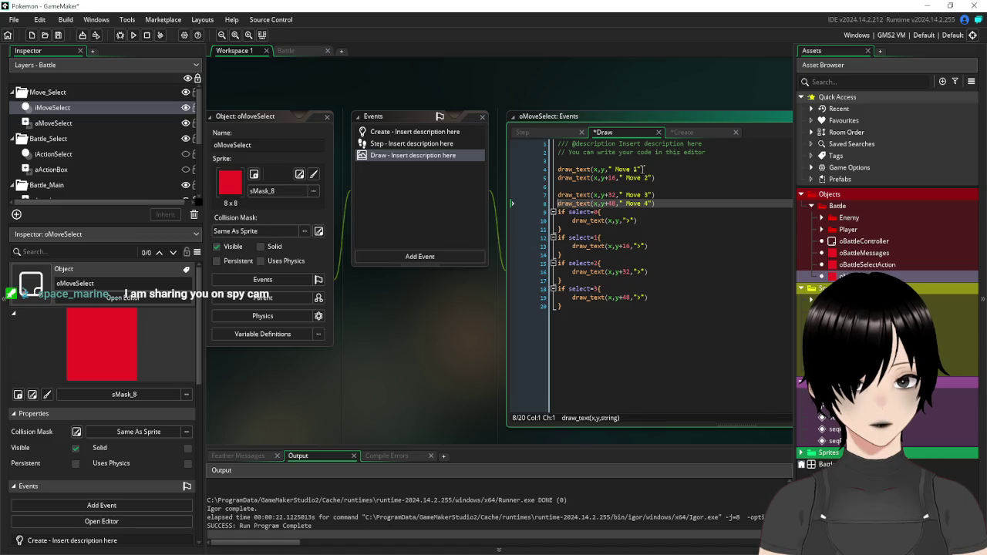
left_click_drag(643, 169, 617, 170)
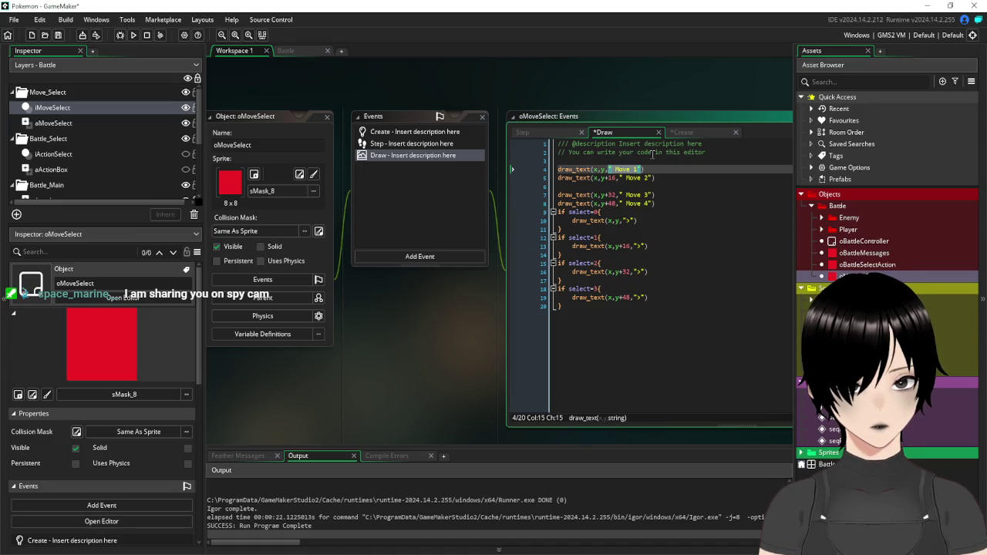
key("BackSpace")
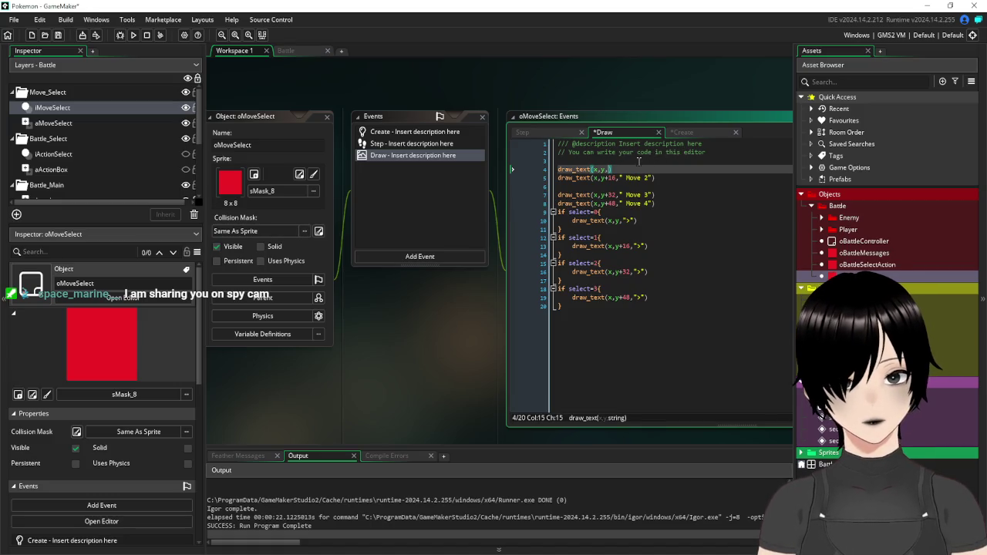
left_click(633, 161)
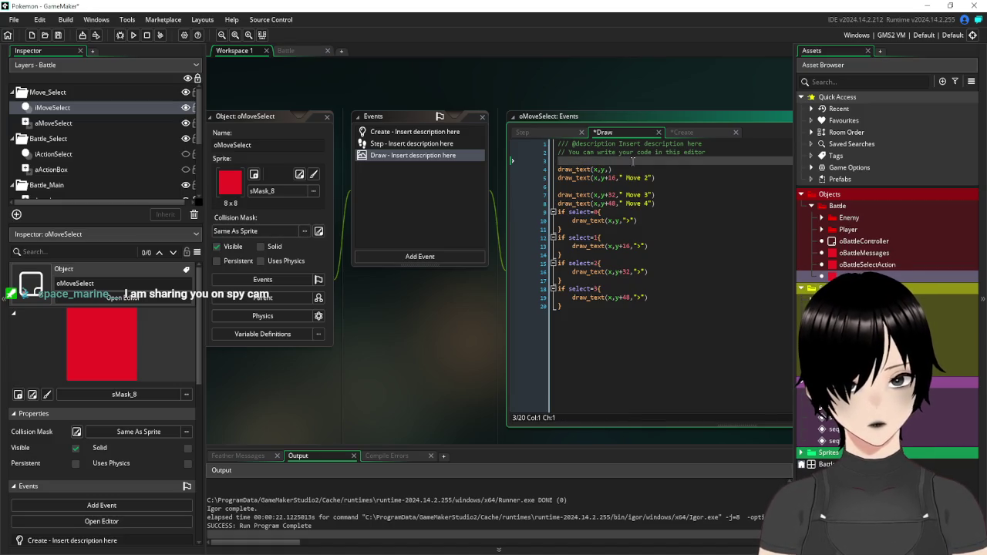
Write move1Name=global.pokemonMoveList on line 3, then open the sPokemonMoves script
type("move")
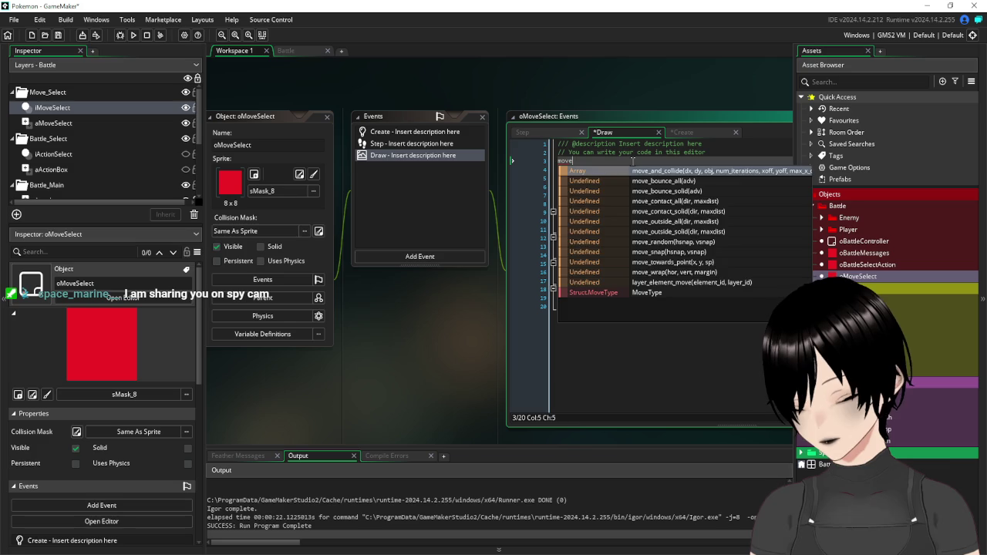
type("1Na")
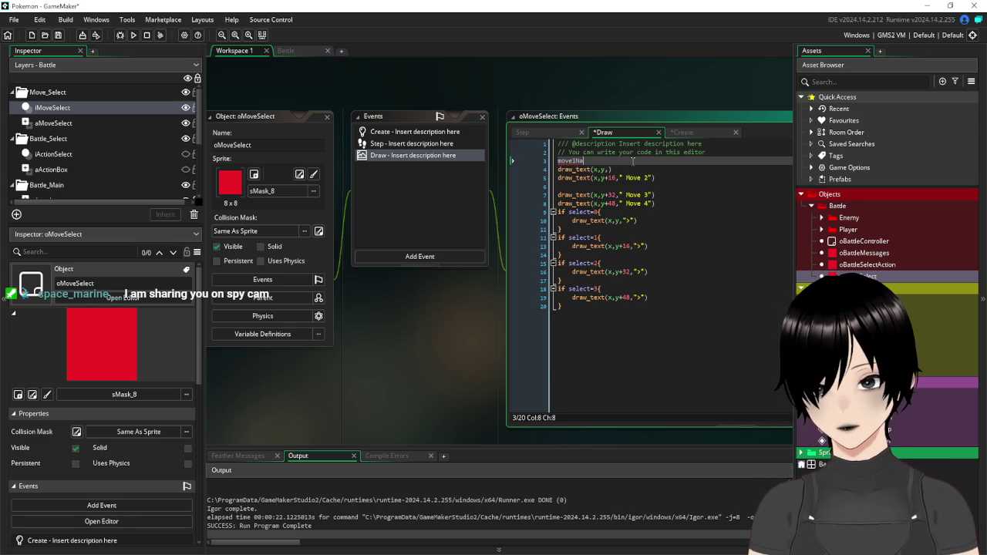
type("me=")
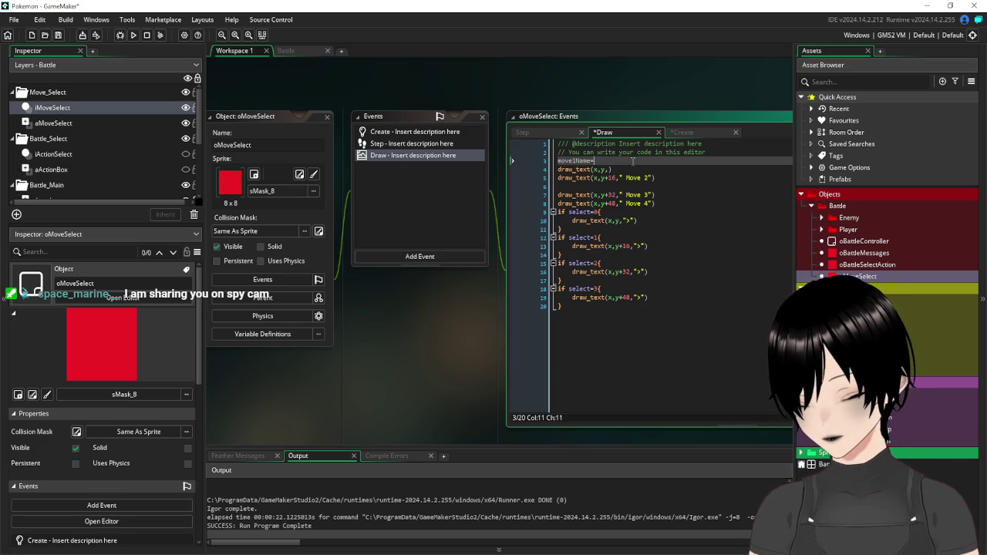
type("global.po")
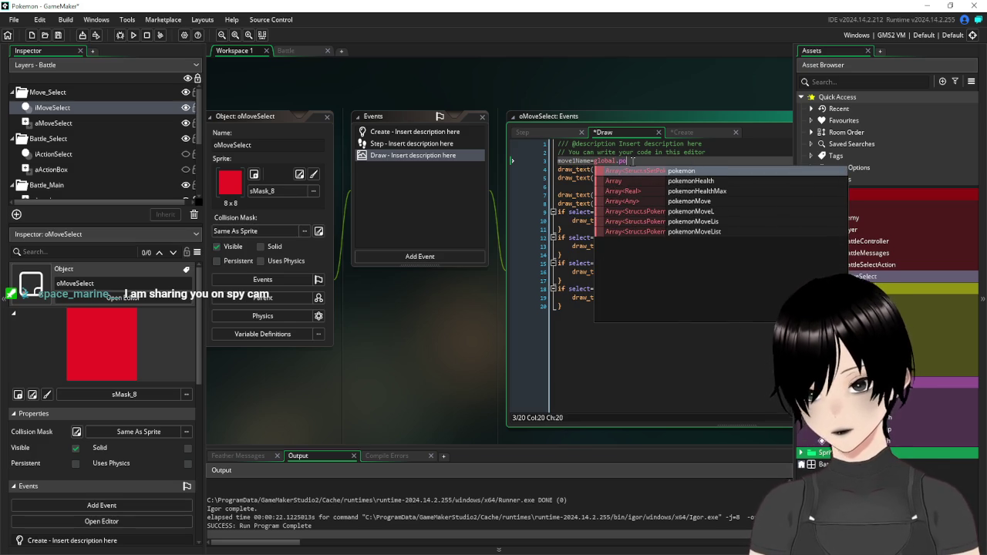
type("kemon")
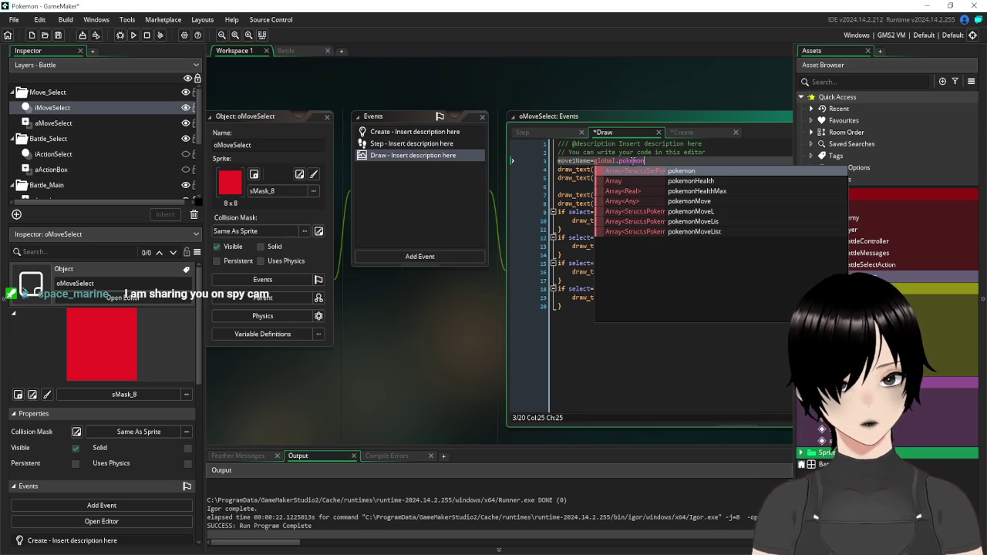
double_click(719, 230)
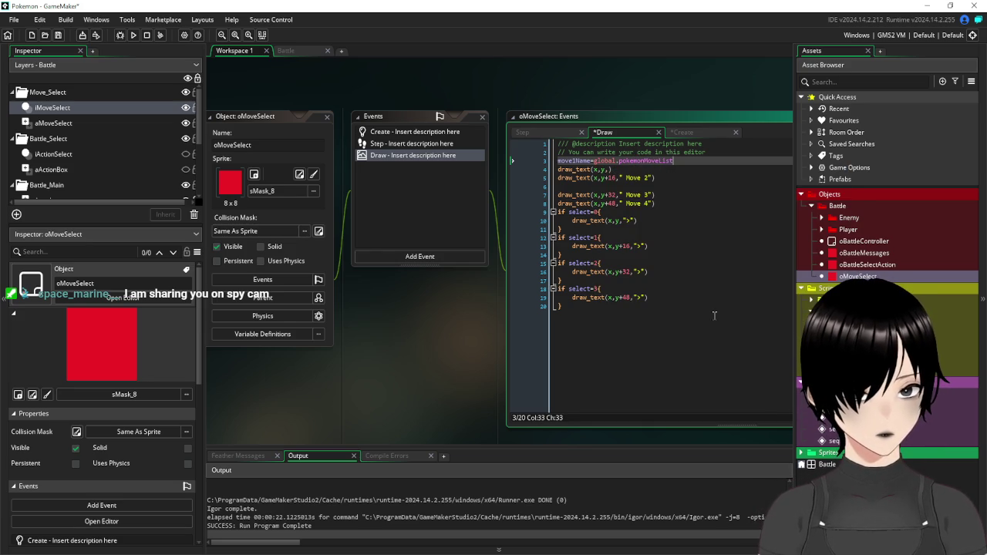
left_click(715, 316)
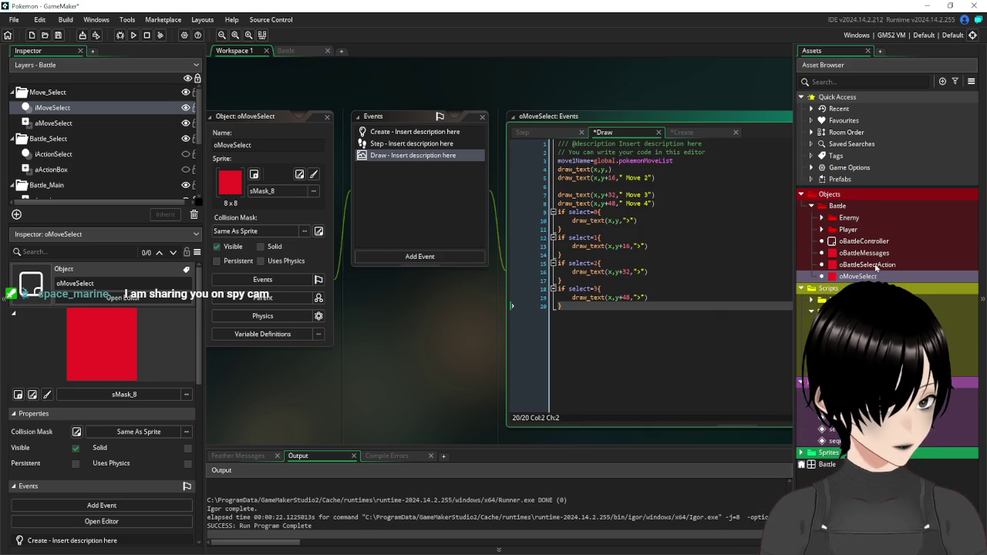
double_click(837, 300)
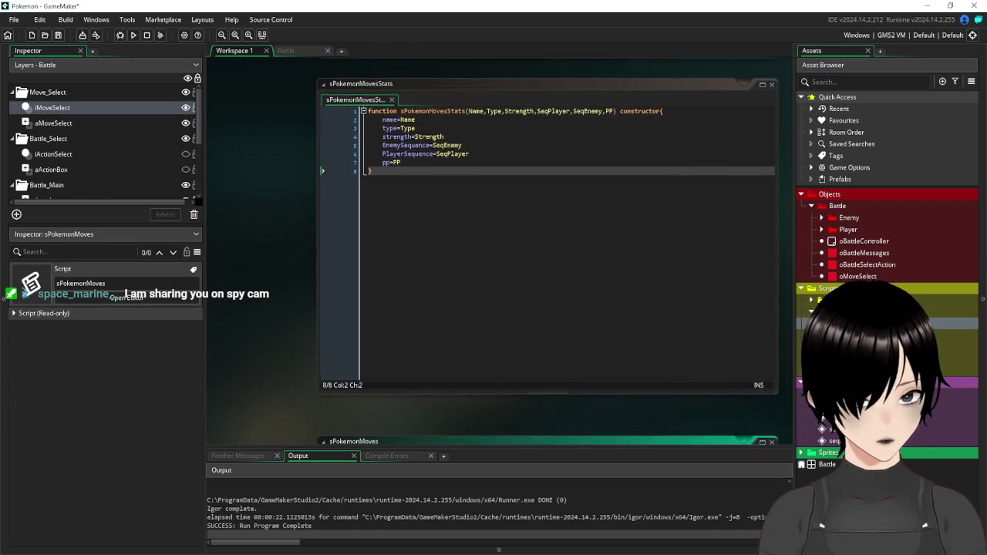
Check global.move1=1 in oMoveSelect's Create code, then view its Step event code
left_click(503, 234)
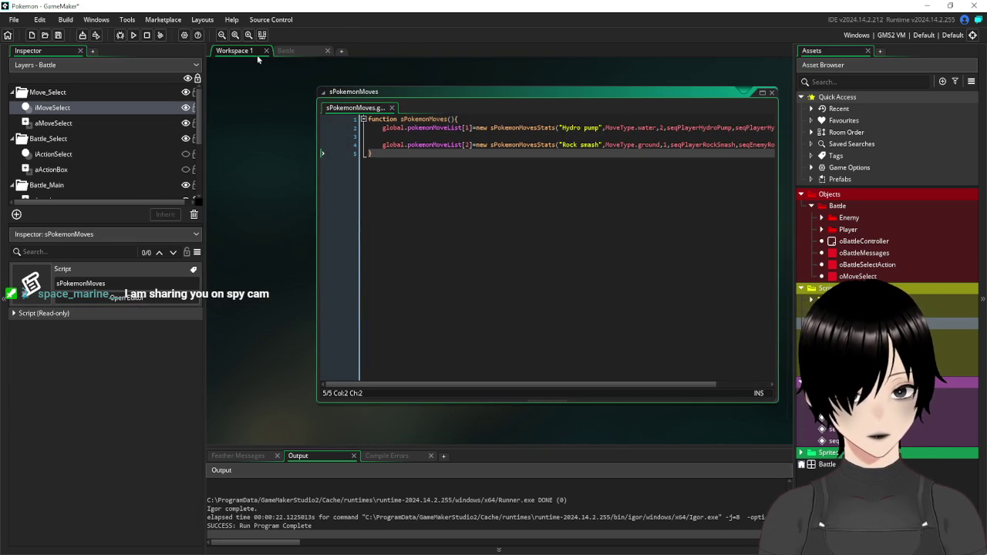
scroll(756, 182, "up", 10)
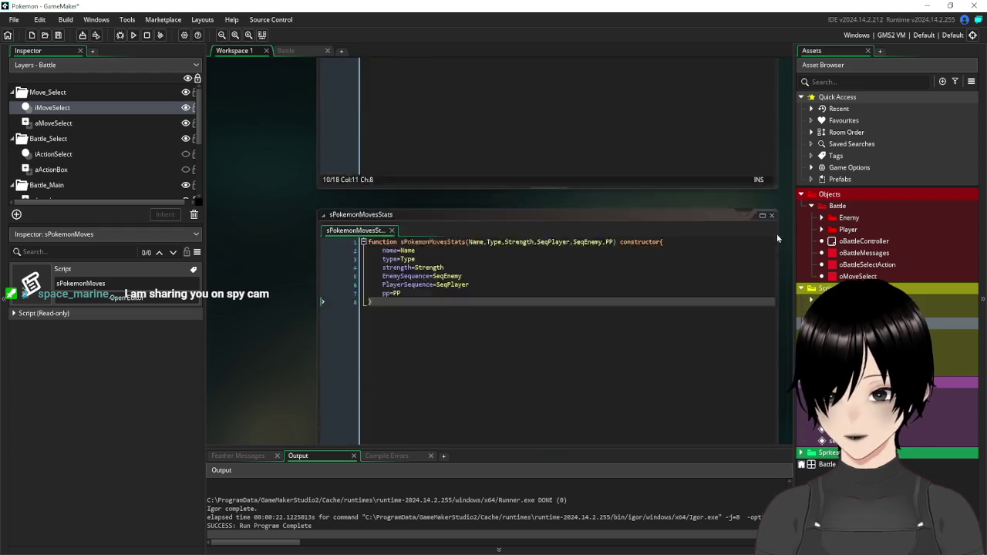
scroll(777, 234, "up", 5)
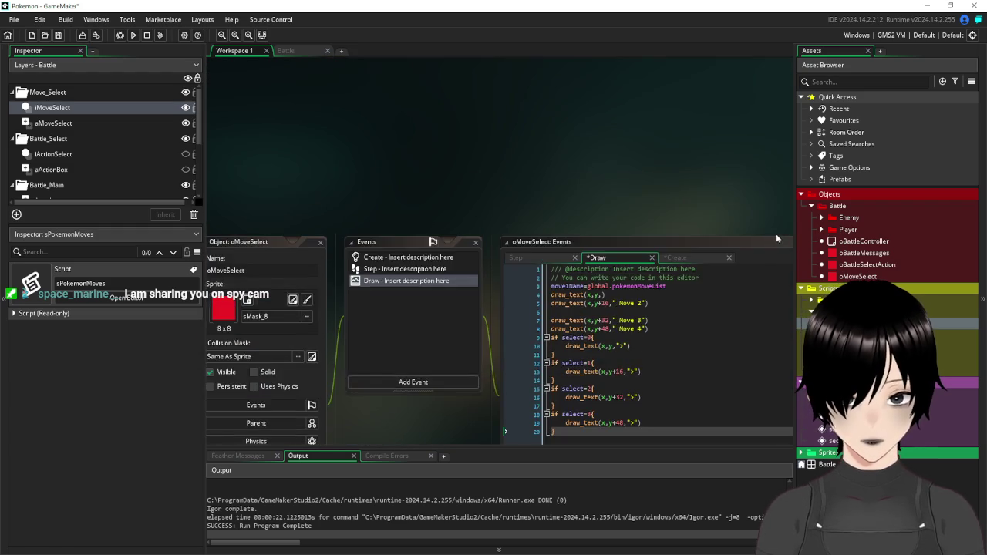
scroll(777, 234, "down", 2)
left_click(395, 164)
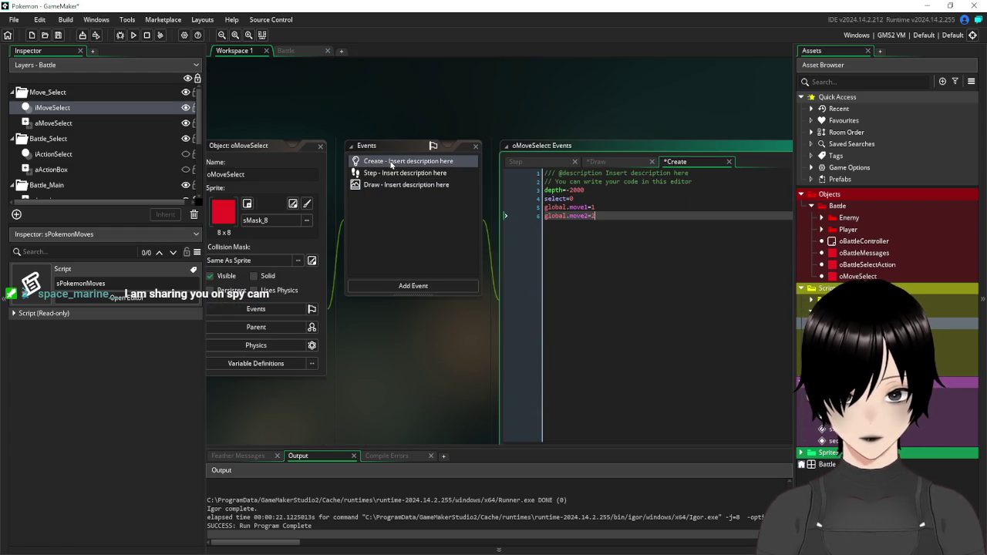
left_click_drag(543, 207, 539, 217)
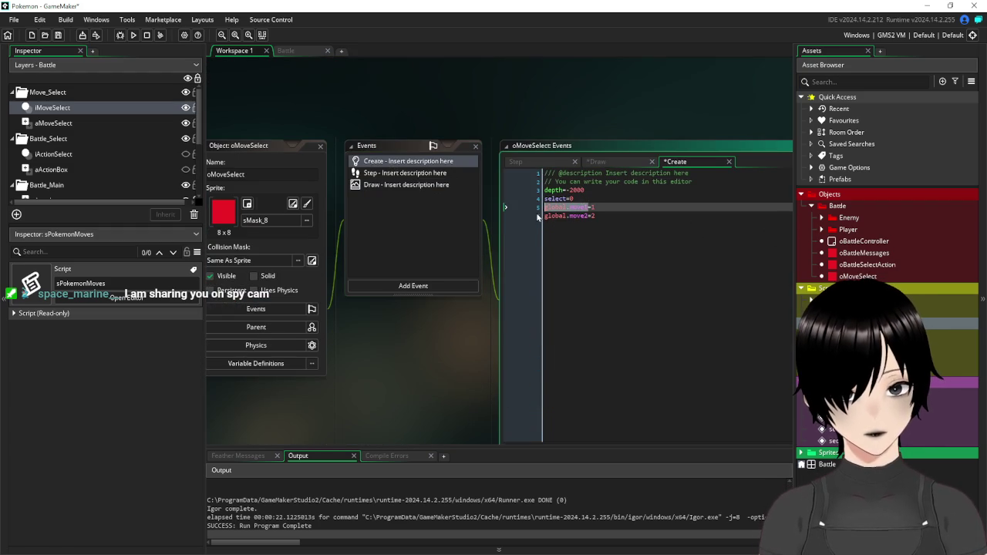
left_click(392, 174)
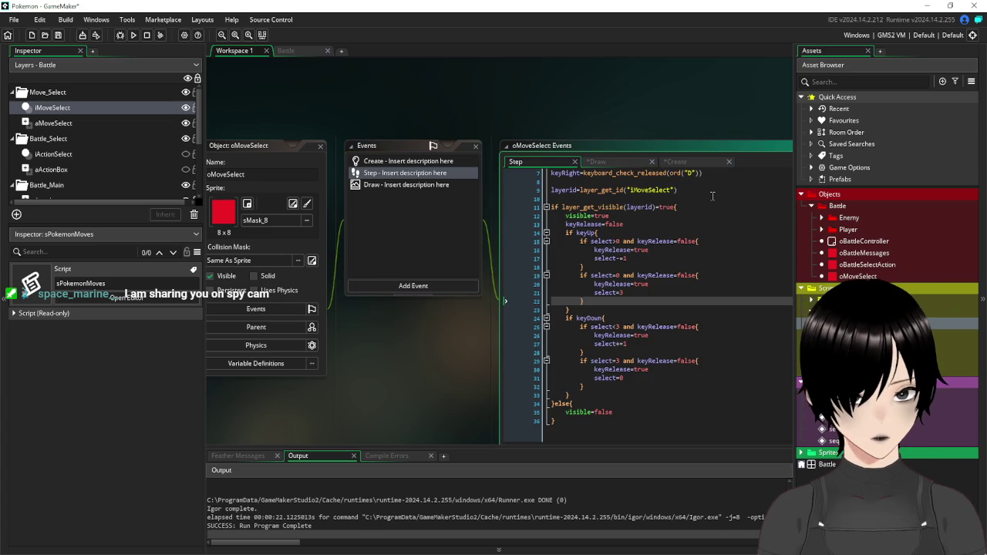
Complete line 3 as move1Name=global.pokemonMoveList[global.move1].name
left_click(406, 185)
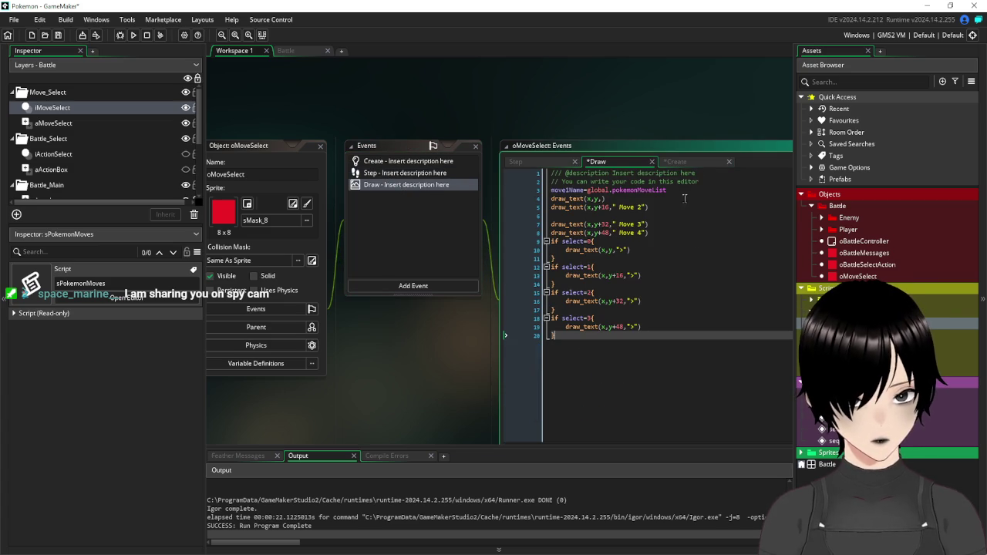
left_click(684, 192)
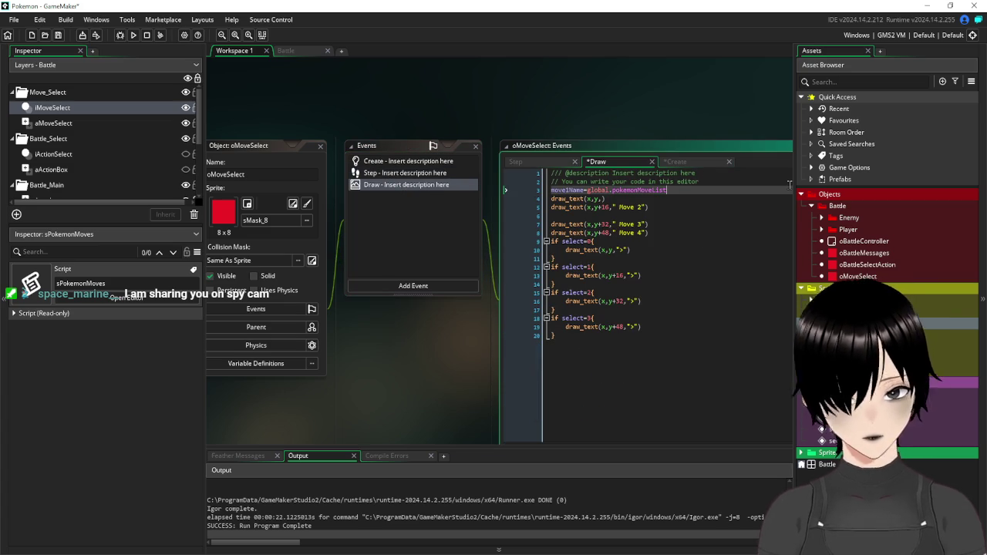
type("[global.move1].")
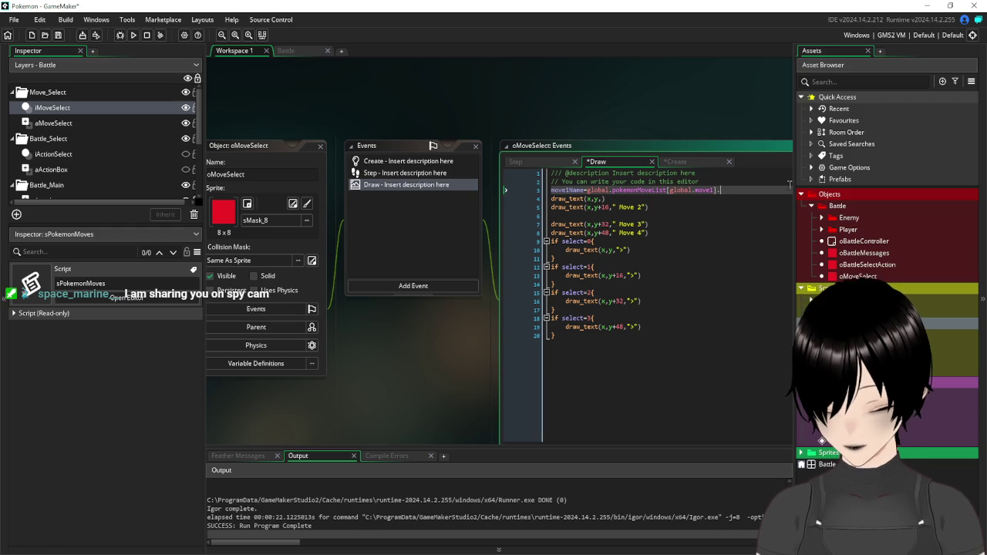
key("Down")
key("Down")
key("Down")
key("Up")
key("Up")
key("Return")
key("Down")
key("Down")
key("Down")
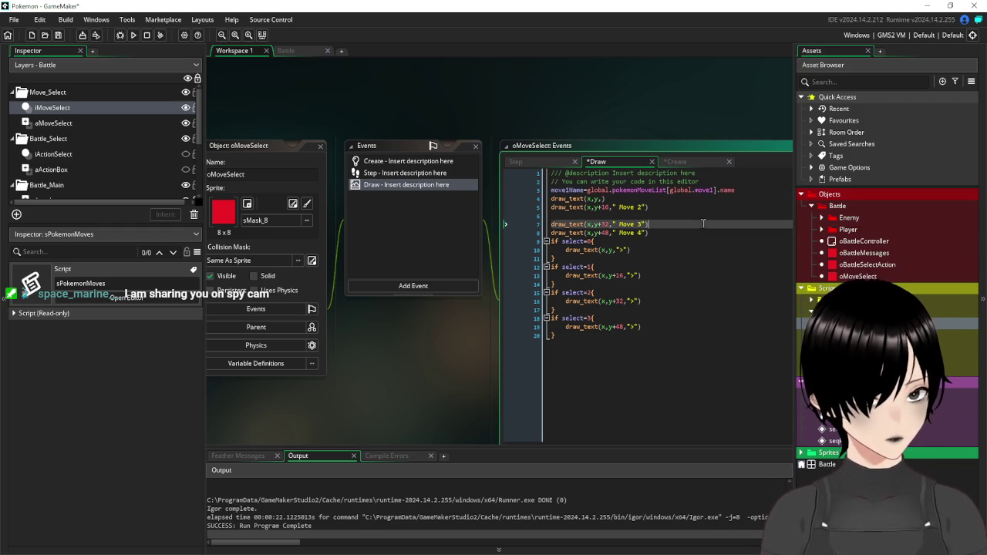
Duplicate it as move2Name=global.pokemonMoveList[global.move2].name and add a blank line after
left_click_drag(752, 189, 520, 194)
key("ctrl+c")
left_click(746, 195)
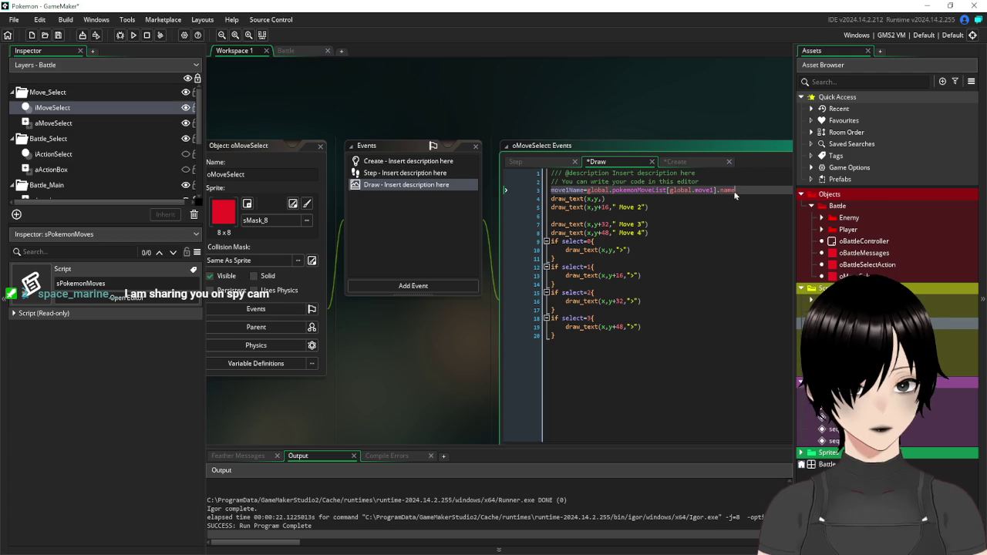
key("Return")
key("ctrl+v")
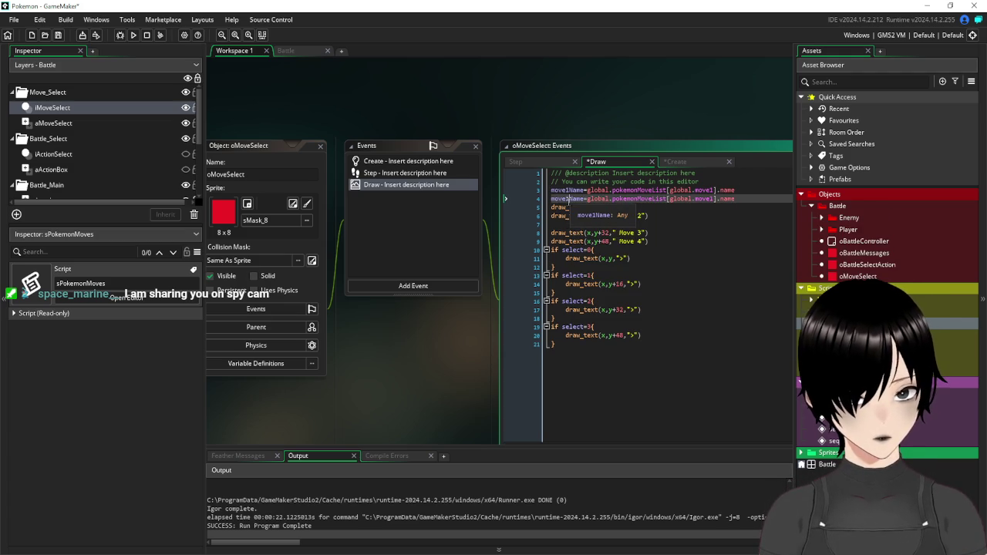
type("2")
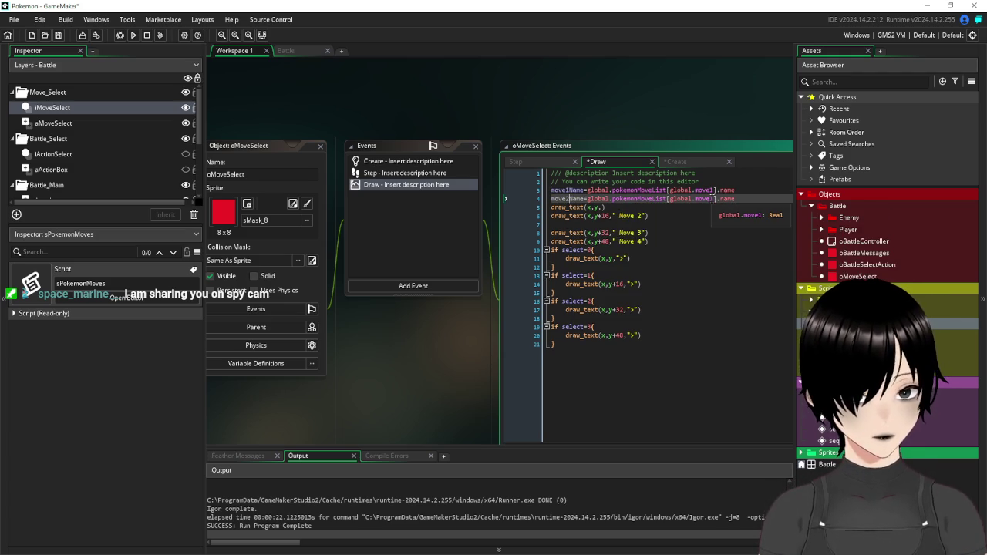
key("BackSpace")
type("2")
left_click(696, 240)
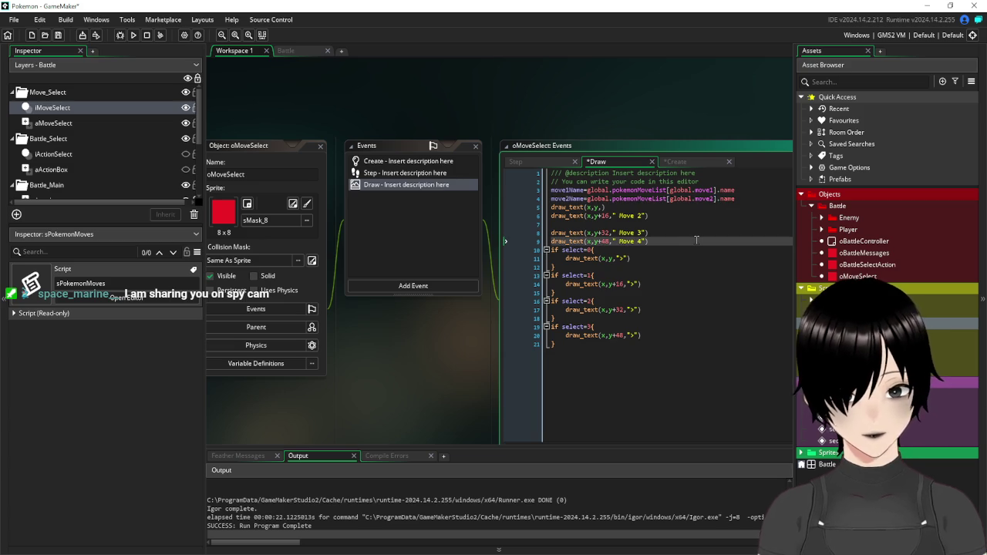
left_click(746, 199)
key("Return")
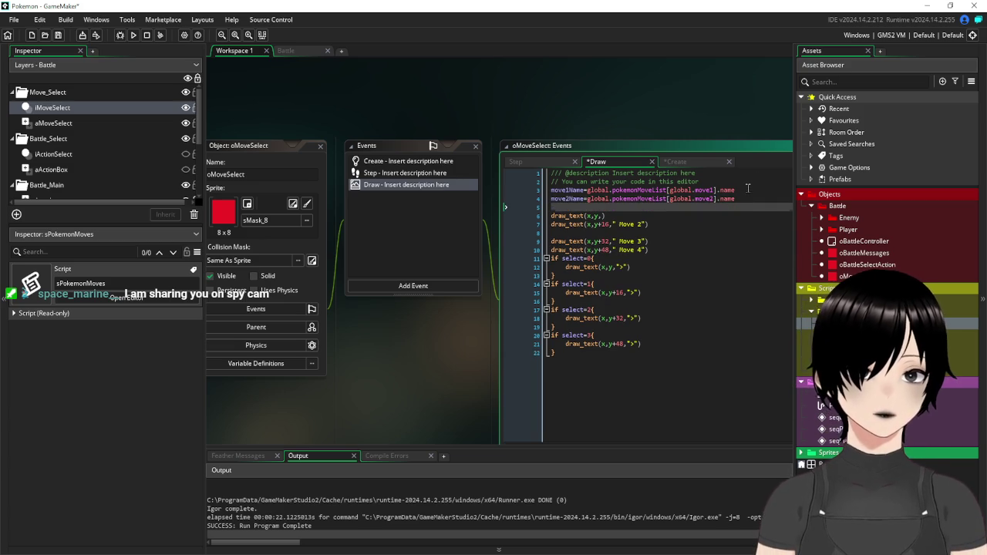
left_click(747, 189)
key("Return")
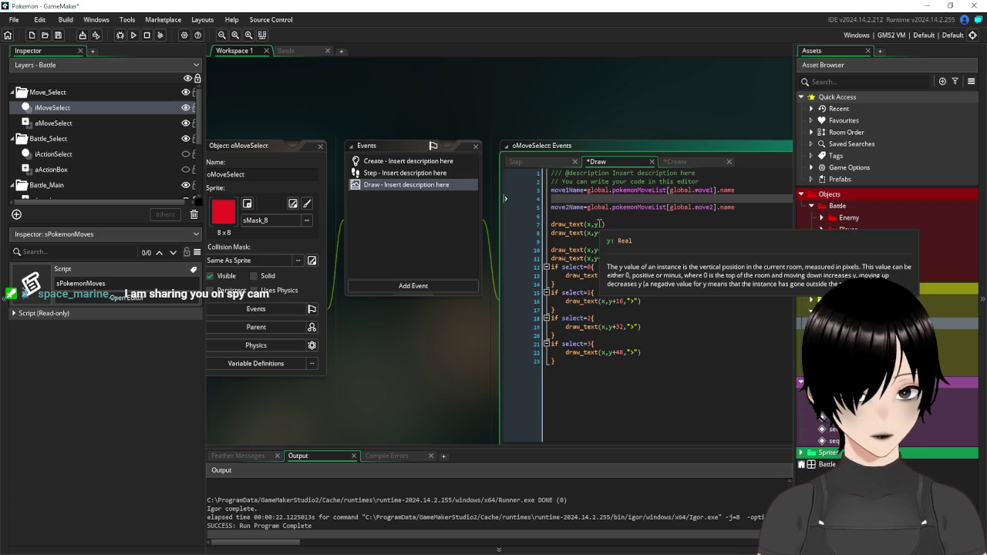
Make the first draw_text call draw string(move1Name)
left_click(609, 224)
type("string")
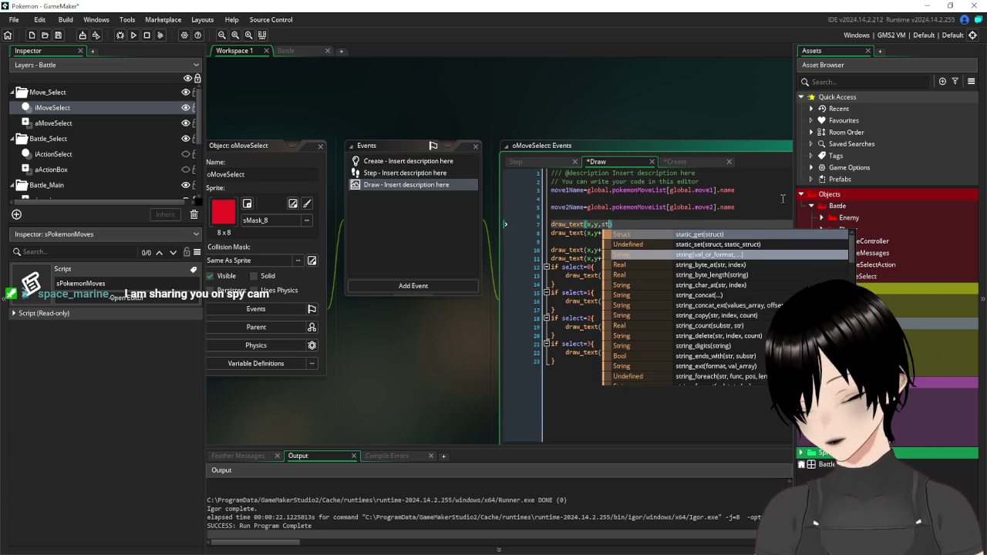
type("(global")
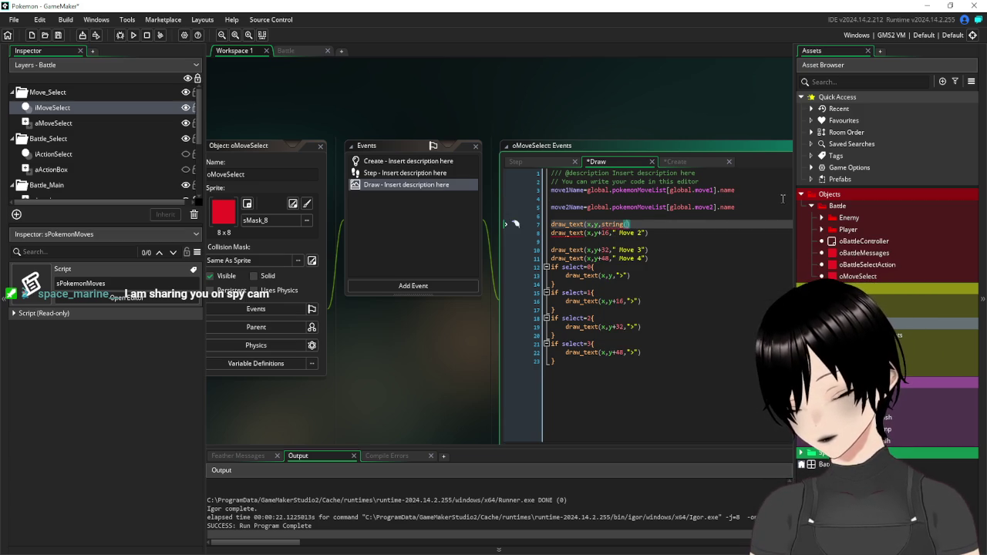
key("BackSpace")
key("BackSpace")
key("BackSpace")
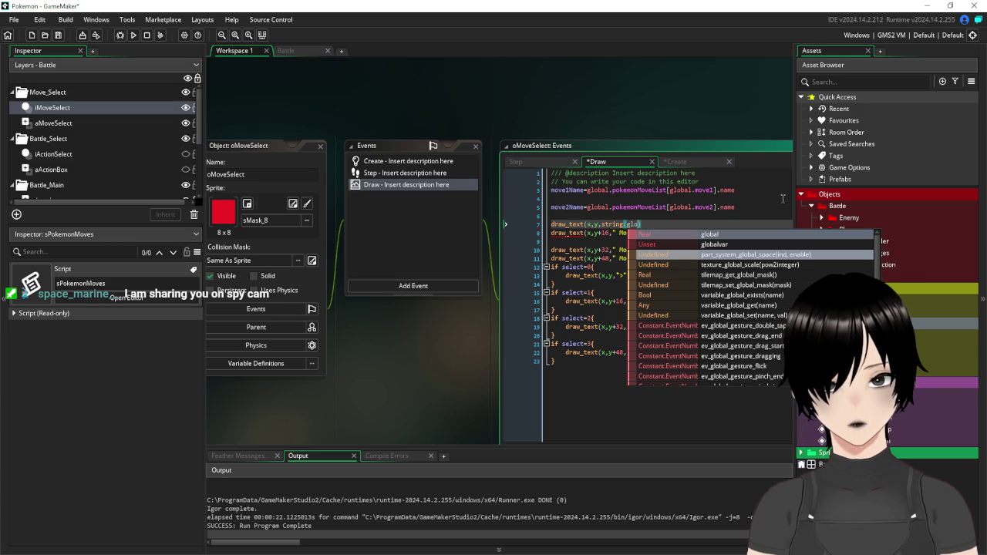
type("move")
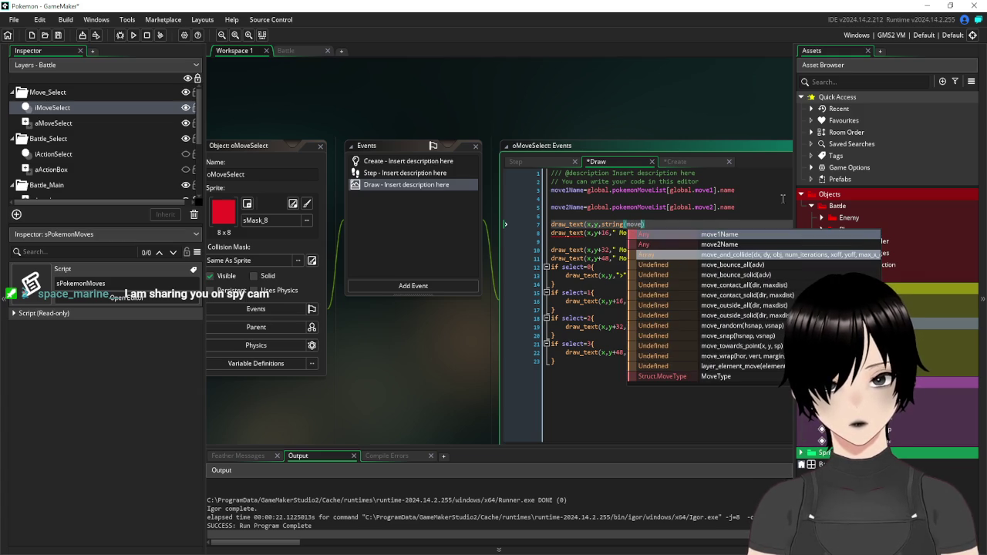
type("1")
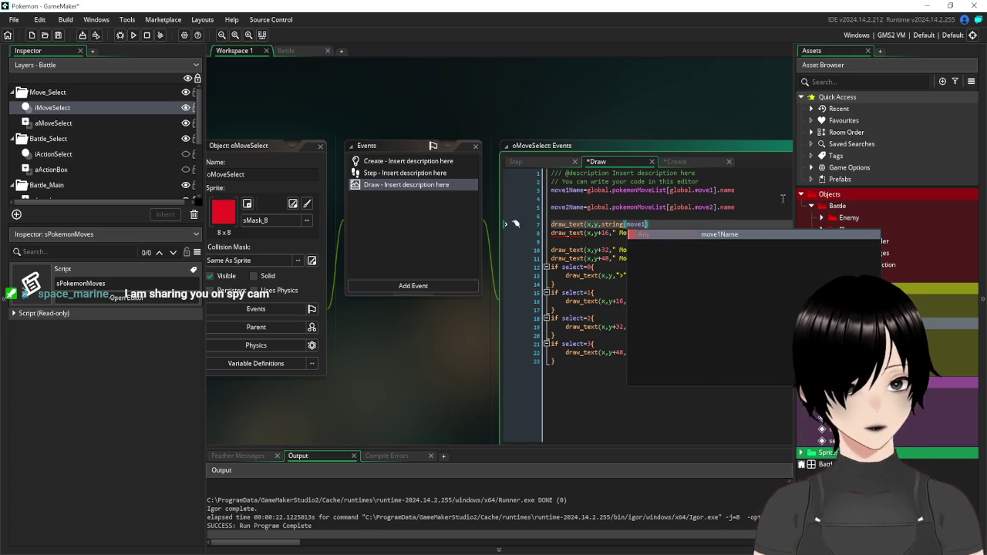
left_click(717, 233)
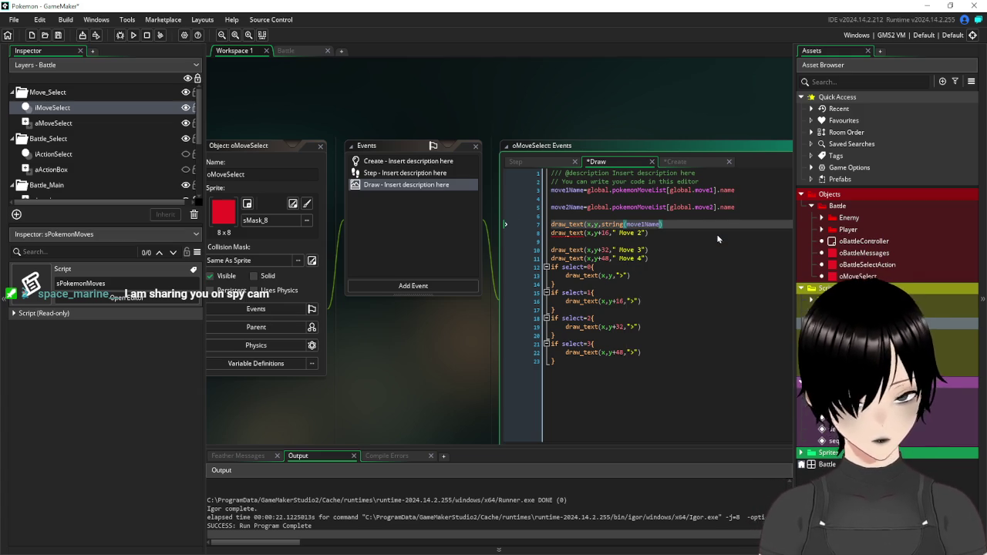
type(")")
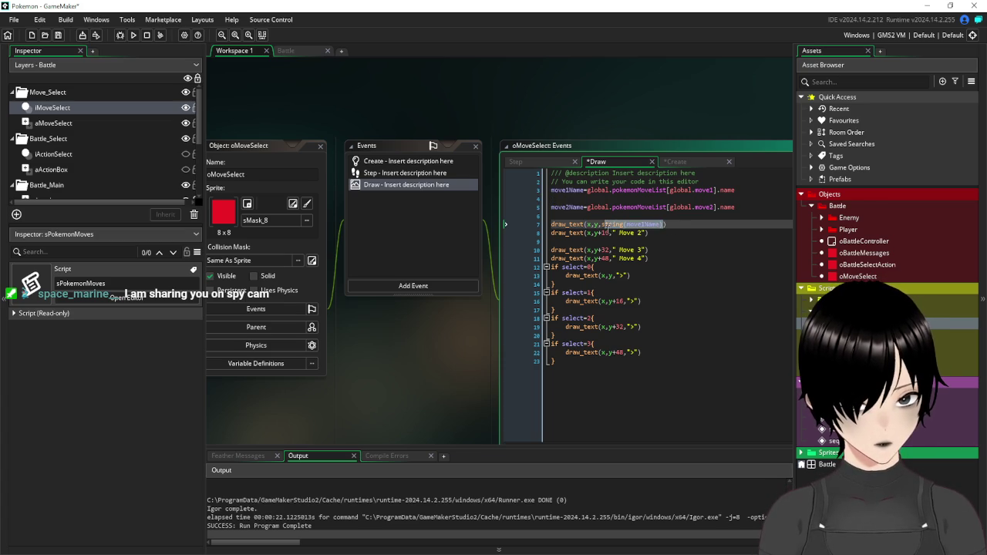
Make the second draw_text call draw string(move2Name), then save the project
mouse_move(603, 224)
left_mouse_down()
mouse_move(661, 225)
mouse_move(614, 234)
left_mouse_up()
key("ctrl+v")
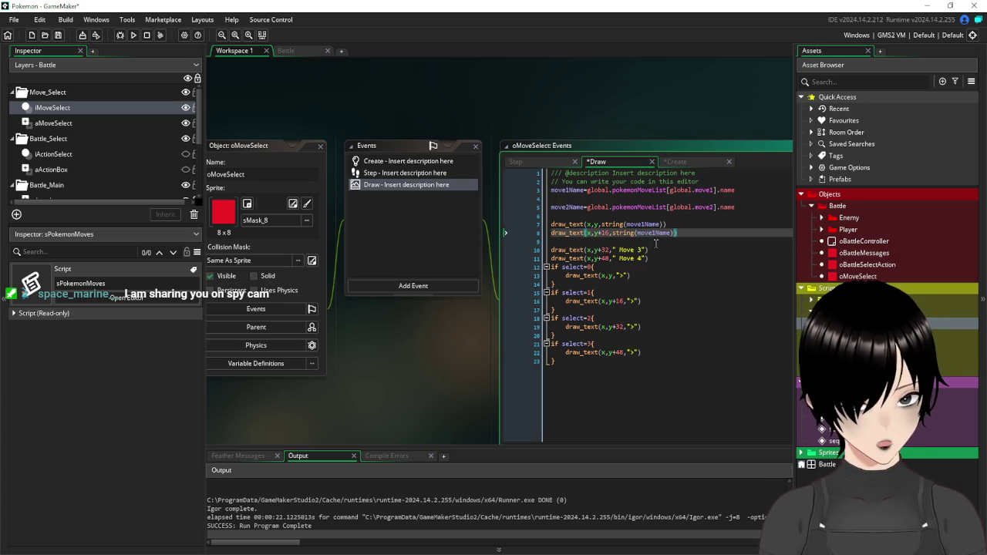
left_click(656, 233)
key("BackSpace")
type("2")
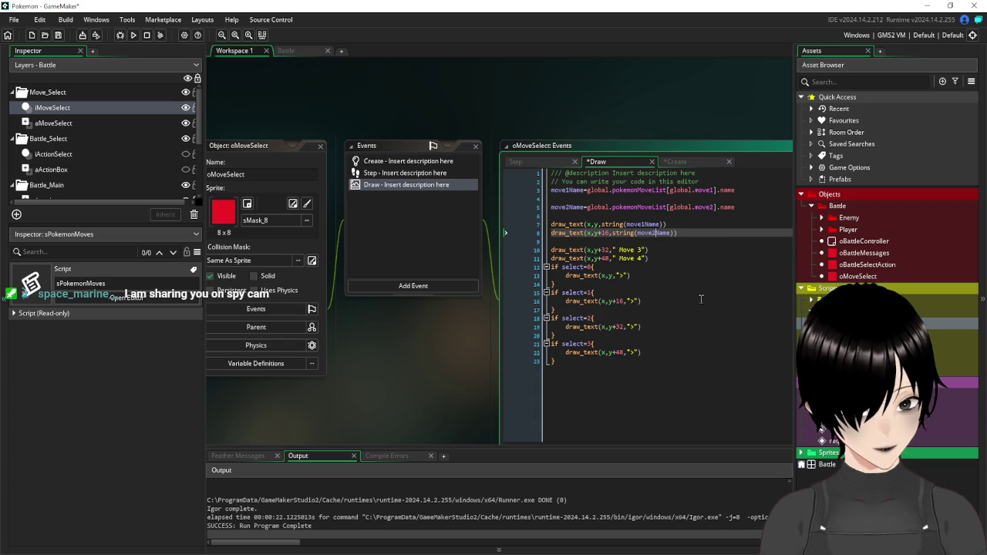
left_click(700, 299)
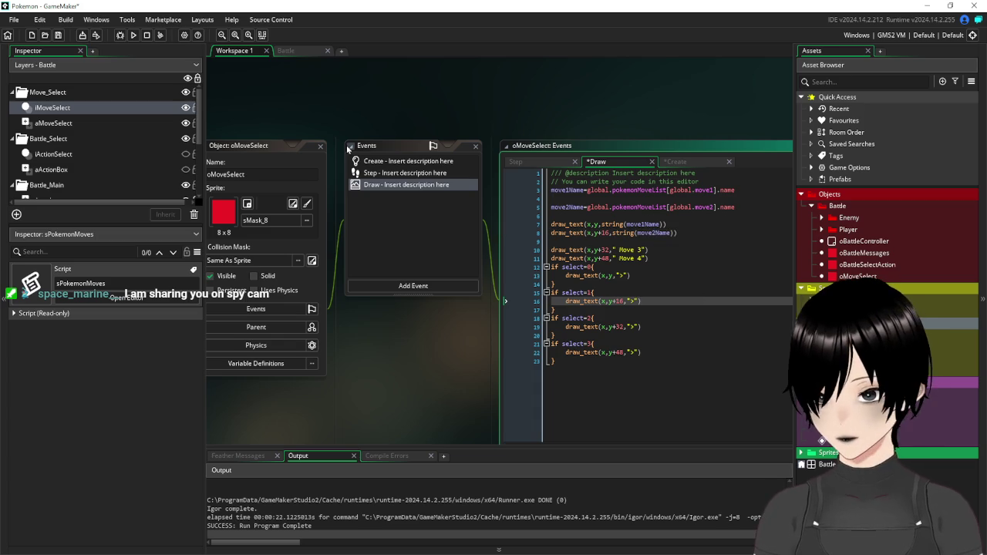
left_click(58, 35)
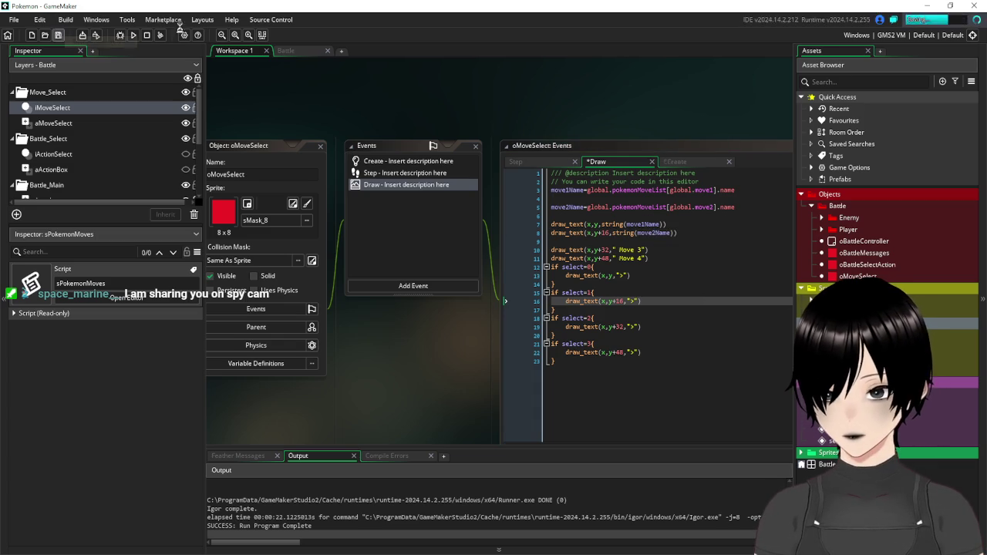
Run the game to confirm the menu lists Hydro pump and Rock smash, then rerun from the Battle room
left_click(133, 37)
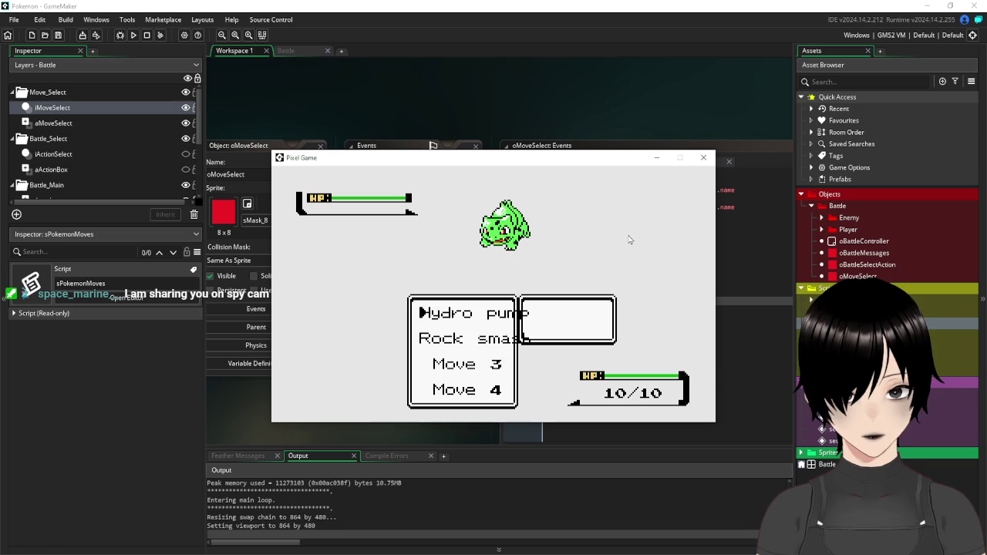
left_click(704, 157)
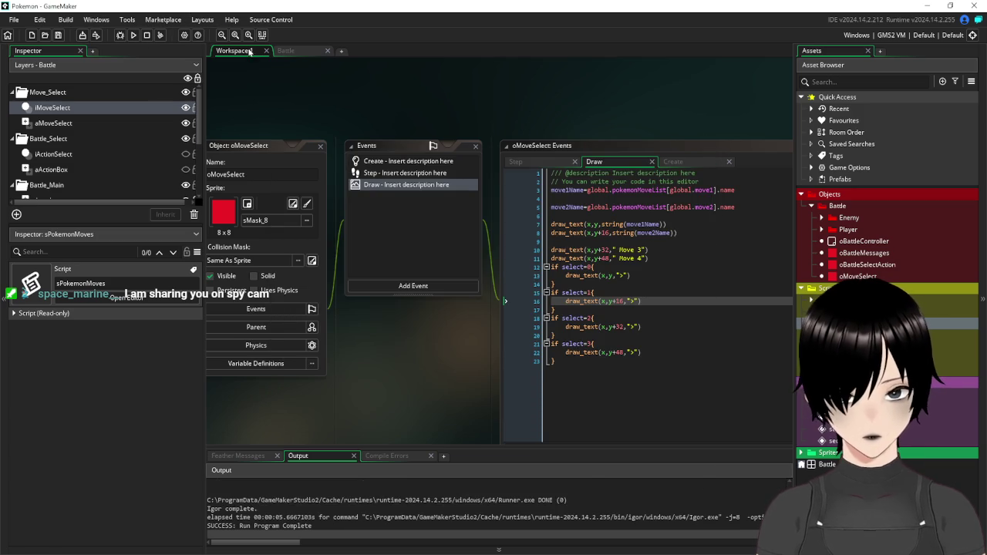
left_click(313, 49)
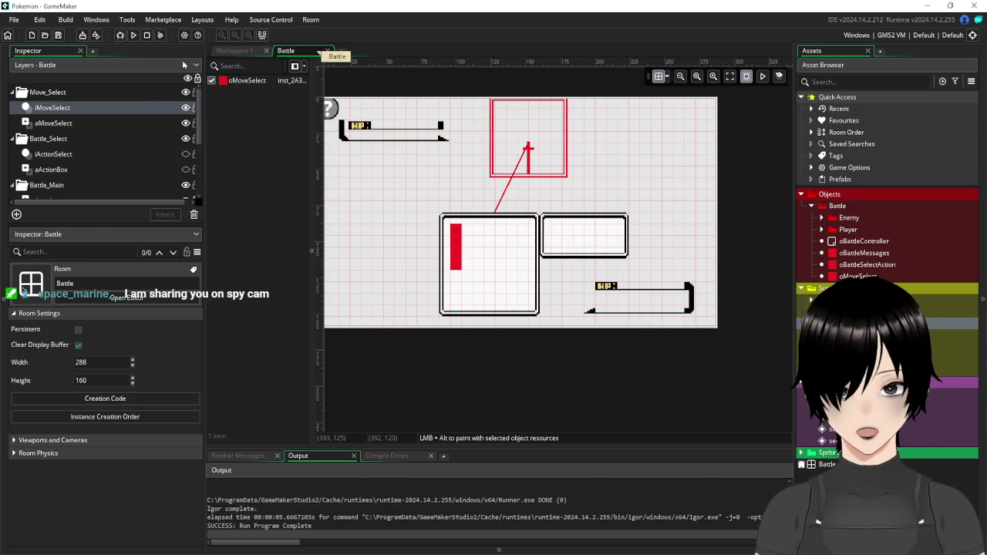
left_click(134, 35)
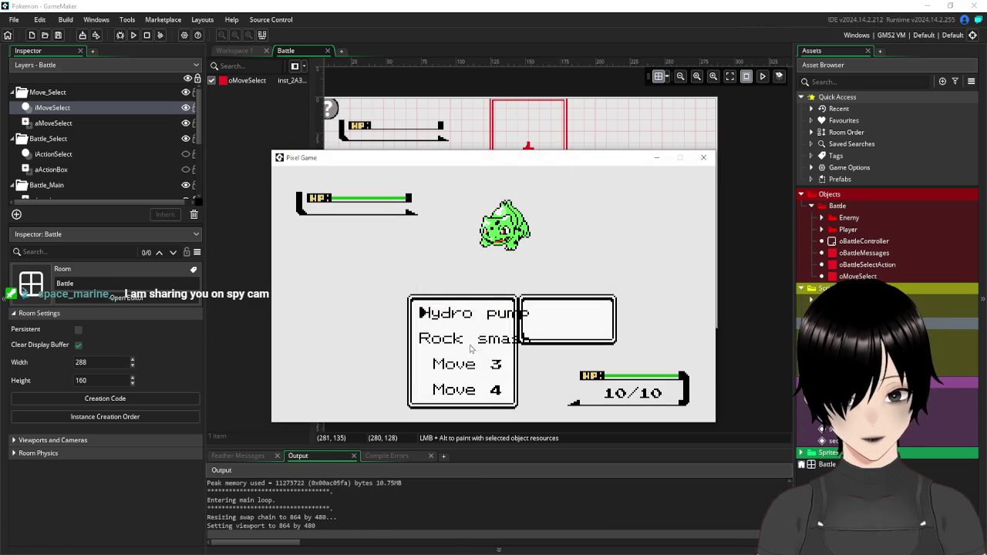
left_click(703, 157)
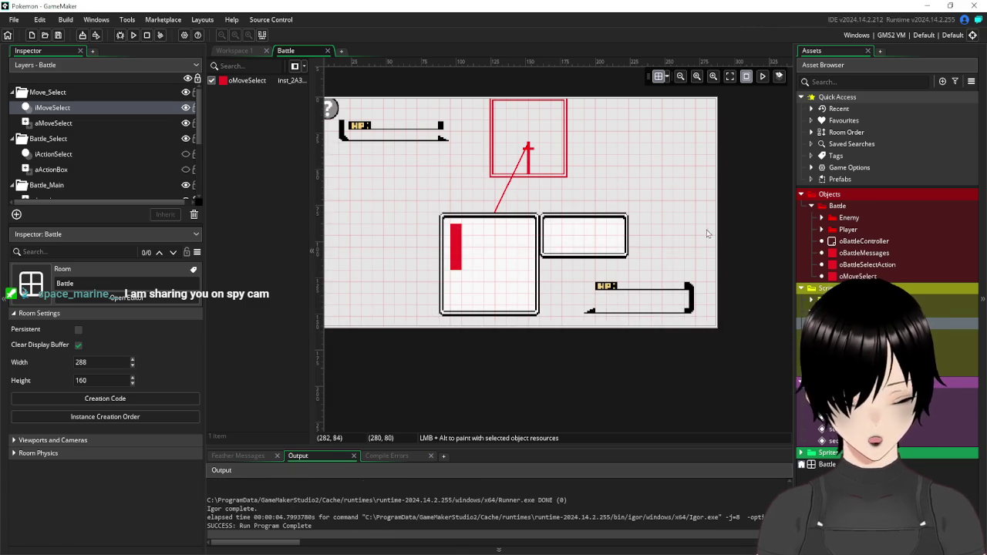
Prefix string(move1Name) and string(move2Name) with " "+ in the two draw_text calls
left_click(241, 50)
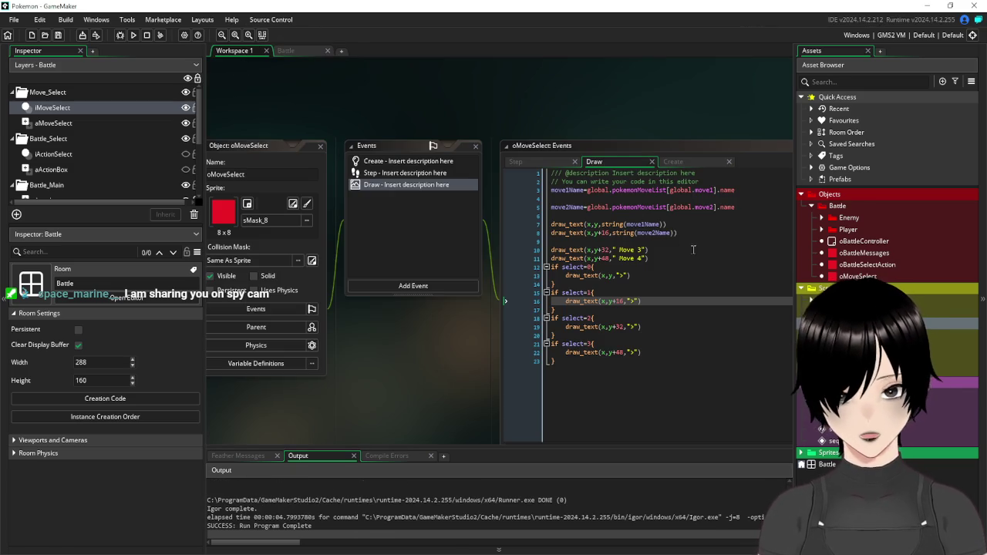
left_click(728, 224)
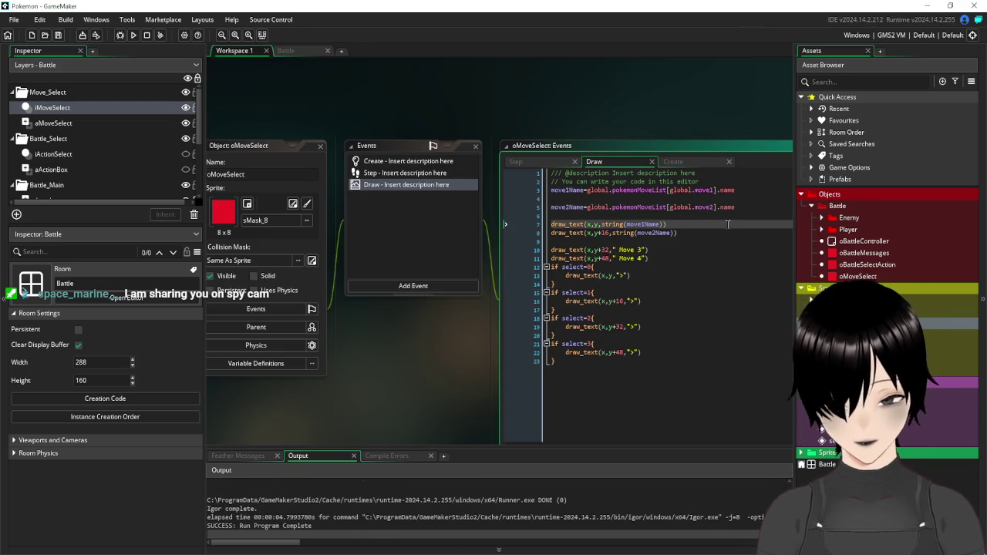
key("ctrl+Left")
key("ctrl+Left")
key("ctrl+Left")
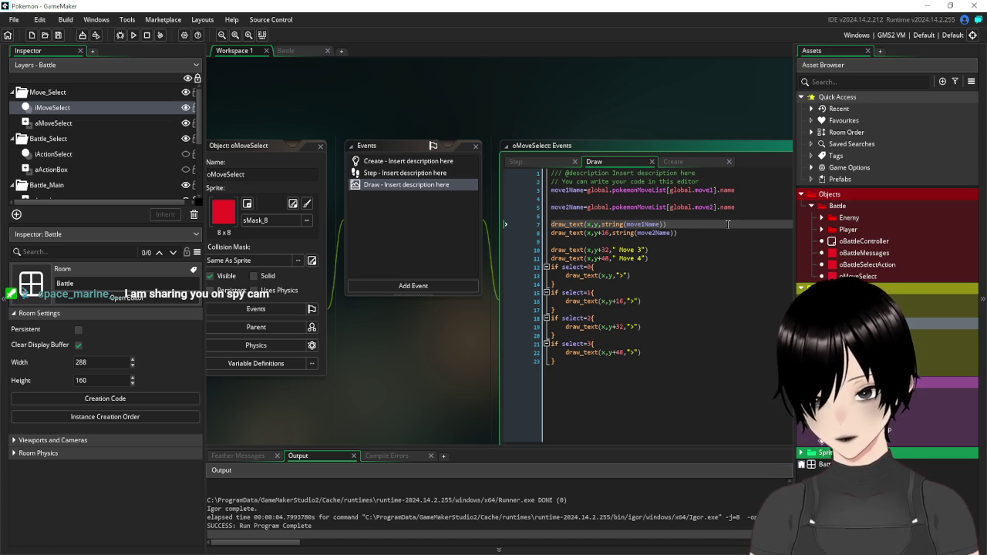
type("\" \"")
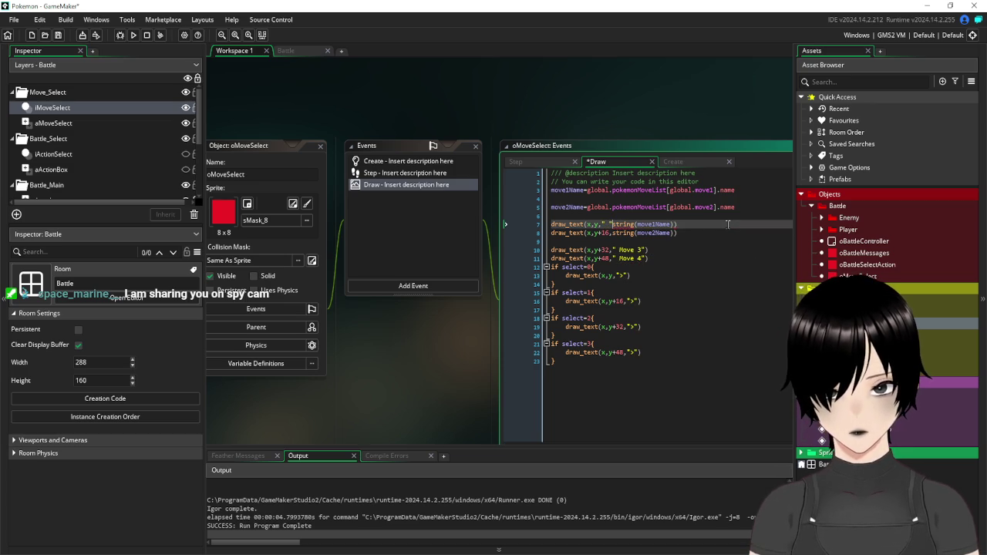
type("+")
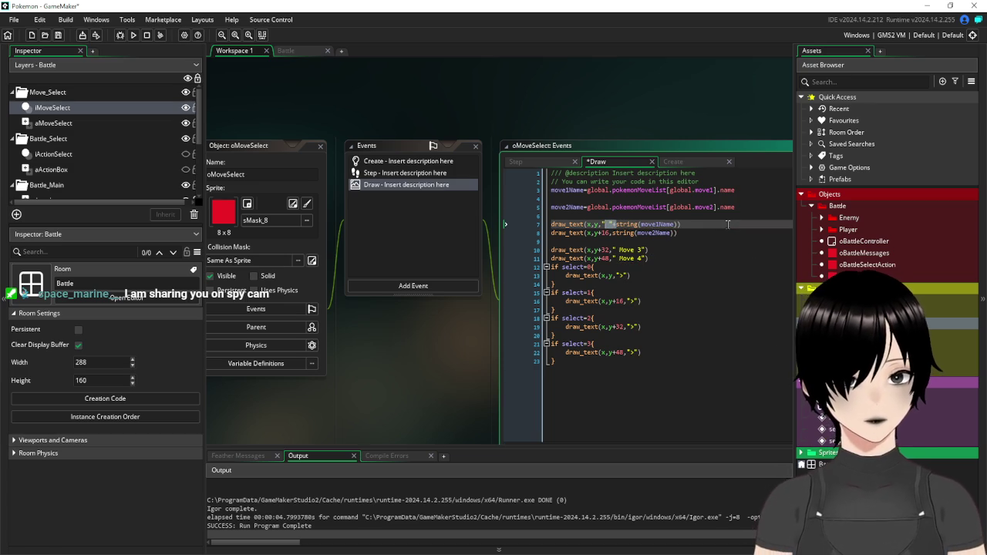
key("ctrl+c")
key("Down")
key("Right")
key("Right")
key("Right")
key("ctrl+v")
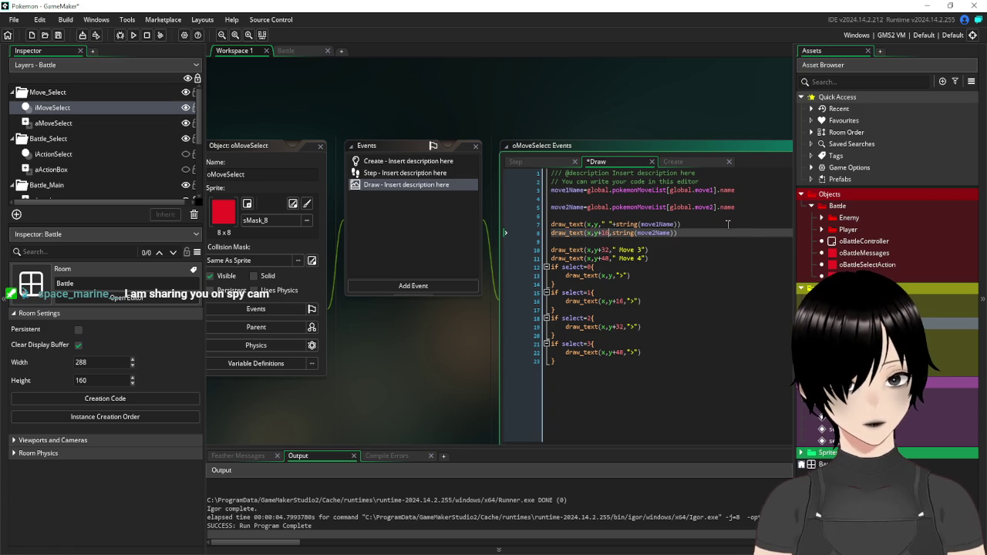
type("\" \"+")
left_click(647, 352)
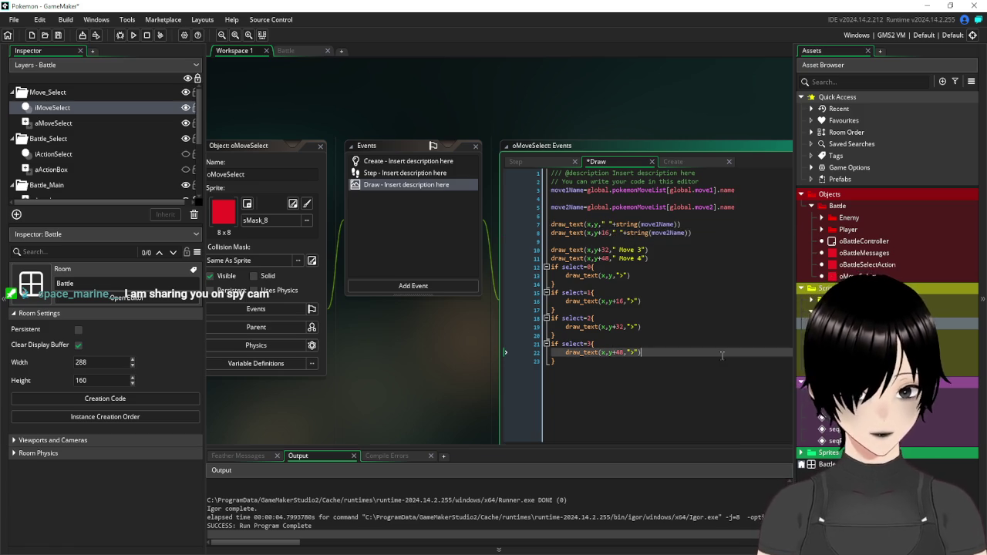
left_click(286, 50)
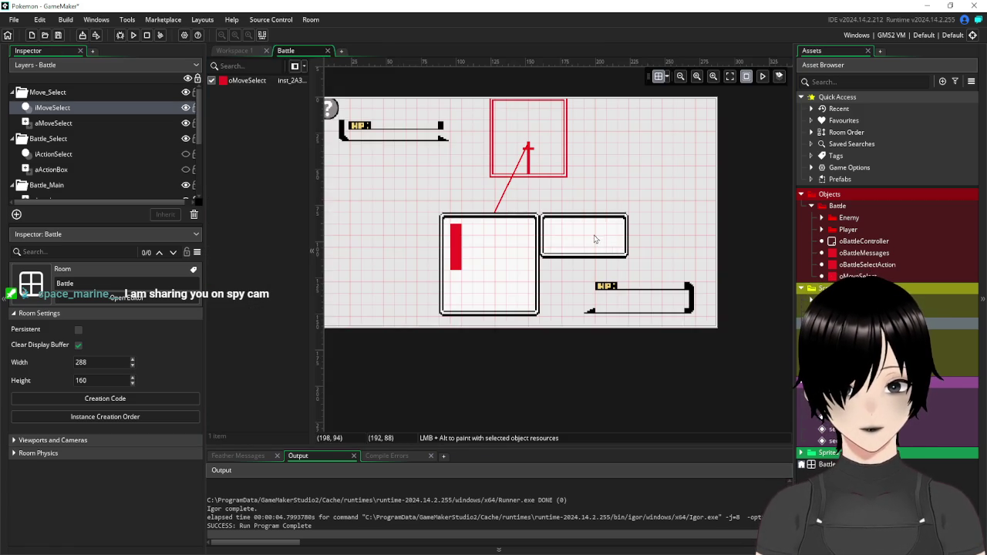
On the aMoveSelect layer, move the small box left of the move list, widen the list to scale 6, and save
left_click(54, 122)
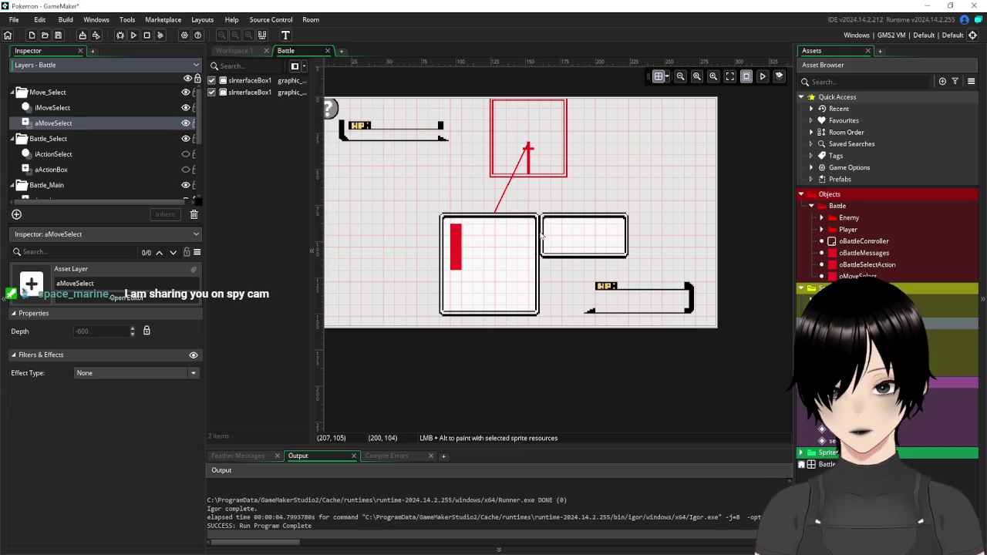
left_click(569, 244)
left_click_drag(599, 238, 406, 243)
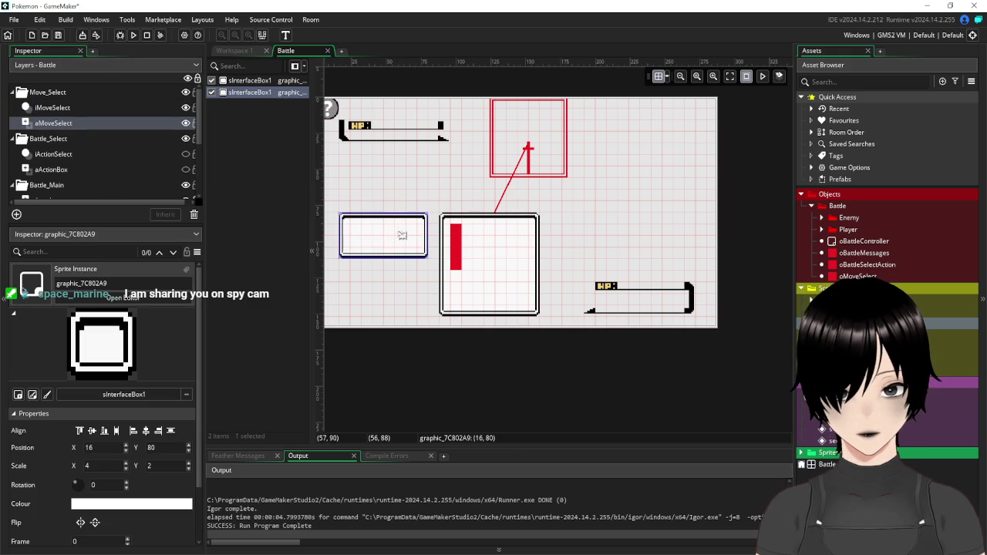
left_click(525, 247)
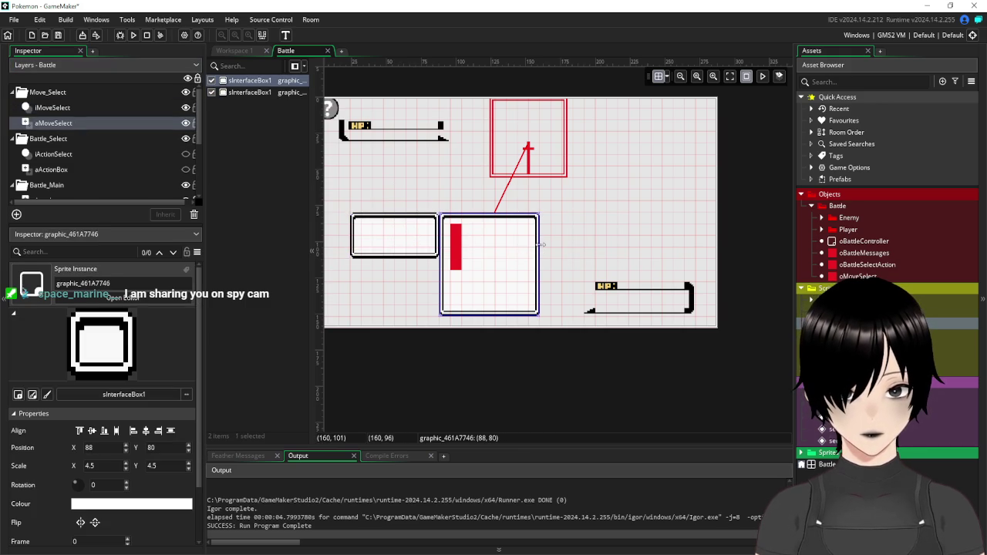
left_click_drag(546, 245, 573, 247)
left_click(58, 35)
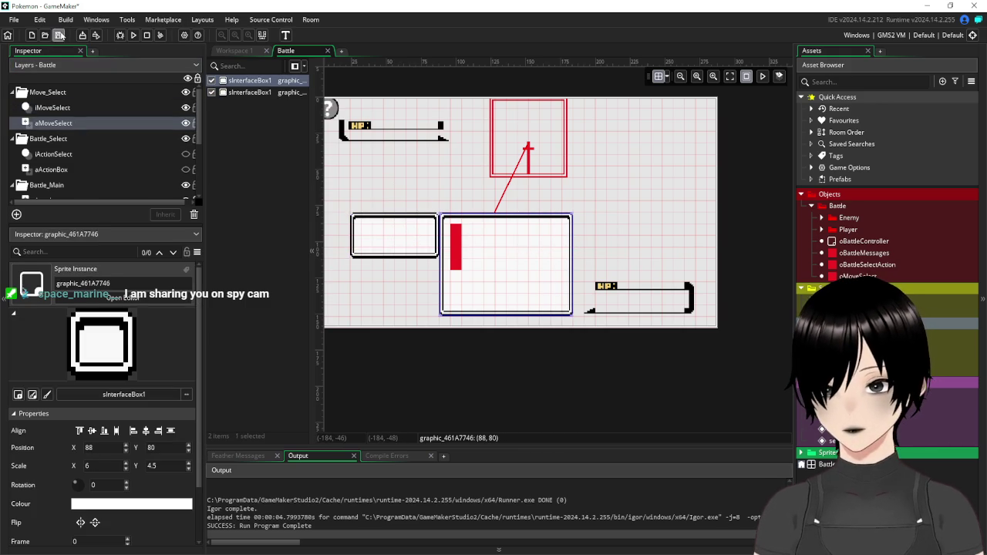
Run the game and cycle the cursor down through the moves to test wrap-around, then close it
left_click(134, 36)
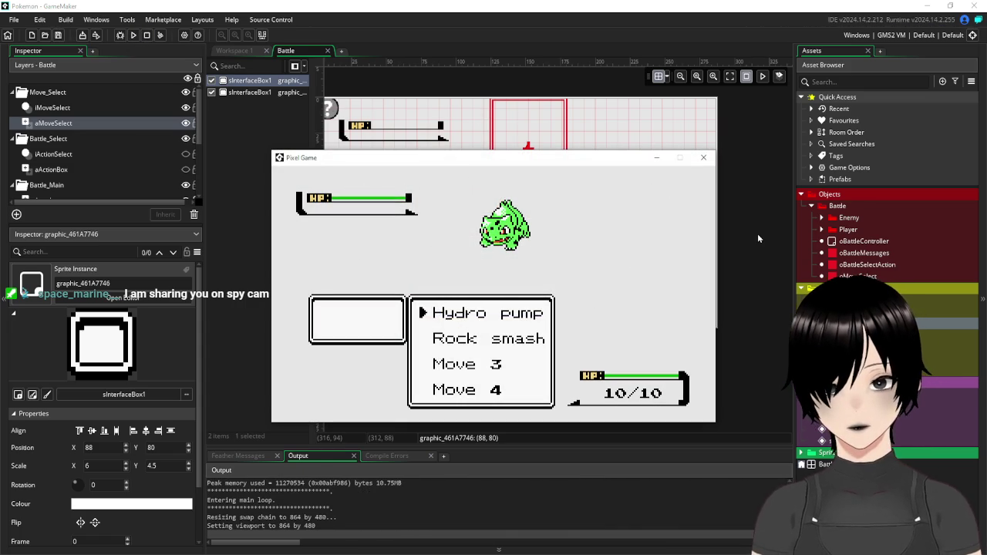
key("Down")
key("Down")
key("Down")
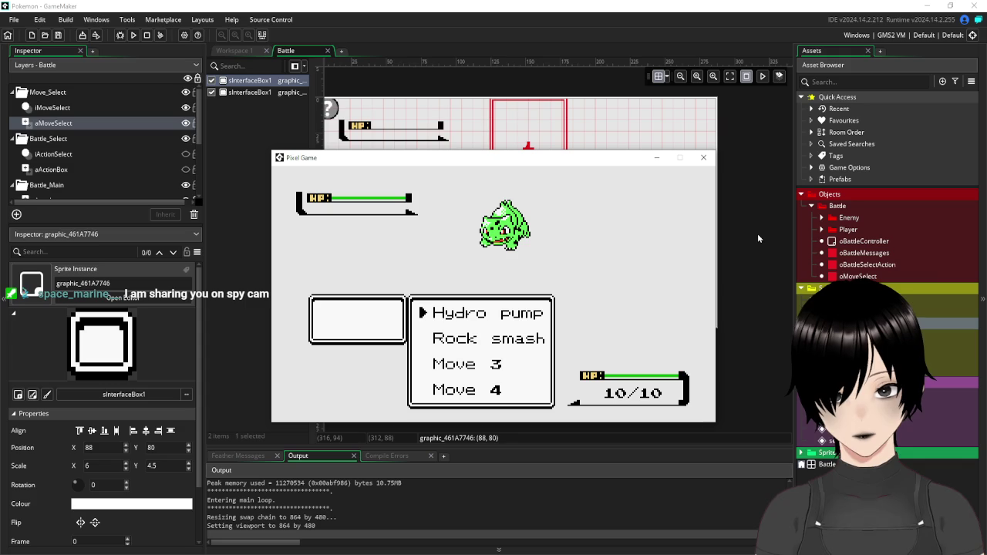
key("Down")
key("Down")
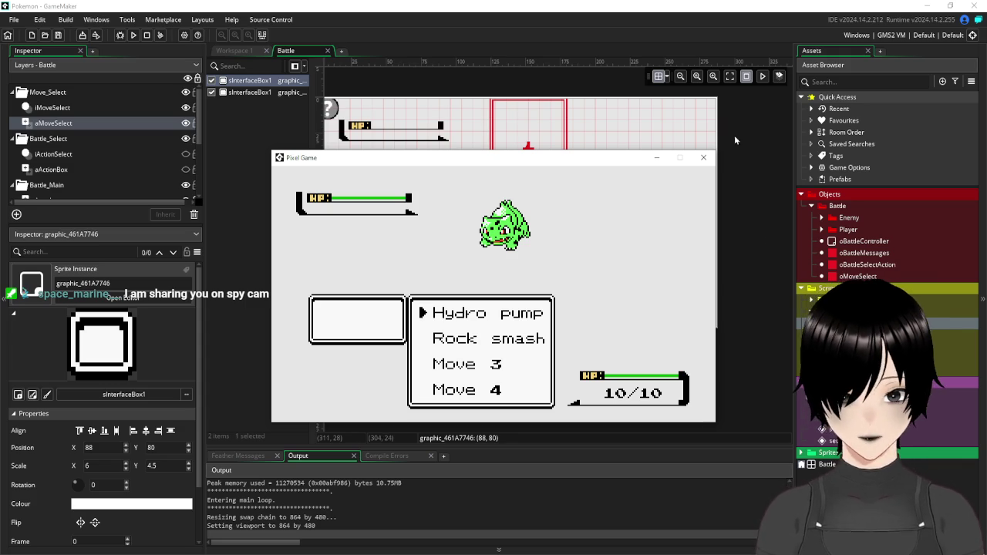
left_click(703, 158)
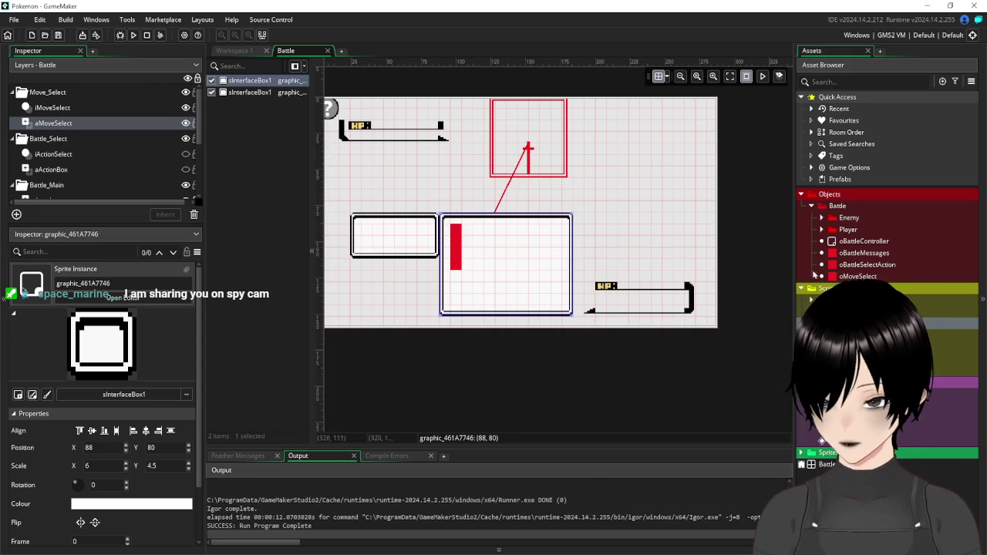
left_click(234, 182)
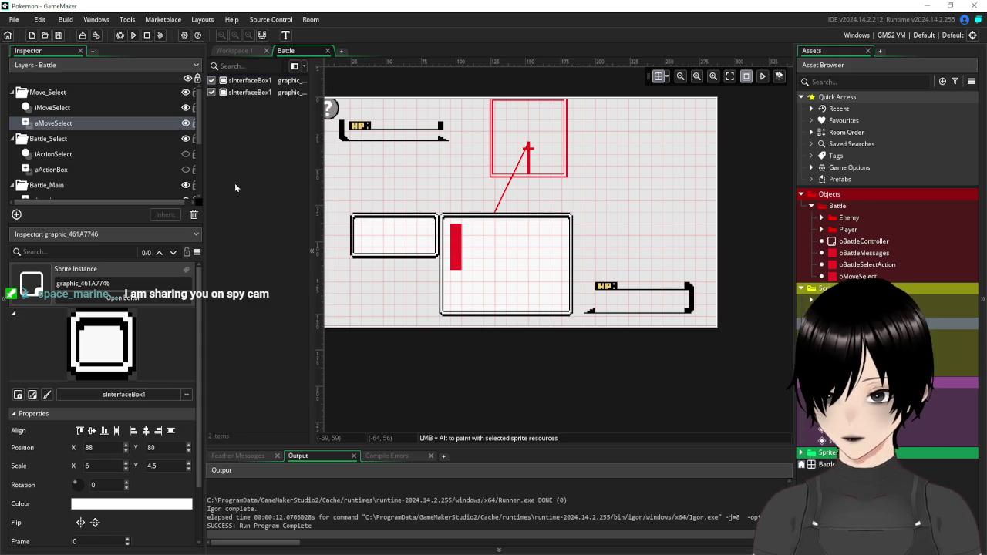
left_click(233, 51)
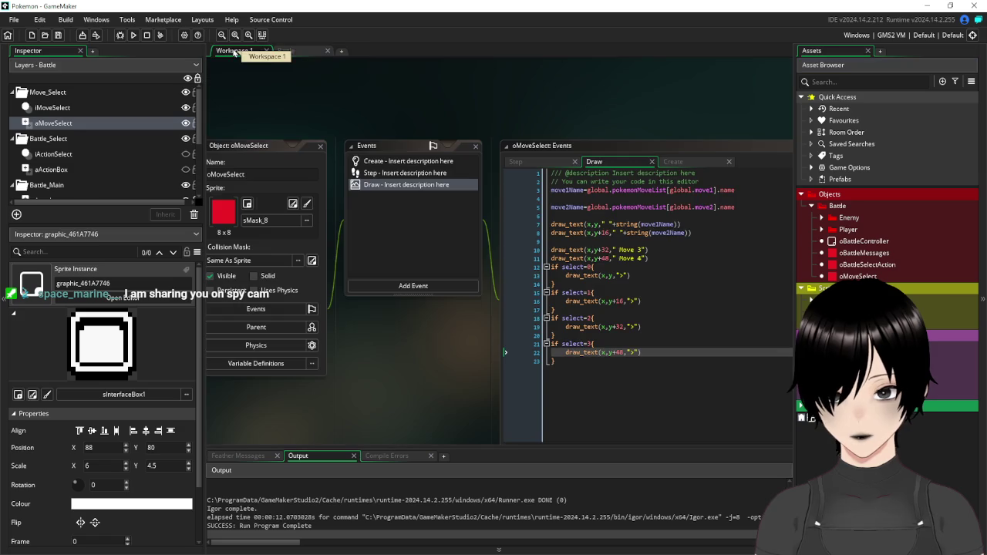
Add global.move1PP=10 after global.move2=2 in oMoveSelect's Create event
left_click(401, 162)
left_click(658, 221)
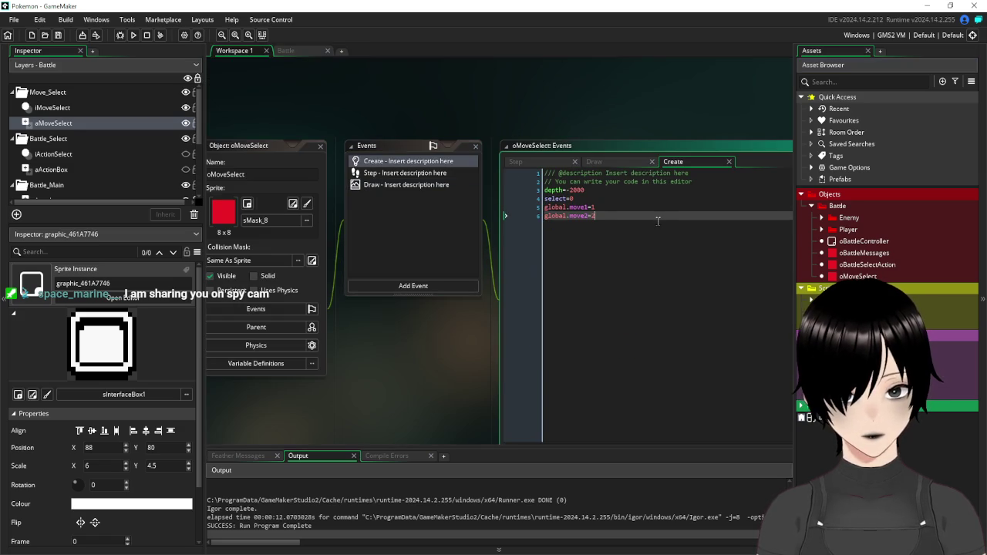
key("Return")
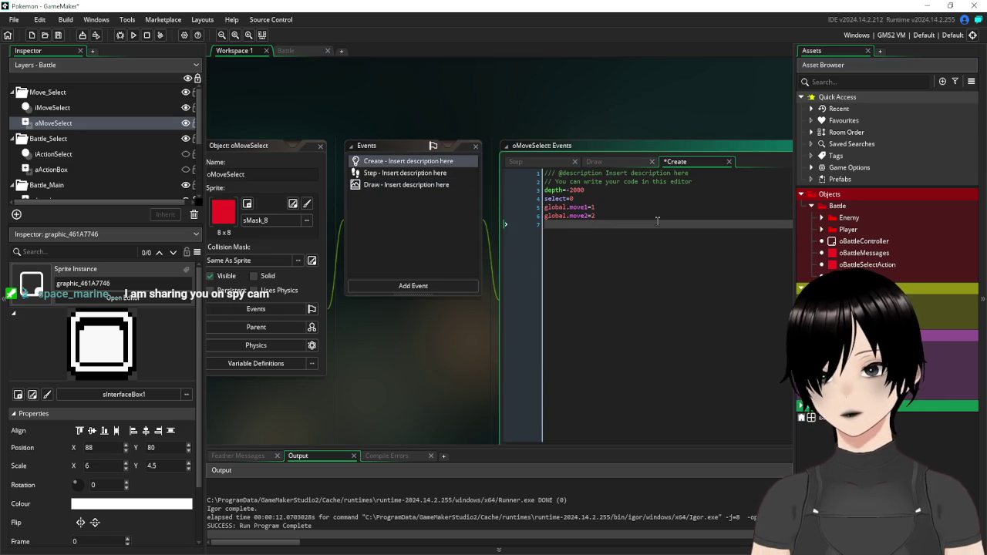
type("global")
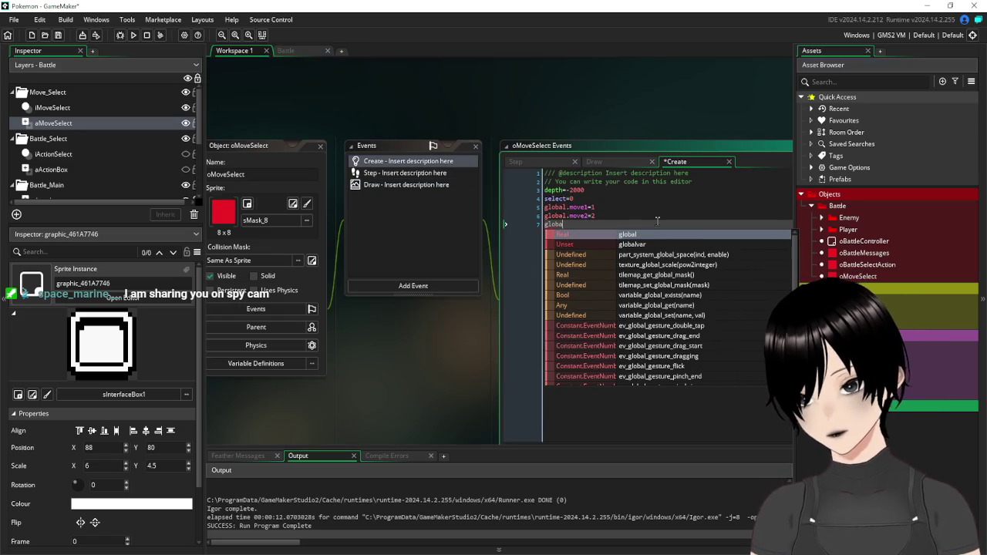
type(".move")
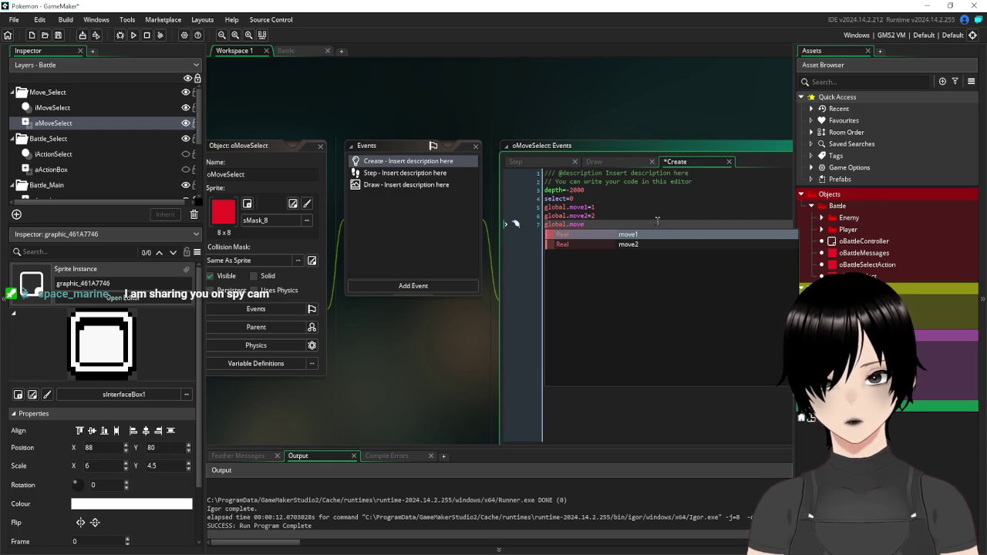
type("1PP=10")
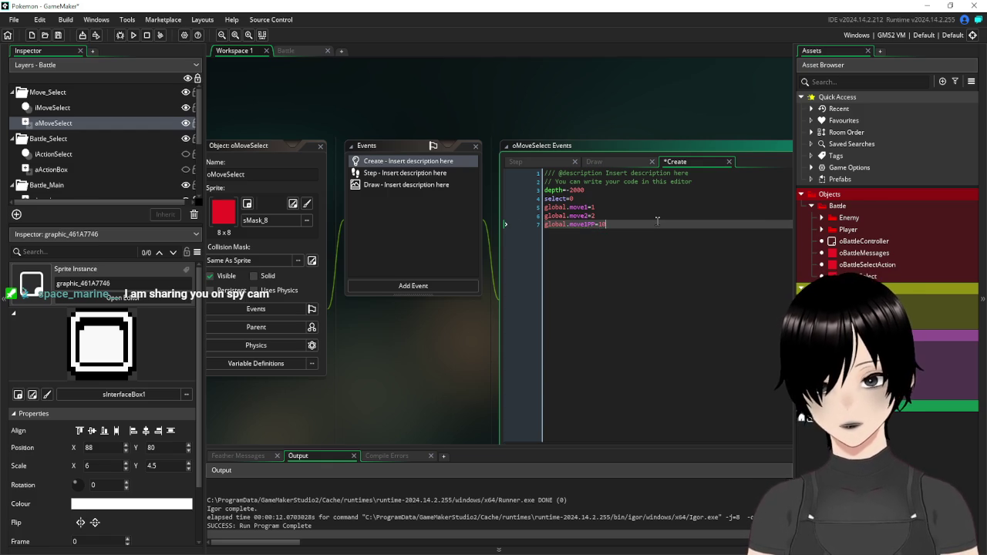
Duplicate it as global.move2PP=10, then bring up the menus.png reference image
left_click_drag(606, 225, 537, 229)
key("ctrl+c")
key("End")
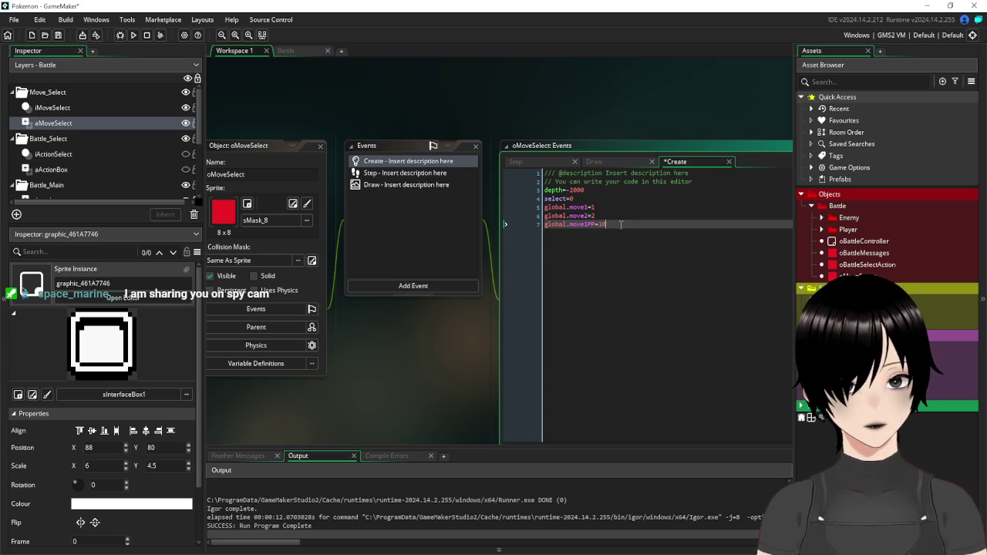
key("Return")
key("ctrl+v")
key("Left")
key("Left")
key("Left")
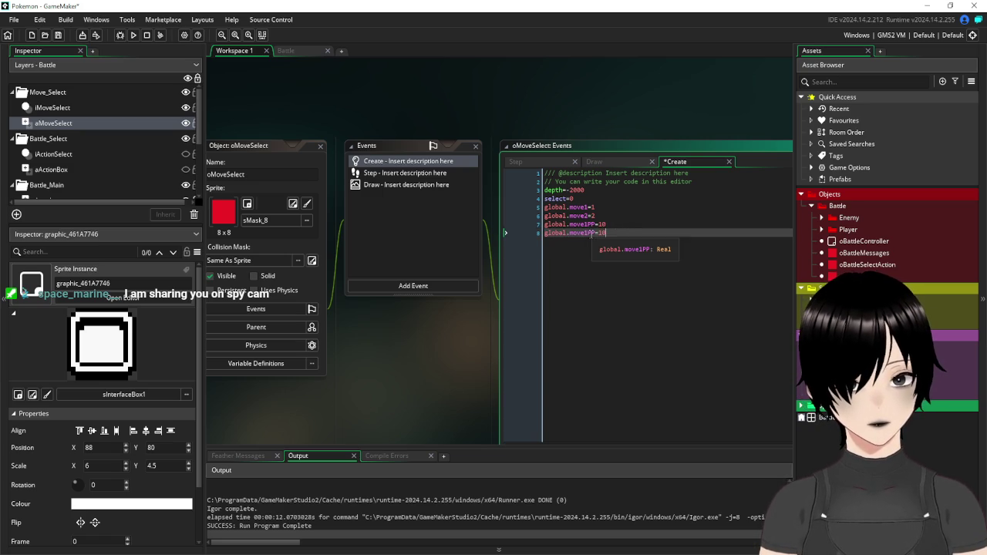
key("BackSpace")
type("2")
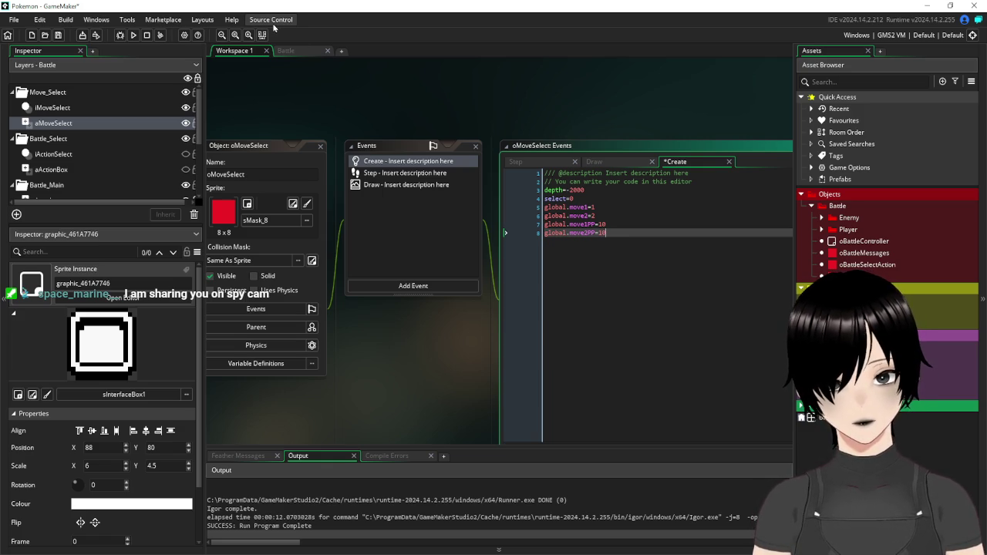
key("alt+Tab")
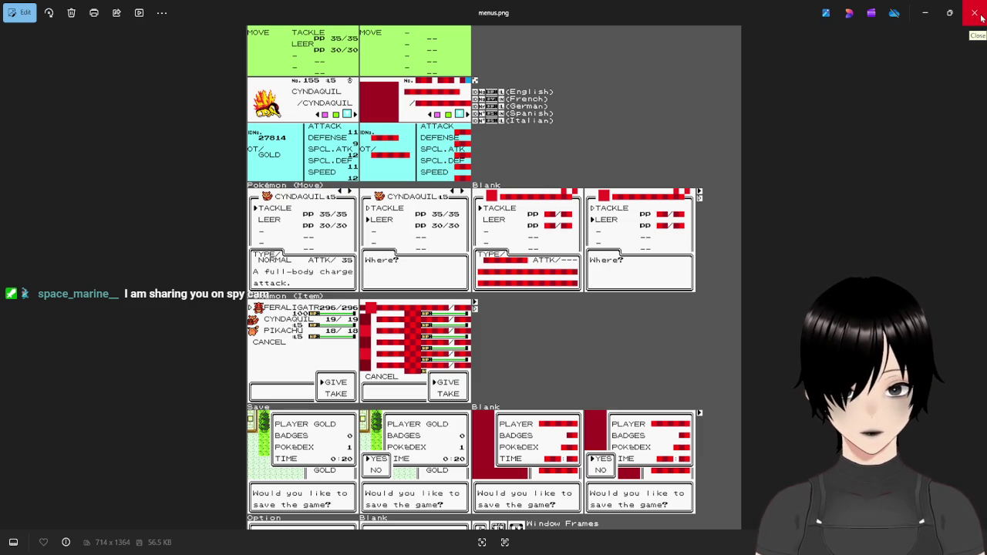
left_click(982, 17)
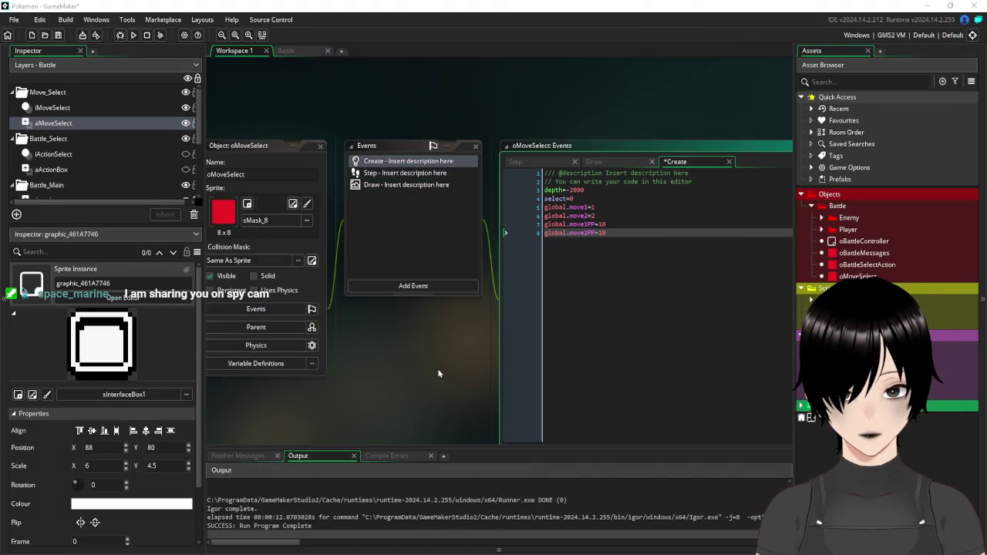
Add draw_text(32,80,"Type") on line 24 of oMoveSelect's Draw code and run the game with F5
left_click(285, 50)
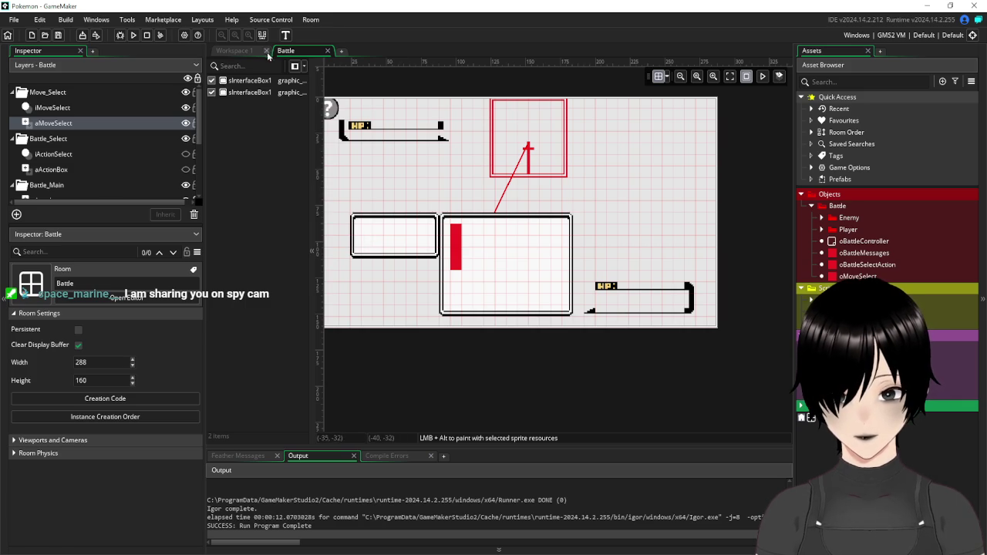
double_click(366, 234)
left_click(391, 188)
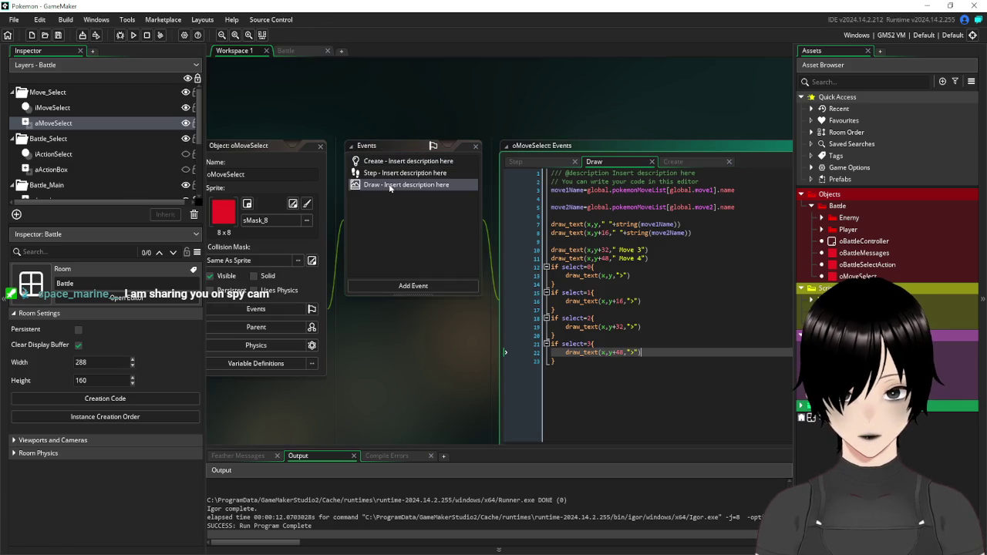
left_click(640, 375)
key("Return")
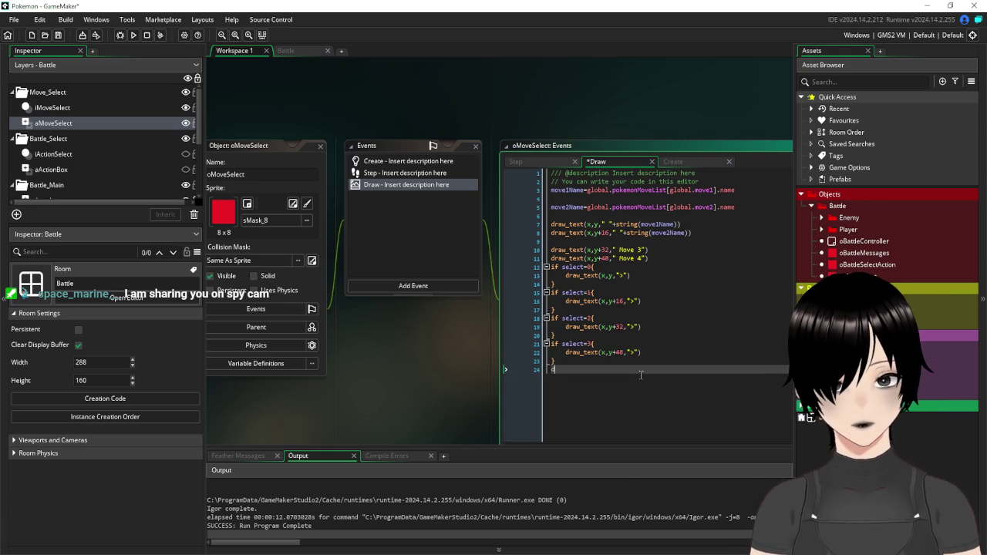
type("raw_t")
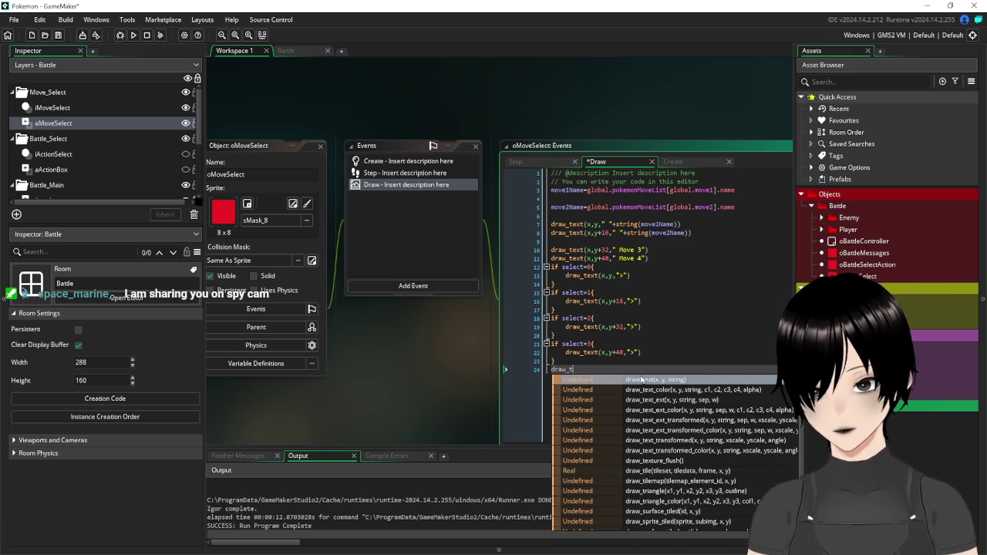
type("ext")
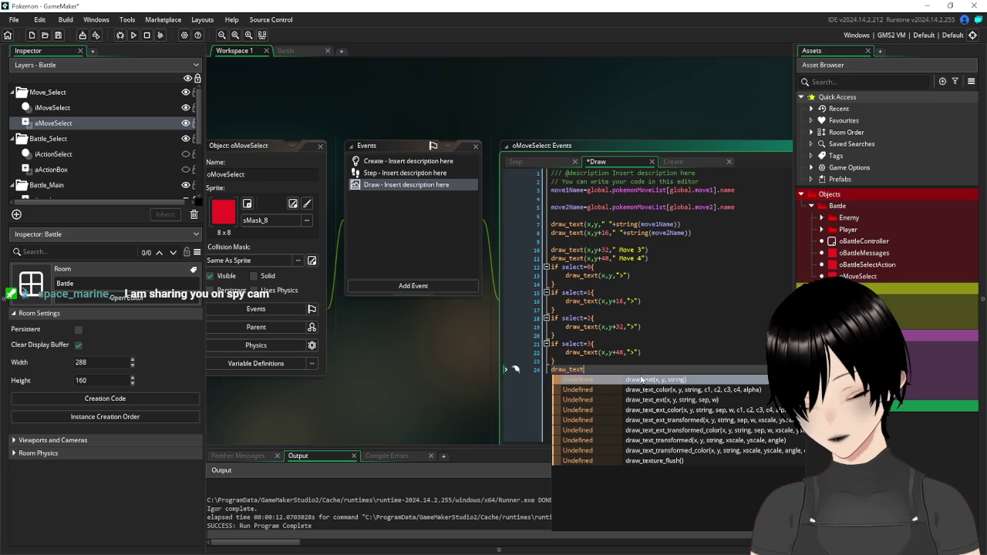
type("(")
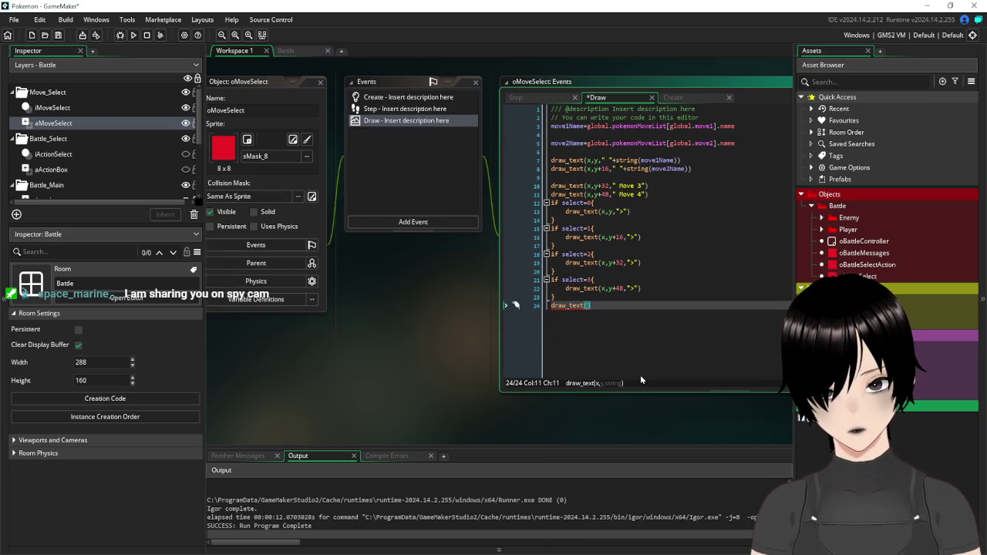
type("32,8")
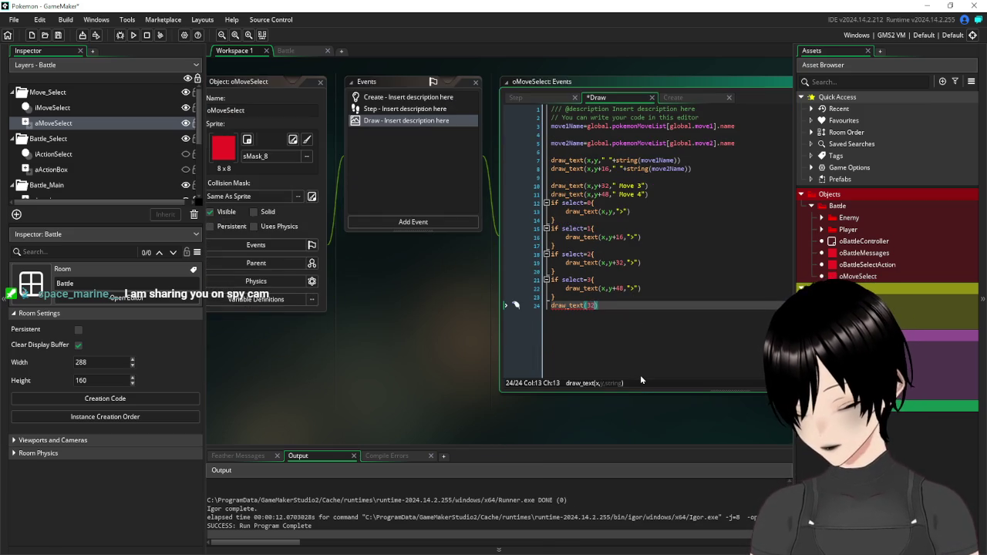
type("0,")
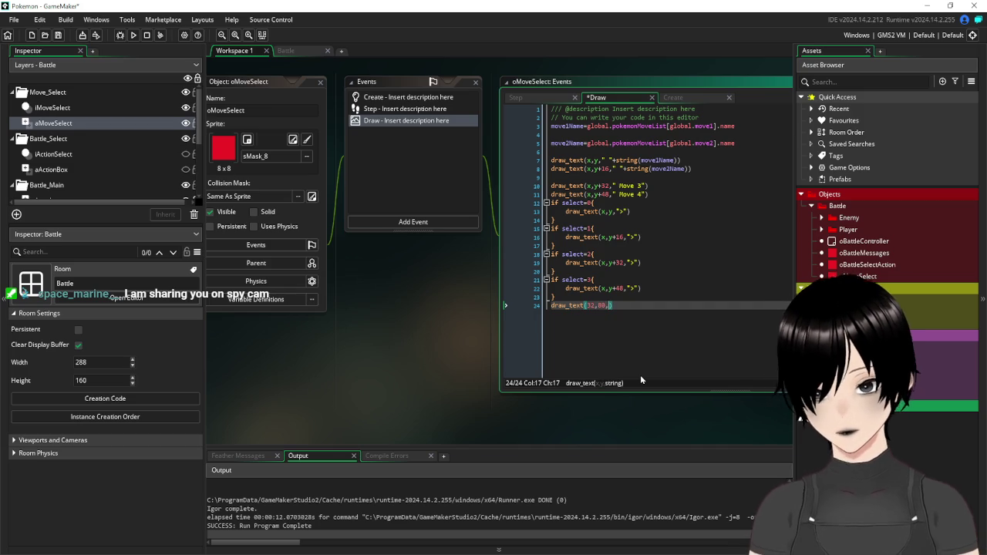
type("\"Type\"")
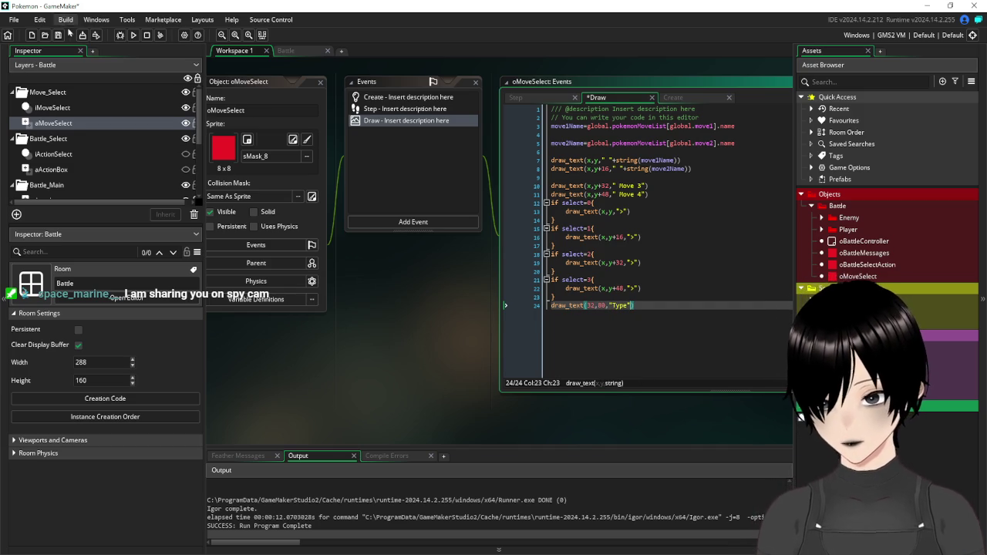
key("F5")
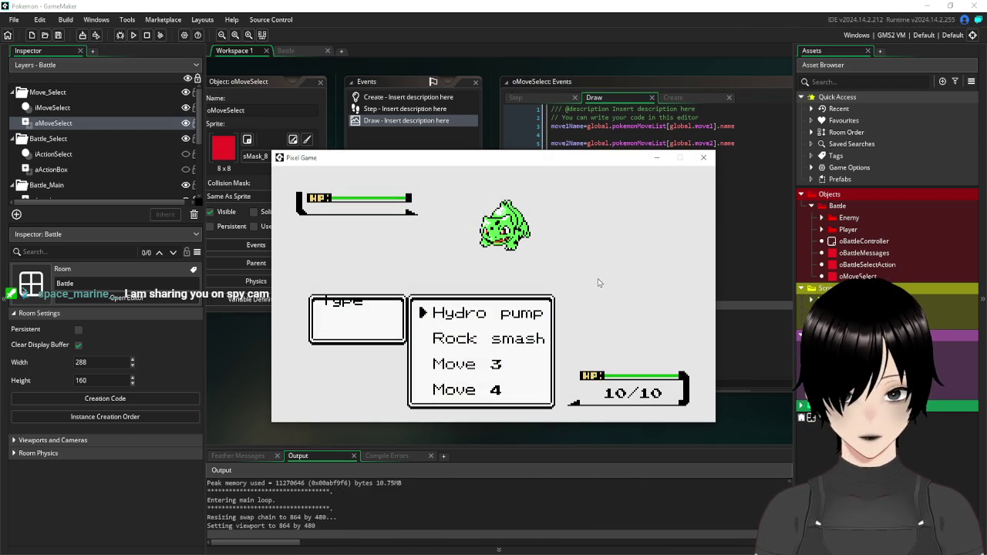
Try y 96 for the Type label in the Draw code, then save and run the game
left_click(703, 158)
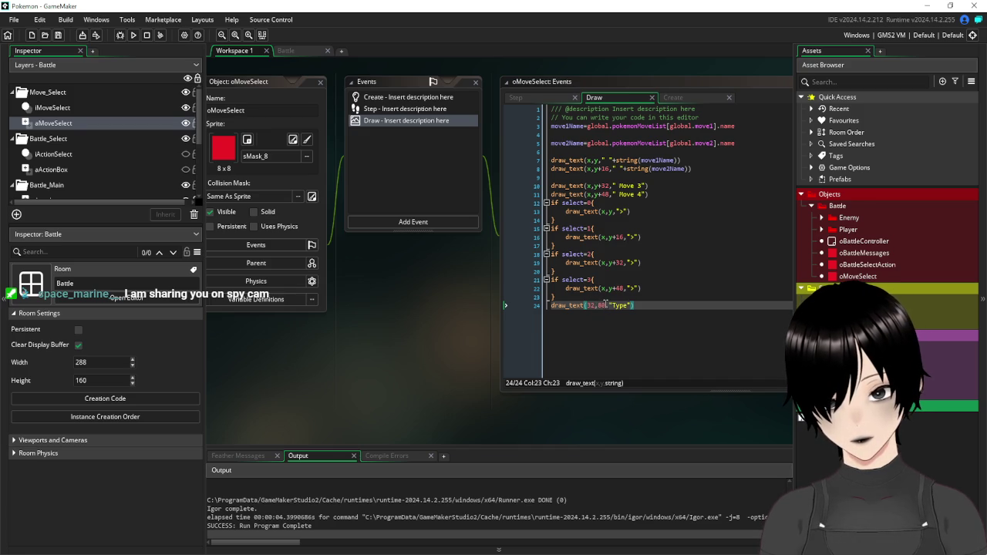
left_click(606, 305)
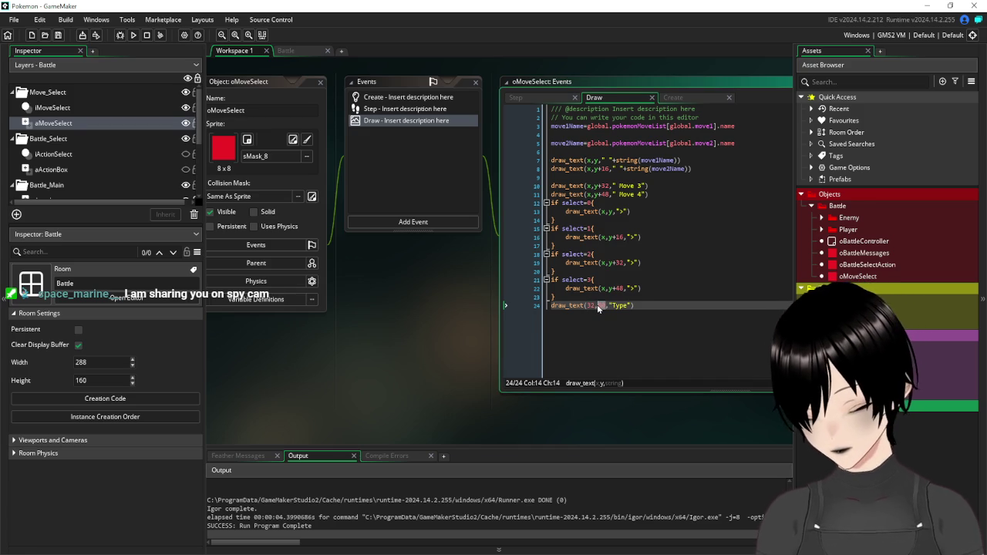
type("96")
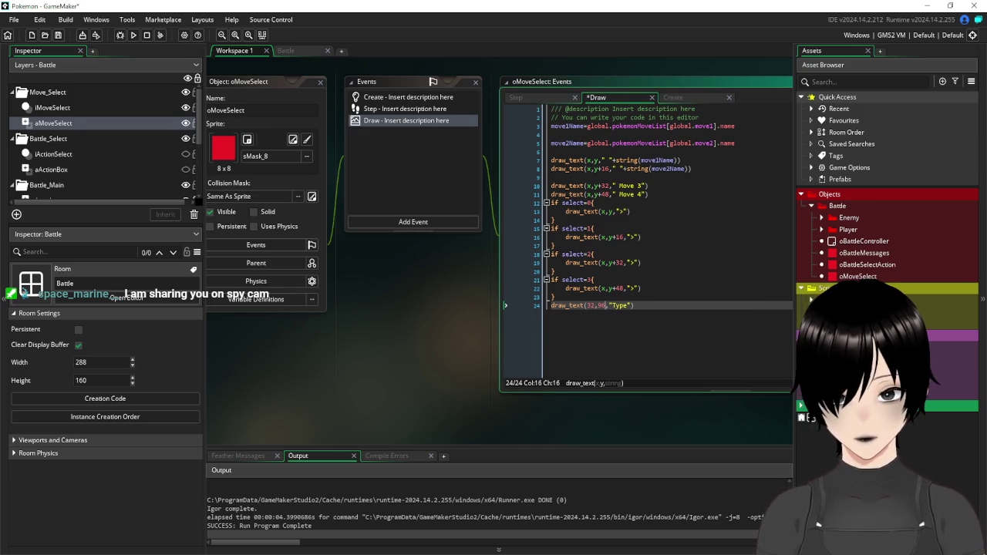
left_click(57, 37)
left_click(133, 36)
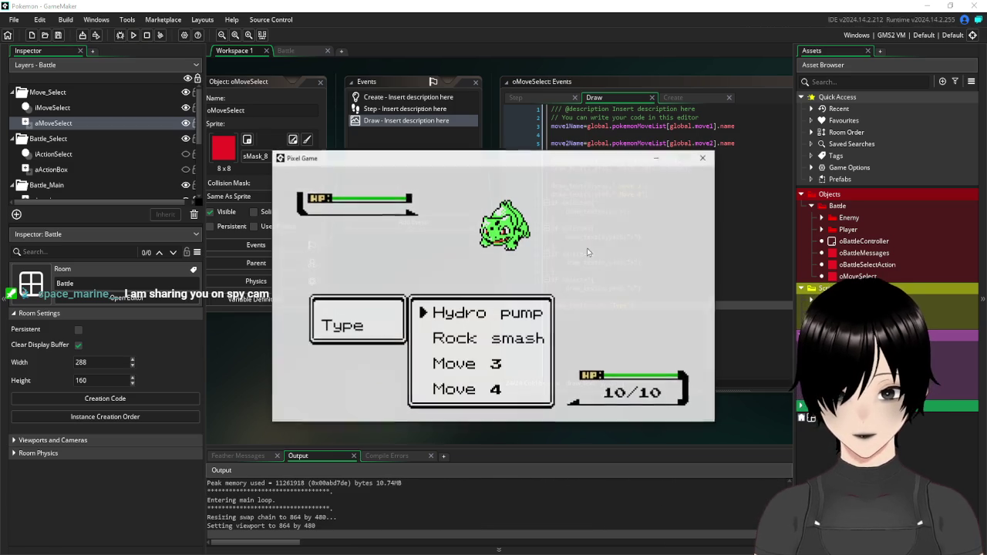
Change the Type label's y to 86, save, rerun, and bring up the menus.png reference
left_click(703, 157)
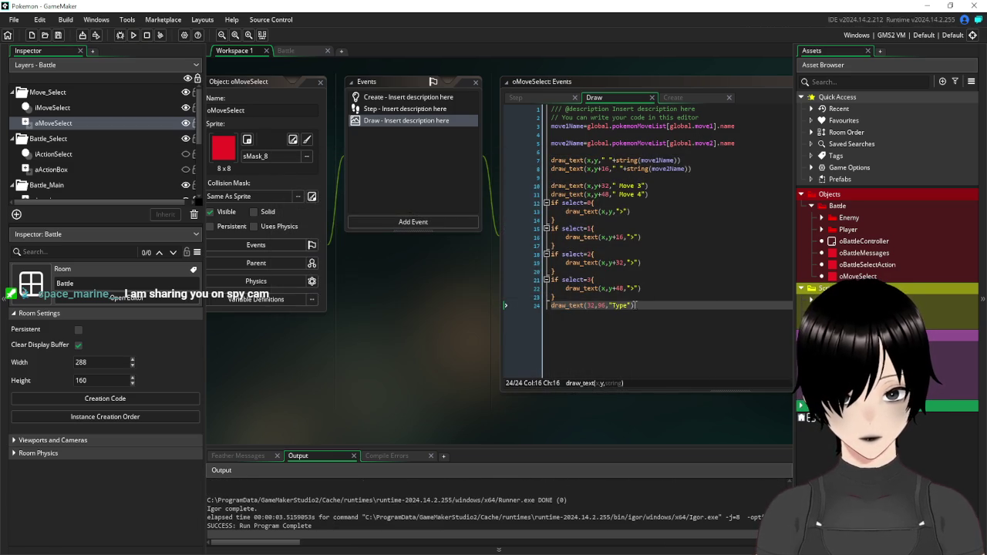
double_click(600, 305)
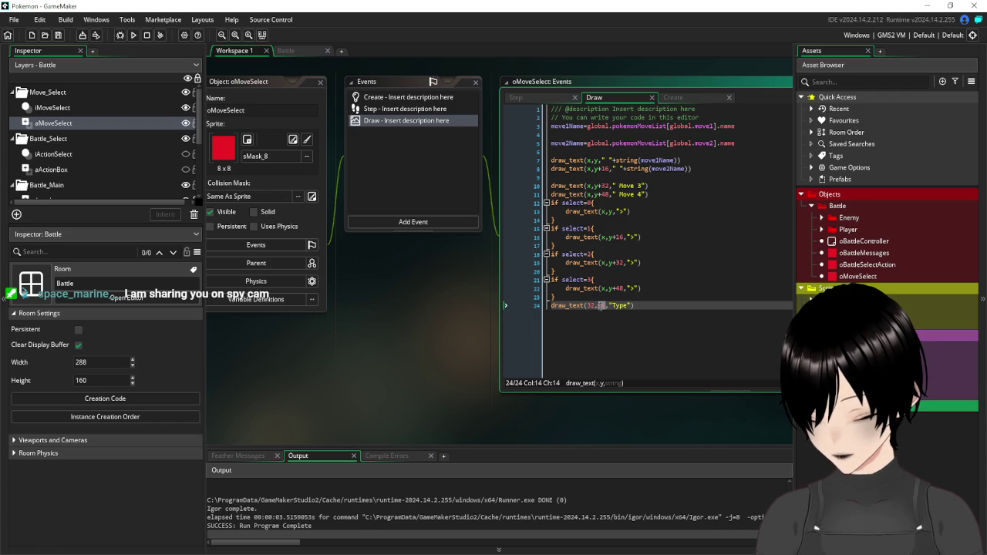
type("86")
left_click(59, 35)
left_click(133, 35)
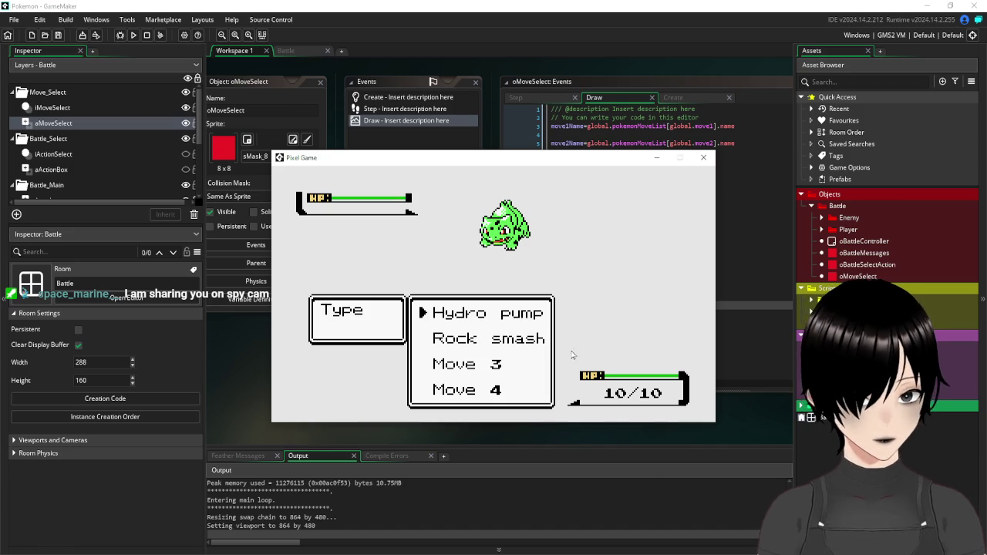
left_click(543, 540)
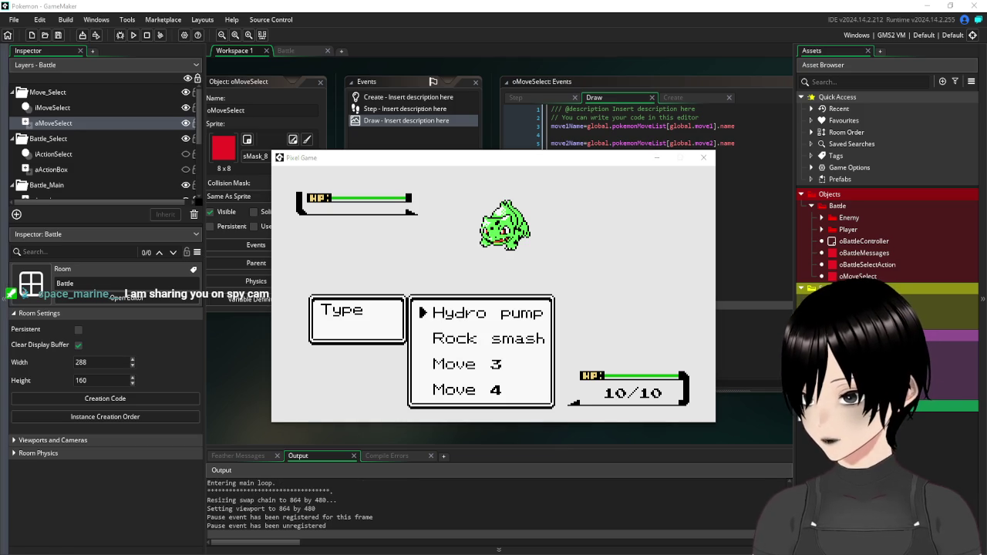
scroll(463, 362, "up", 3)
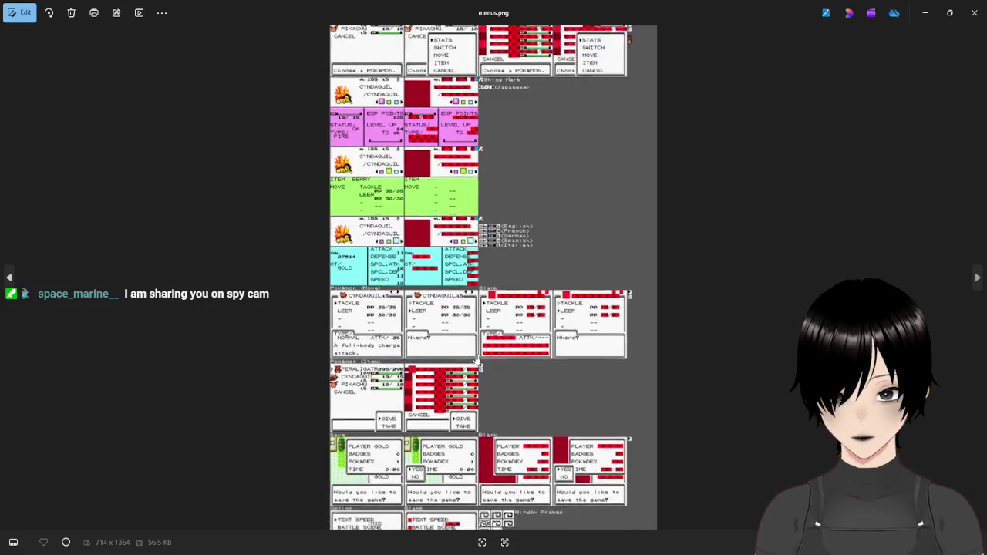
Zoom and pan menus.png to the move-menu layouts, then close Photos
scroll(463, 363, "up", 2)
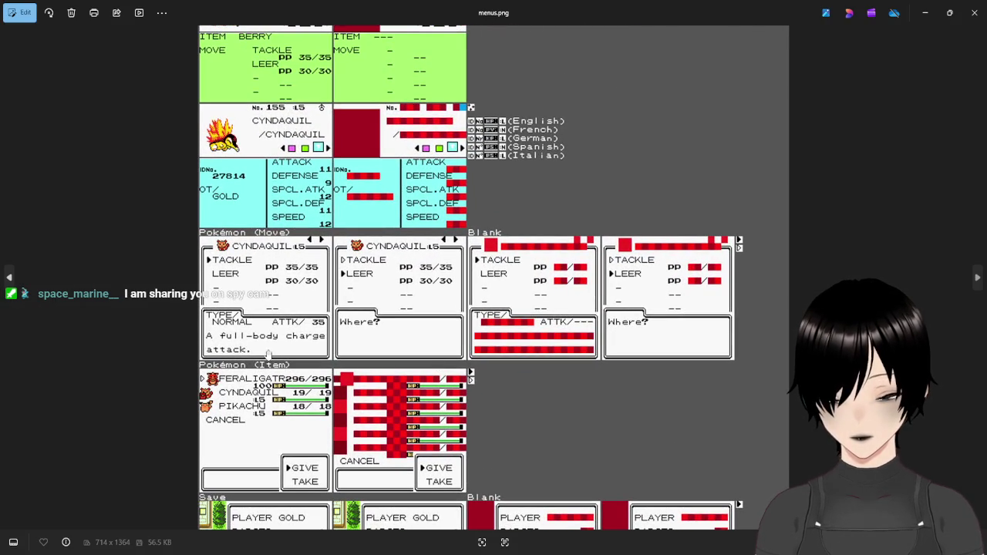
mouse_move(279, 224)
left_mouse_down()
mouse_move(308, 318)
mouse_move(322, 329)
left_mouse_up()
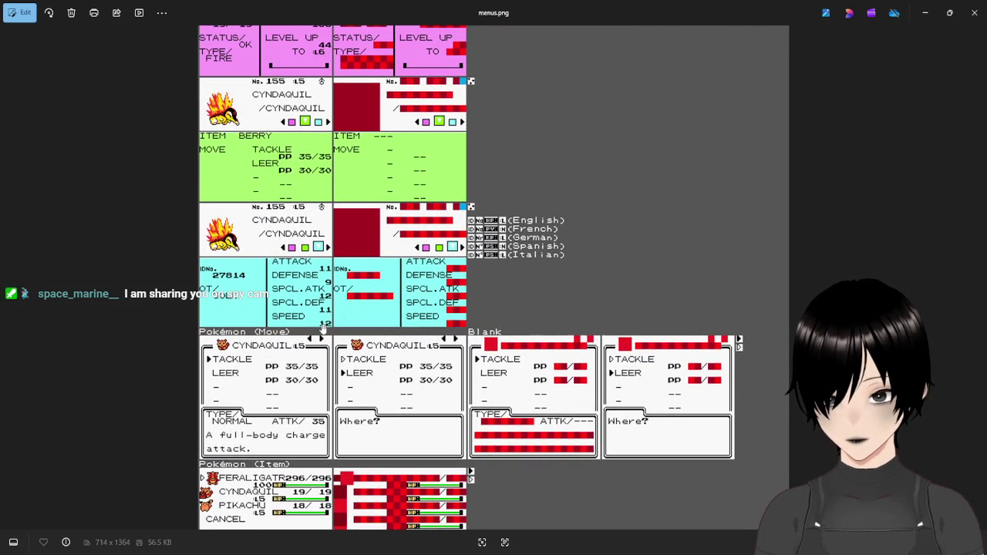
left_click(976, 13)
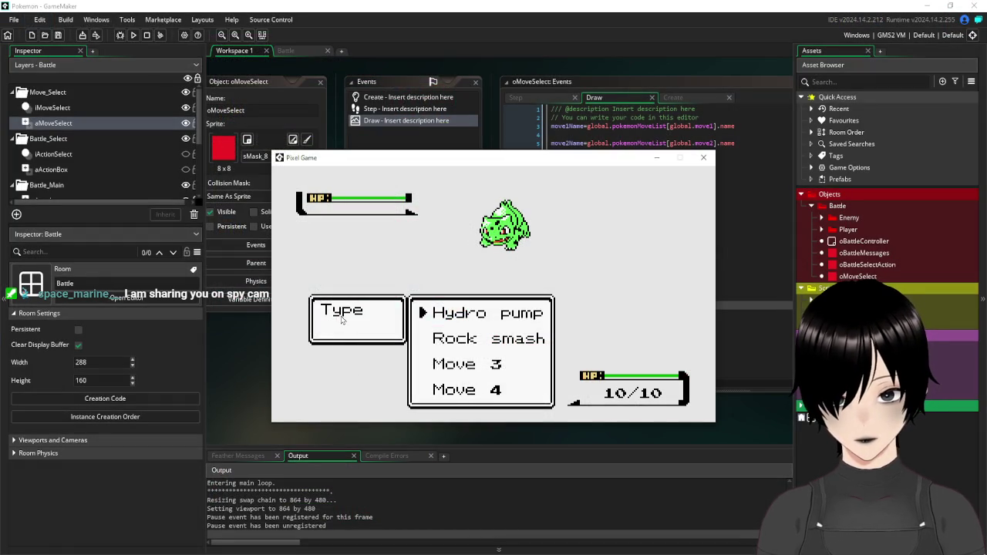
Stretch the small sInterfaceBox1 Type box in the Battle room to Y scale 2.5
left_click(703, 157)
left_click(281, 52)
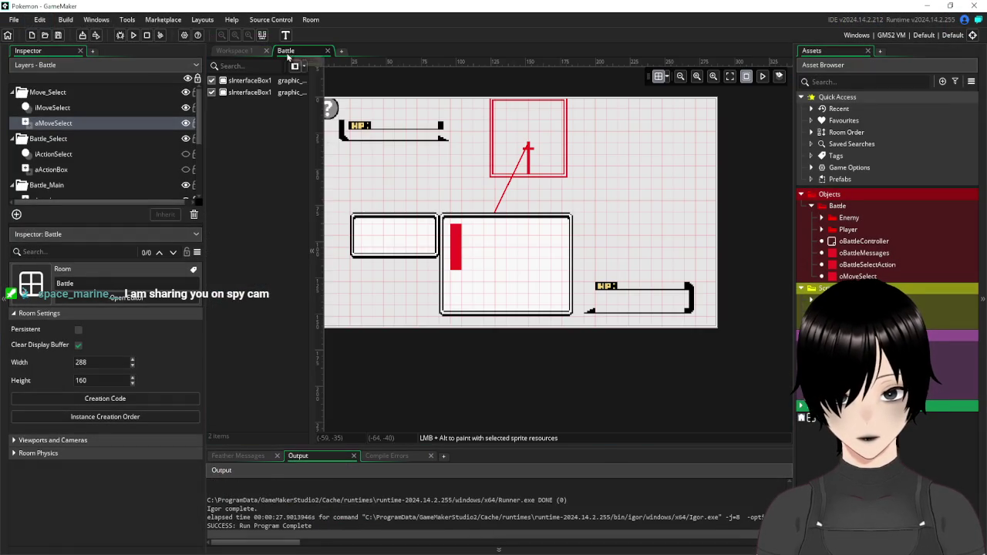
left_click(390, 254)
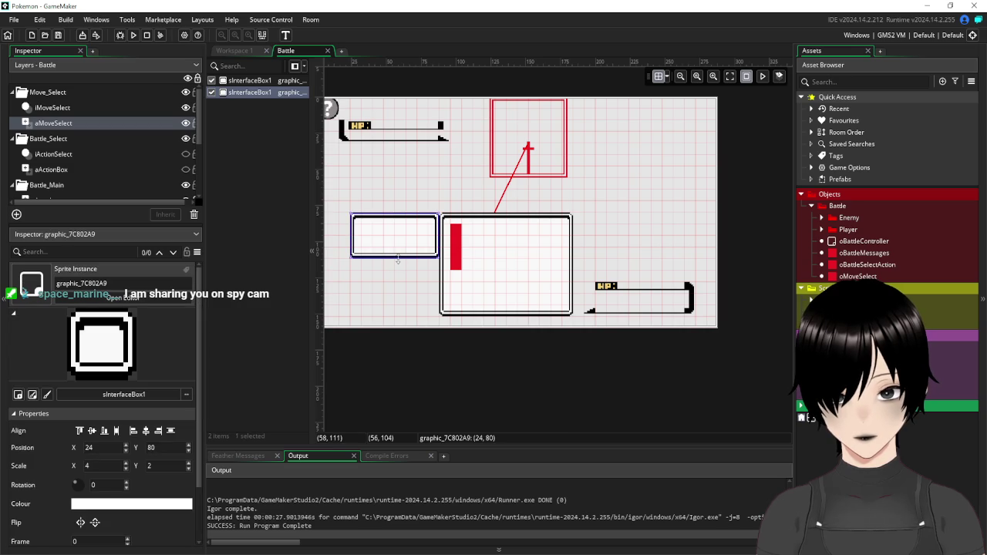
left_click_drag(398, 259, 398, 270)
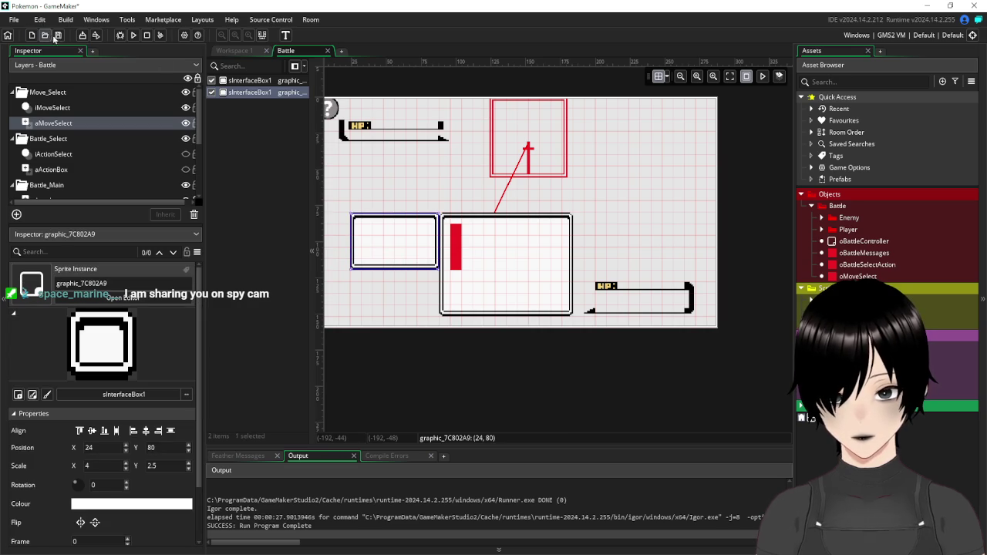
left_click(239, 51)
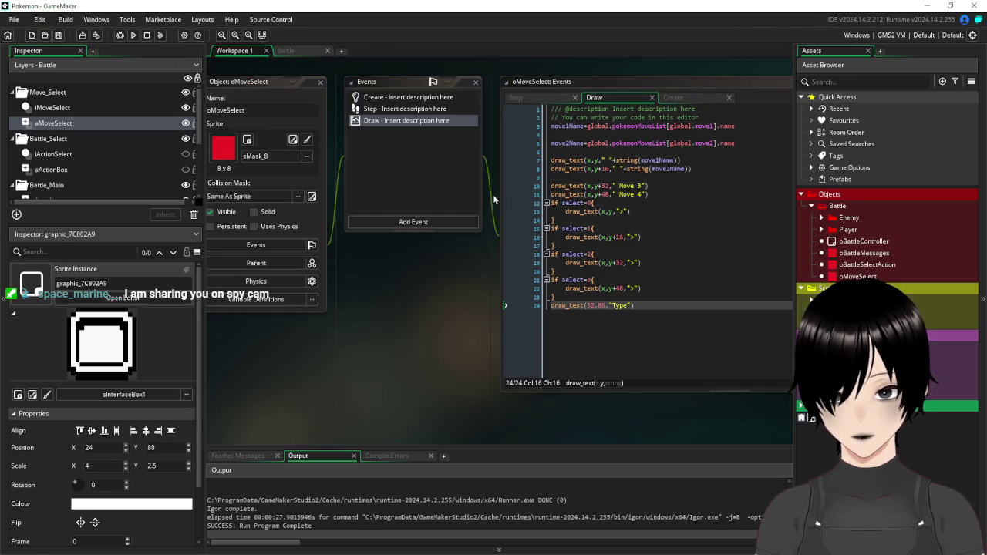
Duplicate the Type draw_text line and change its label to "Att"
triple_click(645, 307)
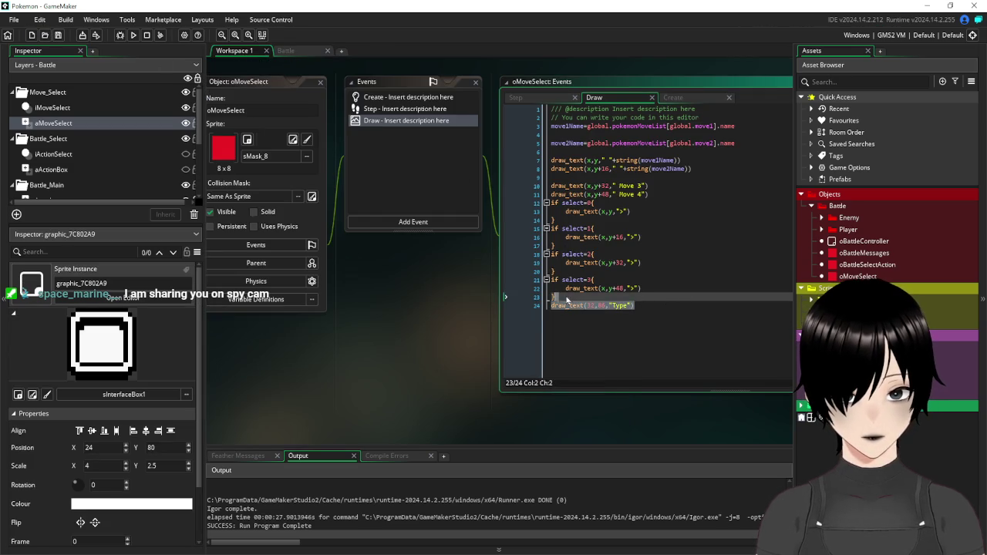
key("ctrl+c")
key("End")
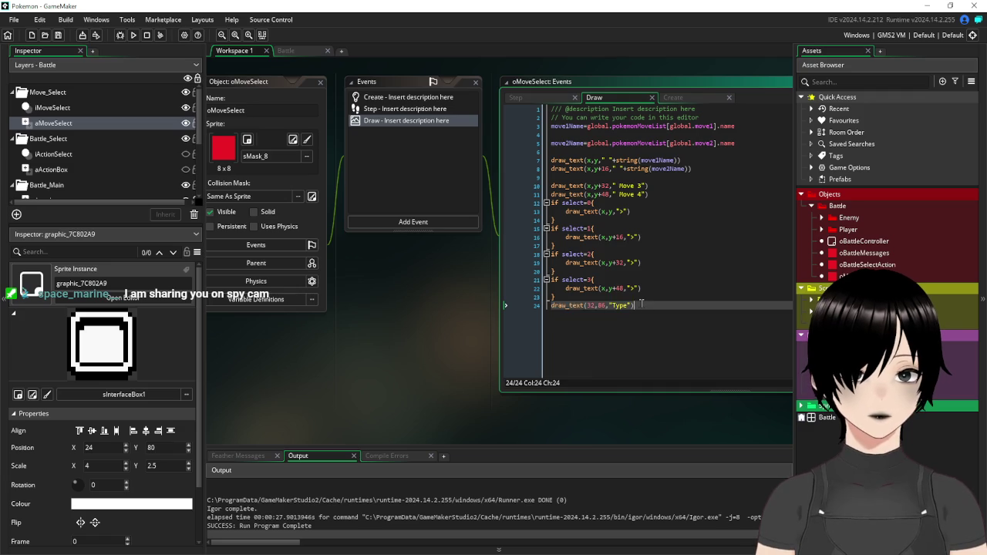
key("Return")
key("ctrl+v")
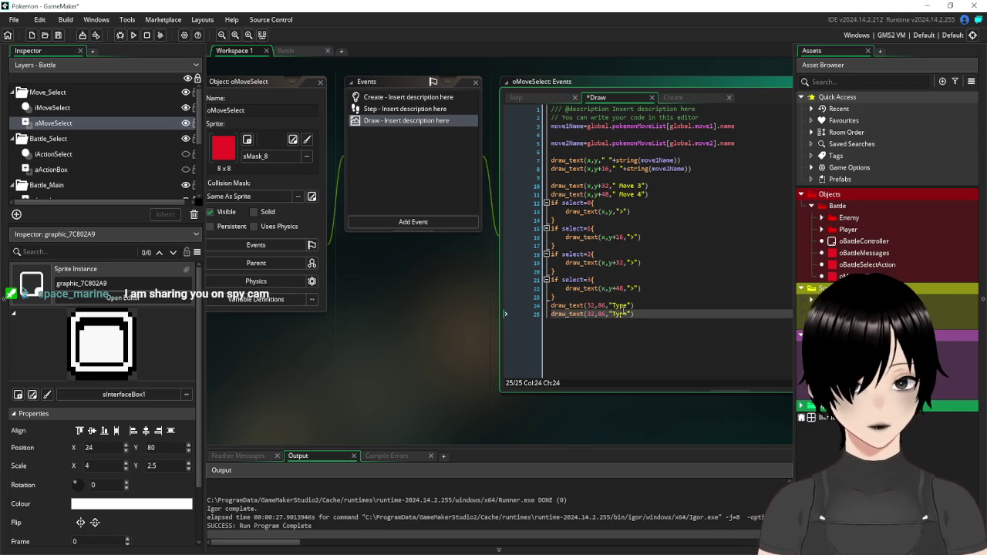
left_click(621, 314)
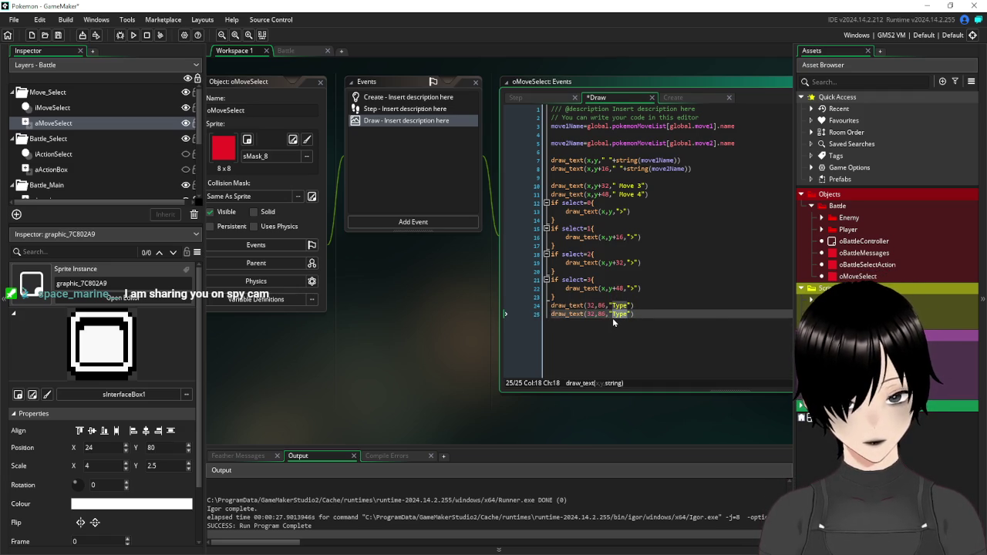
type("Att")
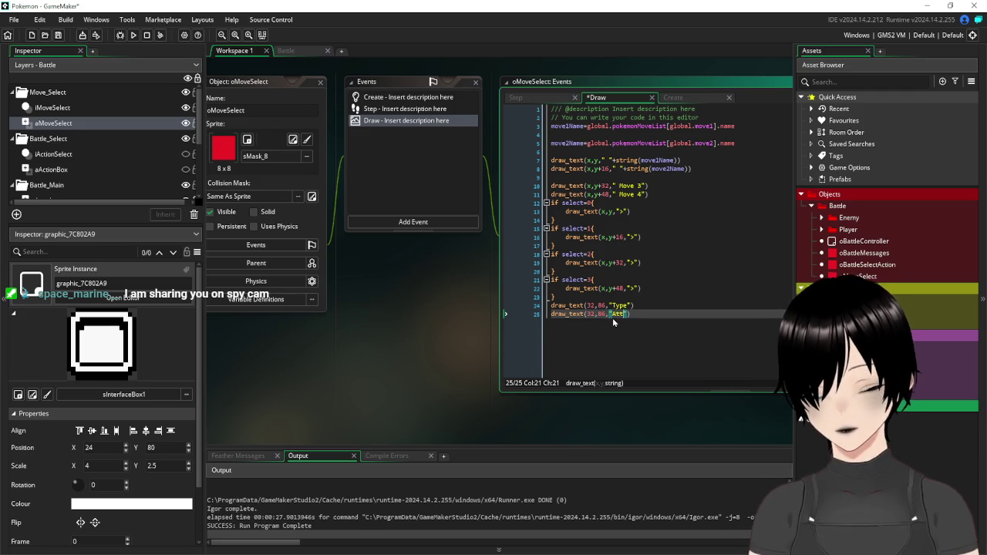
Duplicate the Att line and change its label to "PP"
left_click(653, 313)
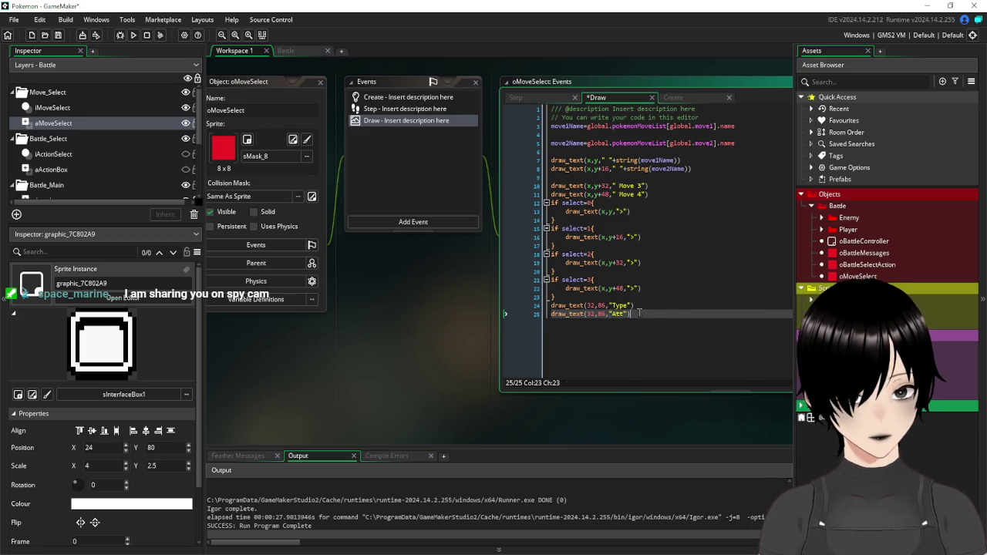
left_click_drag(654, 312, 549, 316)
key("ctrl+v")
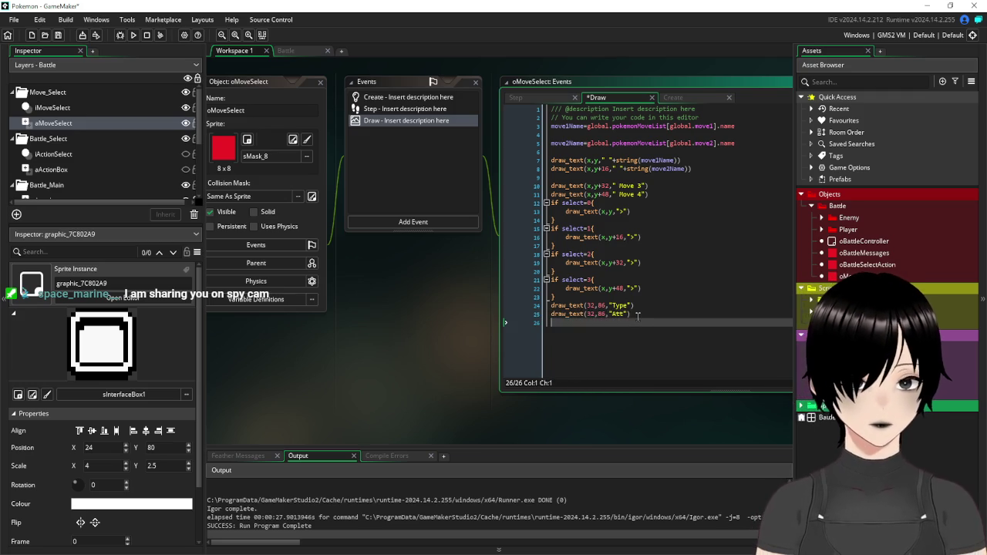
key("ctrl+v")
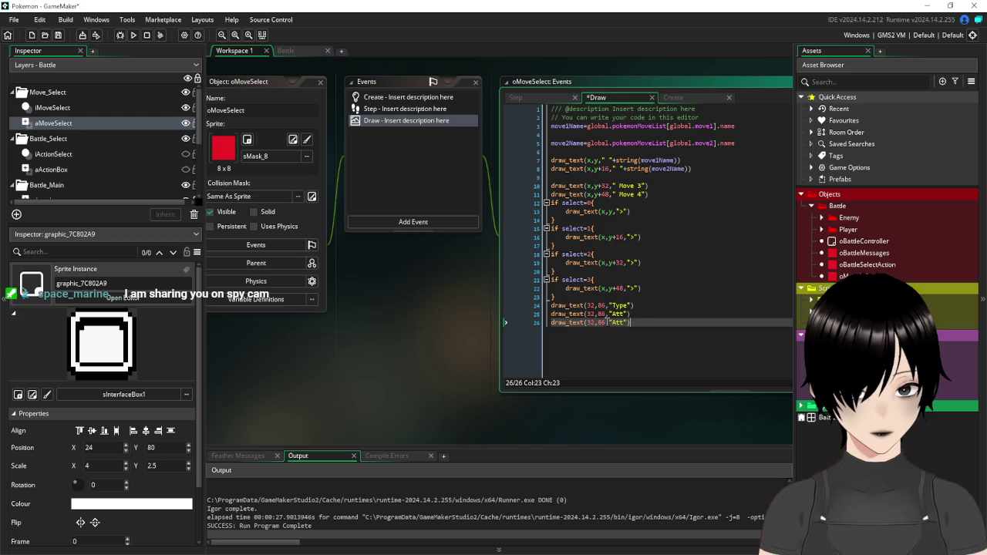
left_click_drag(625, 323, 615, 327)
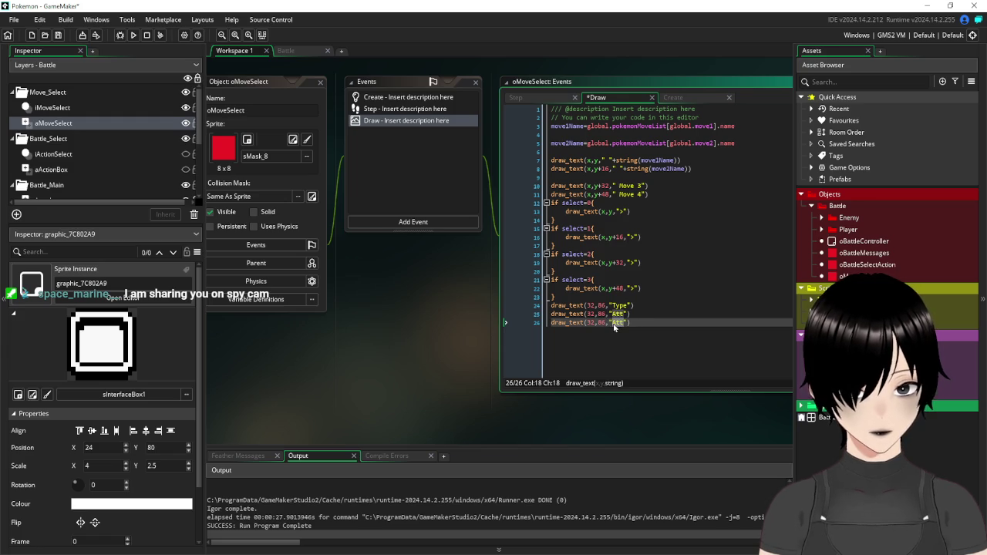
type("PP")
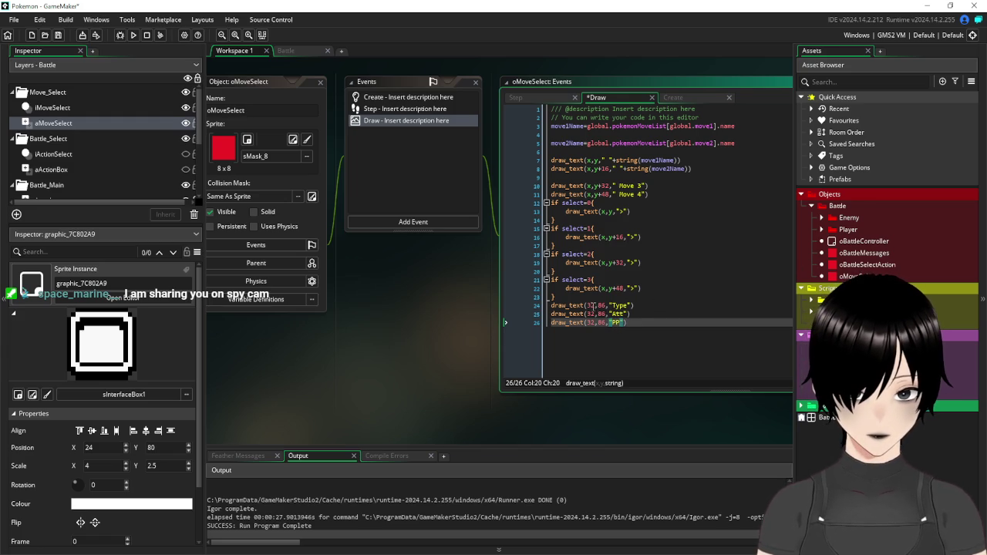
Offset the Att and PP y values to 86+16 and 86+32, then run with F5
left_click(606, 313)
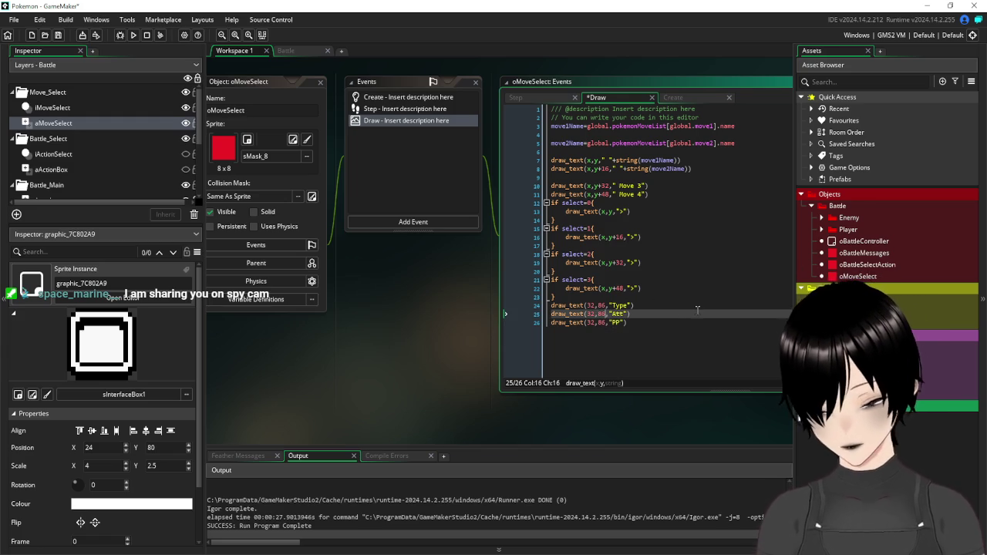
type("+16")
key("Down")
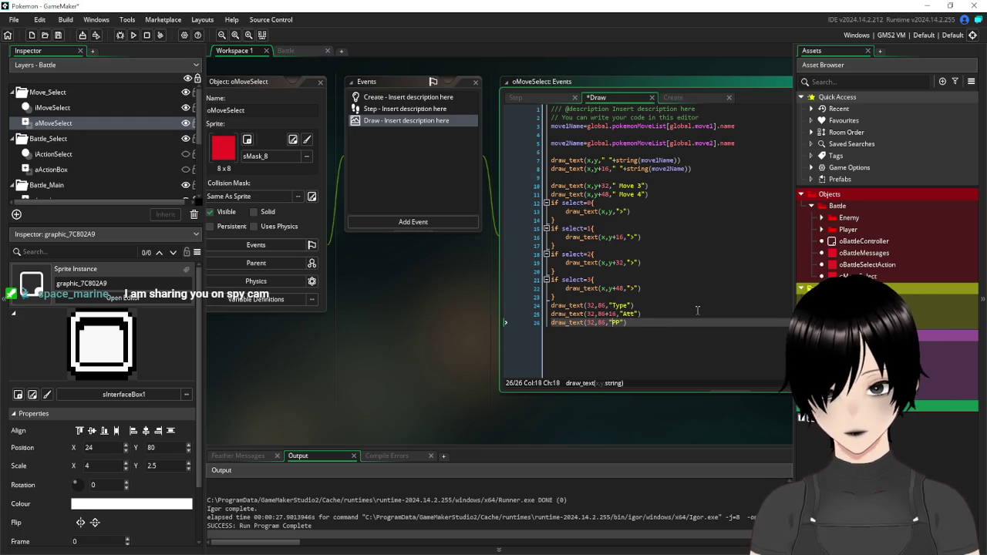
type("+32")
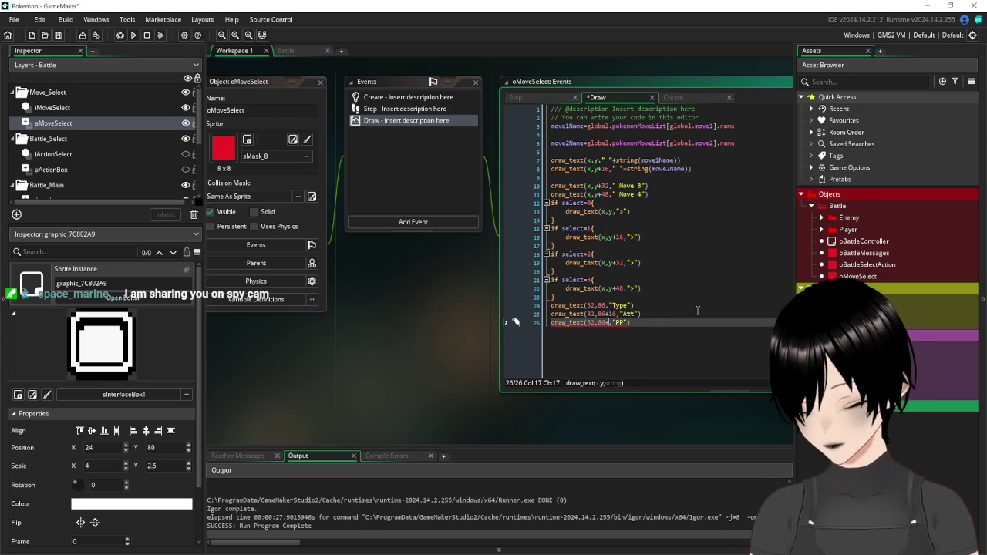
key("F5")
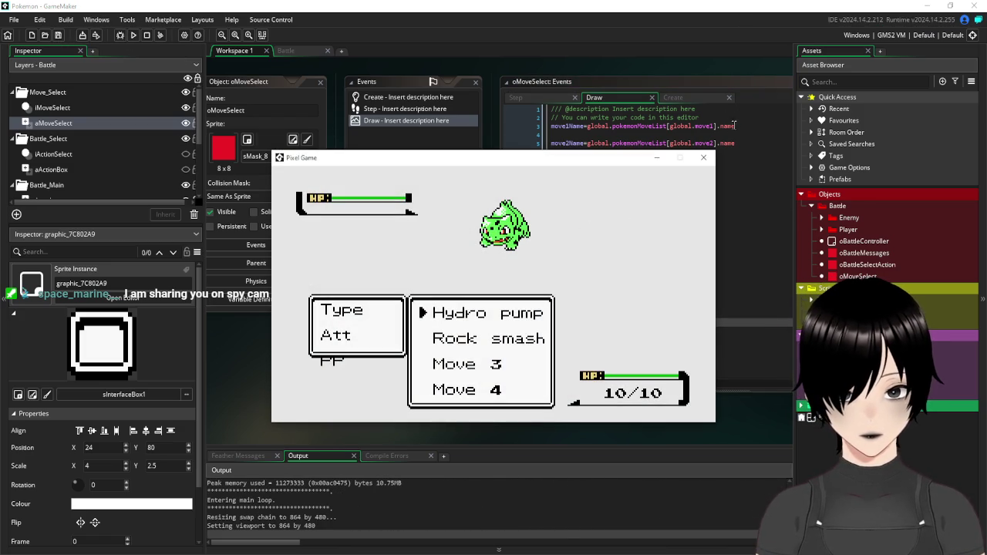
Stretch the Battle room's Type box taller to fit the PP label and run the game
left_click(705, 158)
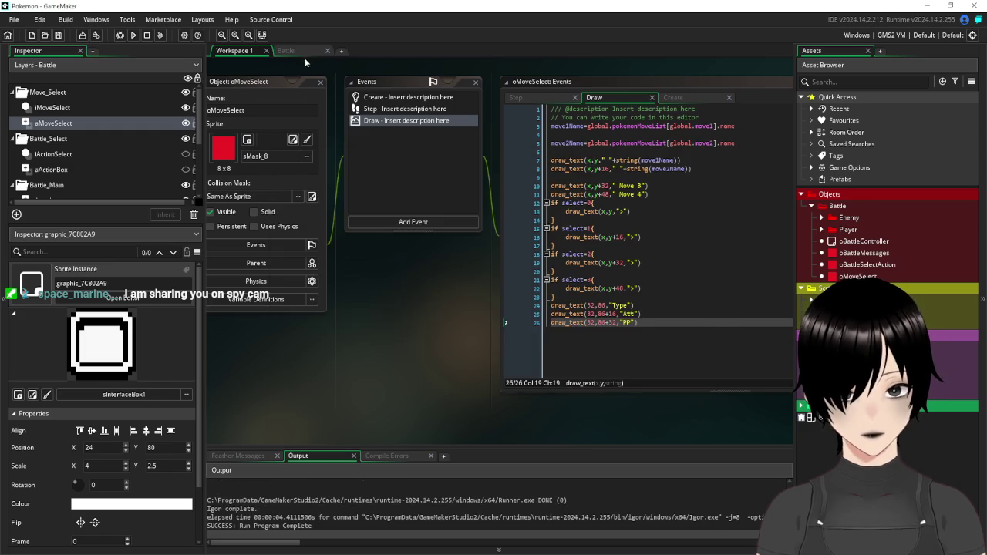
left_click(286, 51)
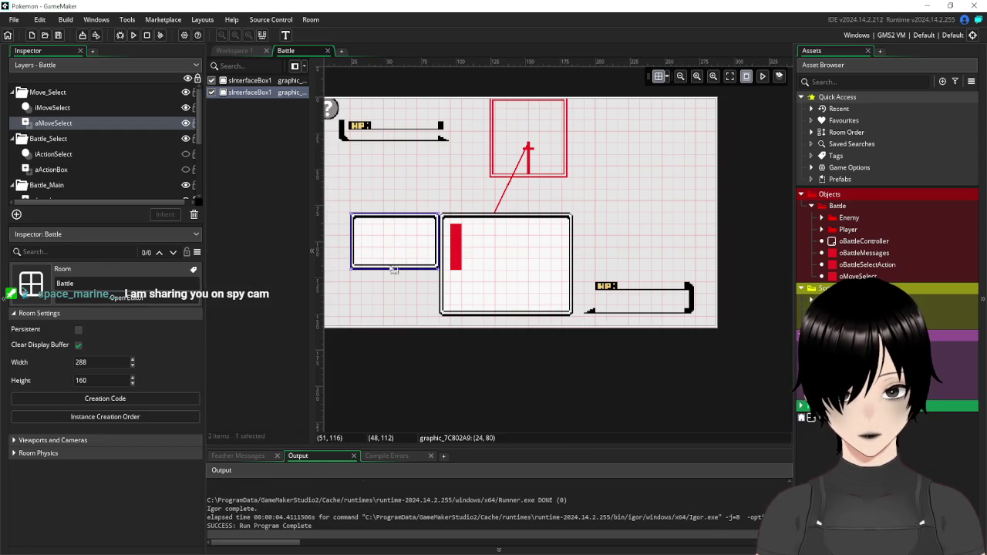
left_click_drag(389, 271, 388, 293)
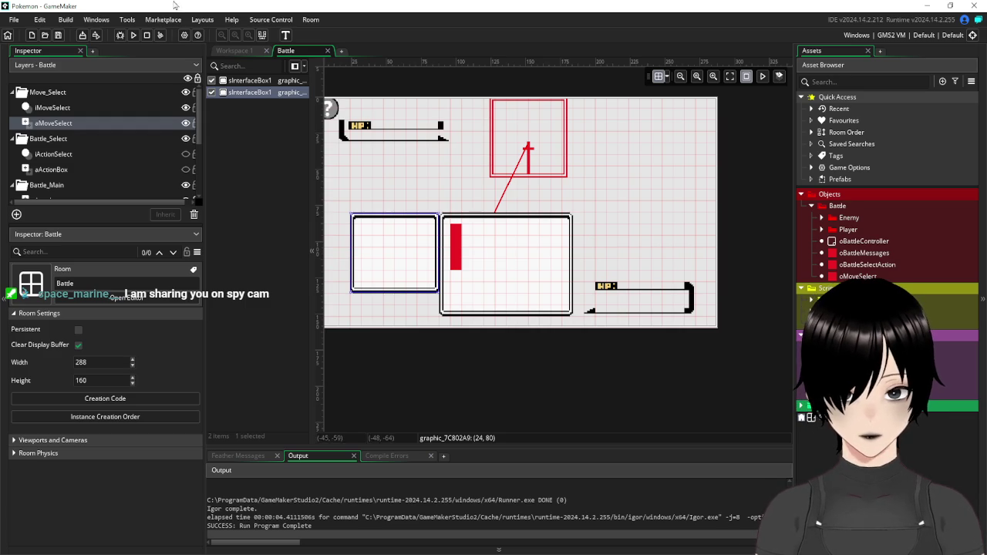
left_click(131, 37)
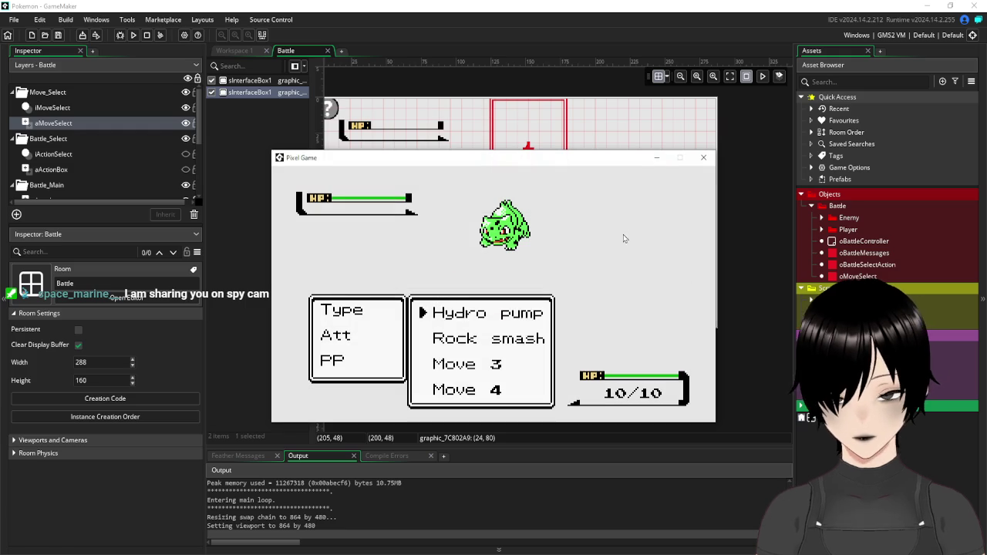
Extend the blue-outlined label box further left, to 16,80, in the Battle room
left_click(704, 158)
left_click(228, 51)
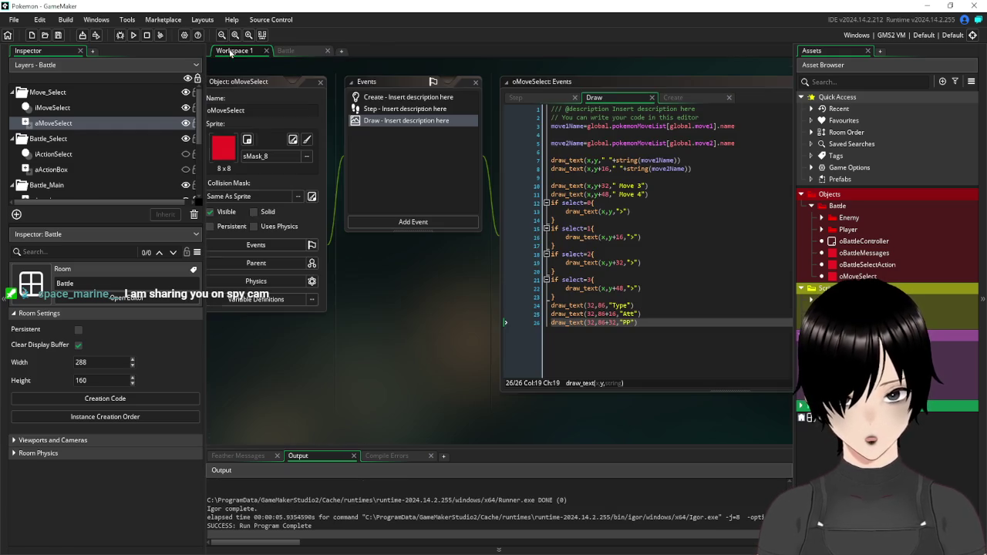
left_click(300, 50)
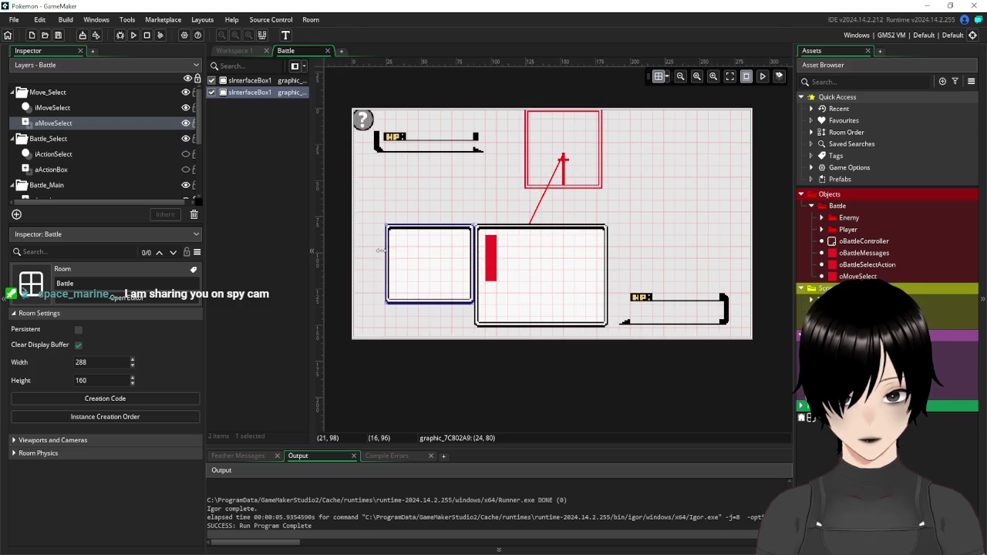
left_click_drag(378, 251, 372, 251)
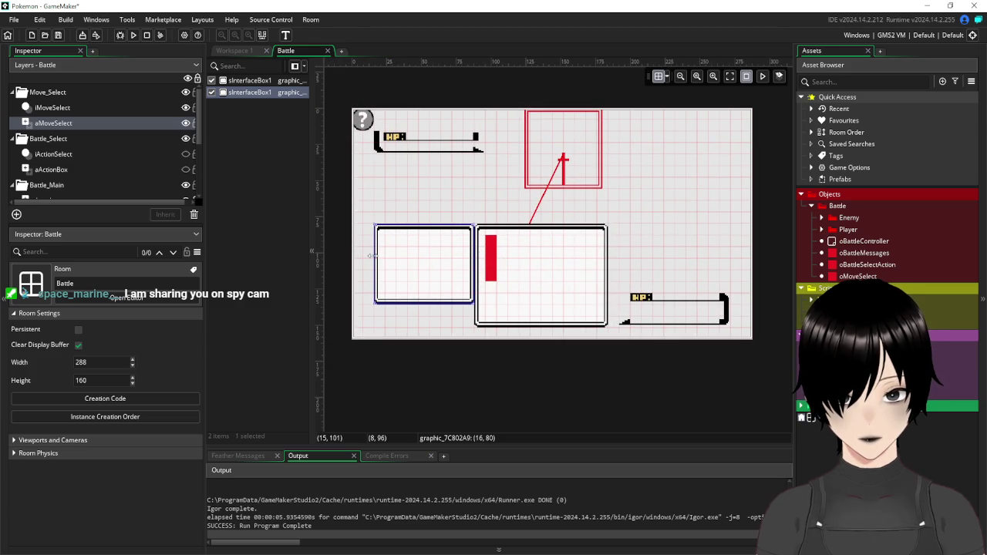
left_click(232, 51)
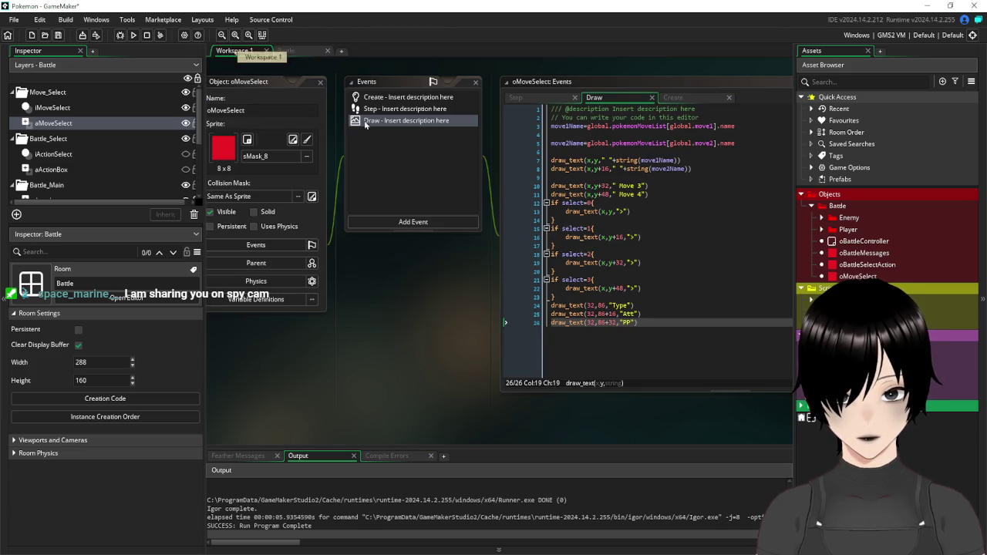
Change the x value of the Type, Att and PP draw_text lines from 32 to 24
left_click(587, 306)
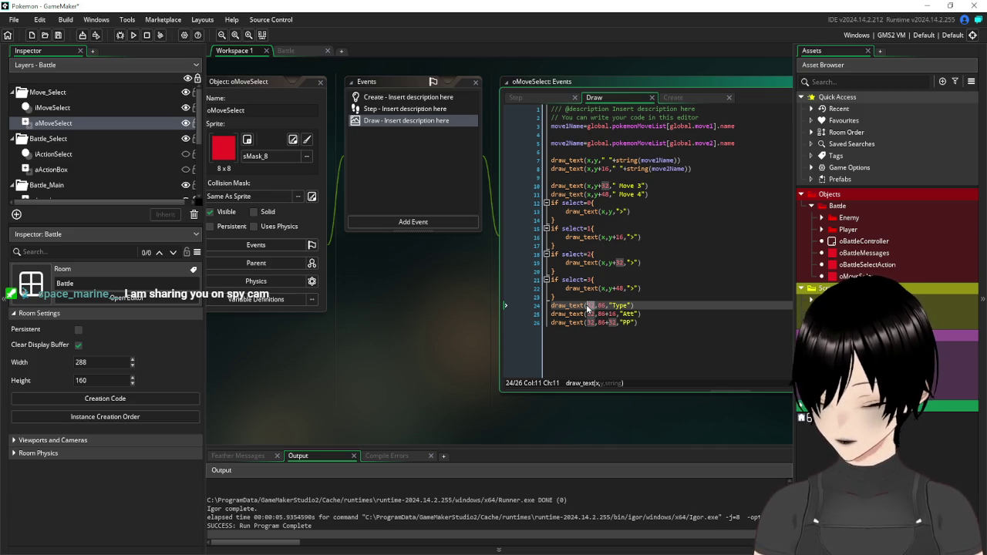
key("Delete")
key("Delete")
type("24")
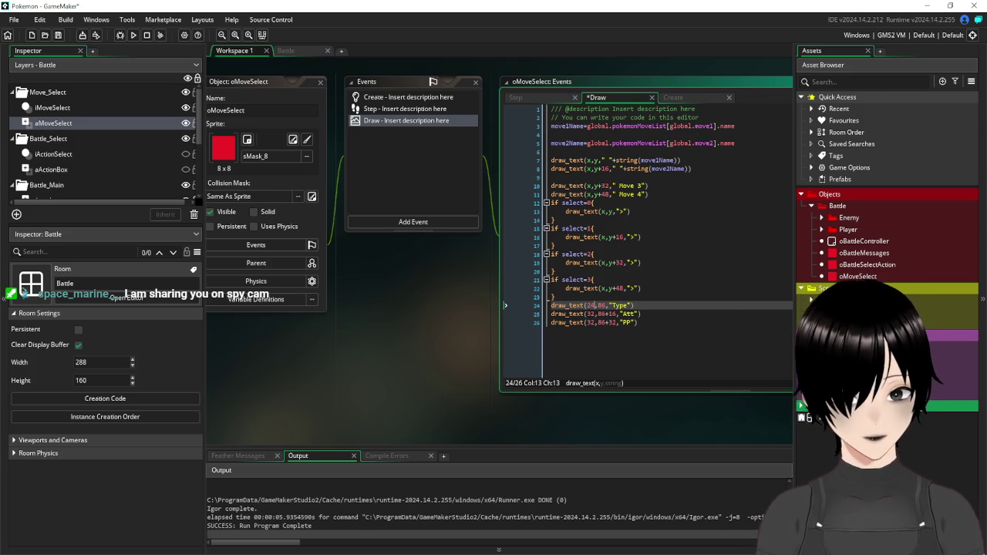
key("Down")
key("BackSpace")
key("BackSpace")
type("24")
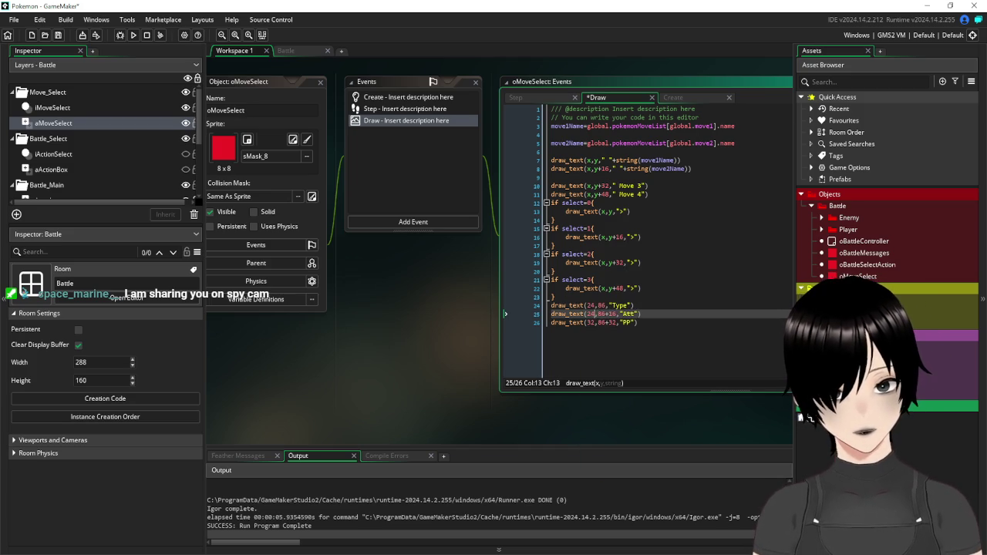
key("Down")
key("BackSpace")
key("BackSpace")
type("24")
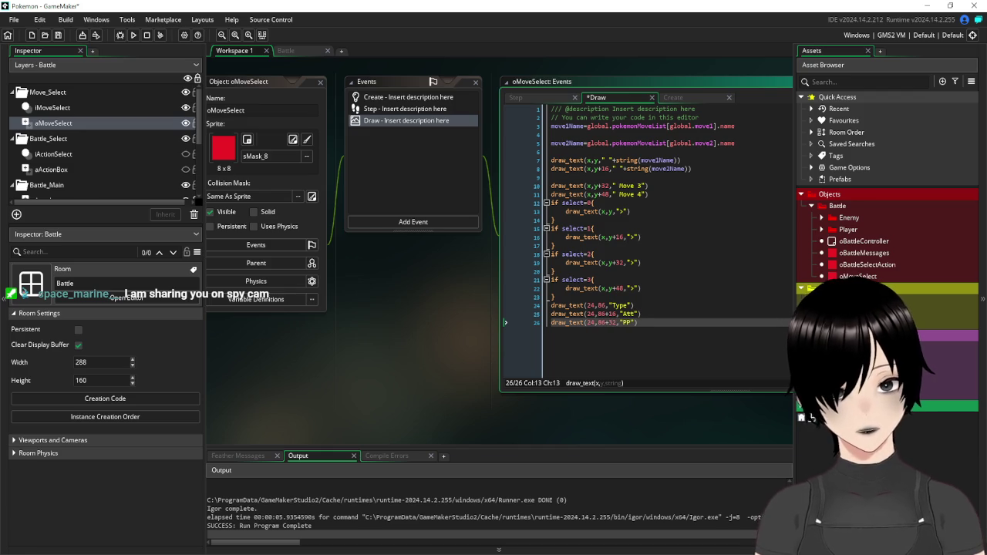
Save, run the game and cycle the selection arrow through all four moves
left_click(57, 35)
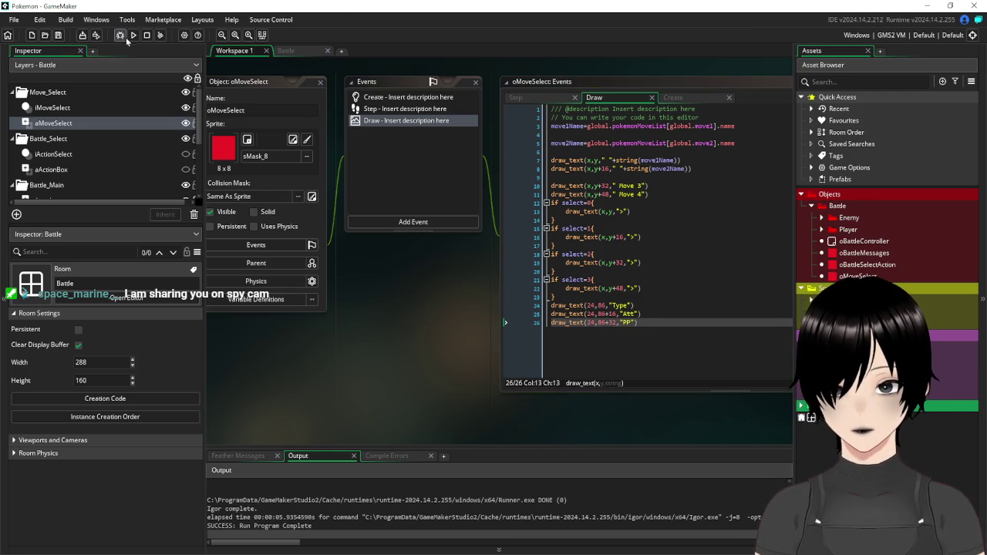
left_click(134, 35)
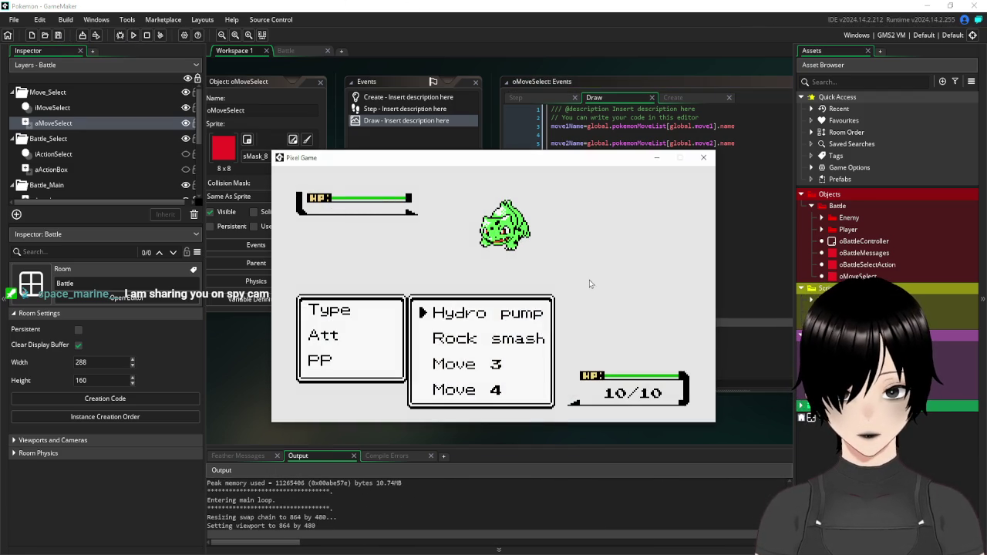
key("Down")
key("Down")
key("Down")
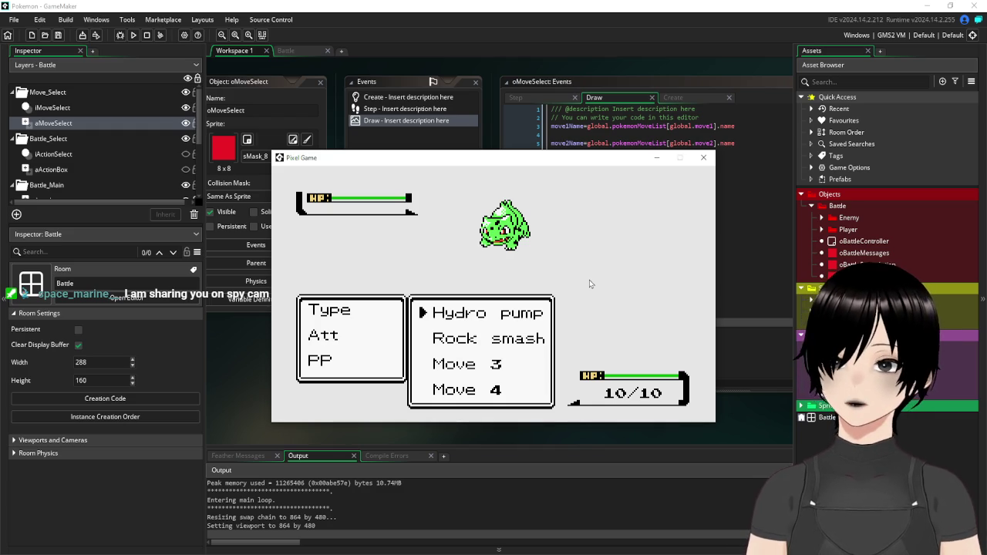
left_click(703, 158)
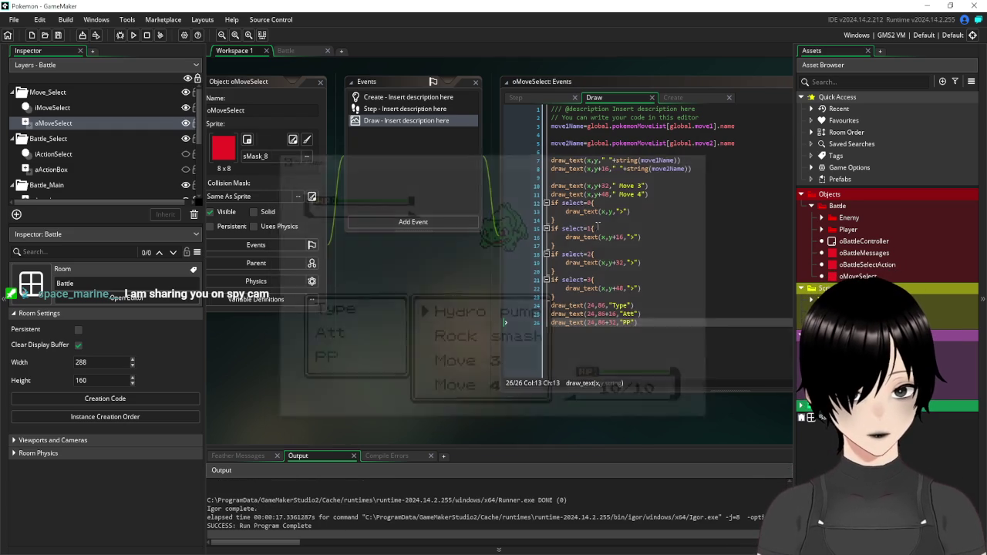
Add trailing spaces inside the Type, Att and PP label strings
left_click_drag(450, 294, 413, 295)
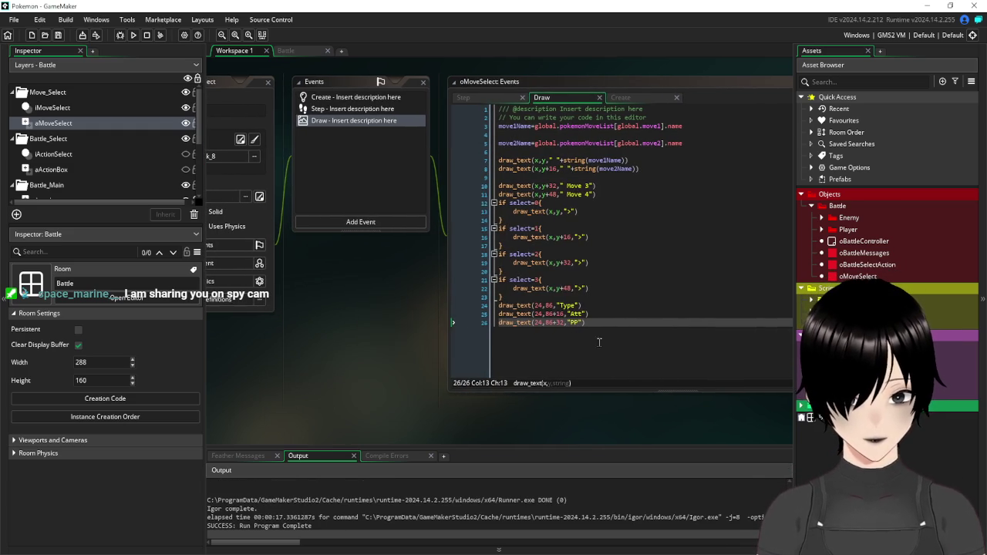
left_click(585, 322)
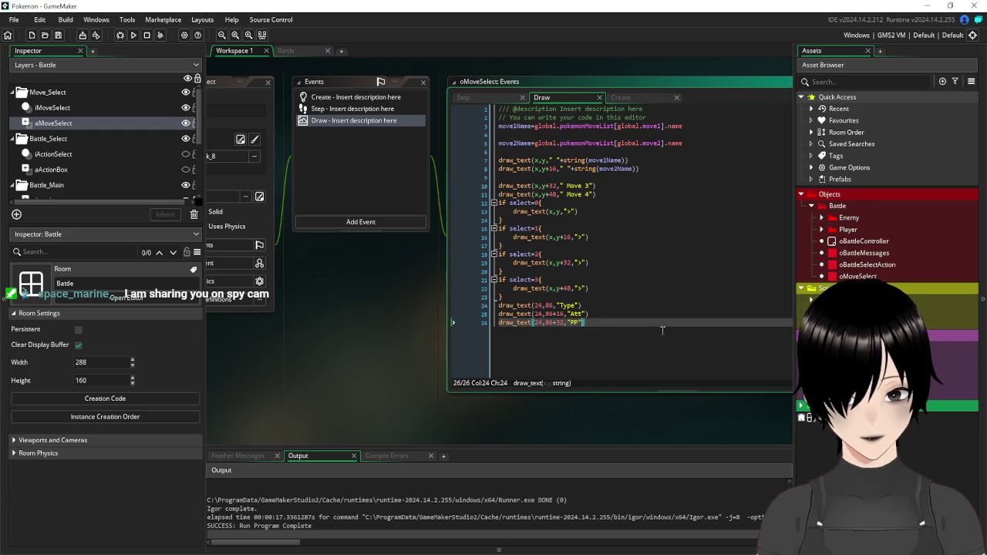
key("Left")
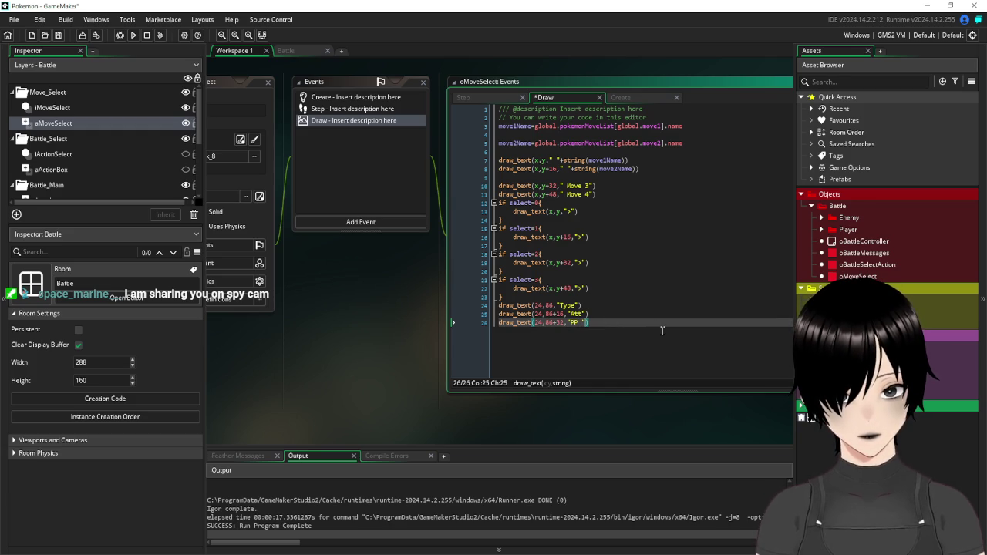
key("Up")
key("Up")
key("Left")
key("Left")
key("Down")
key("Down")
key("Right")
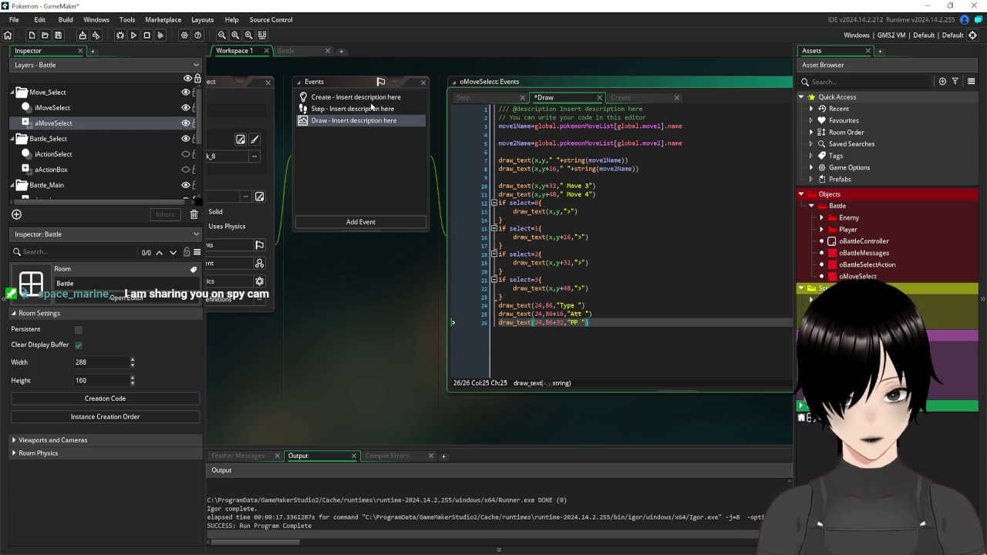
Append +string(global.move1PP) to the PP label, copying the variable from the Create event
left_click(370, 102)
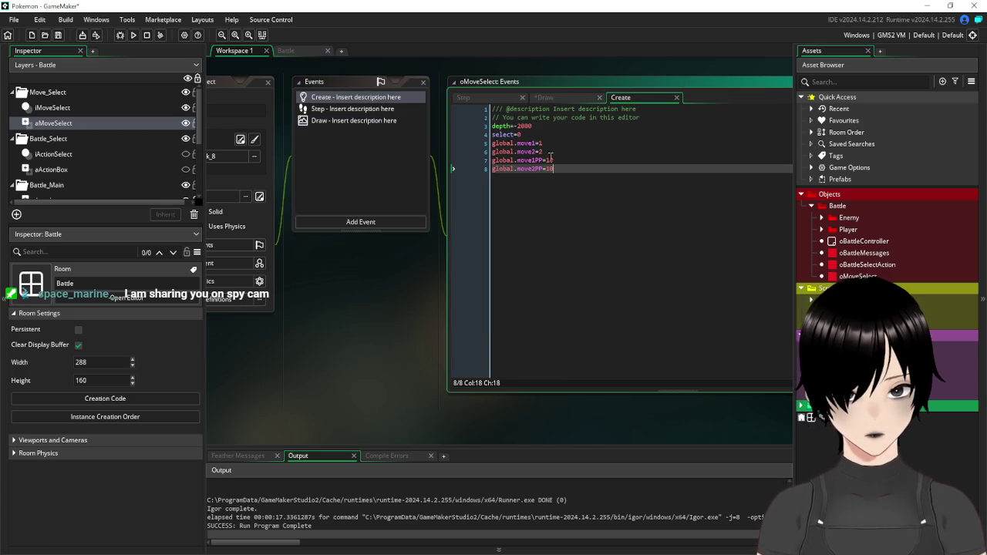
left_click_drag(545, 159, 480, 166)
key("ctrl+c")
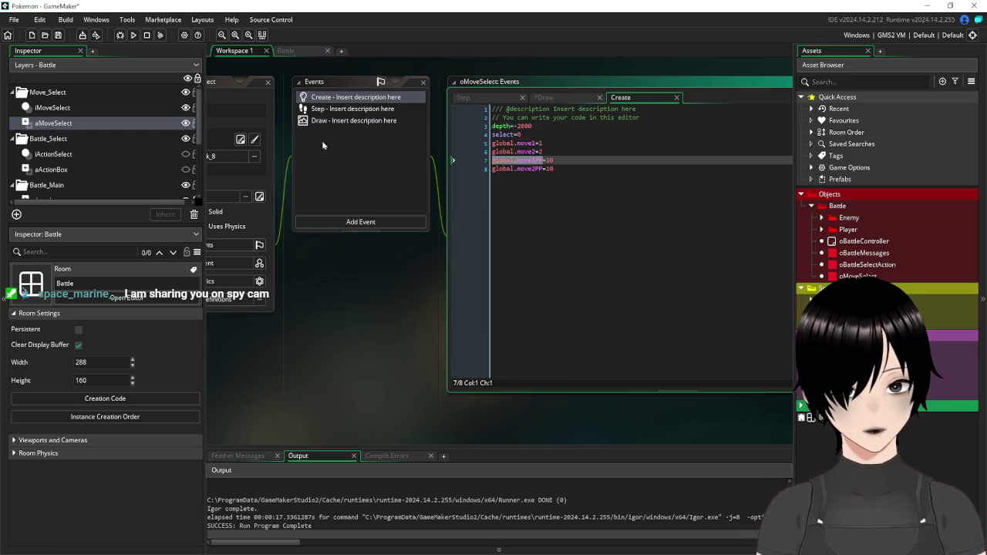
left_click(344, 122)
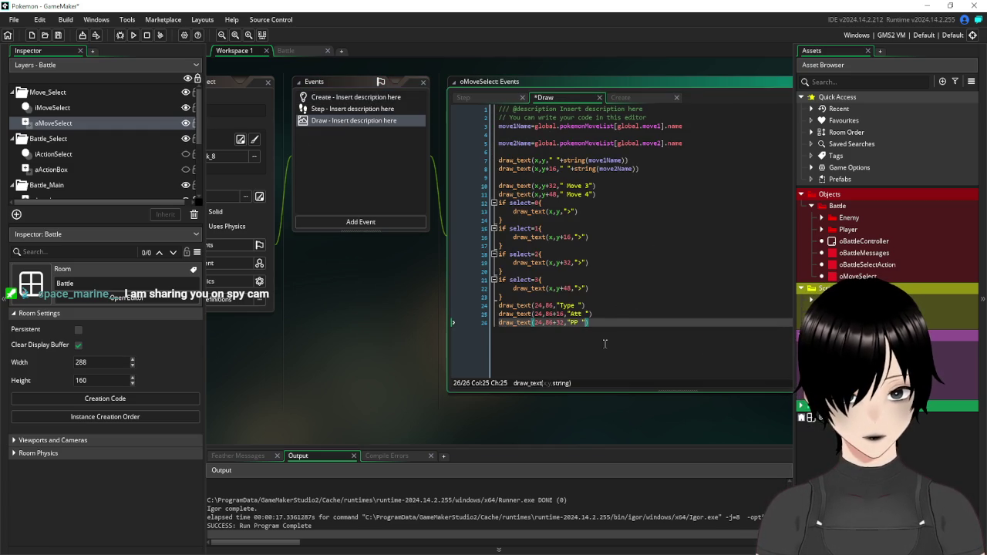
key("ctrl+v")
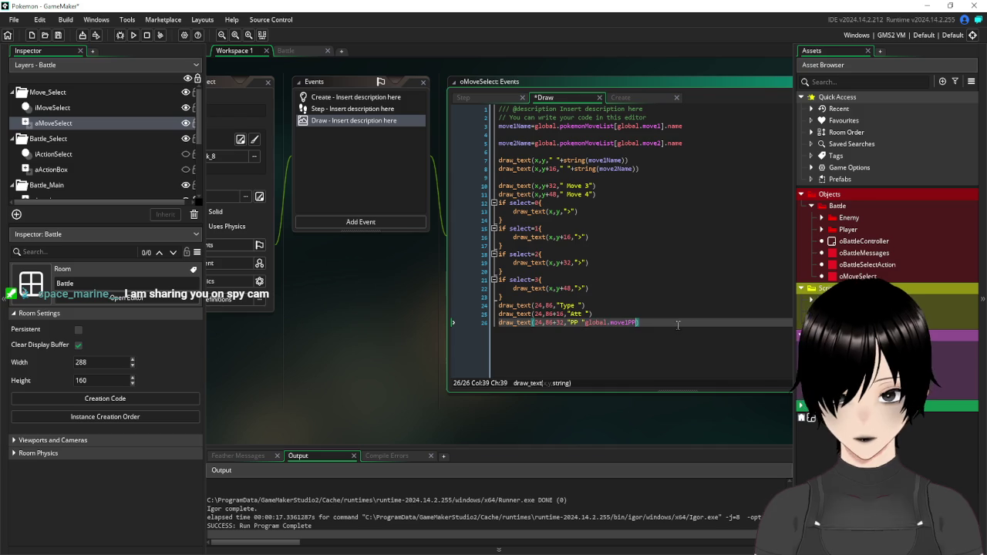
left_click(586, 322)
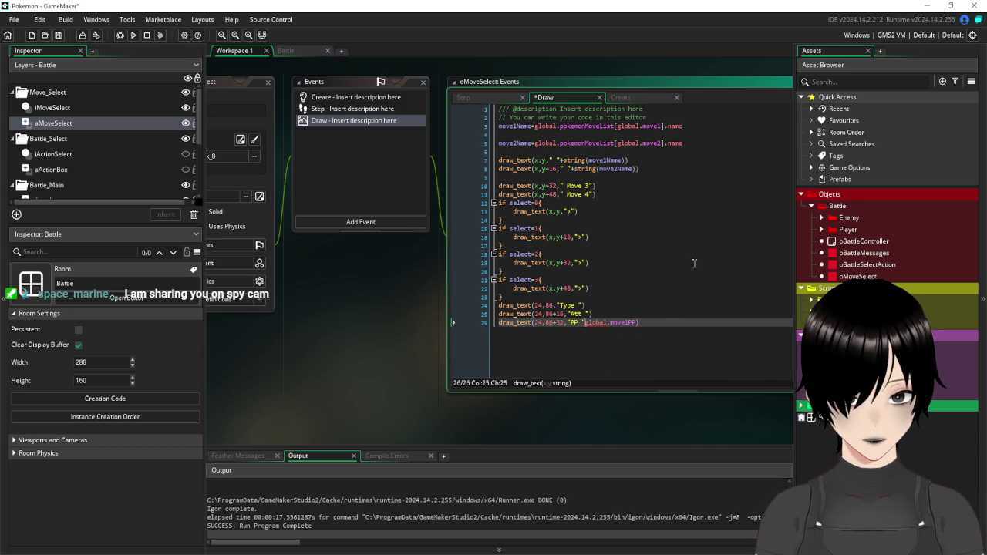
type("+str")
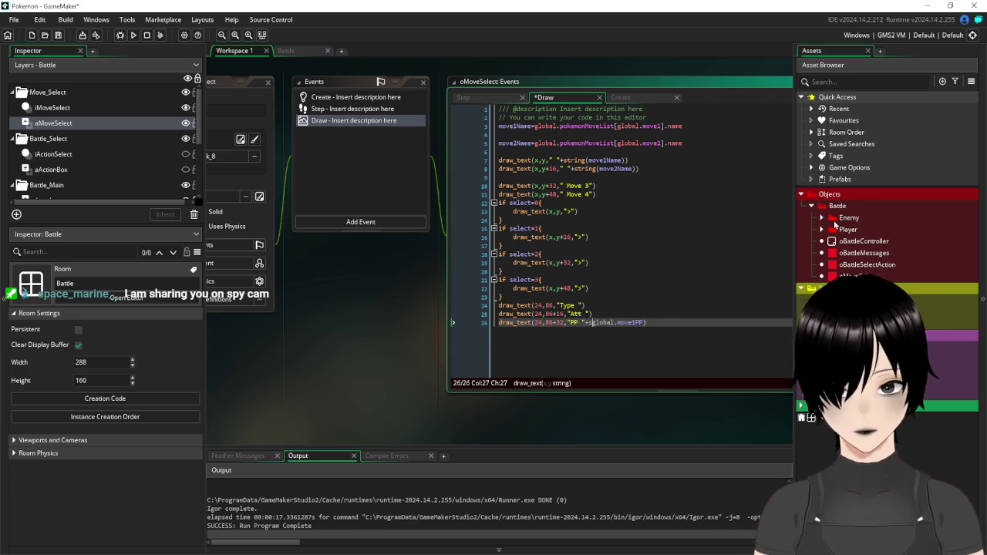
type("ing(")
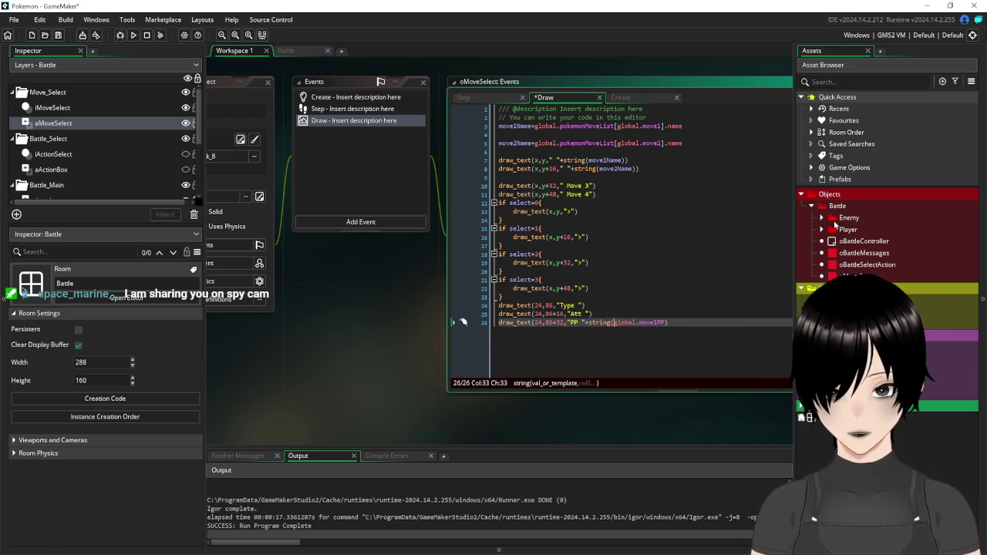
key("Right")
key("End")
type(")")
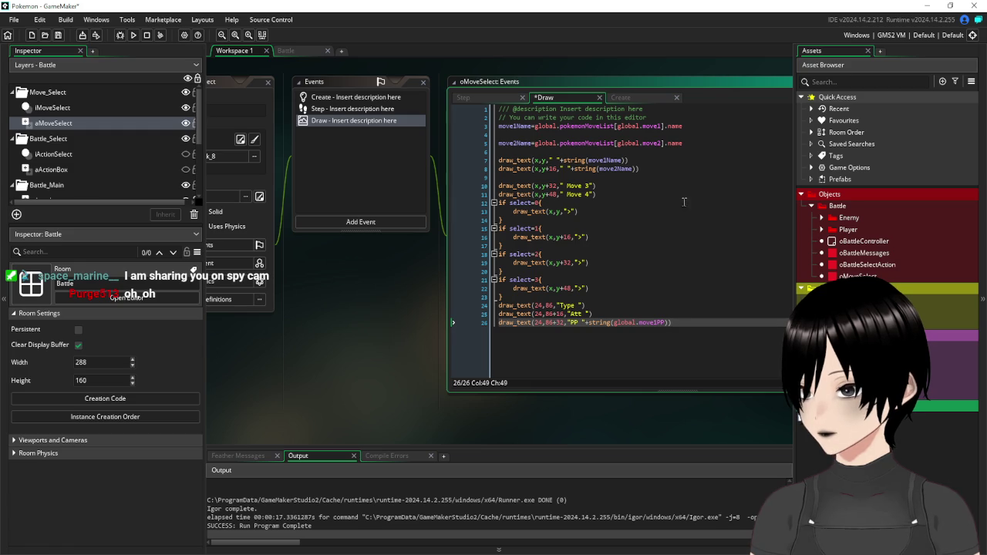
Save and run the game to check the displayed PP value
left_click(58, 35)
left_click(133, 35)
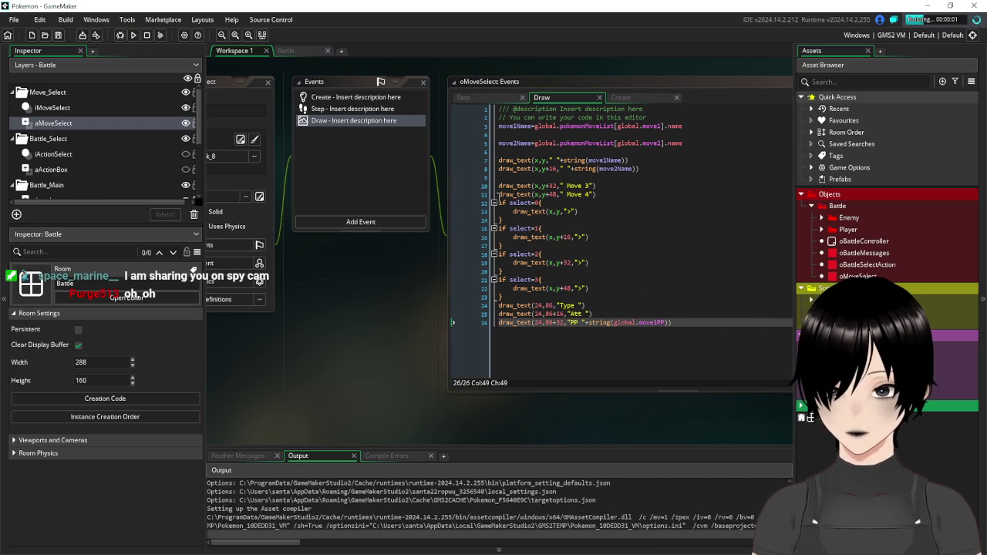
mouse_move(563, 156)
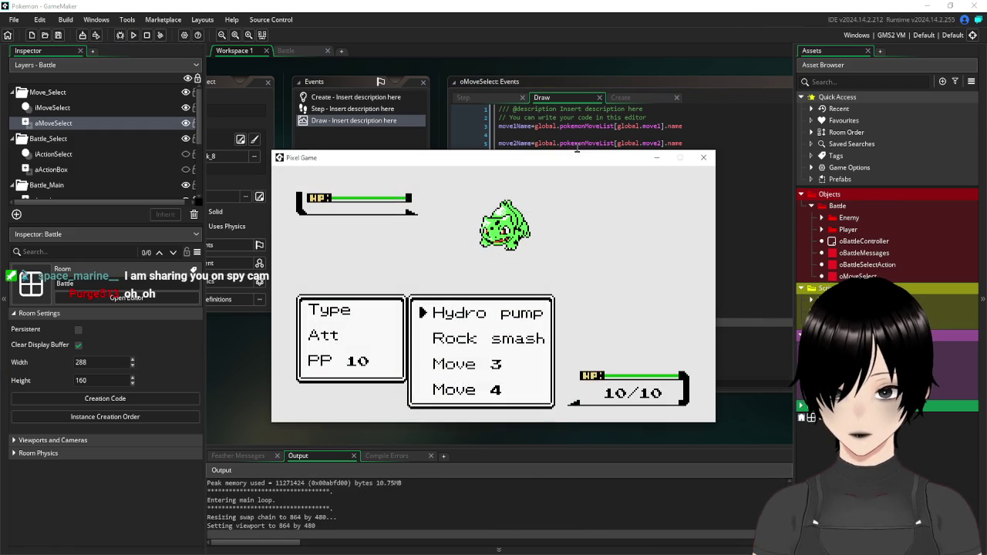
left_click(704, 157)
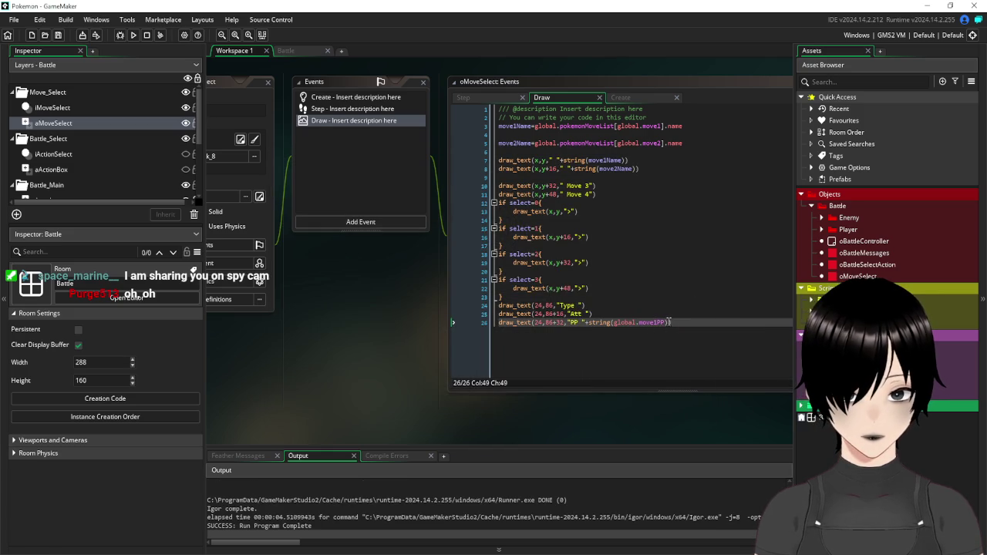
Append "/10" to the PP line, remove the stray trailing plus, and save
left_click(671, 322)
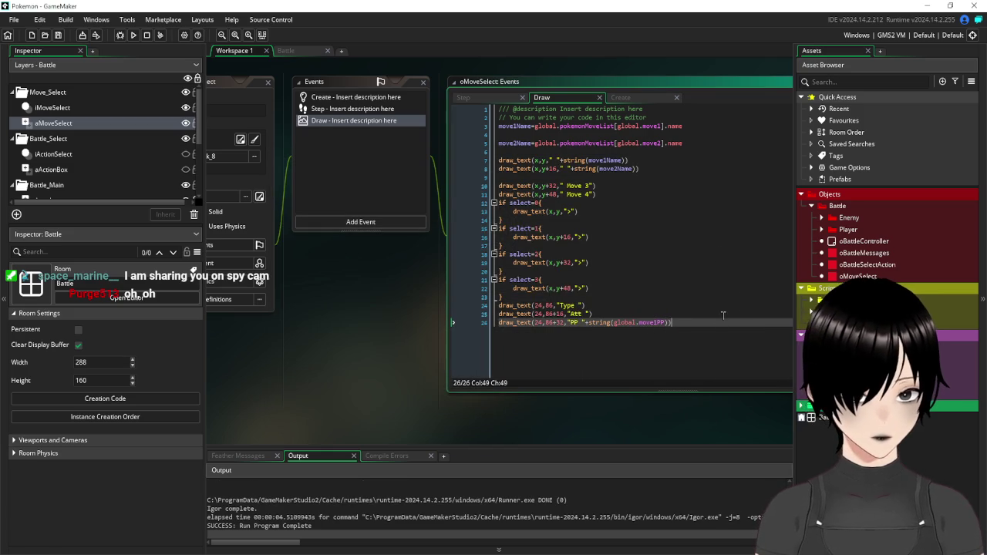
type("+")
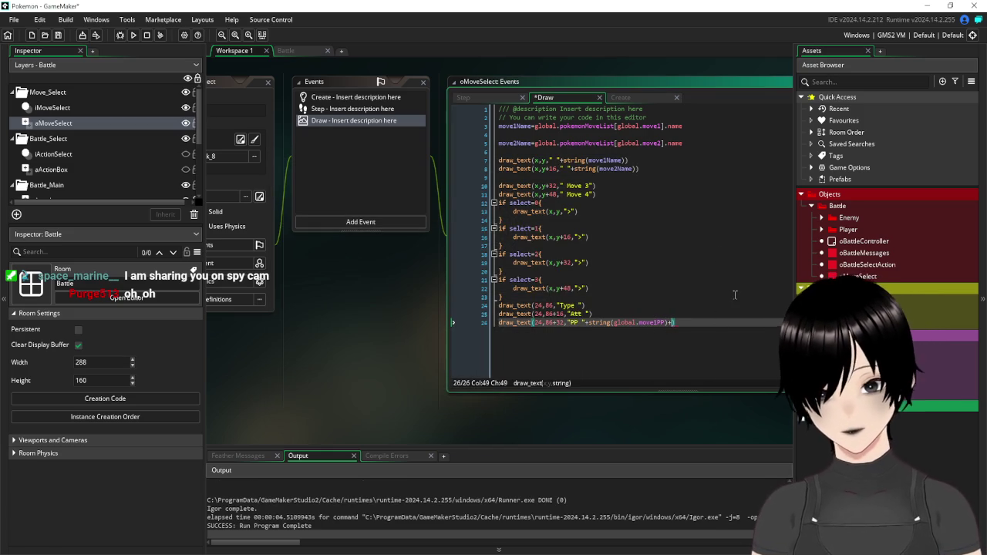
type("\"")
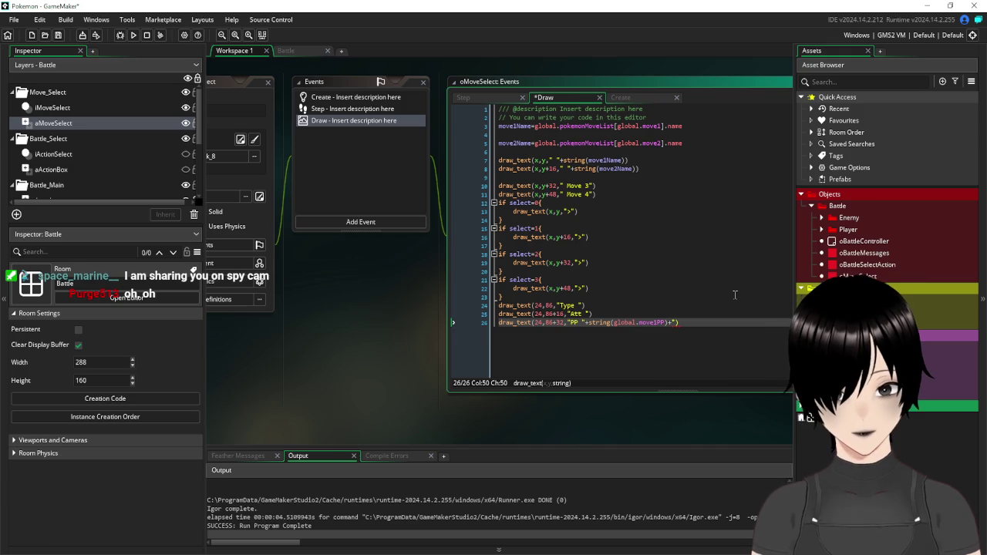
type("/\"")
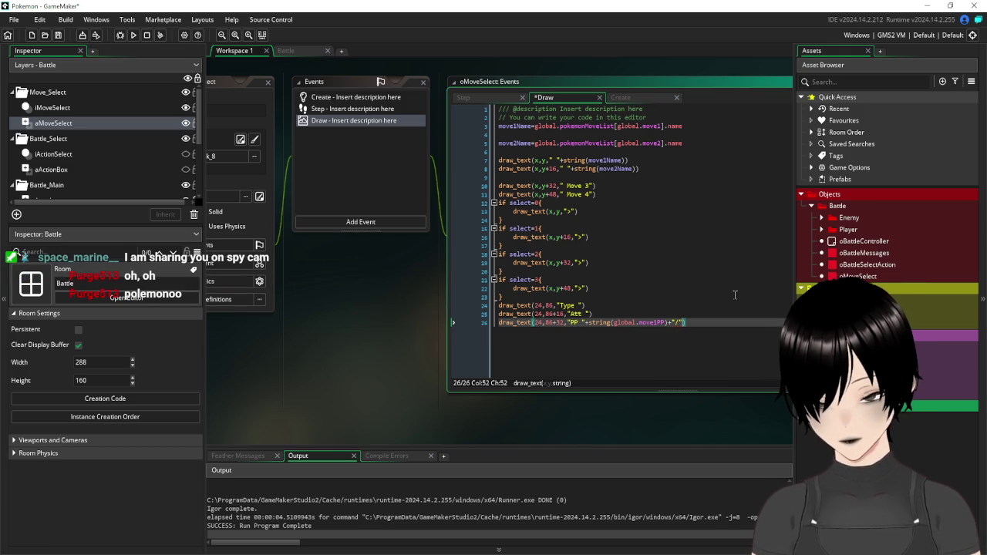
type("+")
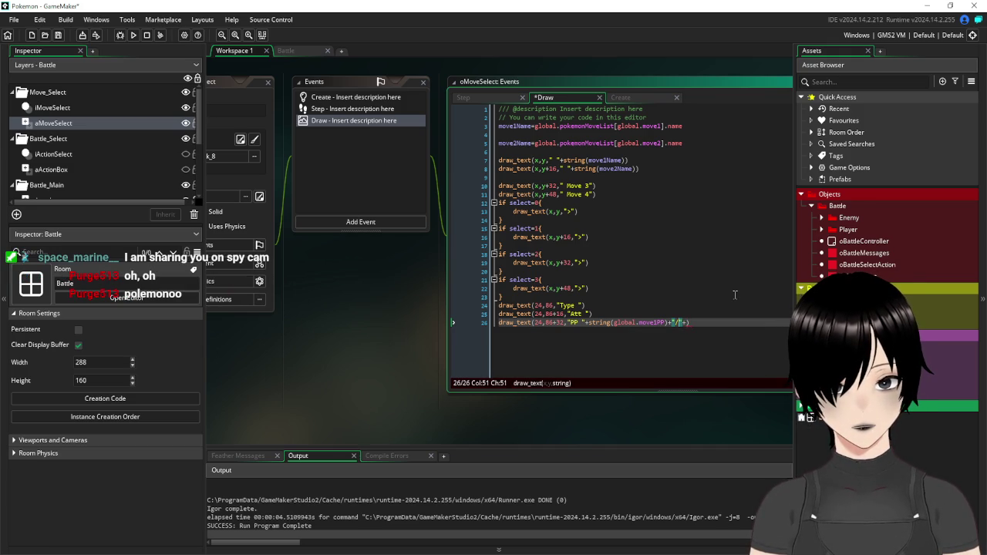
type("10")
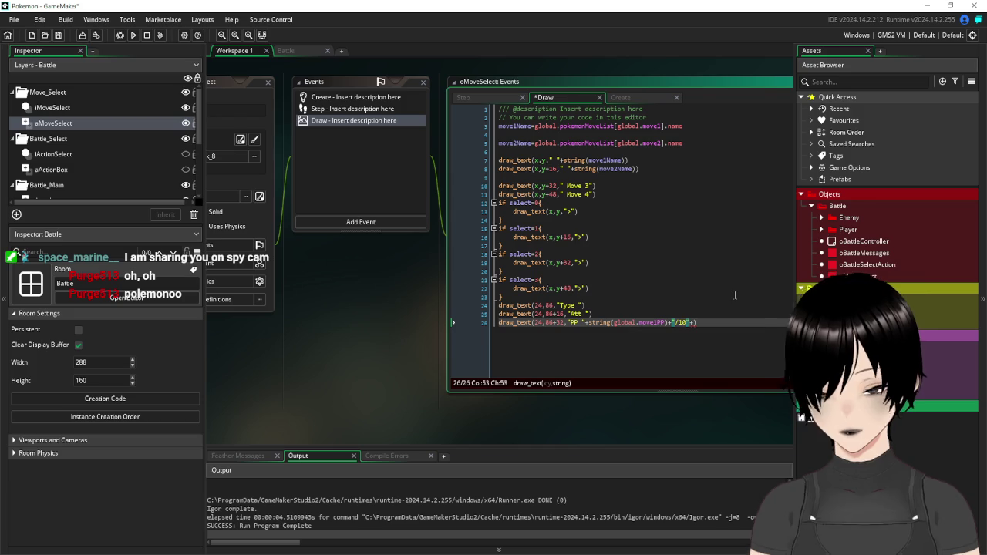
key("Right")
key("Right")
key("BackSpace")
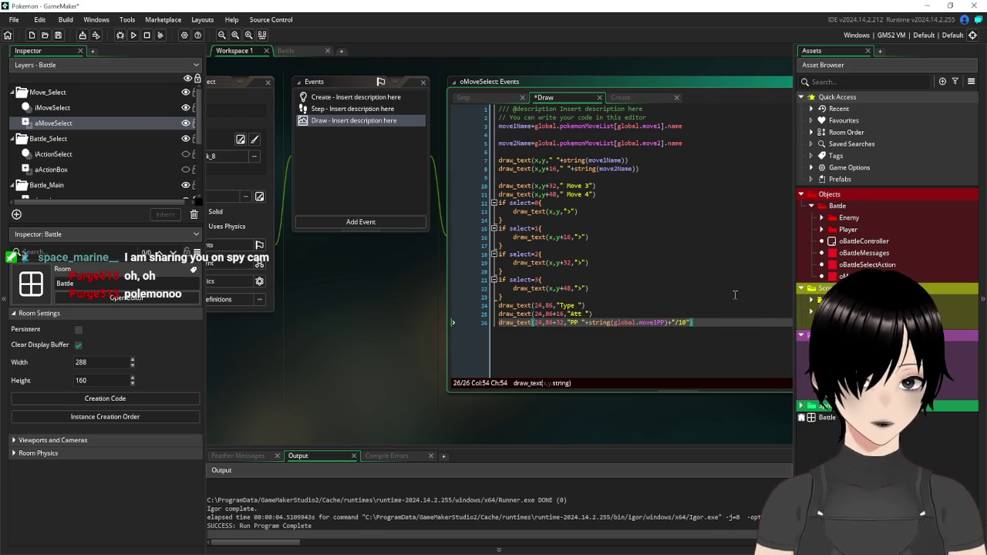
left_click(58, 34)
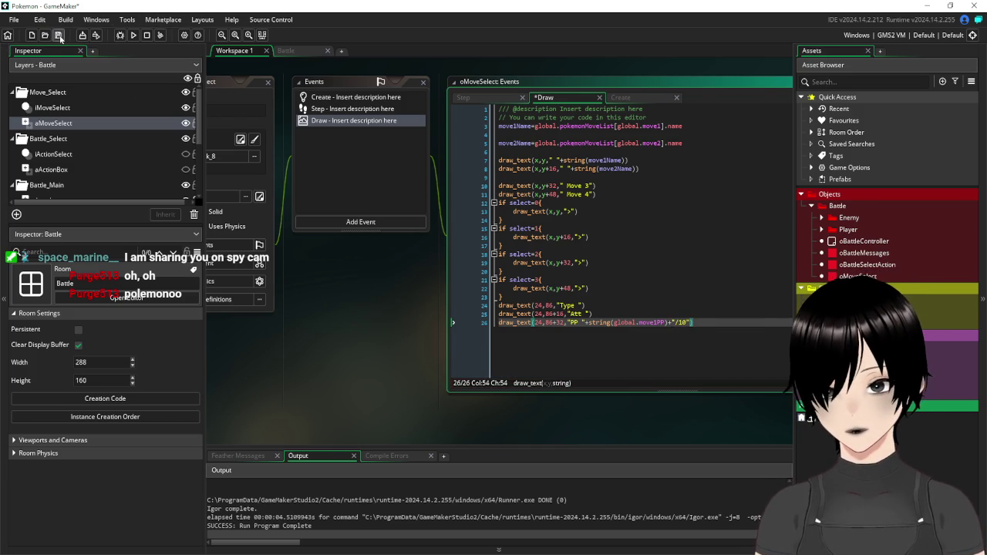
Playtest the menu showing PP 10/10, then drag the Battle room's left info box wider leftward
left_click(134, 35)
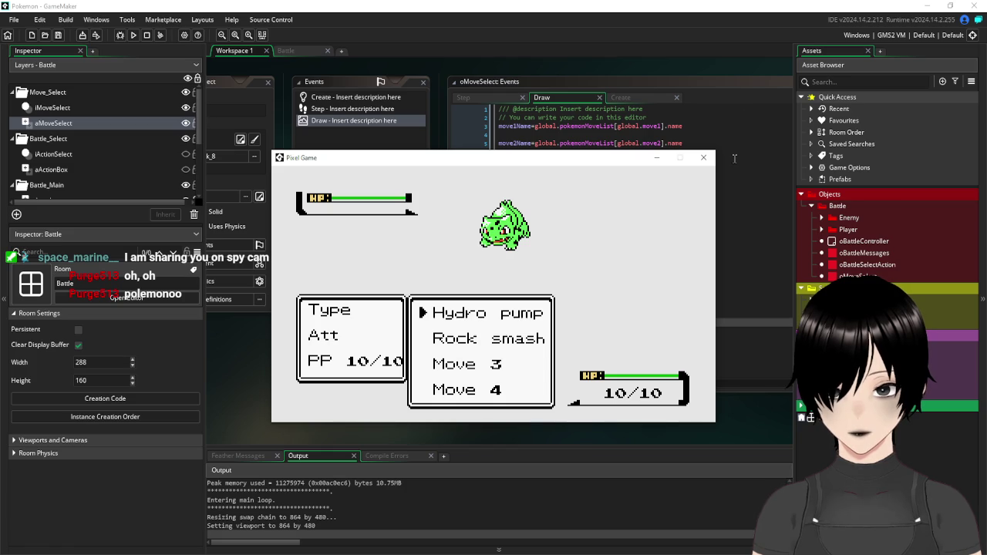
left_click(704, 157)
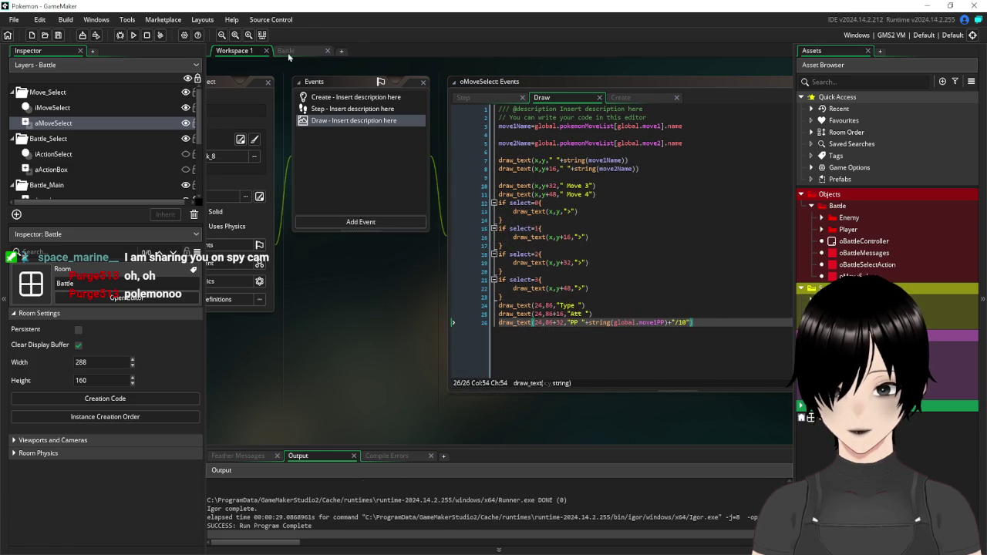
left_click(286, 51)
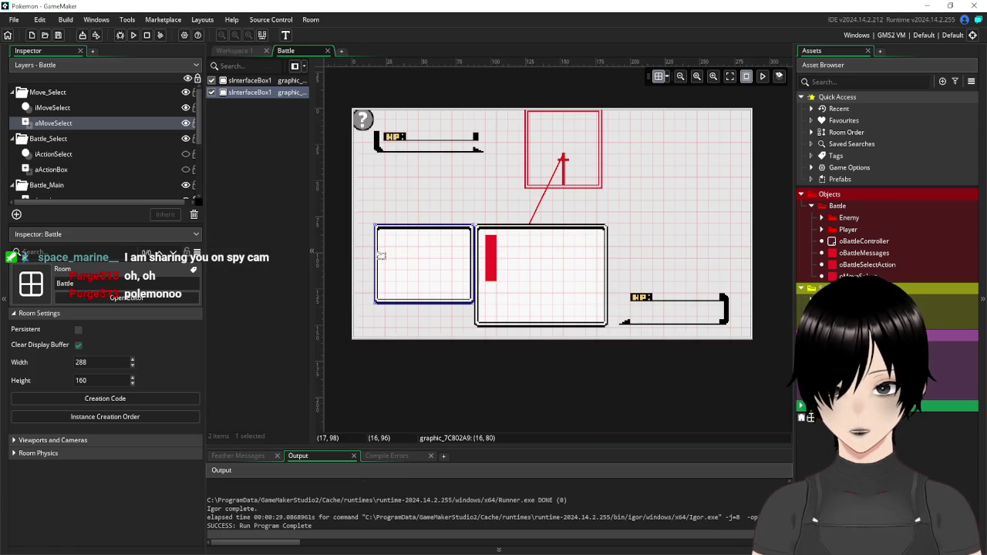
left_click_drag(372, 251, 364, 255)
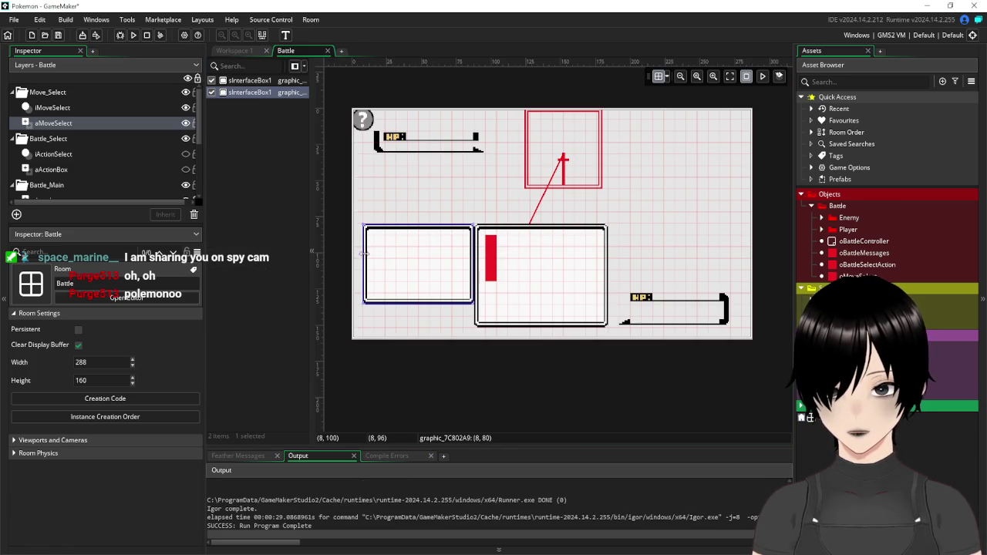
left_click(234, 51)
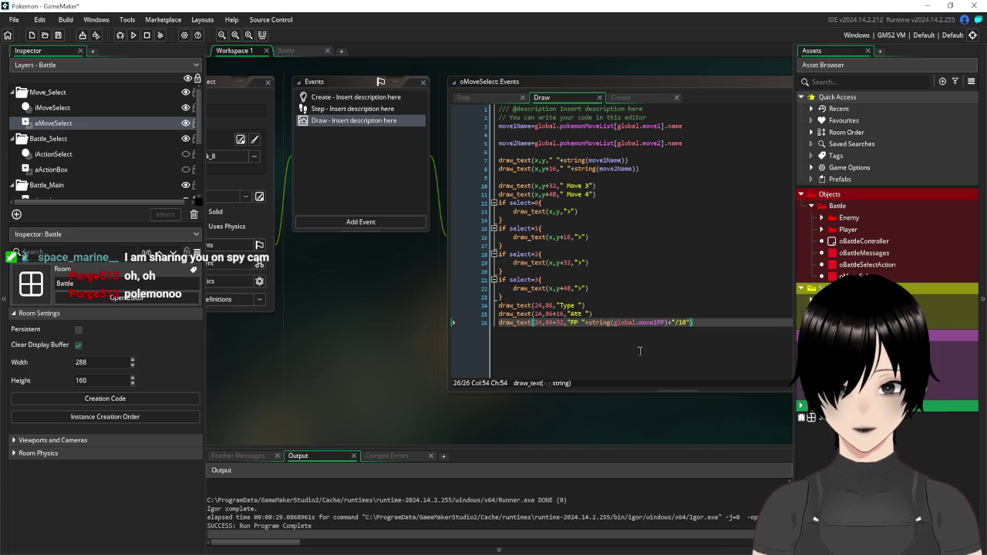
Change the x value of the Type, Att and PP labels from 24 to 16
left_click(534, 306)
key("Delete")
key("Delete")
type("16")
key("Down")
key("BackSpace")
key("BackSpace")
type("16")
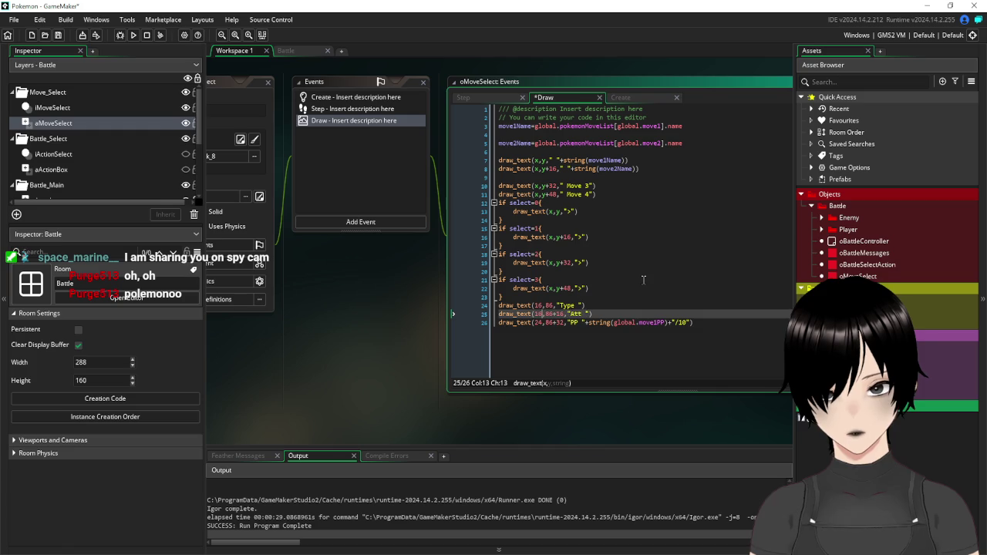
key("Down")
key("BackSpace")
key("BackSpace")
type("1")
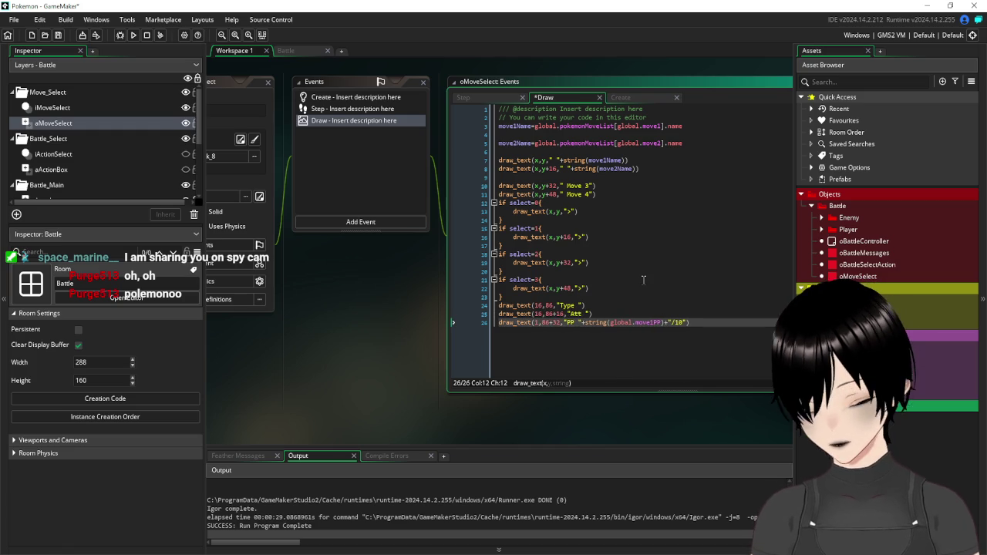
type("6")
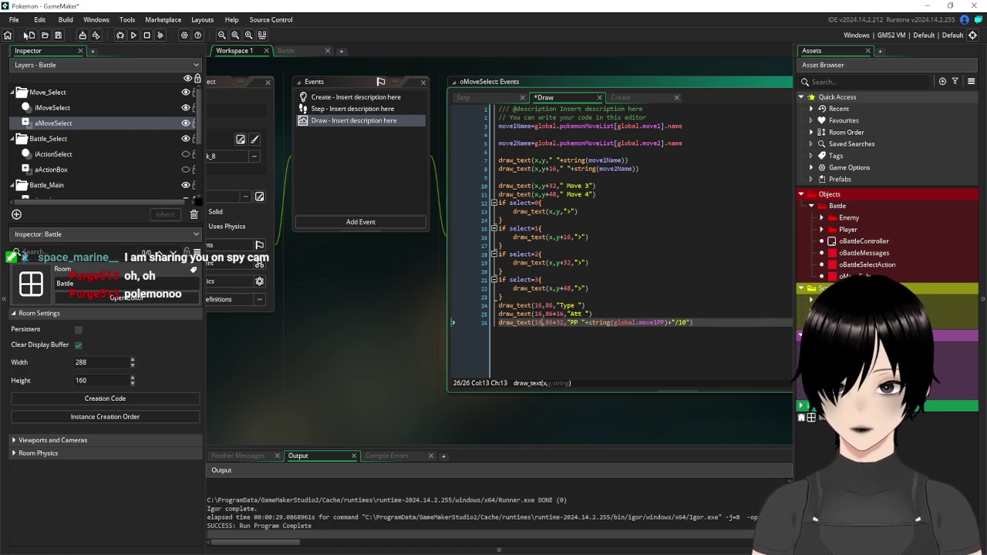
Save, run the game, and test moving the selection with the arrow keys
left_click(58, 35)
left_click(134, 36)
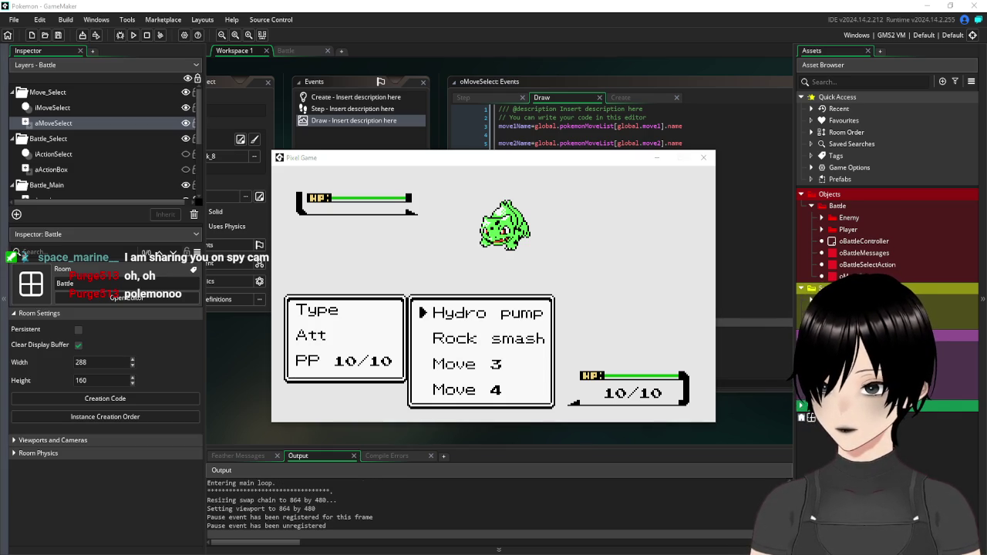
left_click(572, 242)
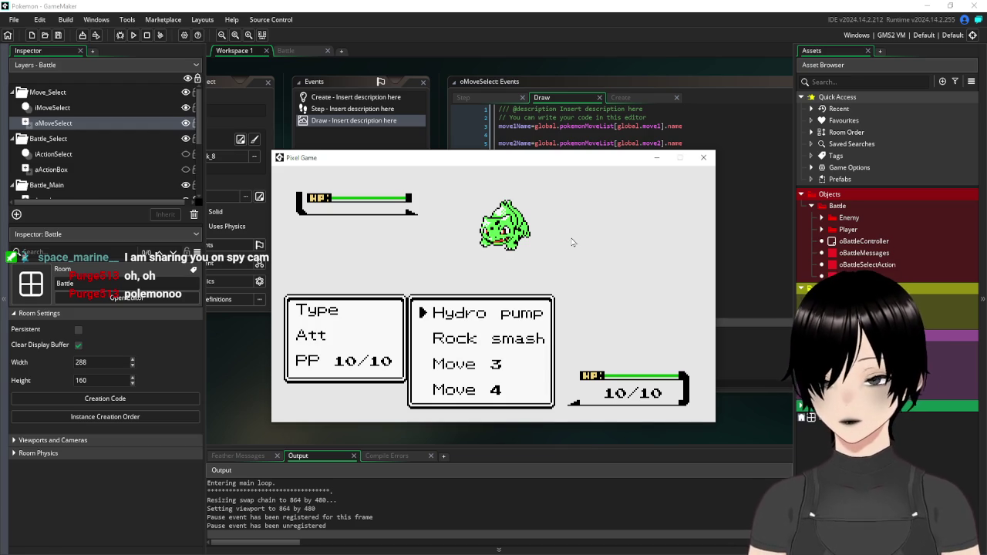
key("Down")
key("Down")
key("Up")
key("Up")
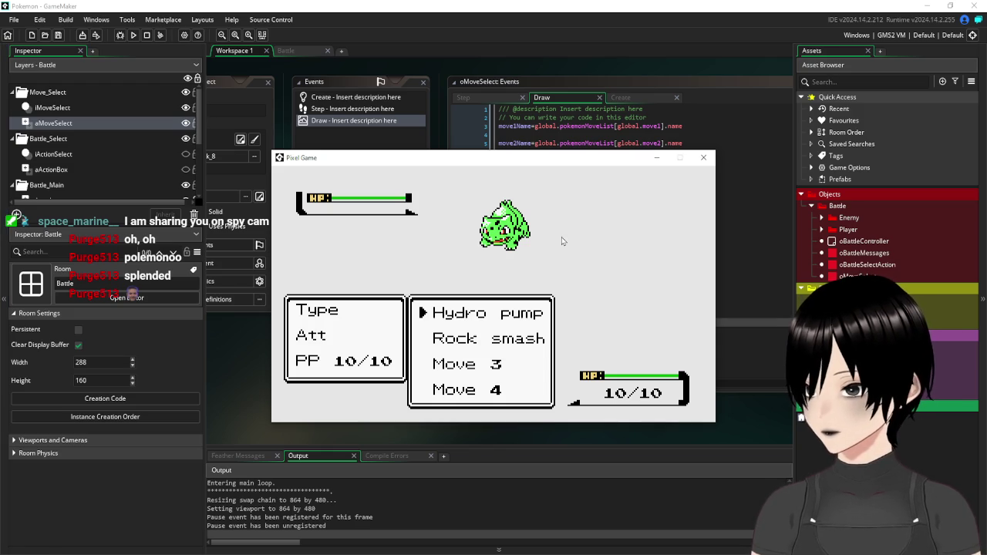
left_click(702, 158)
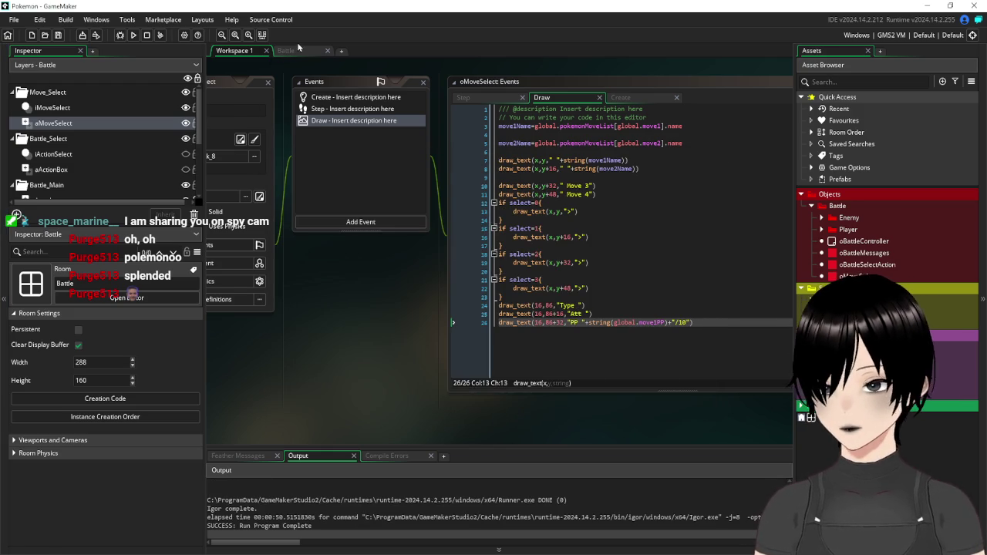
left_click(351, 108)
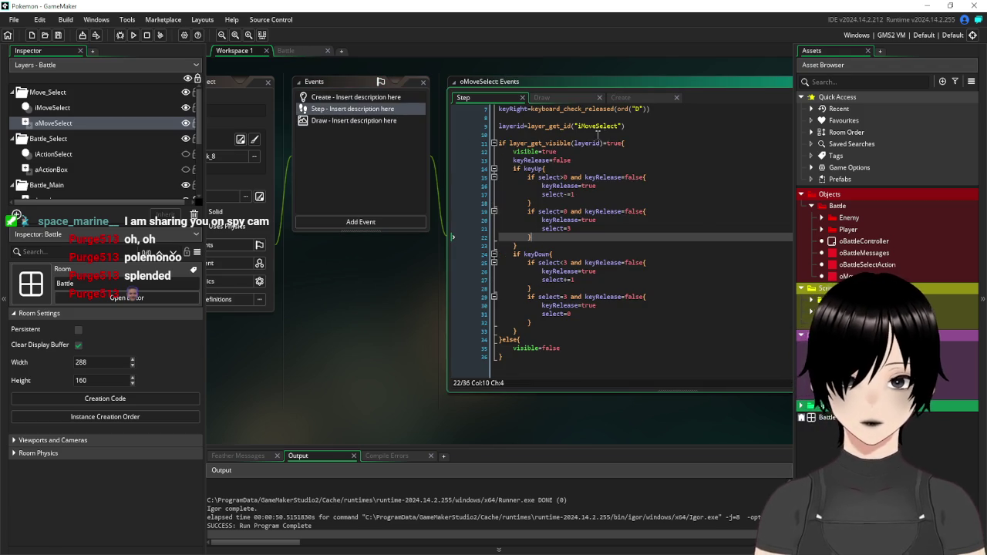
In the Battle room, hide aMoveSelect and iMoveSelect and make iBattleBox and aBattleBox visible
mouse_move(637, 124)
left_mouse_down()
mouse_move(494, 137)
mouse_move(326, 120)
left_mouse_up()
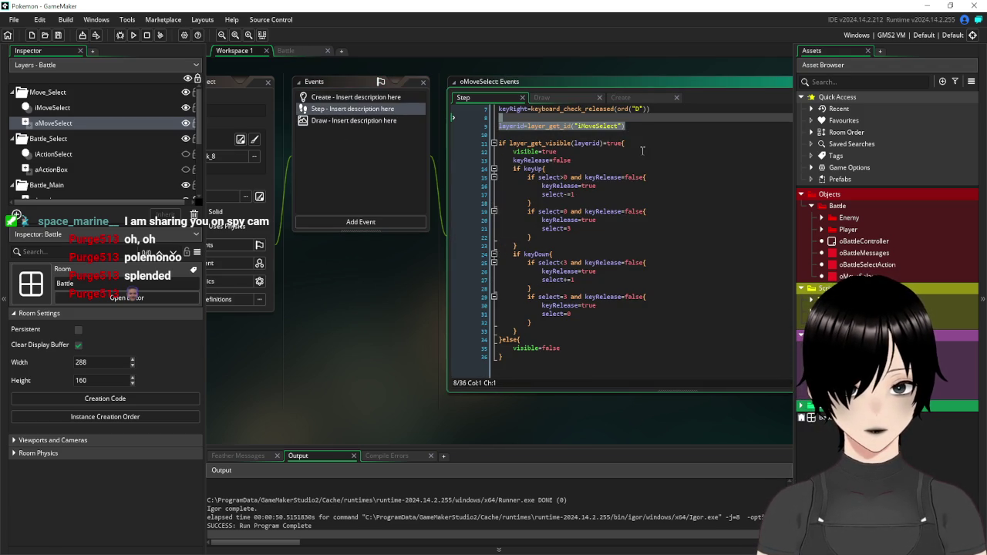
left_click(350, 121)
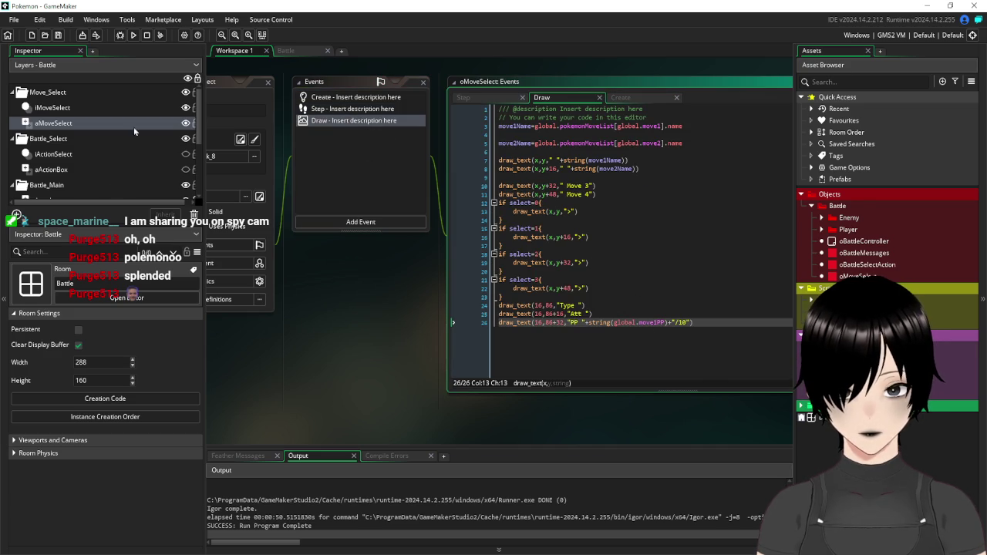
left_click(188, 123)
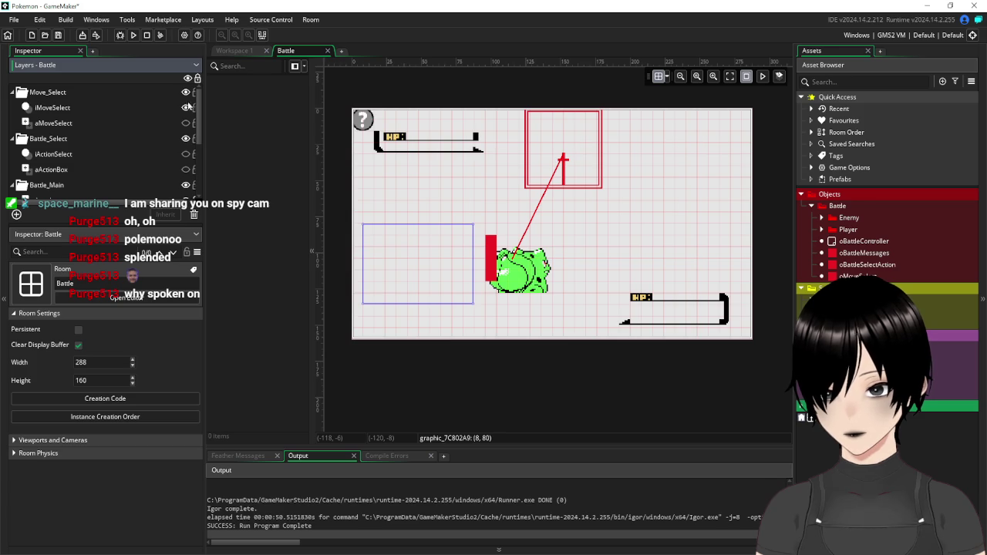
left_click(186, 108)
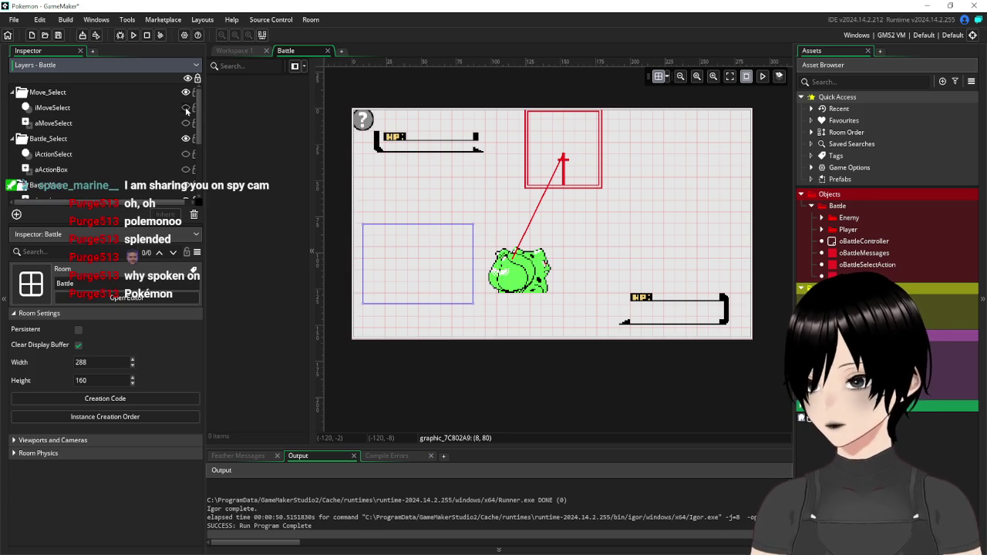
scroll(158, 162, "down", 1)
scroll(175, 147, "down", 4)
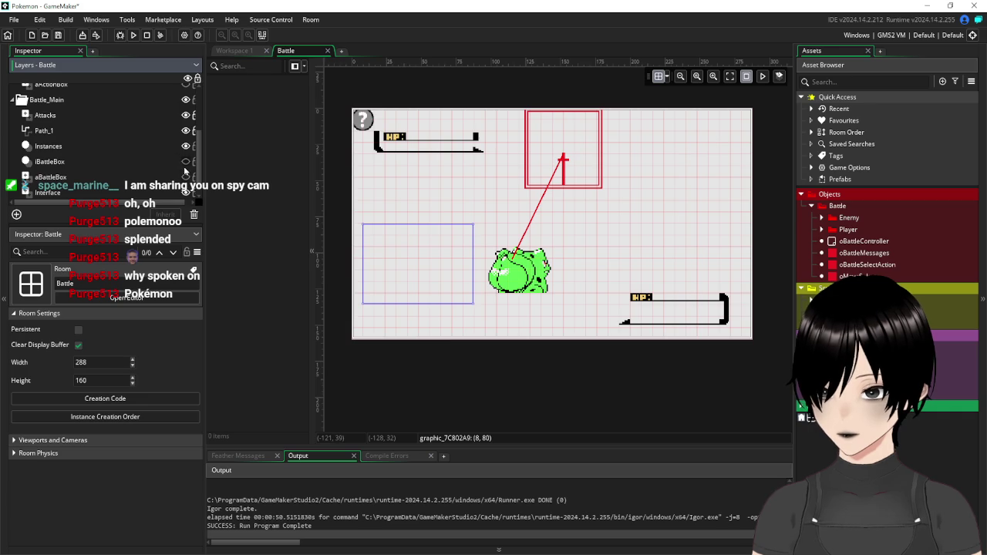
left_click(186, 162)
left_click(185, 176)
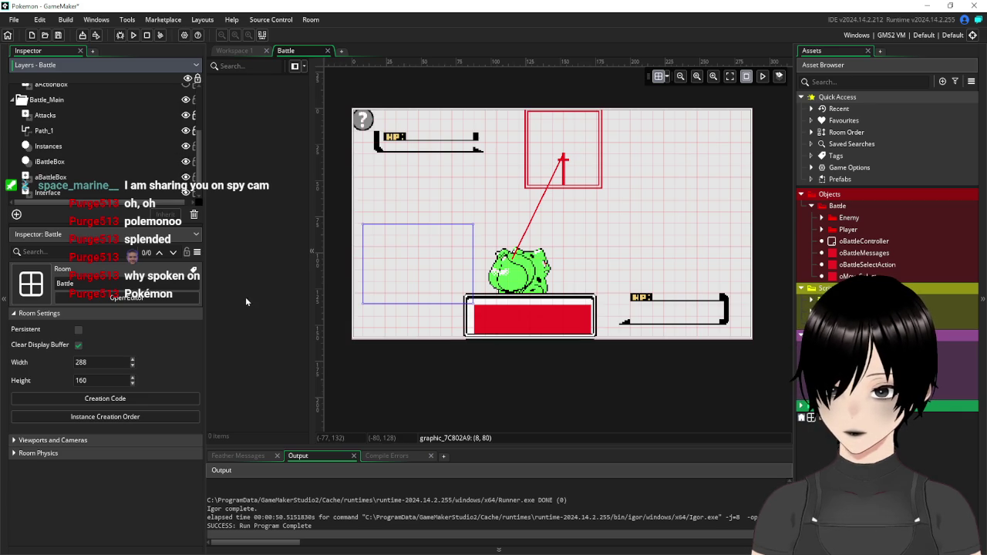
left_click(399, 192)
Save and playtest the battle as the enemy uses rock smash, then return to Workspace 1
left_click(58, 34)
left_click(133, 34)
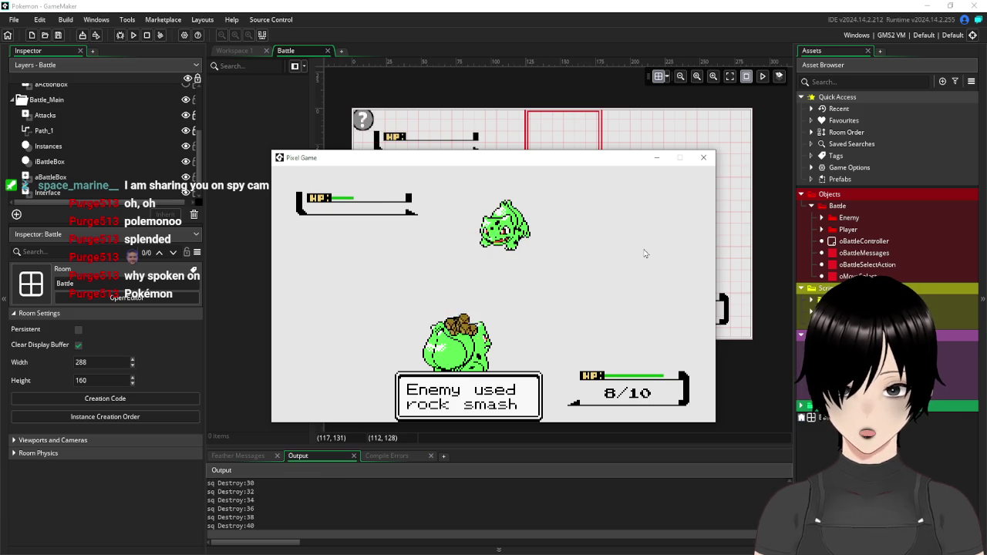
left_click(704, 158)
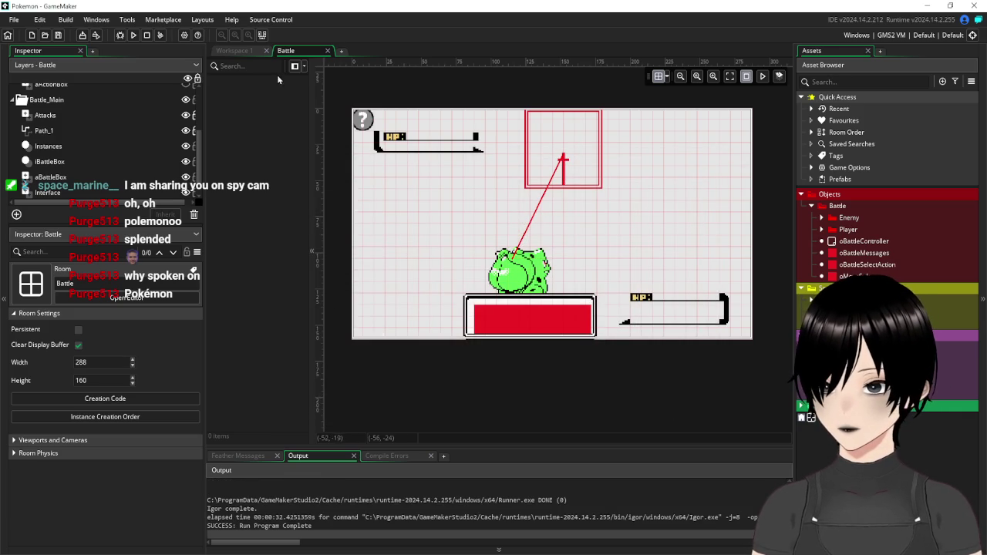
left_click(234, 51)
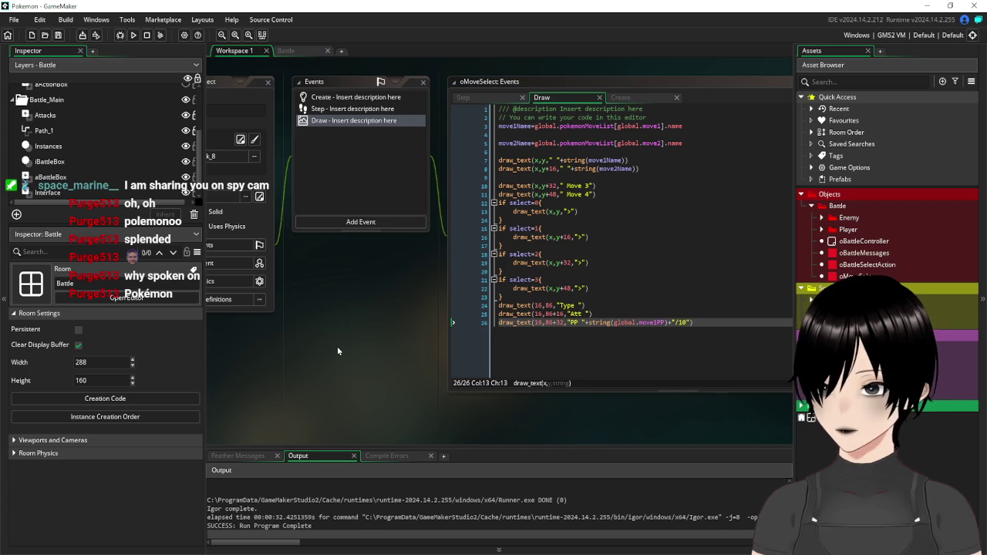
Hide aBattleBox and iBattleBox, show aMoveSelect and iMoveSelect, then save and run the game
scroll(146, 172, "down", 1)
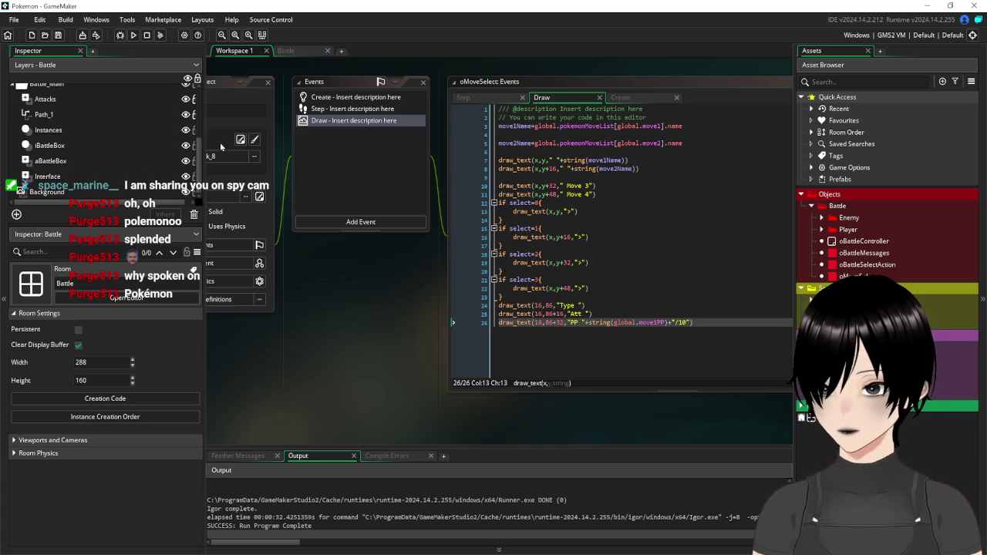
left_click(186, 161)
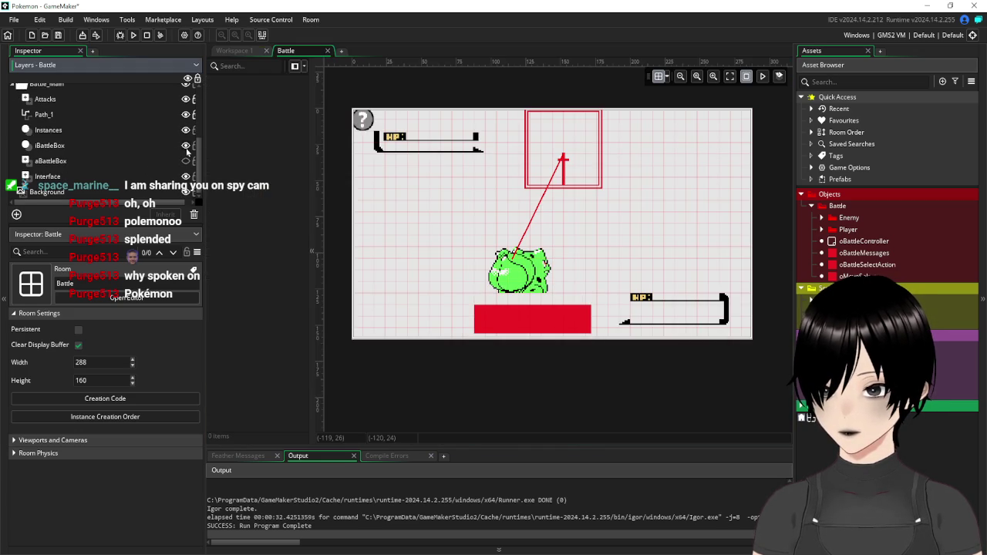
left_click(186, 146)
scroll(178, 167, "up", 3)
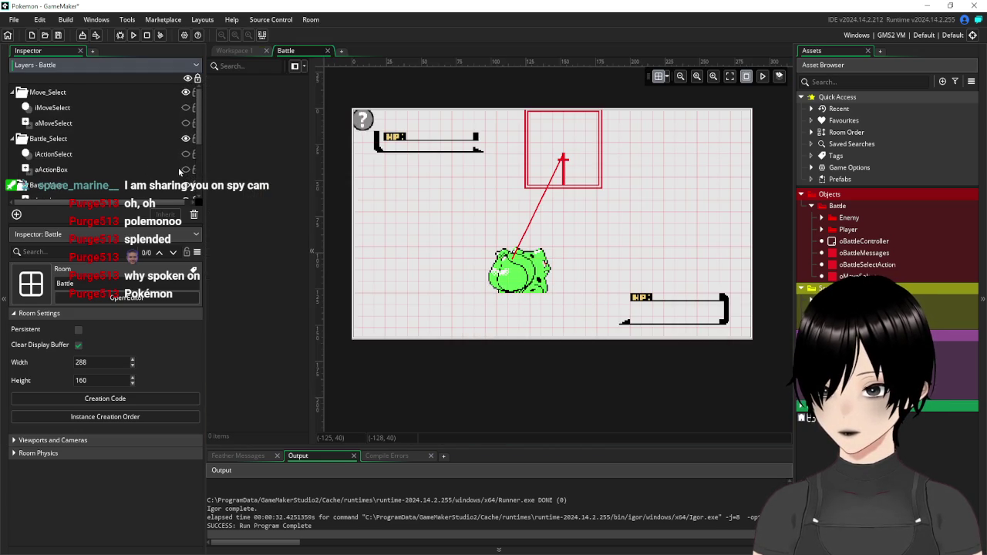
left_click(186, 123)
left_click(185, 108)
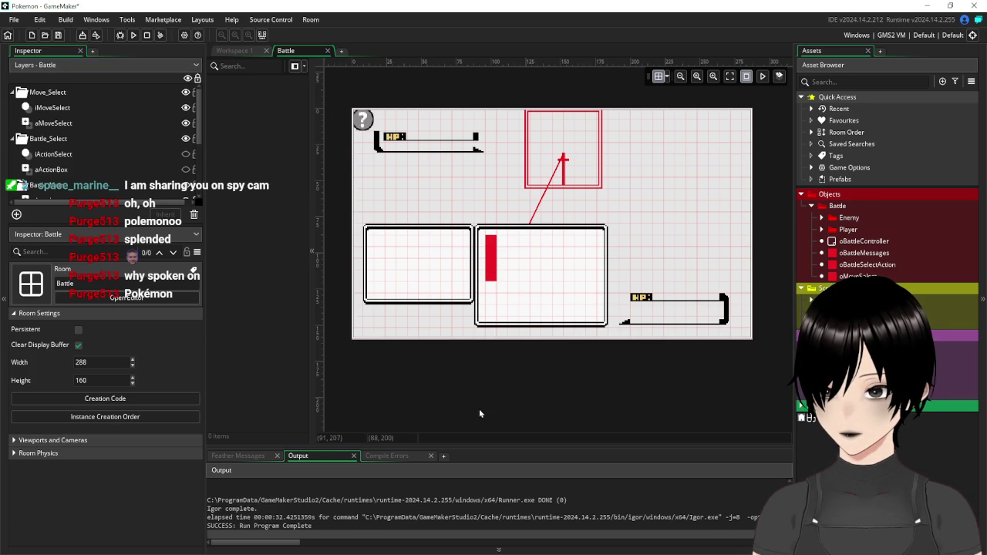
left_click(57, 34)
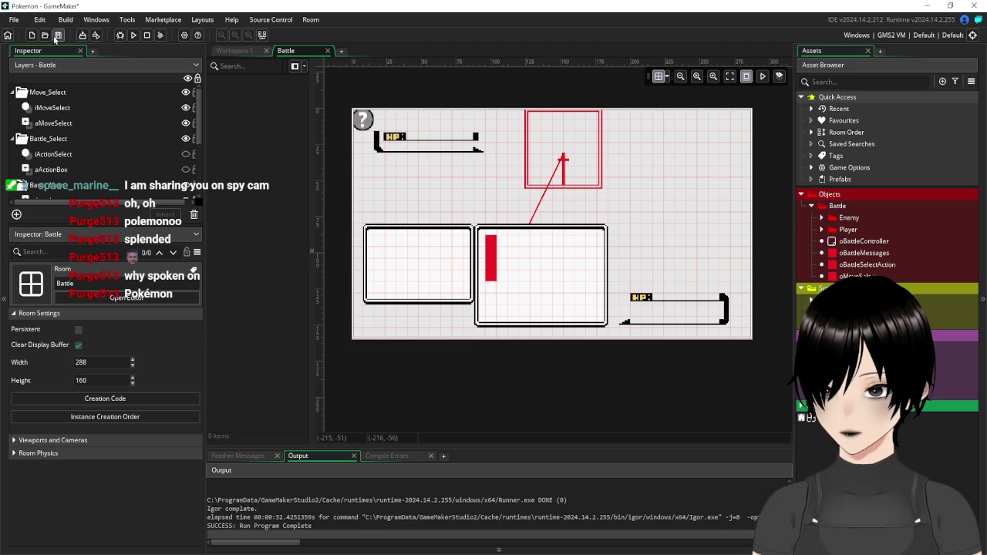
left_click(132, 35)
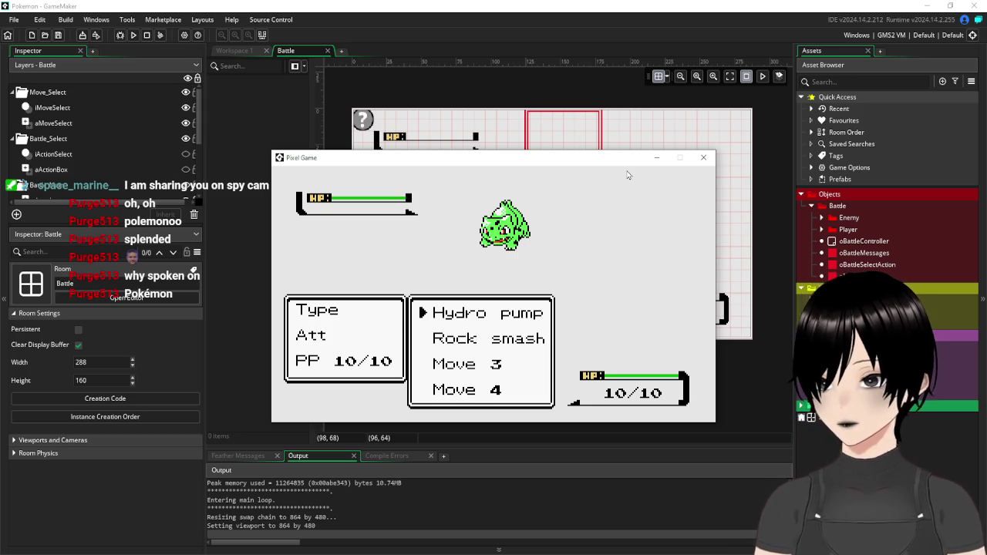
Close the test game and close the oMoveSelect object editor in Workspace 1
left_click(699, 164)
left_click(249, 49)
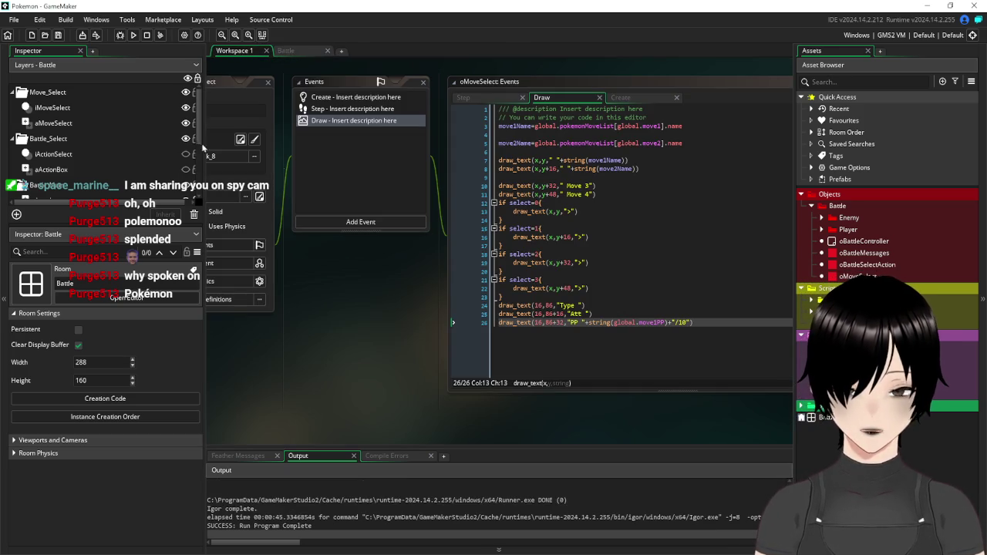
left_click_drag(335, 250, 481, 340)
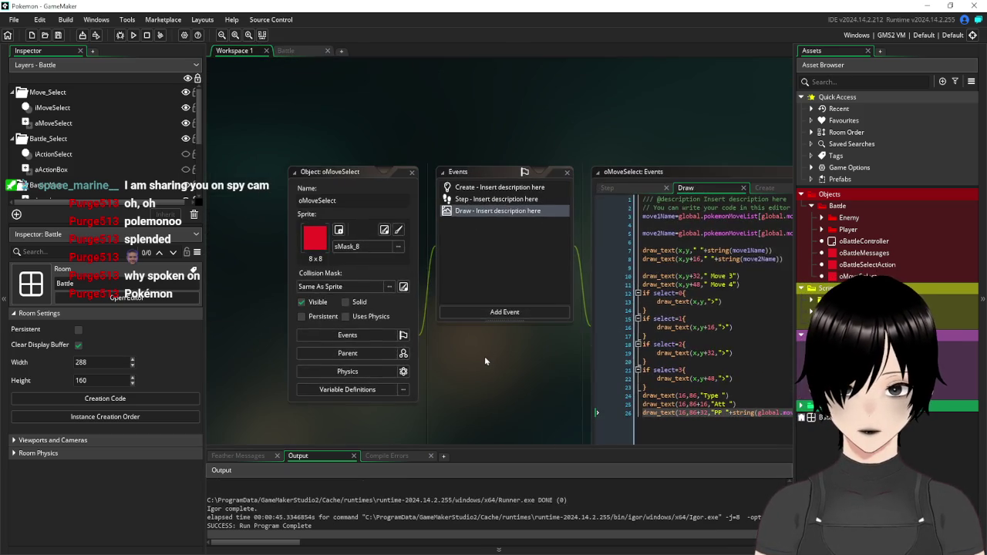
left_click(413, 172)
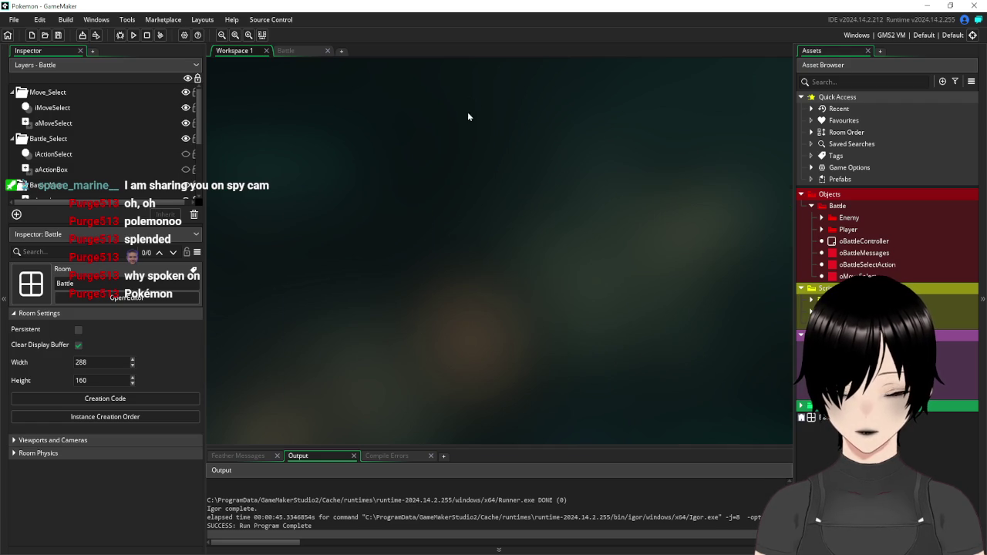
Browse the Battle, Player and Enemy object folders in the Asset Browser, then return to Workspace 1
left_click(810, 206)
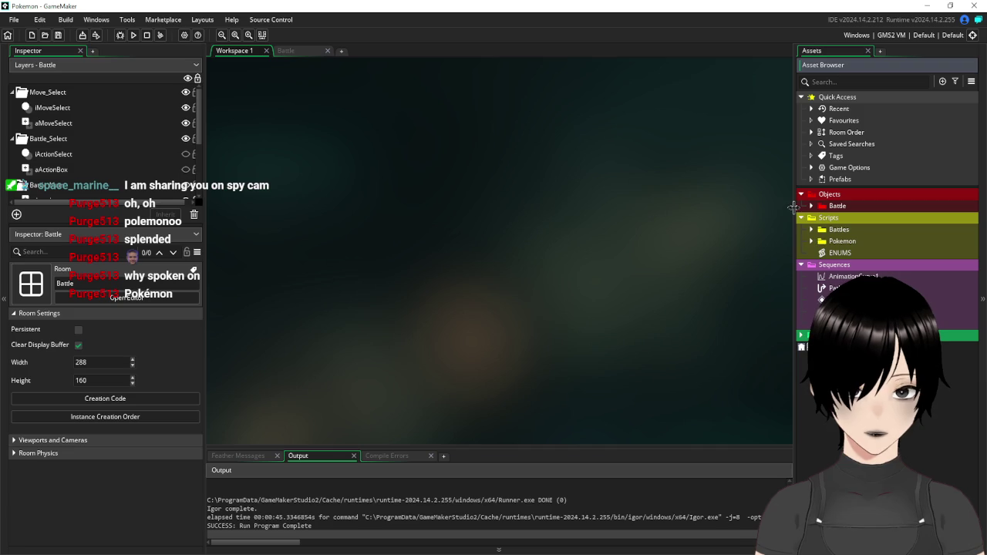
left_click_drag(794, 207, 804, 207)
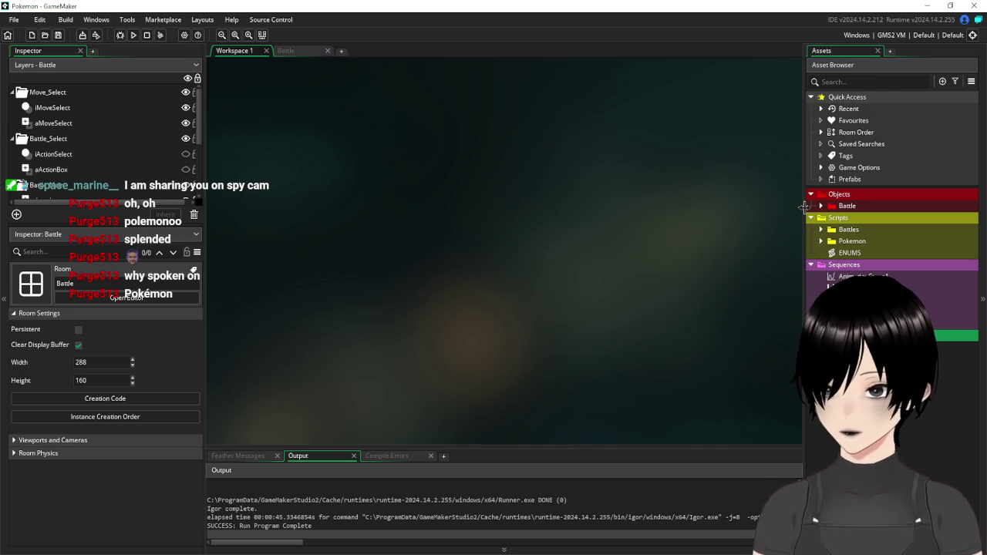
left_click(822, 207)
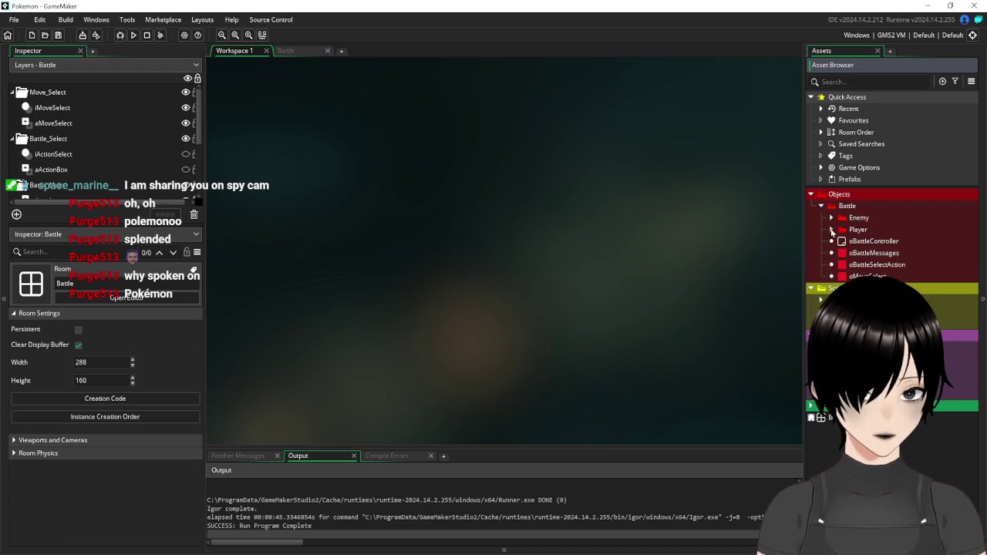
left_click(832, 230)
left_click(832, 229)
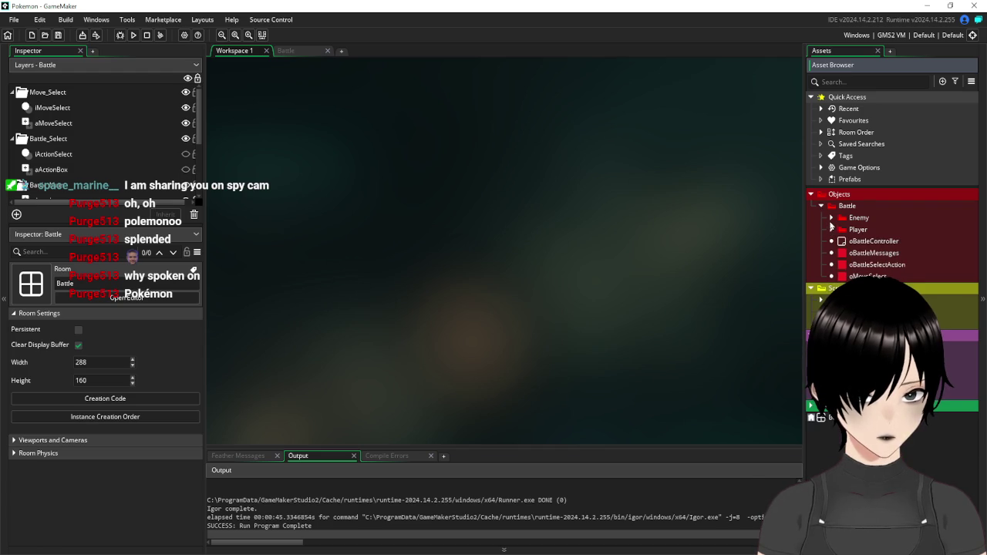
left_click(831, 220)
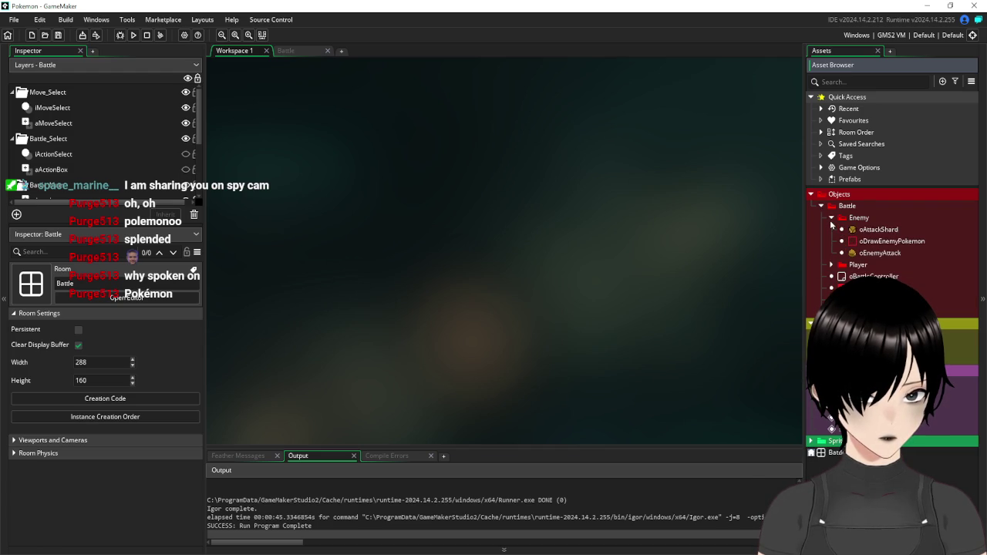
left_click(832, 219)
left_click(832, 230)
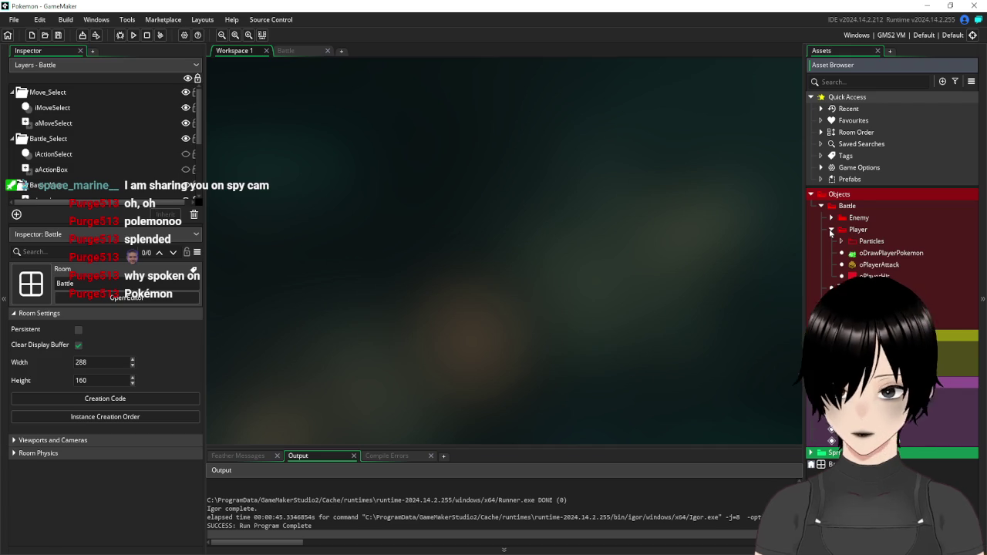
left_click(831, 230)
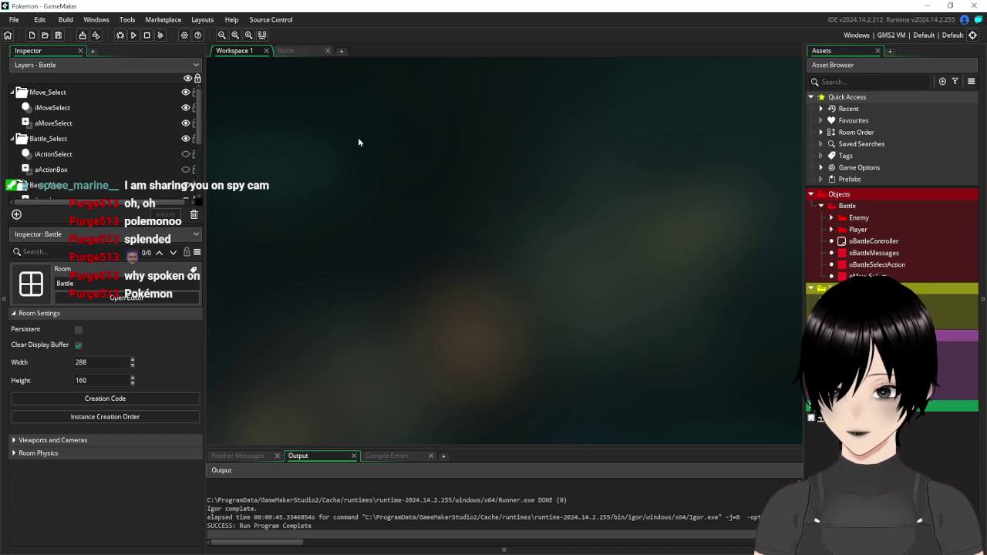
left_click(297, 53)
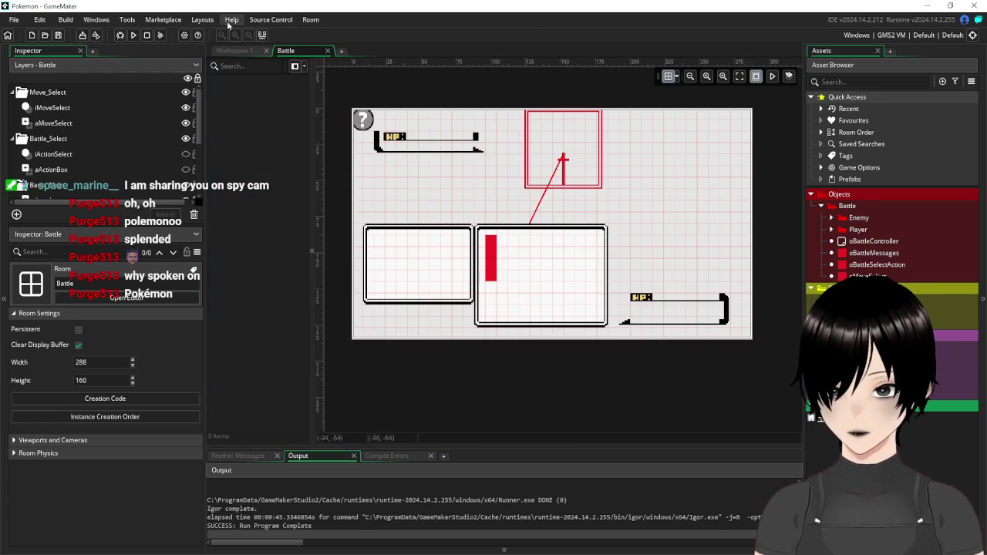
left_click(239, 52)
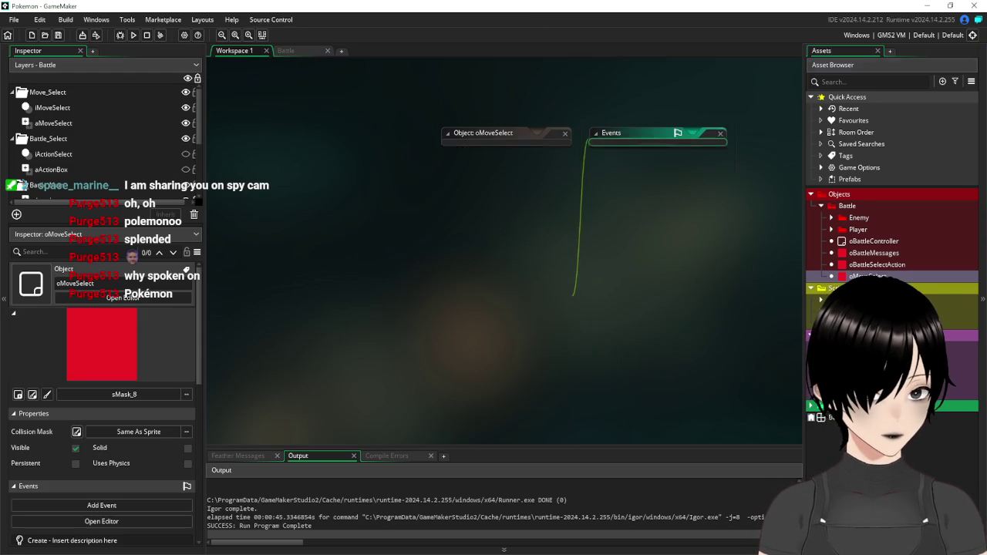
Open the Step event code of oMoveSelect
mouse_move(500, 135)
left_mouse_down()
mouse_move(384, 90)
mouse_move(305, 94)
mouse_move(297, 105)
left_mouse_up()
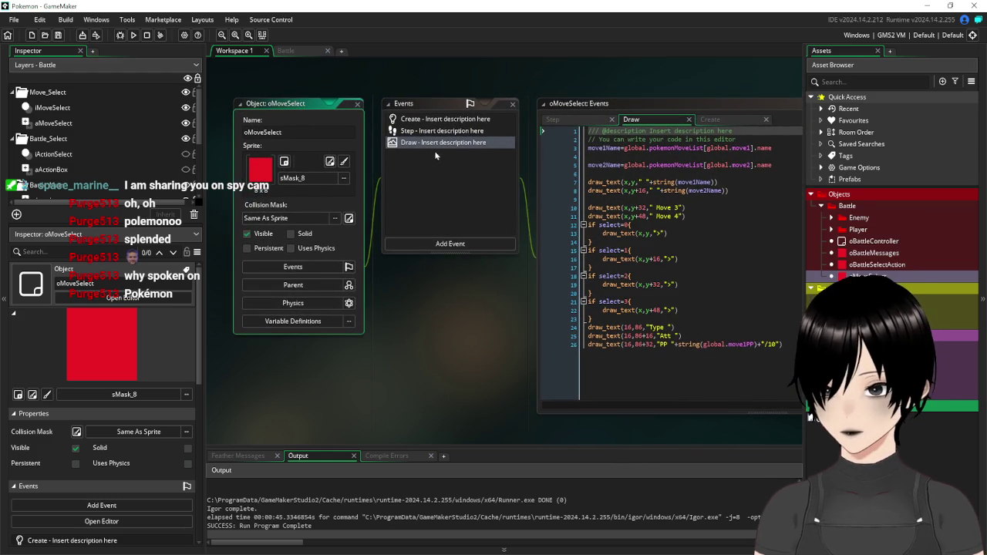
left_click(446, 133)
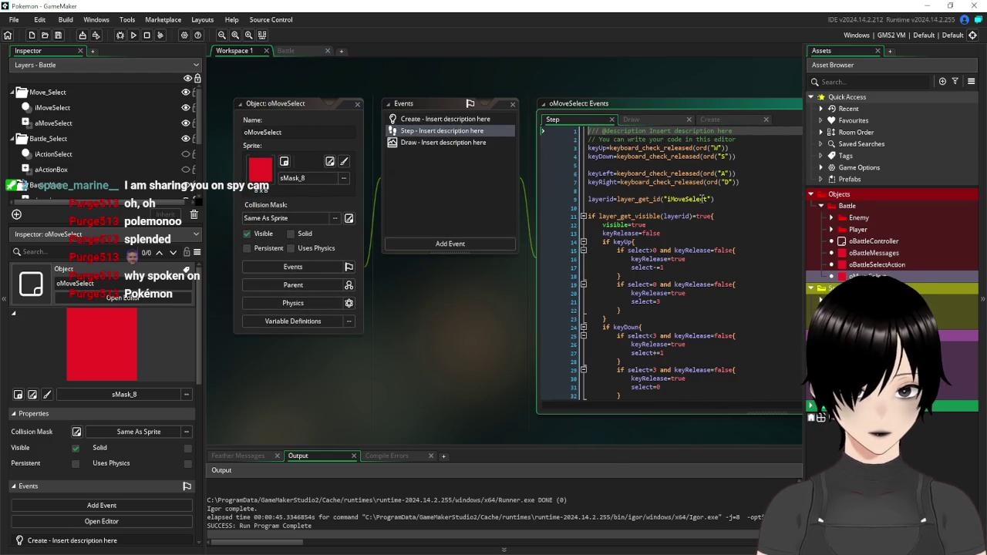
scroll(702, 199, "down", 2)
scroll(702, 199, "up", 2)
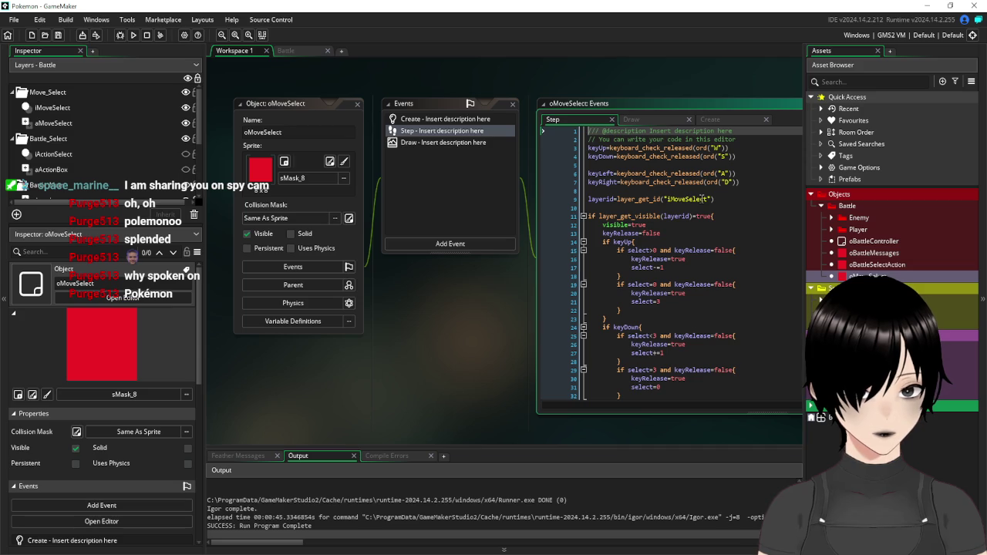
Add 'keySelect=keyboard_check_released(vk_enter)' on a new line after the keyRight definition
left_click(756, 183)
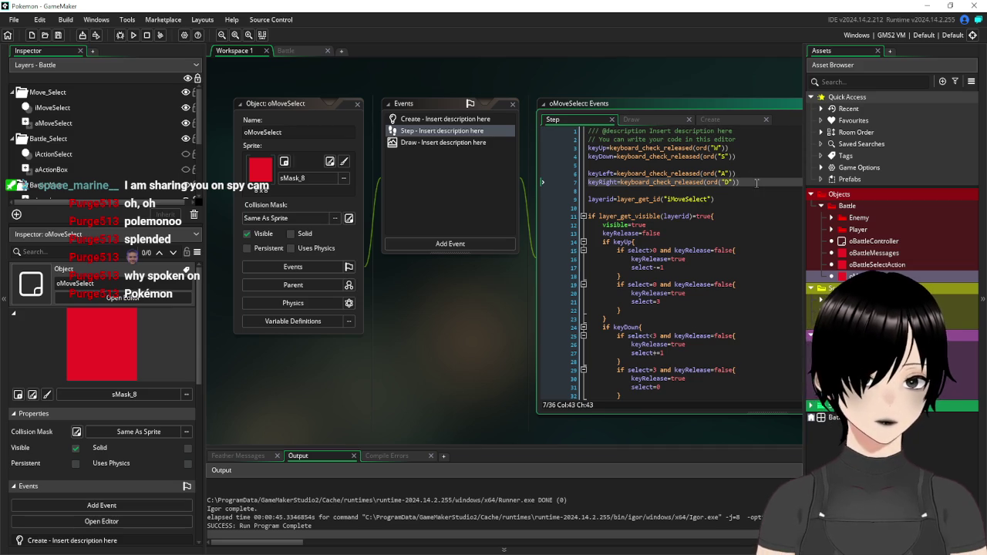
key("Return")
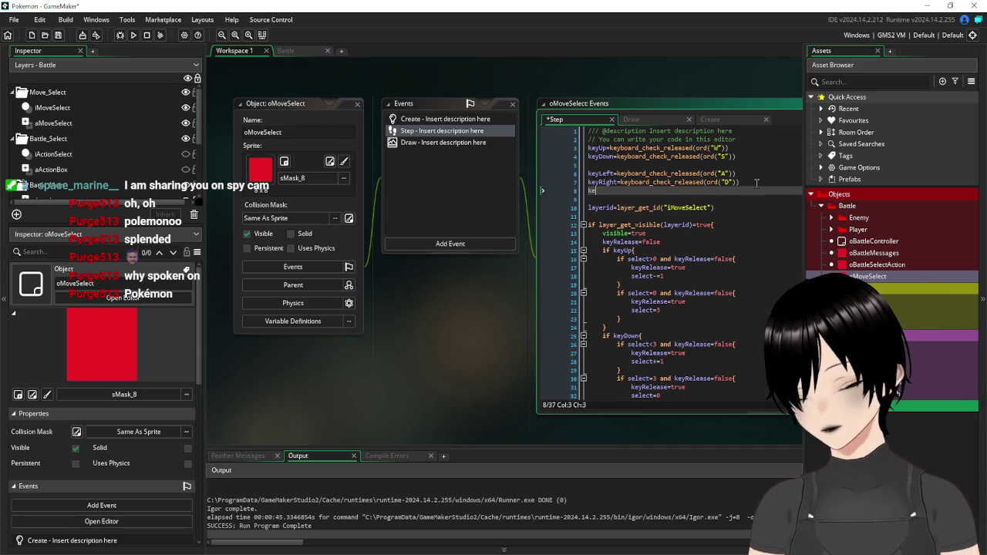
type("keySele")
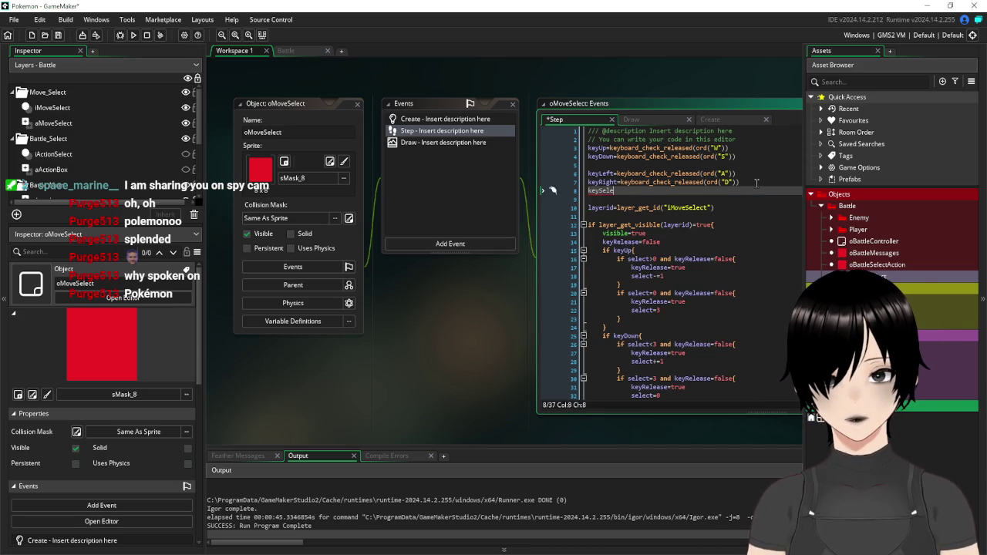
type("ct=ke")
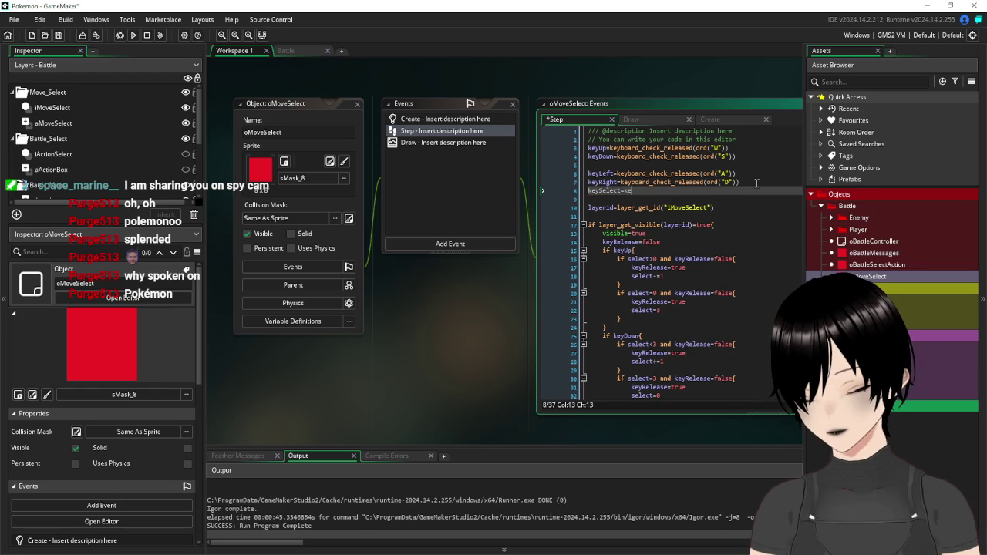
type("yboard_check")
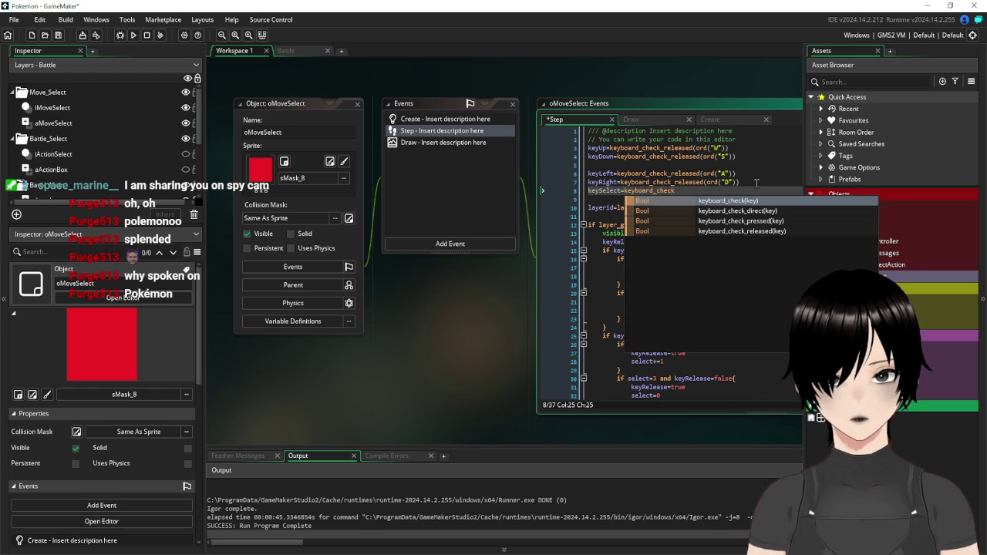
type("_rel")
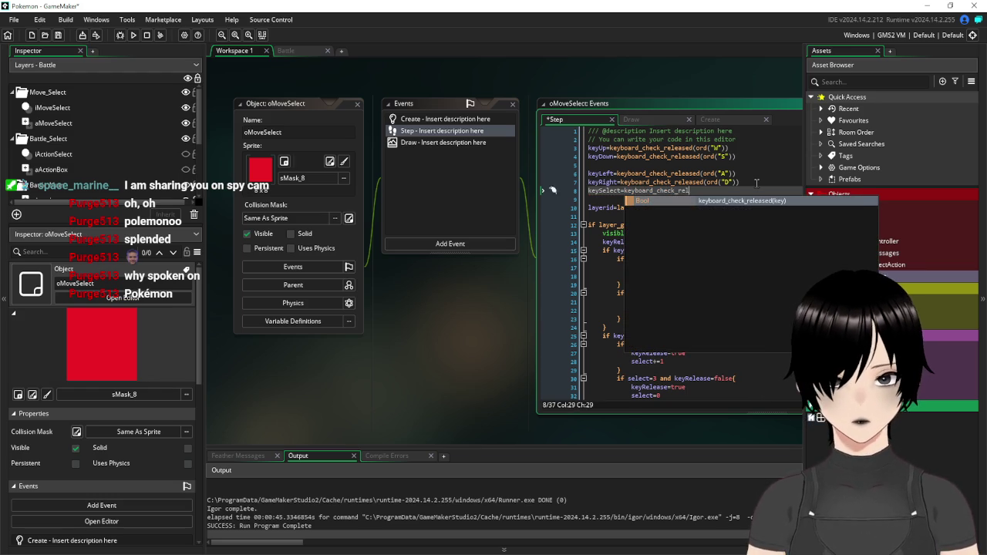
key("Return")
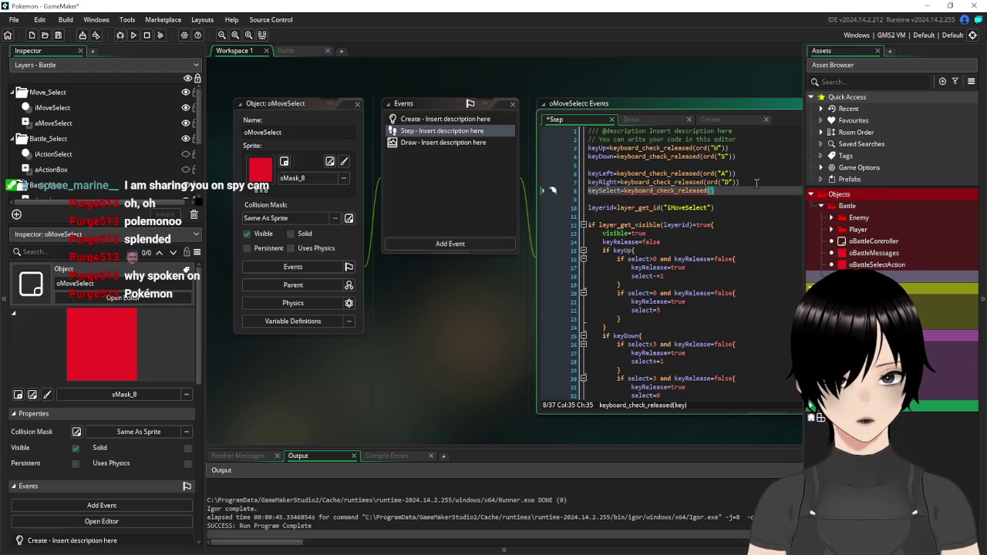
type("vk")
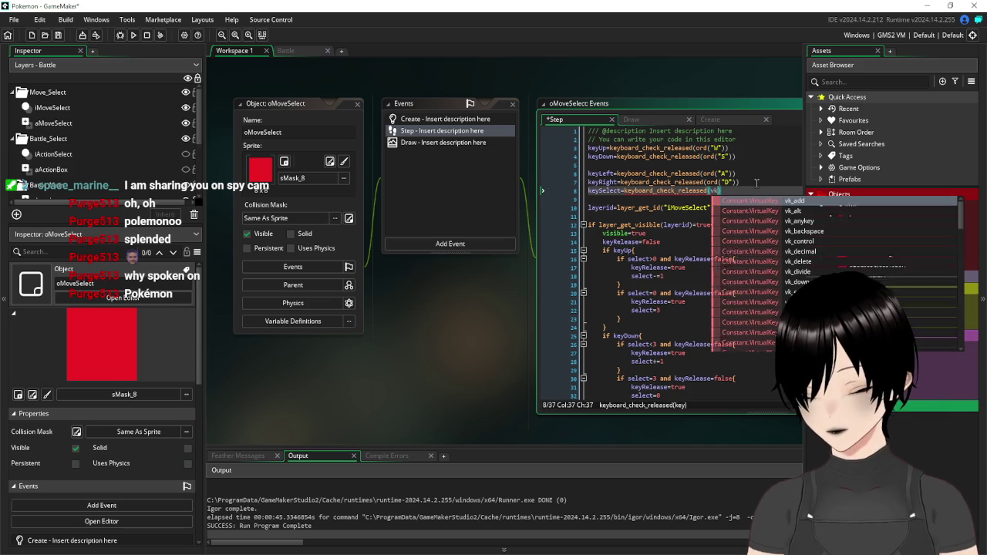
type("_en")
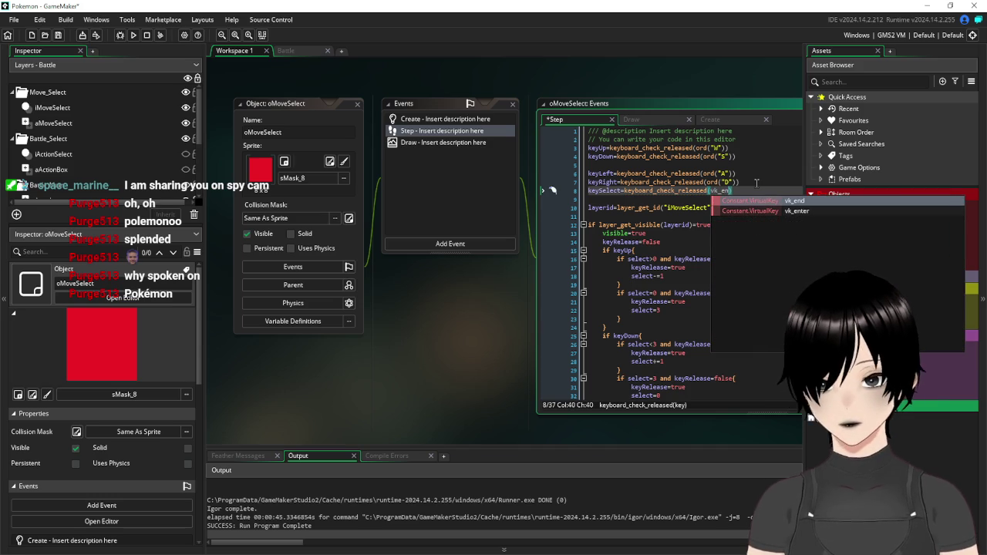
type("ter")
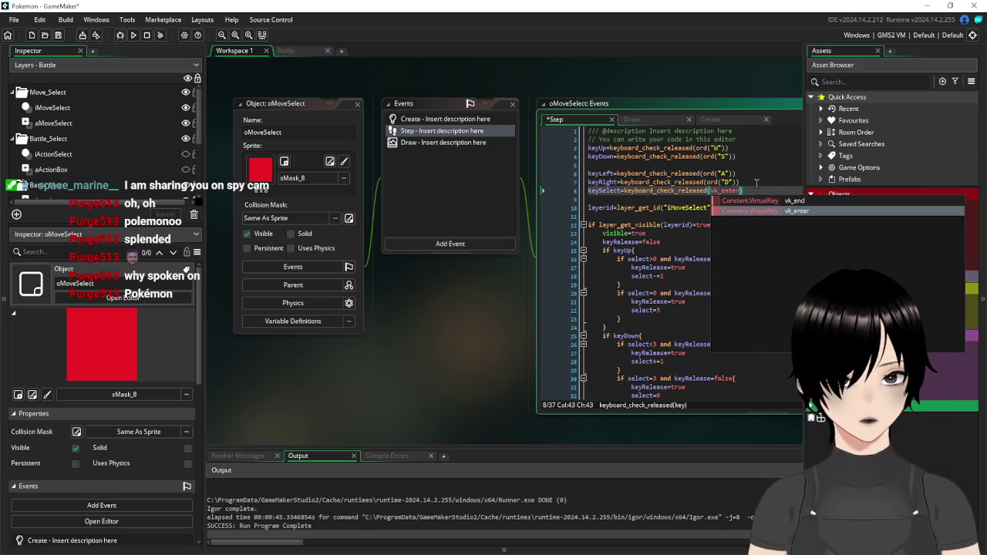
left_click(781, 191)
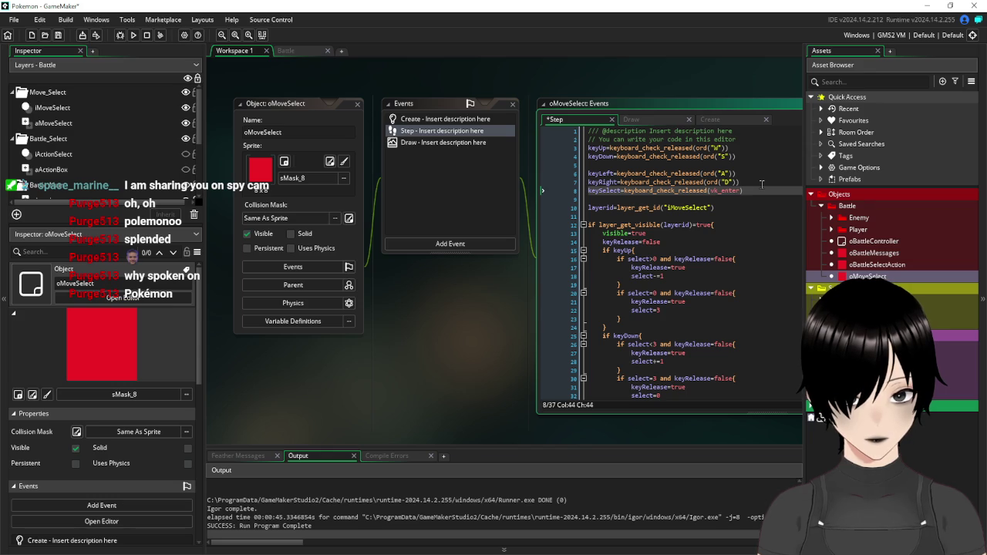
scroll(634, 351, "down", 3)
left_click(634, 350)
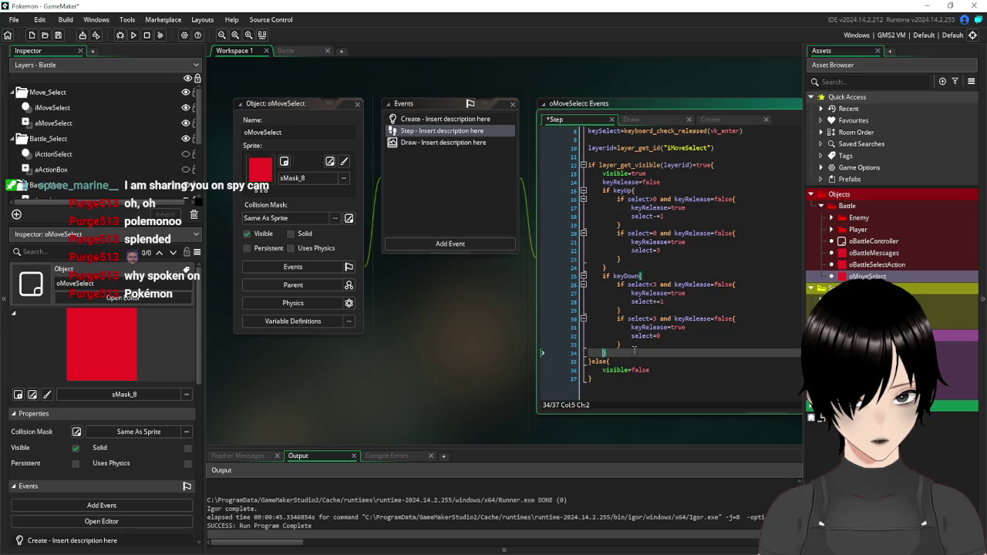
Add an empty 'if keySelect{ }' block below the keyDown handling
left_click(622, 131)
double_click(622, 131)
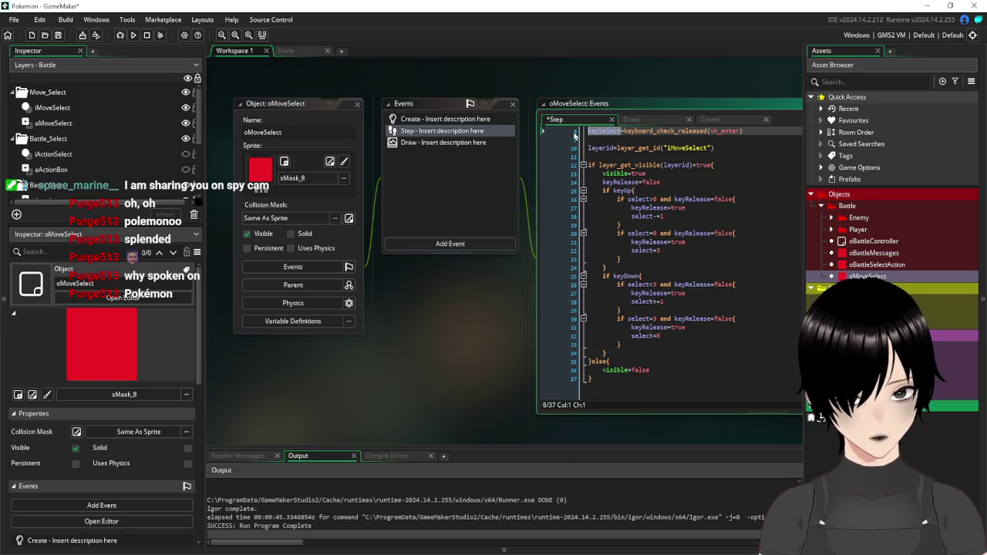
key("Return")
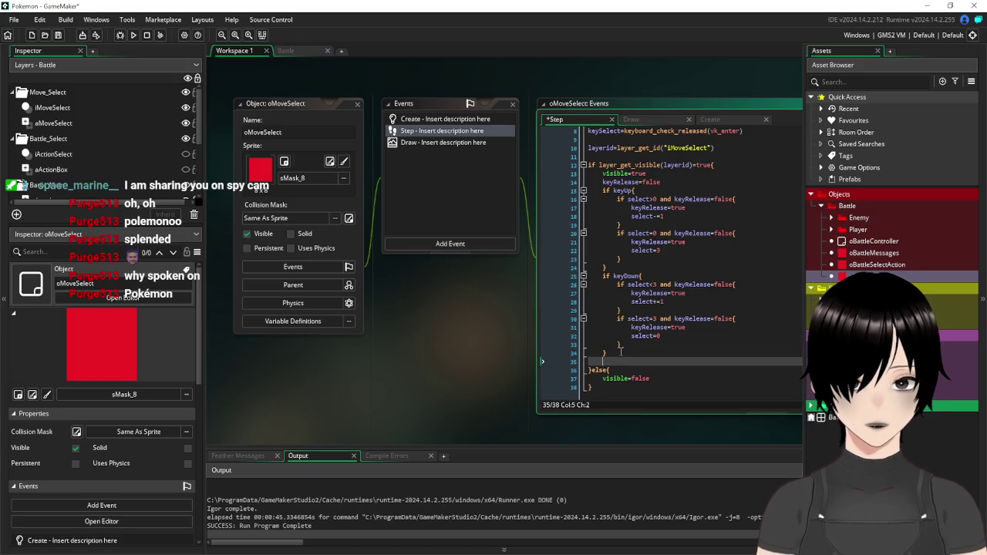
type("if k")
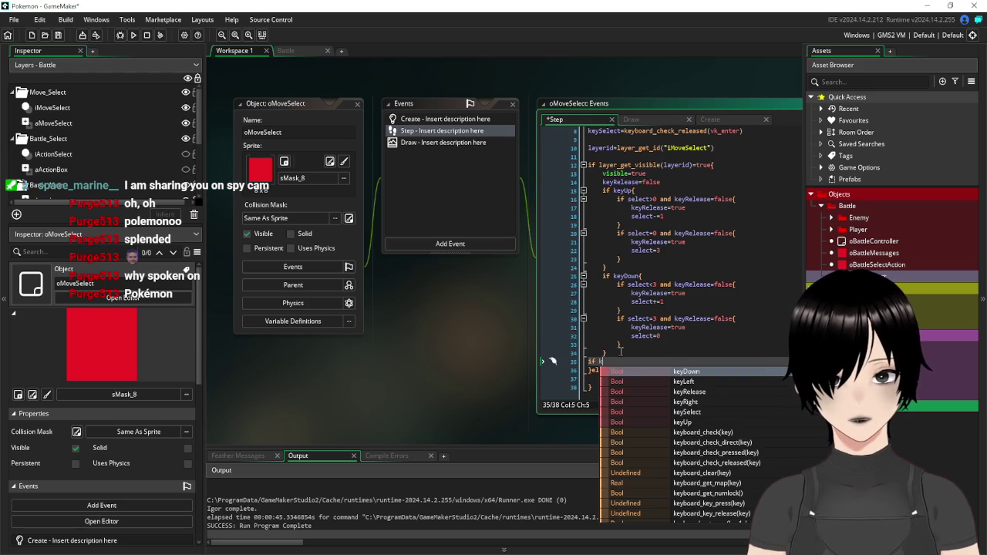
type("eySelect")
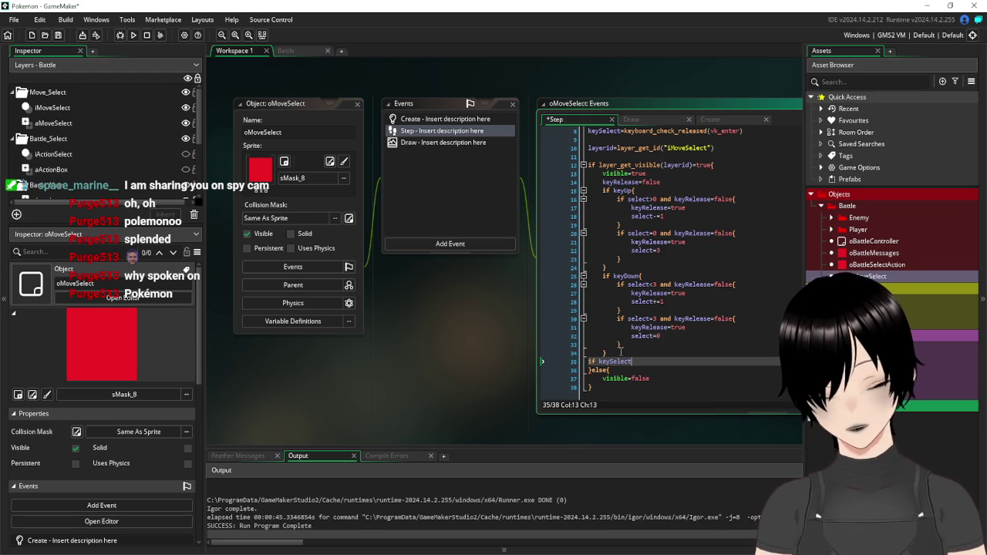
type("{")
key("Return")
key("Return")
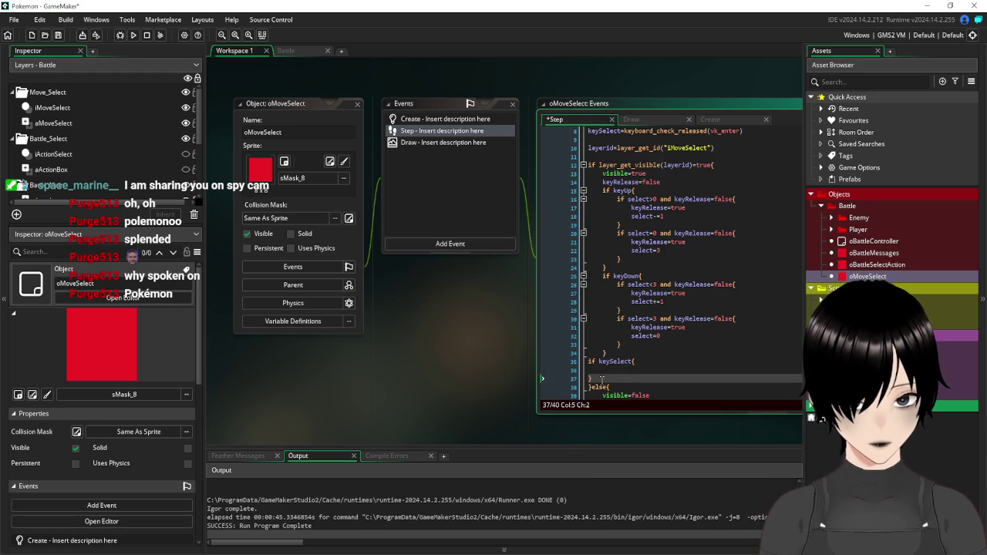
left_click(650, 363)
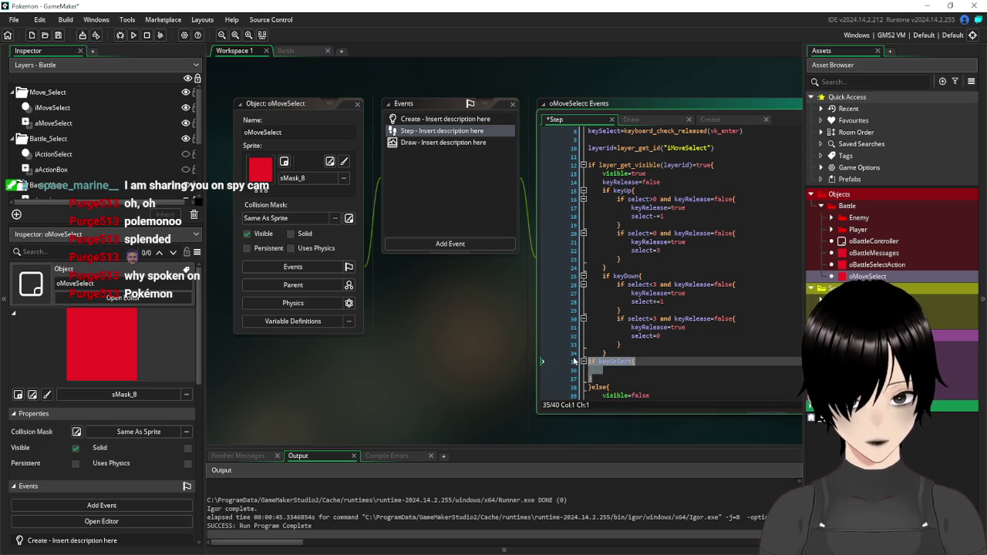
left_click(667, 369)
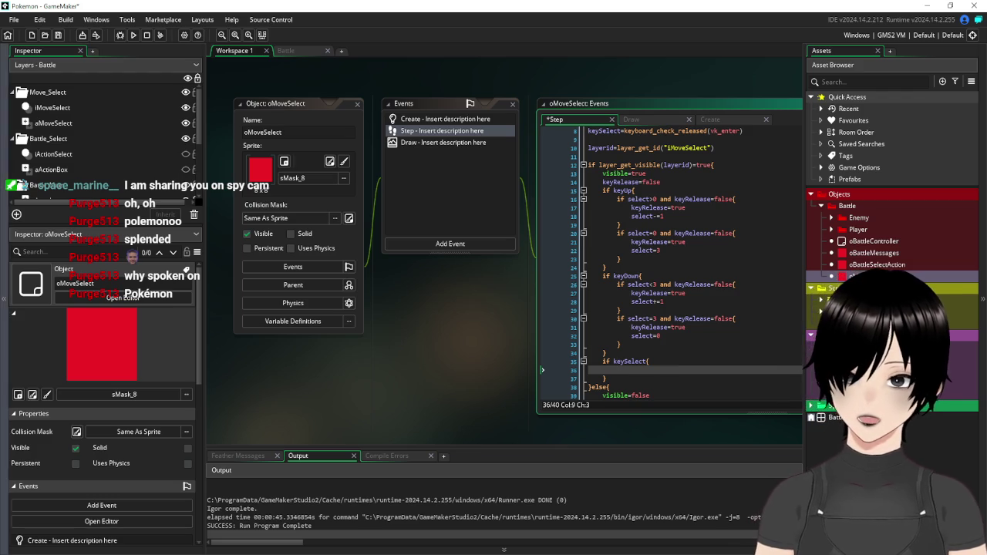
left_click(444, 144)
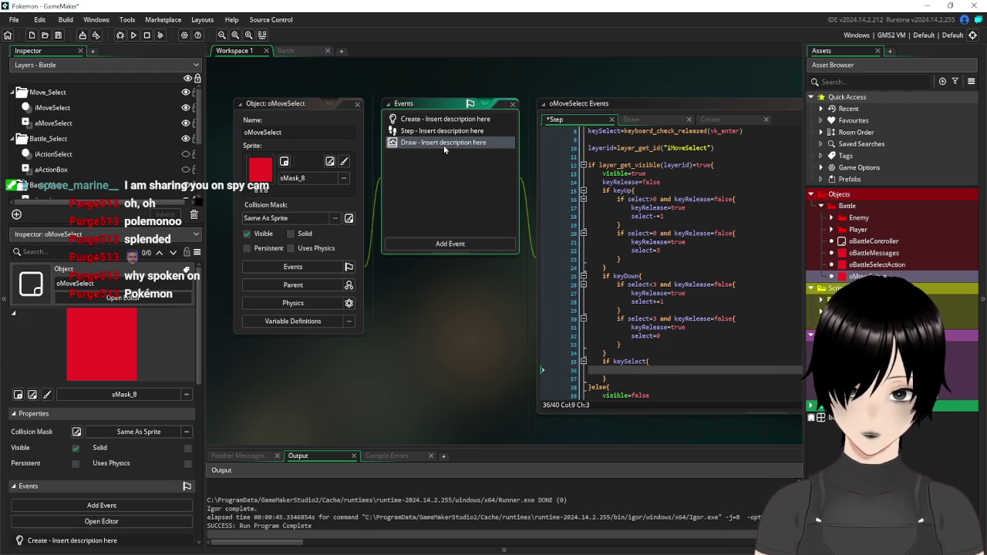
Open oMoveSelect's Draw event code
double_click(444, 145)
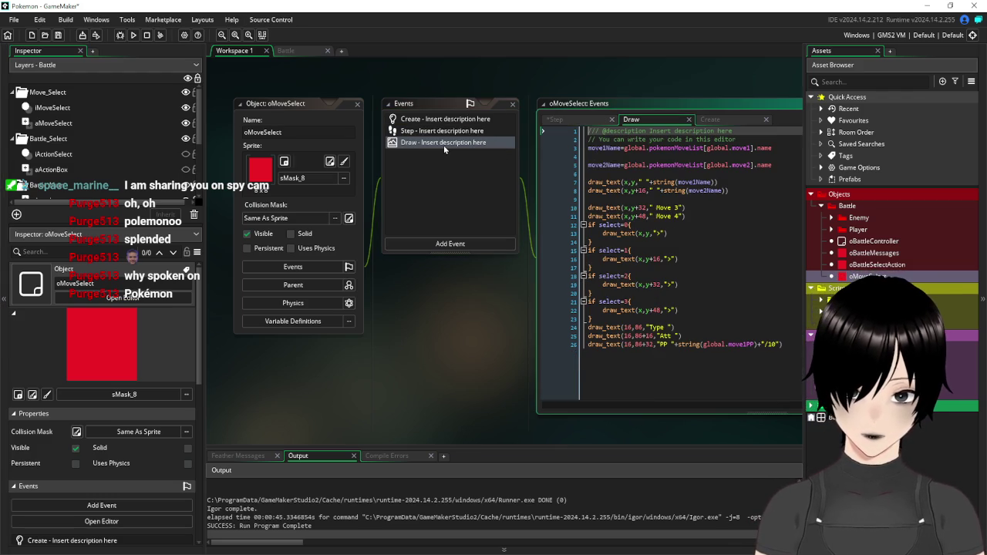
left_click(279, 107)
scroll(279, 106, "down", 2)
scroll(280, 103, "up", 1)
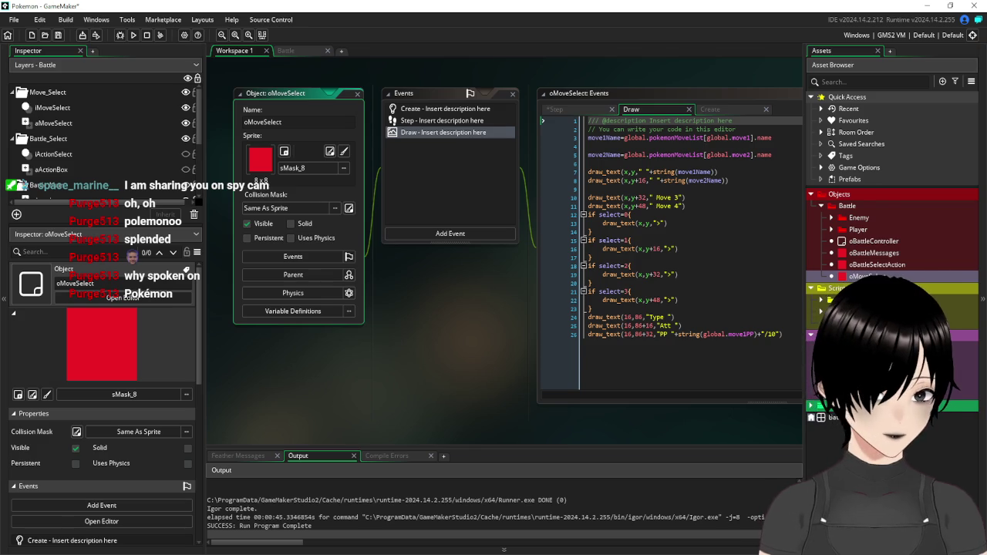
Create a new script asset, Script11, from the Scripts folder and open it
left_click(823, 298)
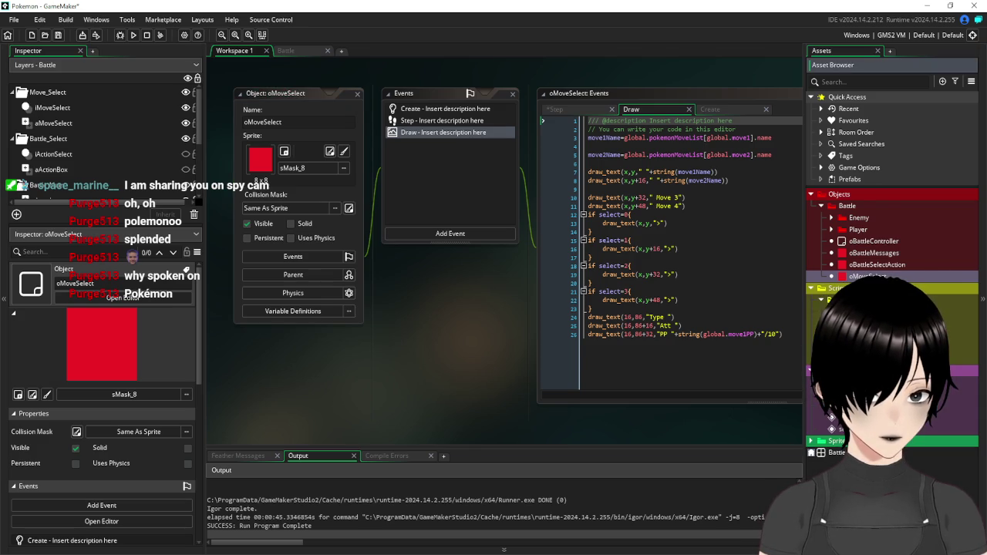
left_click(830, 311)
left_click(830, 311)
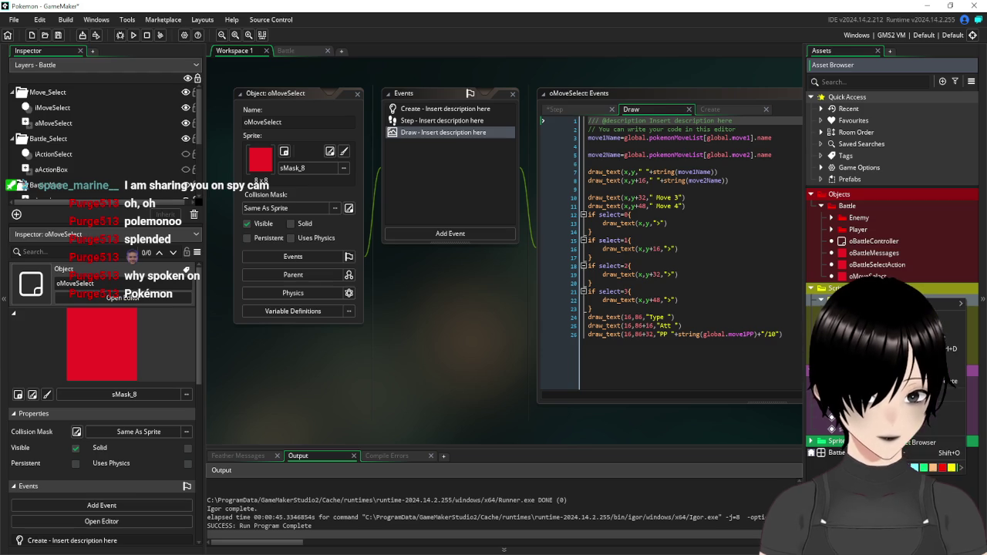
right_click(837, 301)
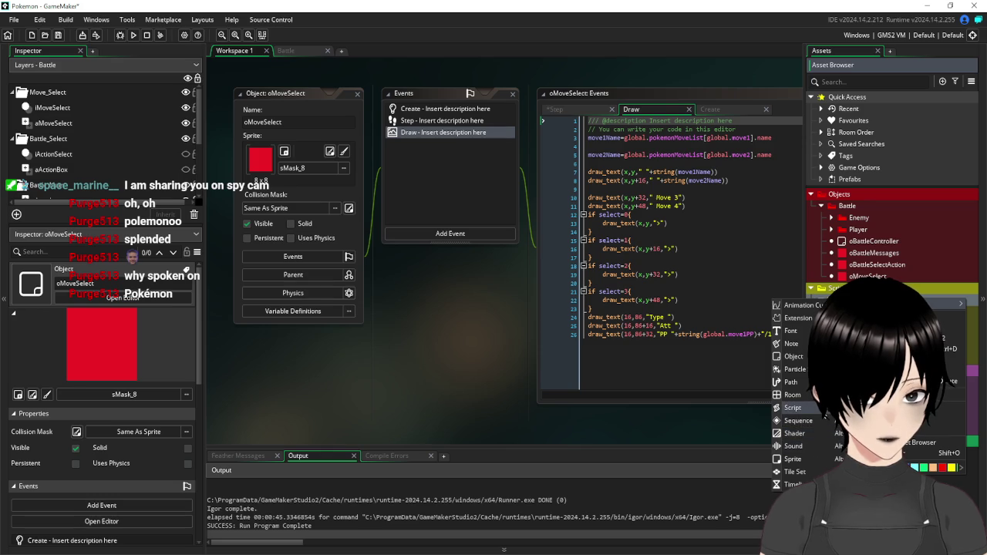
left_click(793, 407)
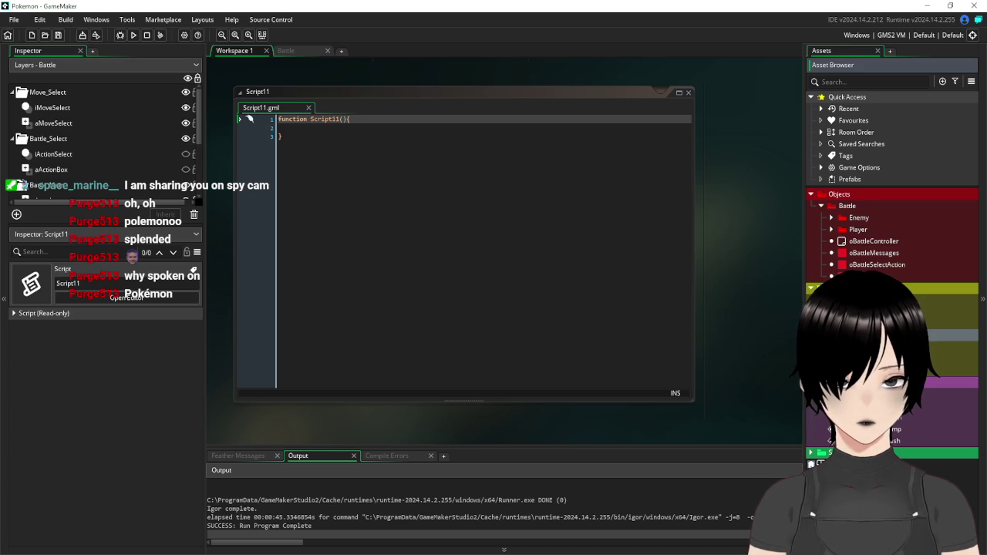
left_click(445, 141)
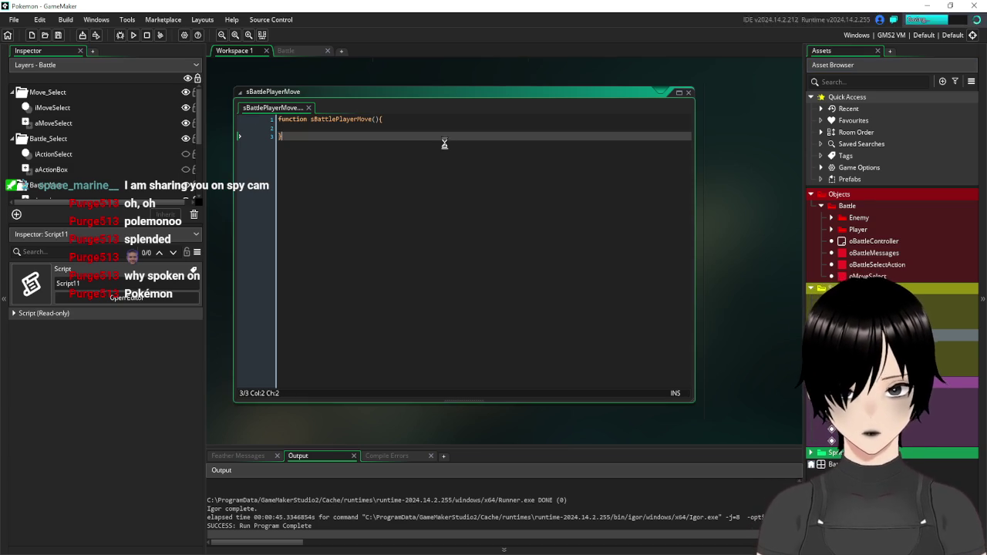
Give the sBattlePlayerMove function a MoveID parameter
left_click(398, 126)
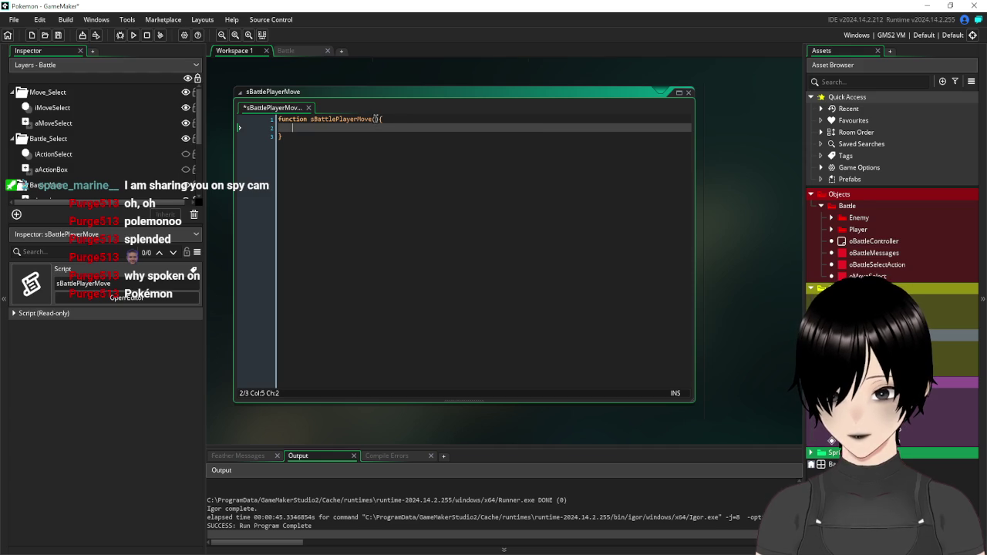
left_click(374, 119)
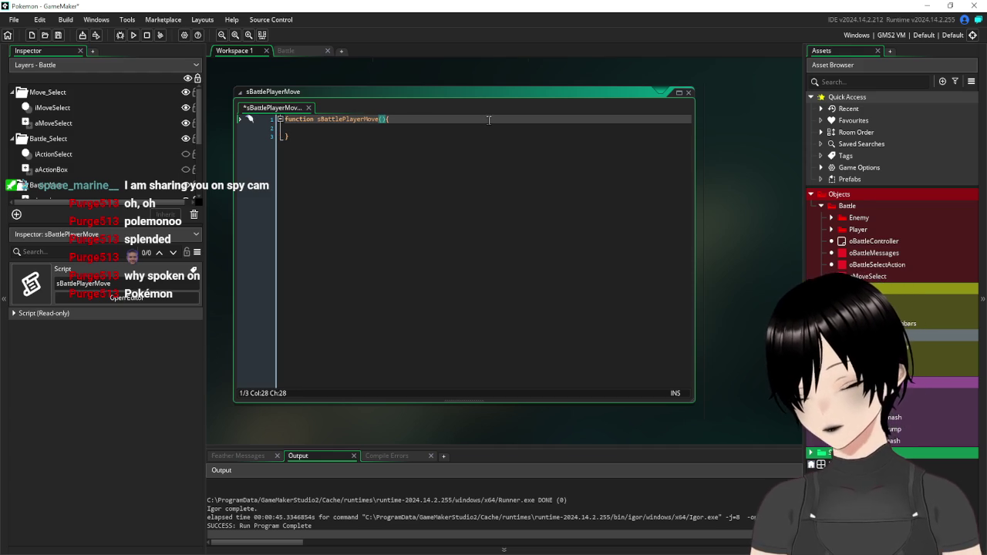
type("MoveI")
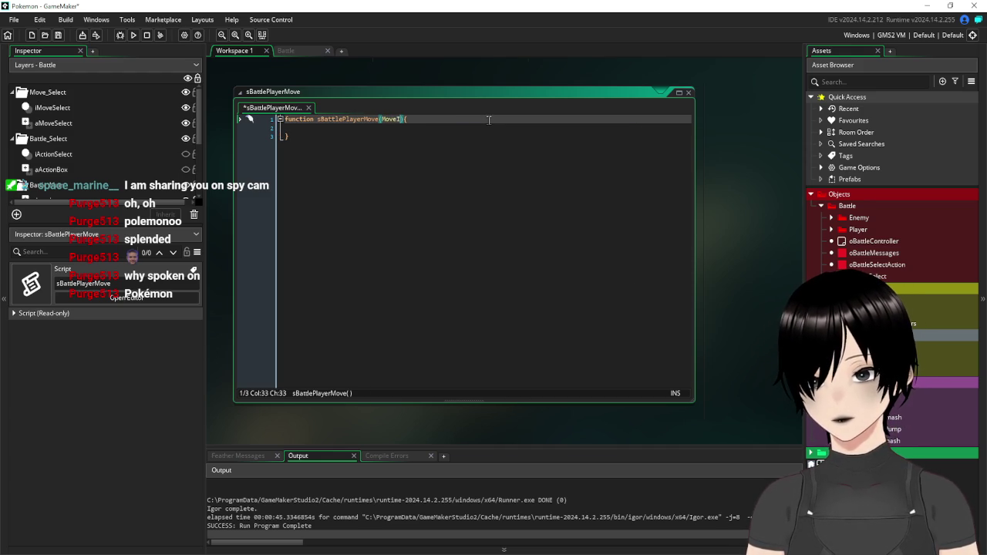
type("d")
key("BackSpace")
type("D")
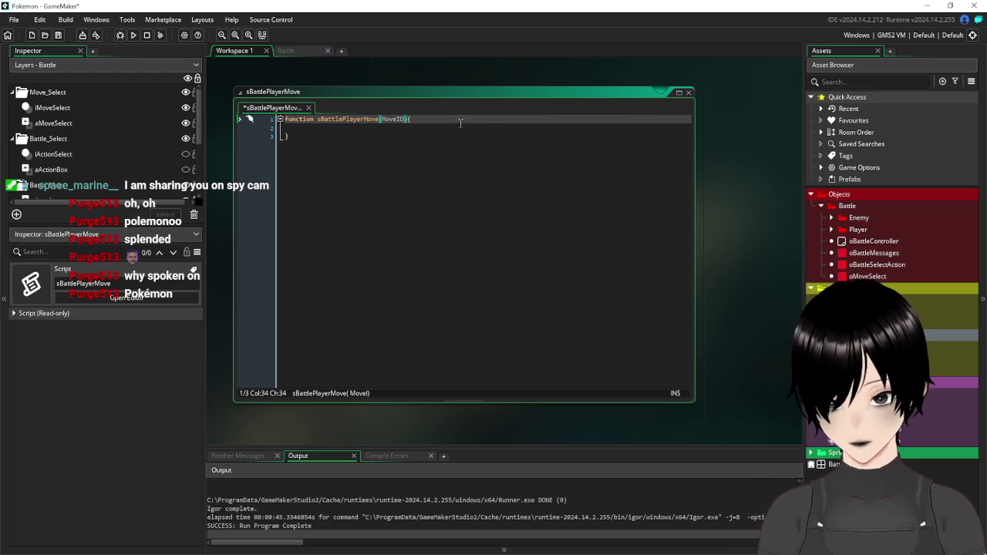
key("Down")
Open the oBattleController object from the Asset Browser
scroll(712, 227, "up", 5)
scroll(713, 223, "up", 5)
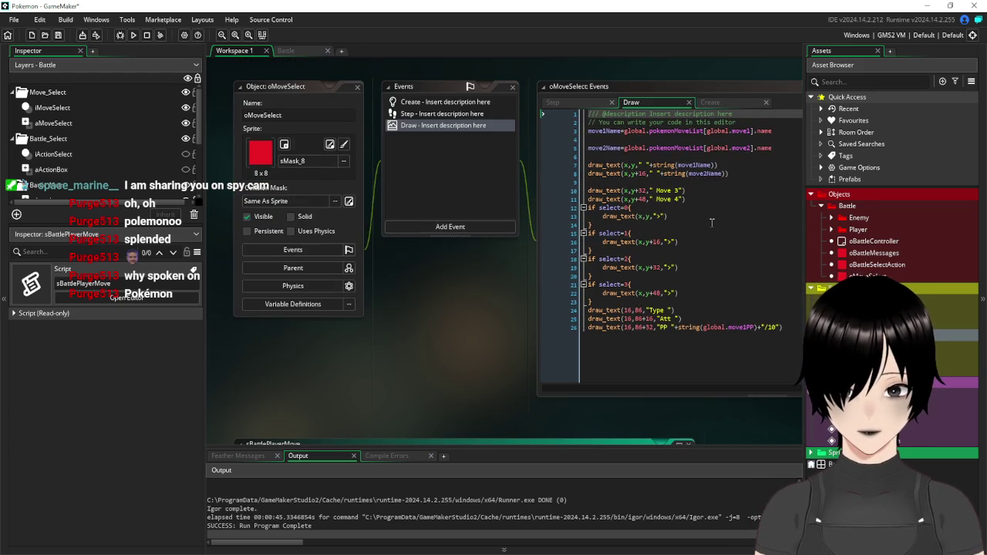
scroll(711, 223, "up", 5)
scroll(711, 223, "down", 6)
scroll(711, 223, "down", 5)
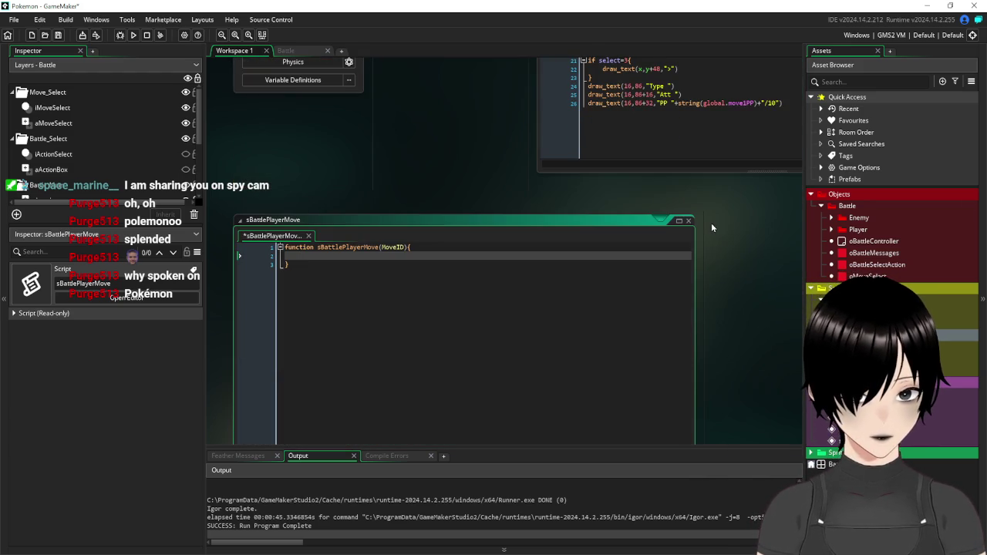
double_click(874, 241)
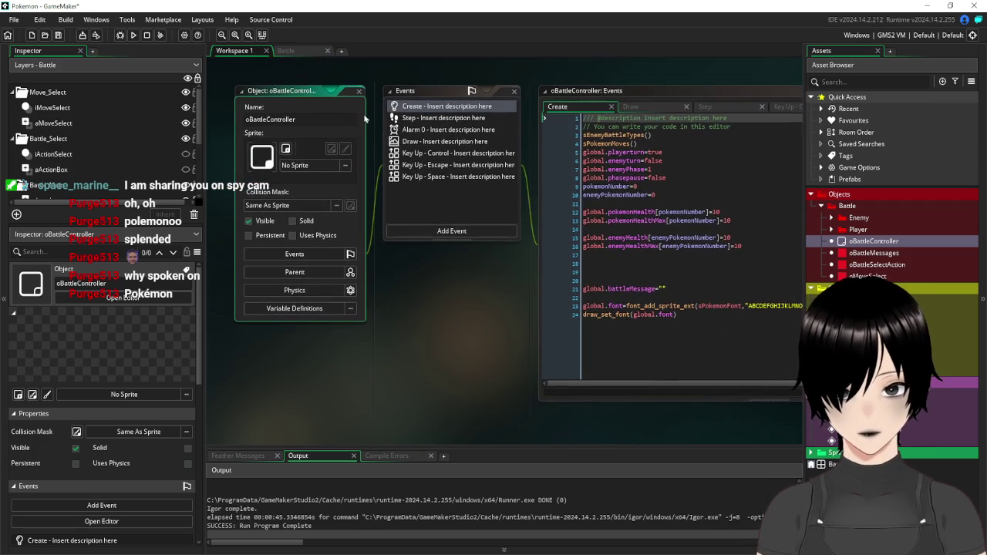
Open oBattleController's Key Up - Control event and select lines 4–6 with the hydro pump message and sequence
left_click(470, 179)
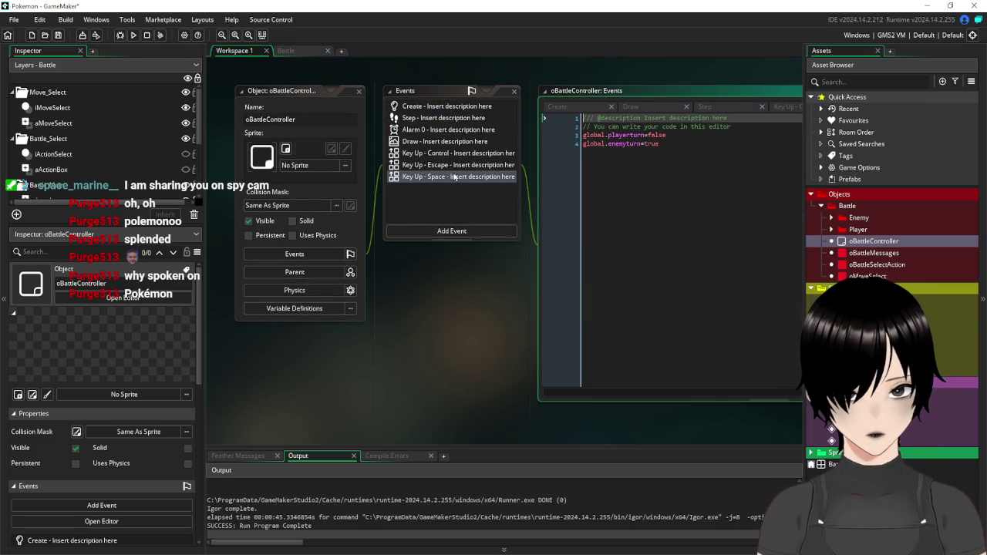
left_click(445, 154)
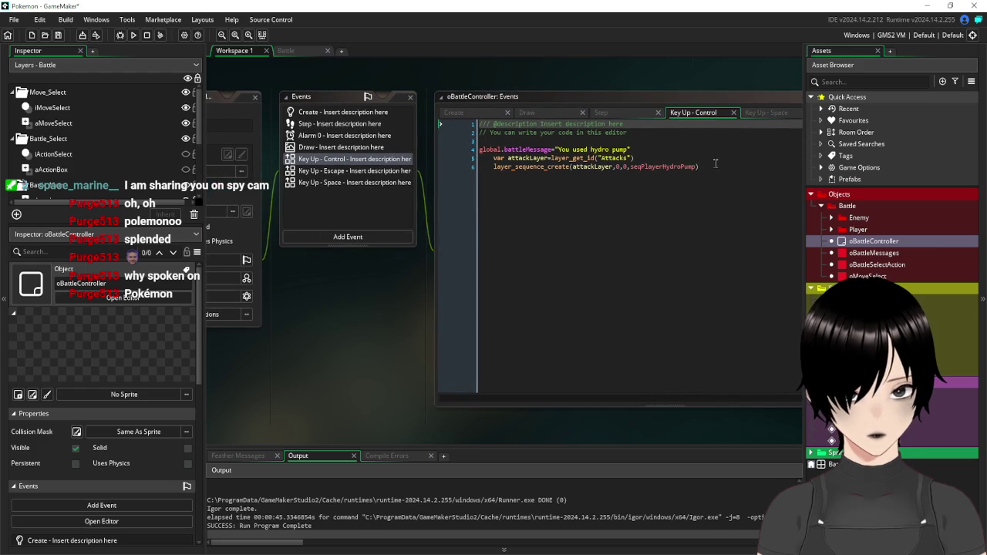
mouse_move(723, 165)
left_mouse_down()
mouse_move(455, 159)
mouse_move(416, 149)
left_mouse_up()
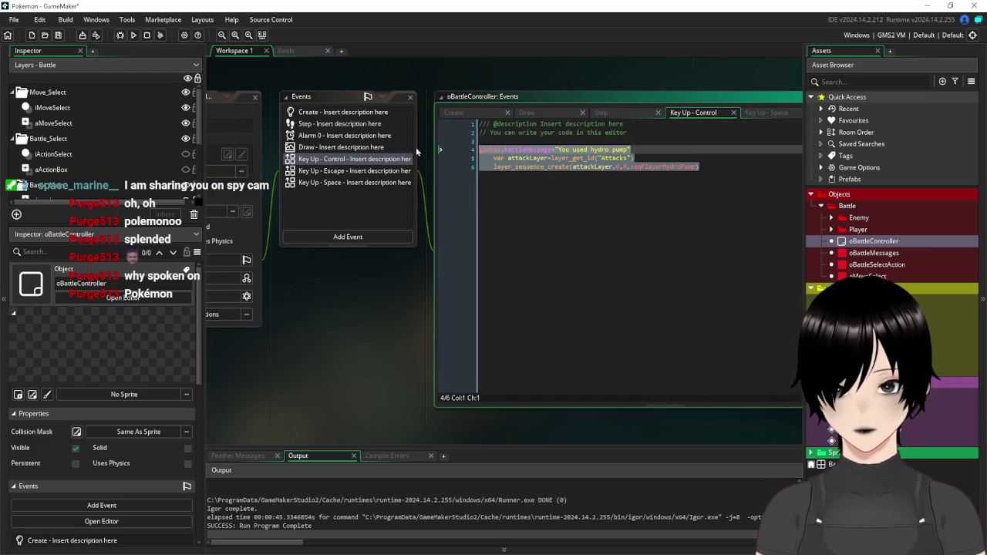
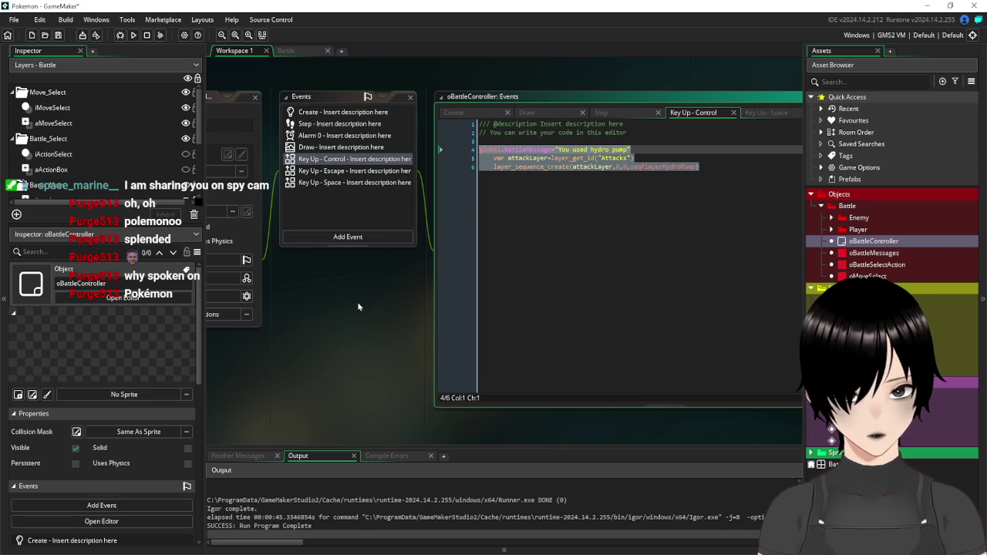
Close the oBattleController windows, pan to sPokemonMovesStats and sPokemonMoves, and open sBattlePlayerMove
left_click_drag(358, 303, 468, 334)
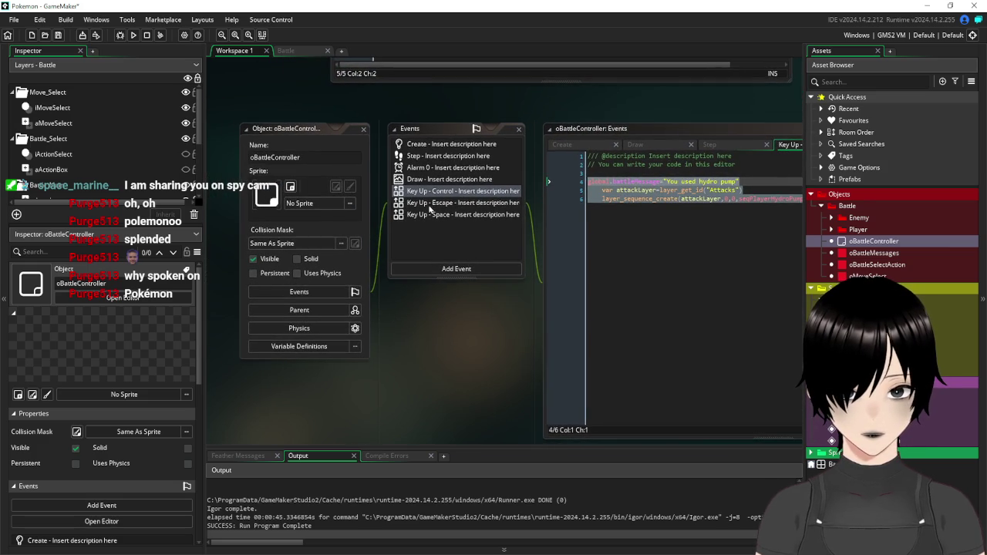
left_click(364, 130)
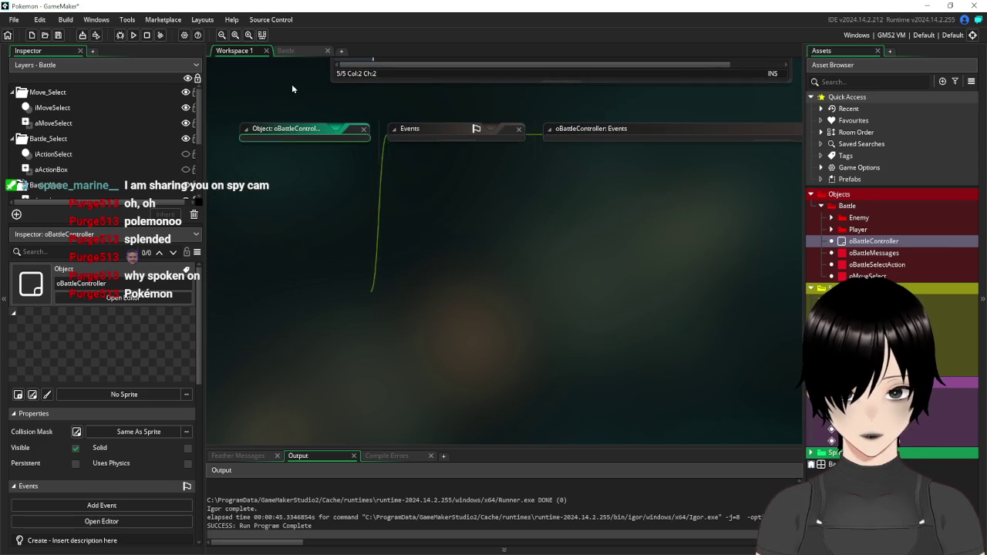
left_click_drag(334, 172, 369, 427)
left_click_drag(363, 162, 352, 396)
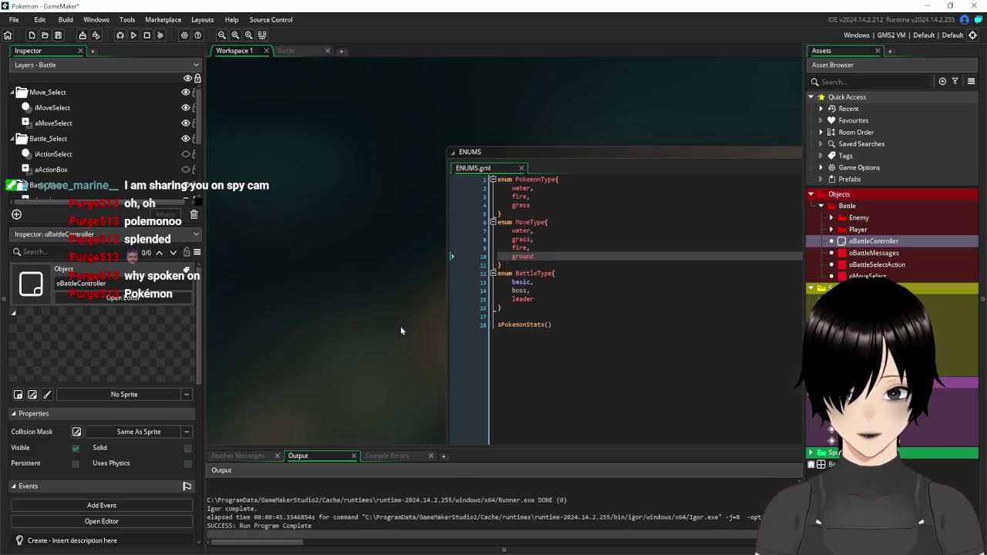
left_click_drag(399, 326, 376, 29)
left_click_drag(405, 307, 297, 152)
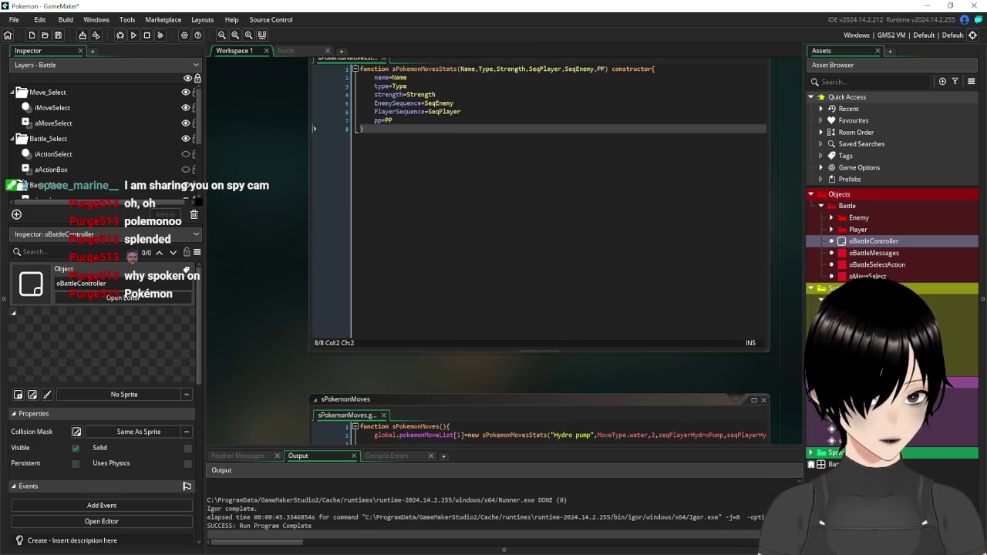
double_click(835, 464)
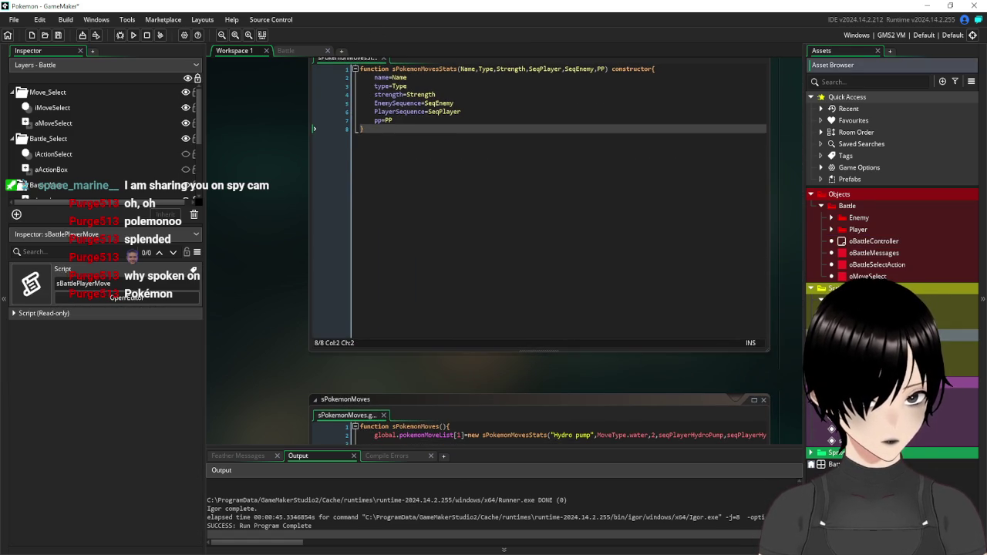
Paste the hydro pump battleMessage, Attacks layer and layer_sequence_create lines into sBattlePlayerMove
left_click(320, 119)
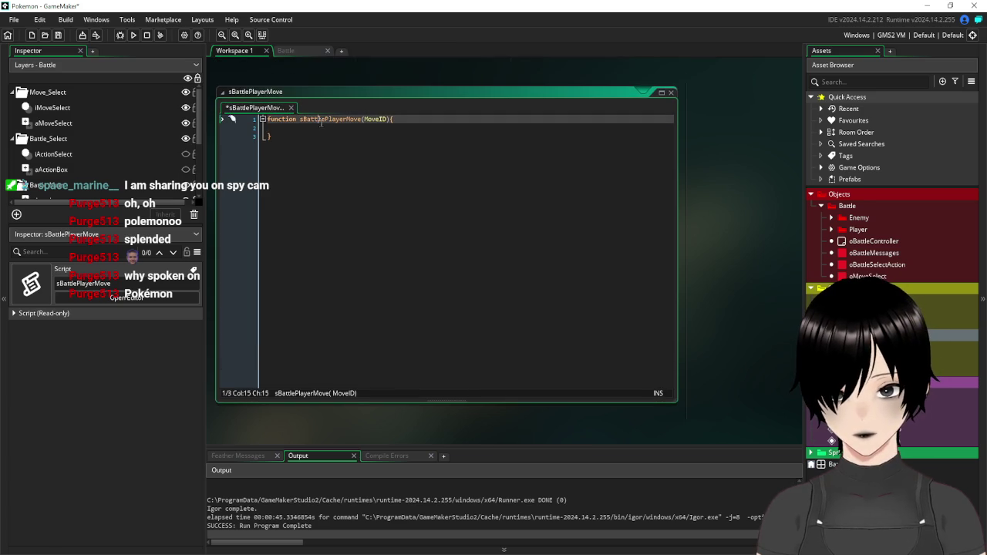
type("global.battleMessage=\"You used hydro pump\" \tvar attackLayer=layer_get_id(\"Attacks\") \tlayer_sequence_create(attackLayer,0,0,seqPlayerHydroPump)")
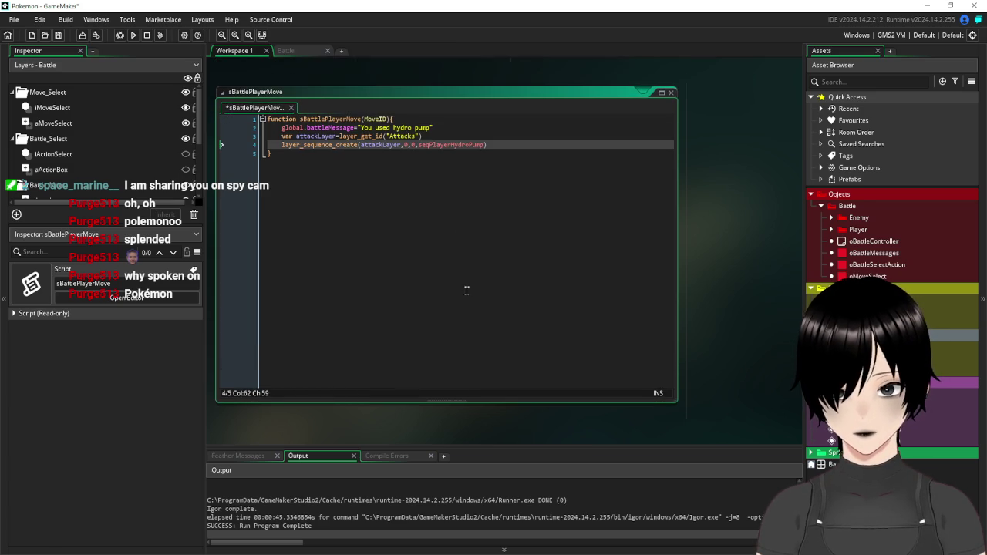
key("Down")
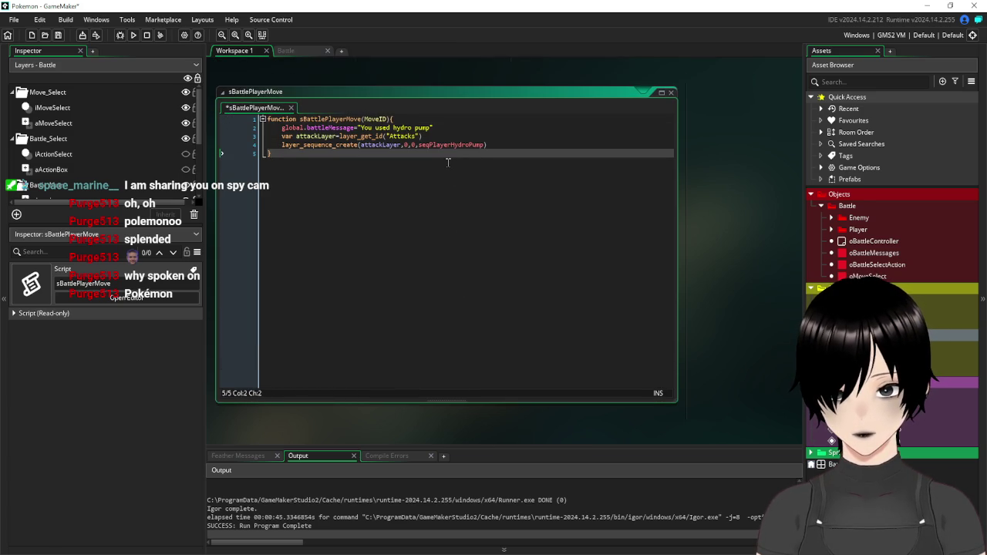
left_click(442, 118)
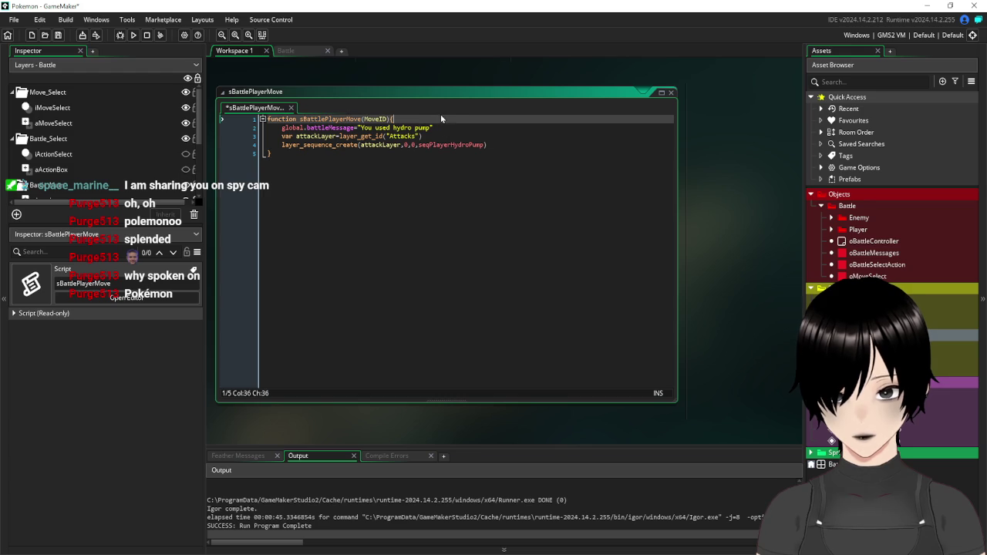
key("ctrl+a")
scroll(689, 213, "down", 5)
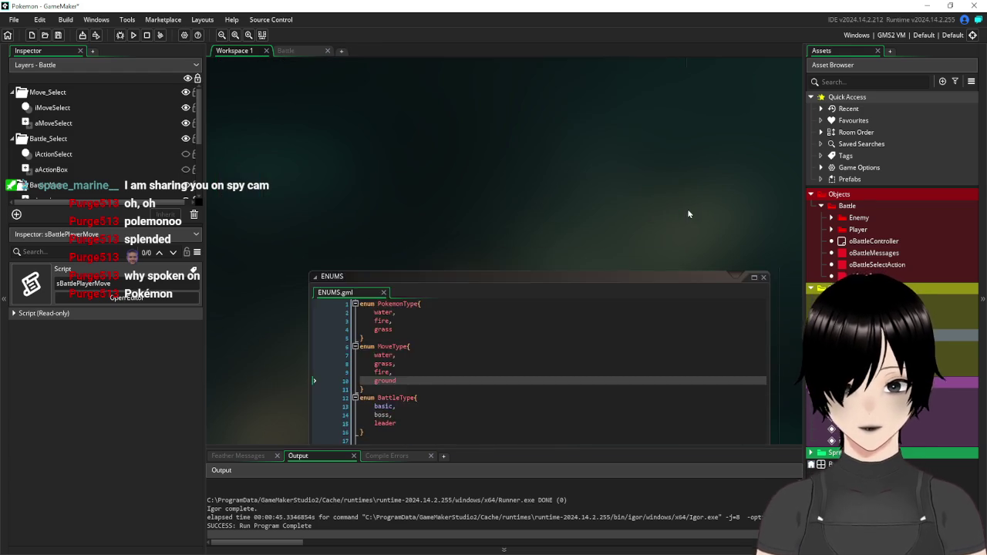
scroll(689, 214, "down", 3)
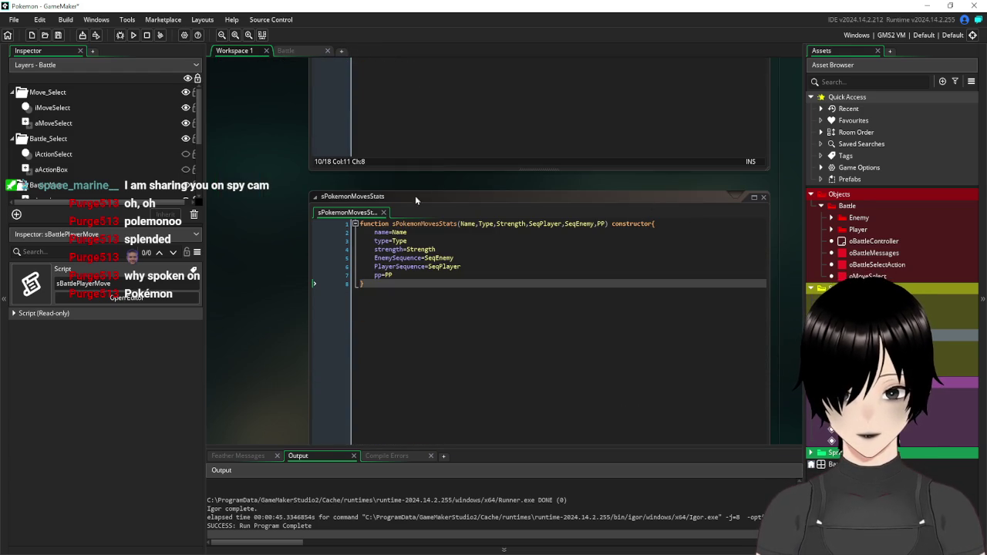
scroll(253, 168, "up", 8)
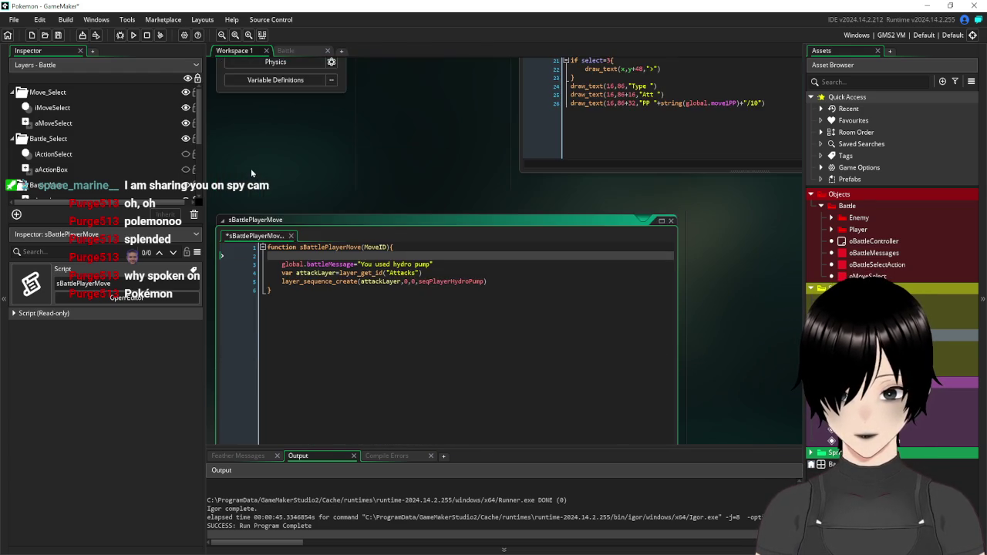
scroll(250, 168, "down", 5)
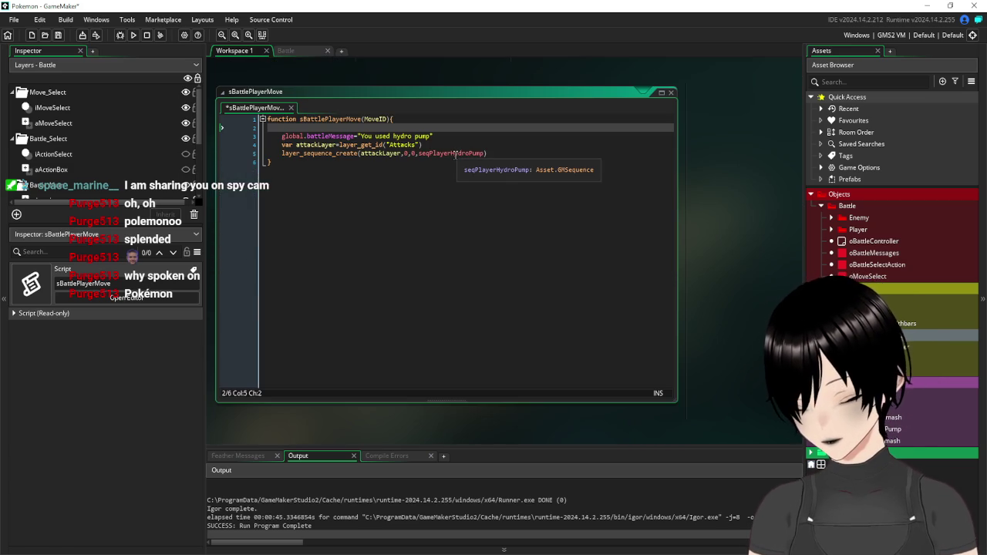
Add var moveName=global.pokemonMoveList[MoveID].name as the first line of sBattlePlayerMove
type("global.move")
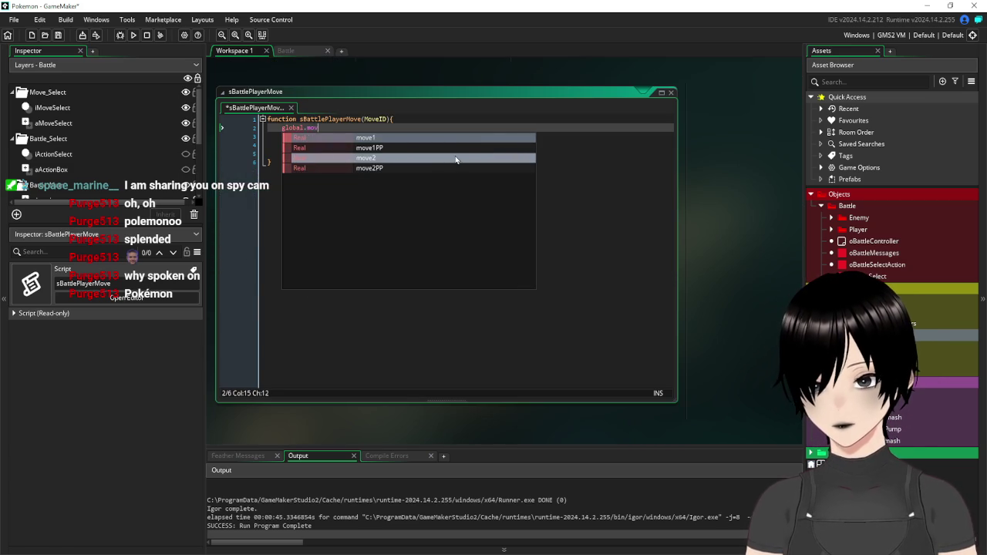
key("Return")
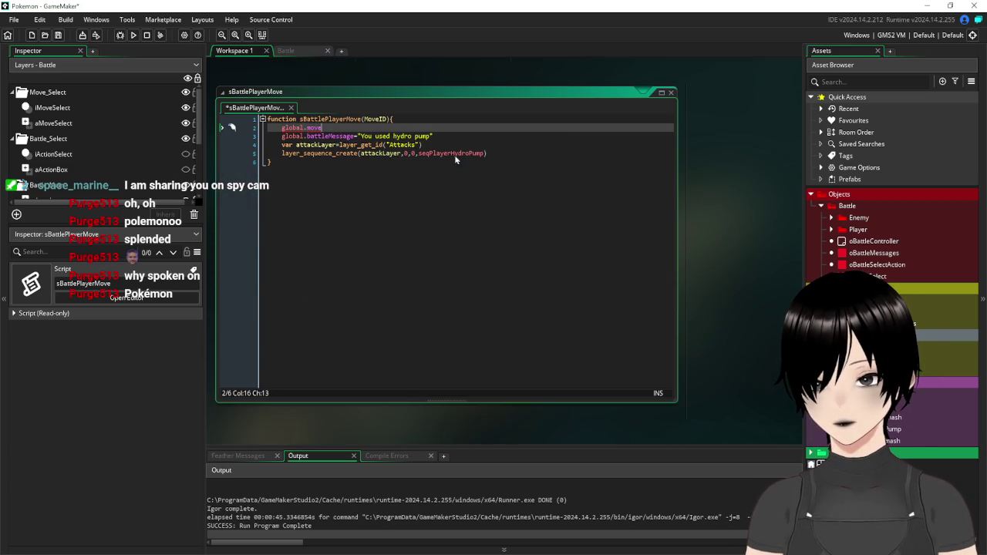
key("BackSpace")
key("BackSpace")
key("BackSpace")
type("pok")
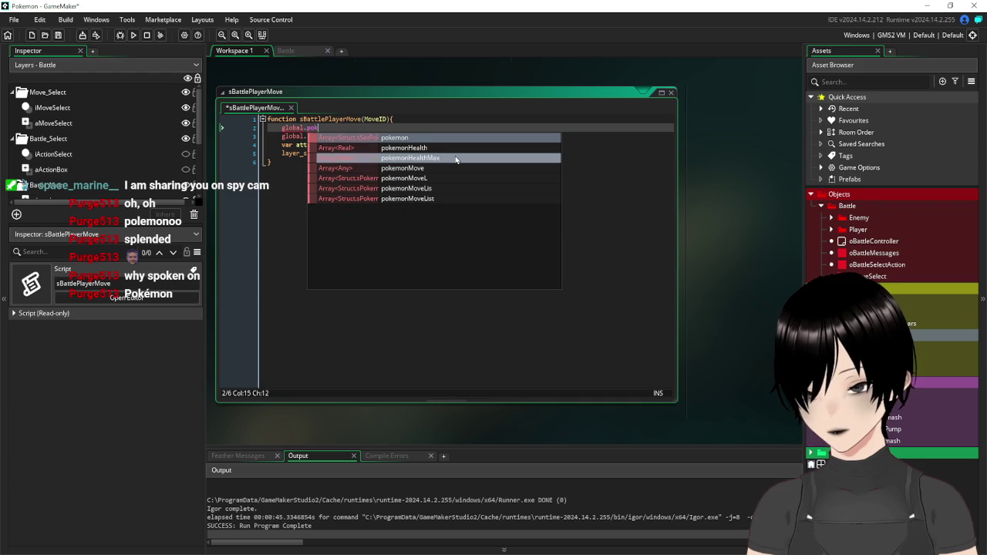
type("emon")
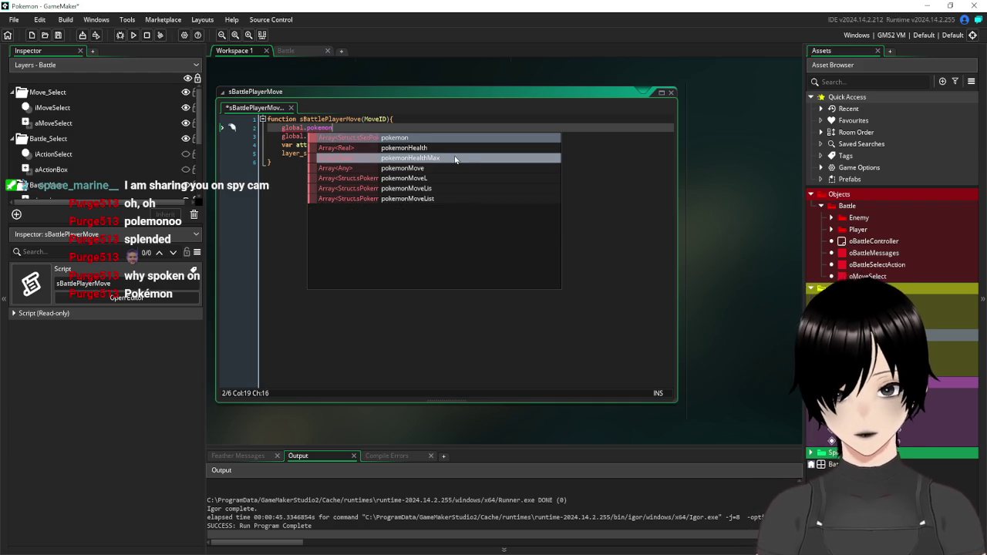
left_click(443, 199)
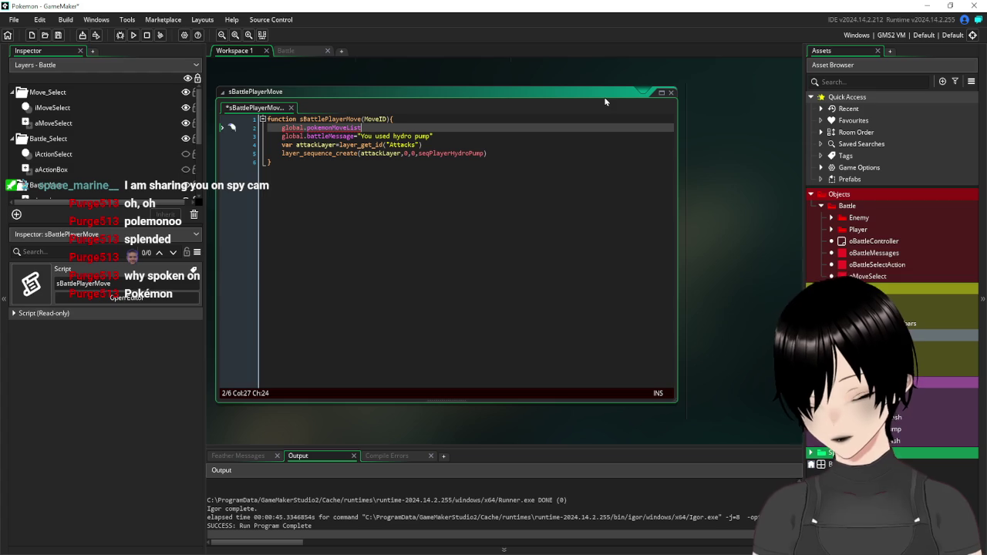
type("Move")
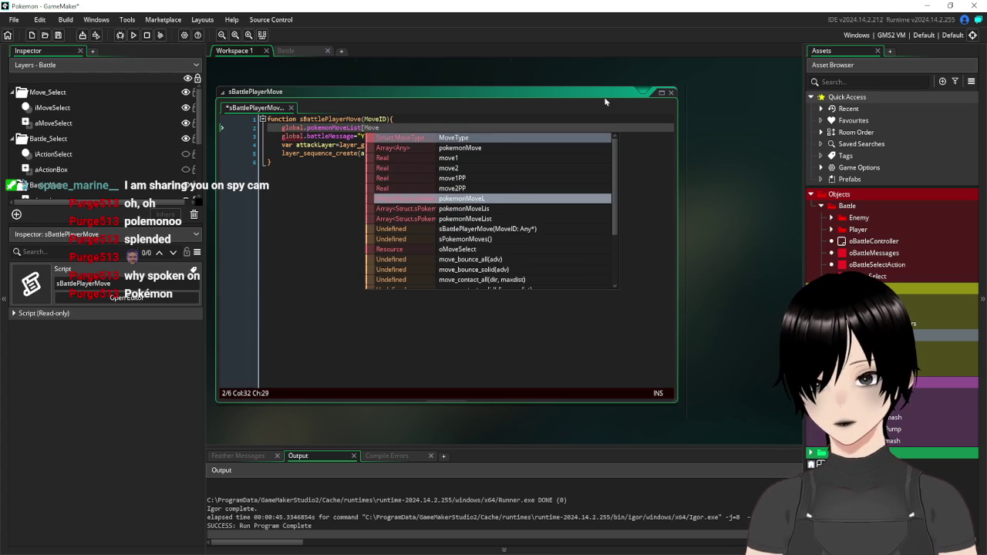
type("ID")
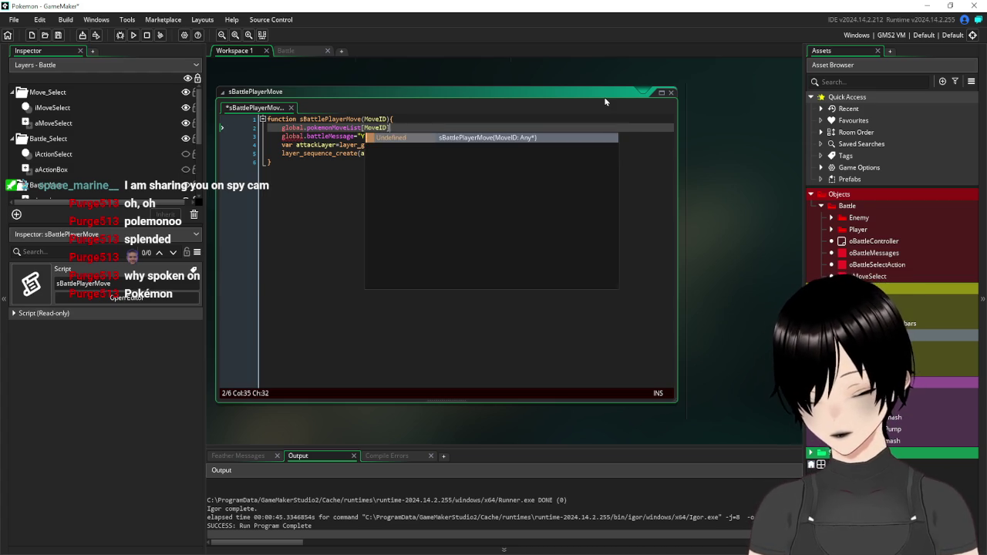
type("]")
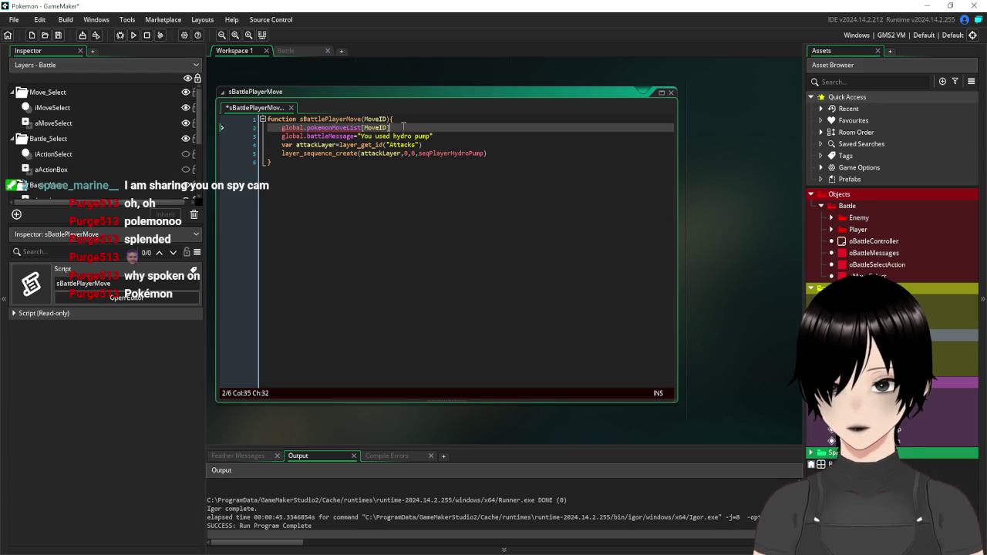
type(".nam")
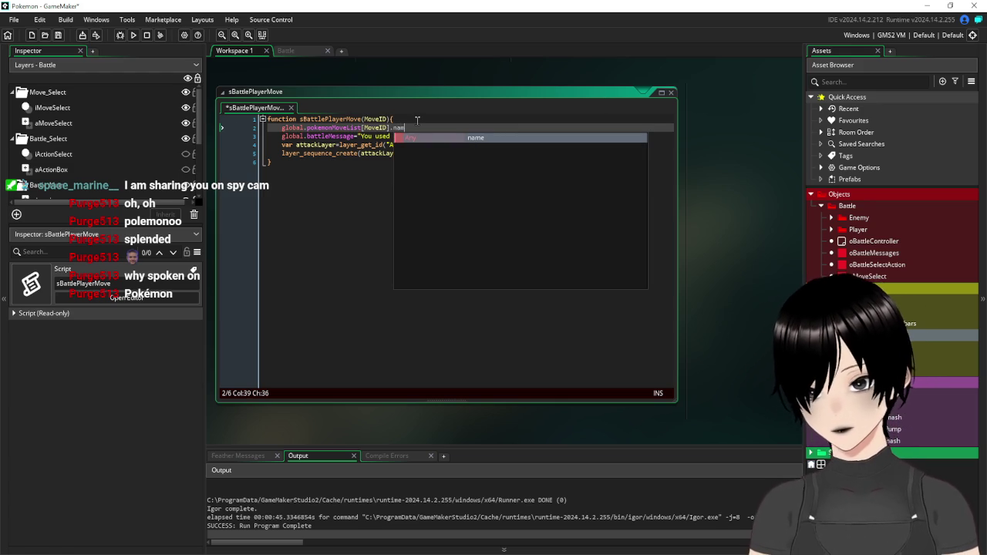
key("Return")
key("Return")
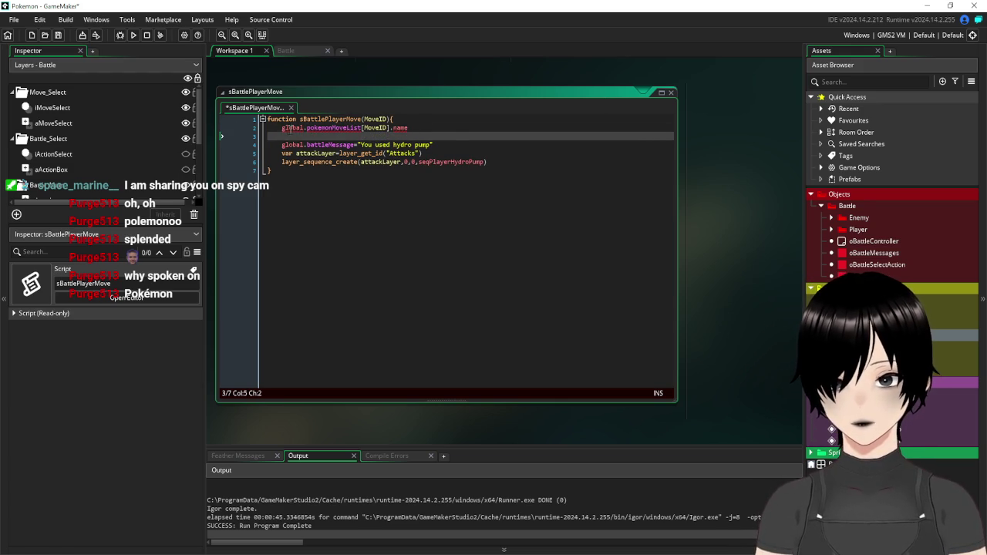
left_click(282, 128)
type("var")
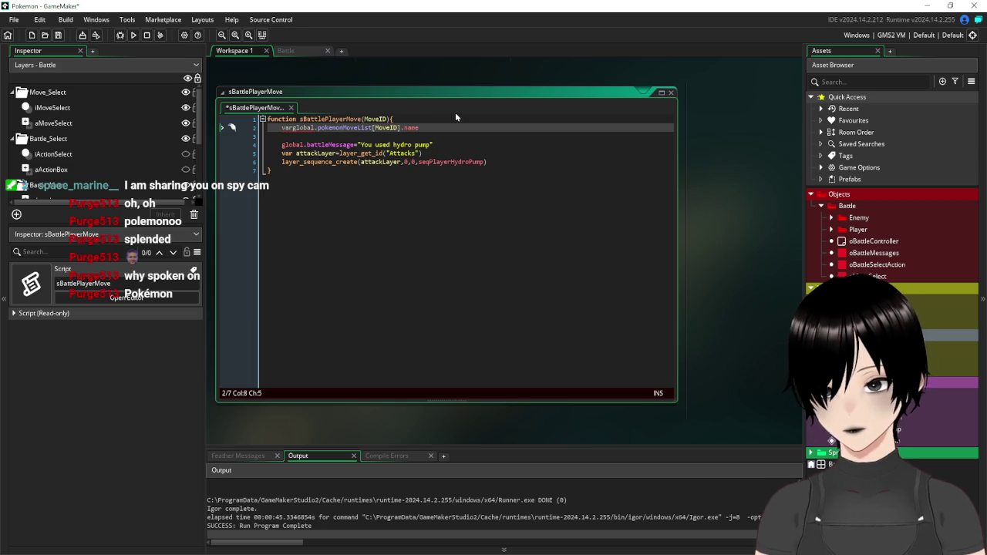
type(" moveName=")
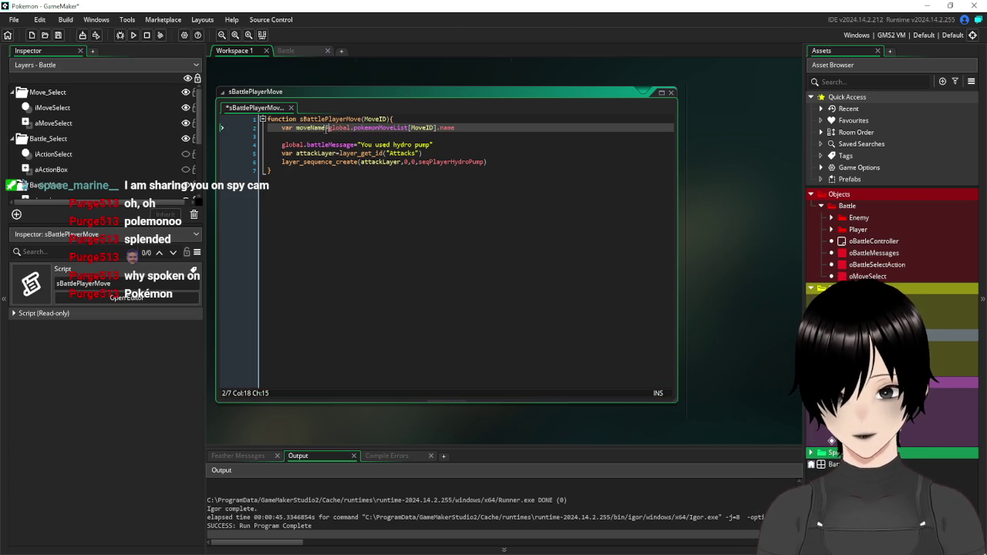
Replace the hard-coded 'hydro pump' in the battle message with +string(moveName)
key("ctrl+Left")
key("ctrl+Left")
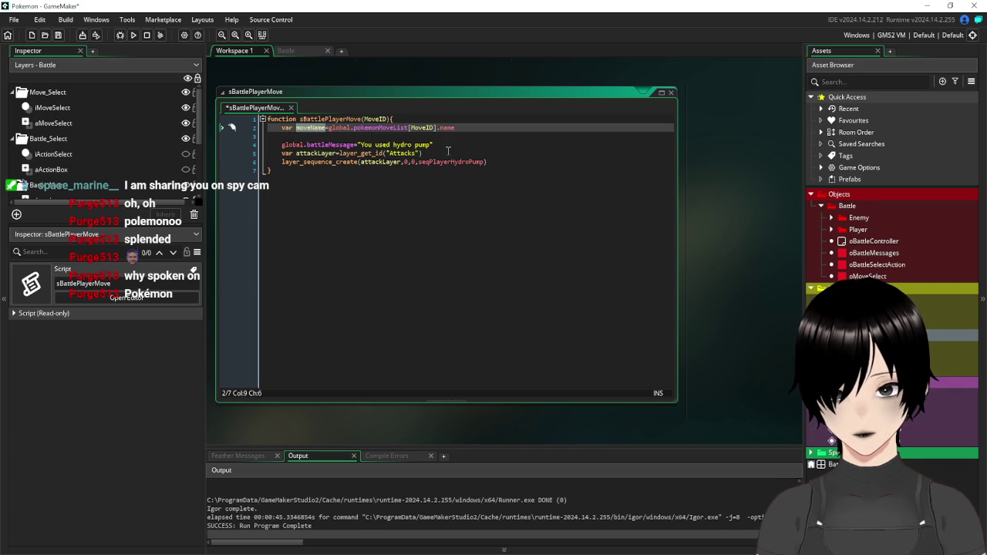
left_click_drag(431, 145, 390, 146)
key("BackSpace")
key("Left")
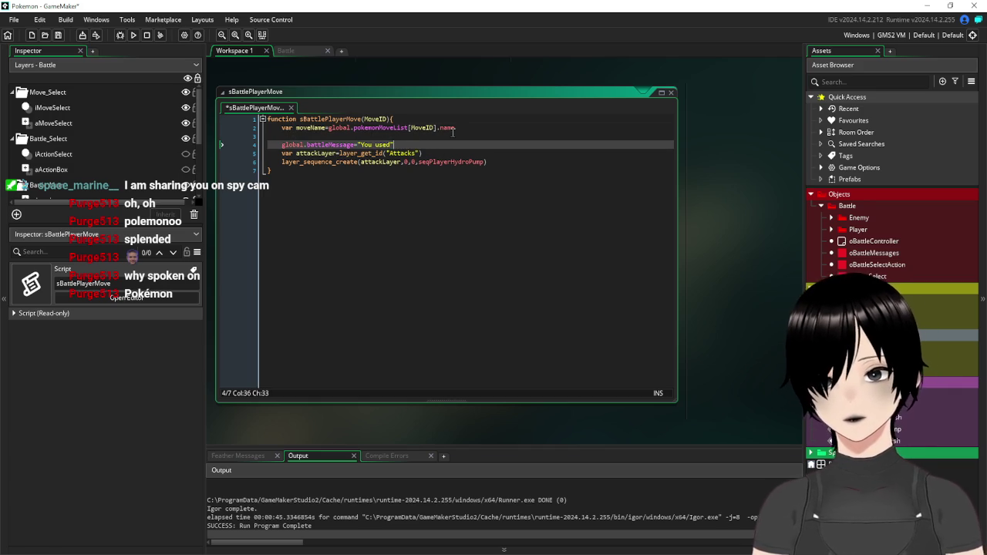
type("+s")
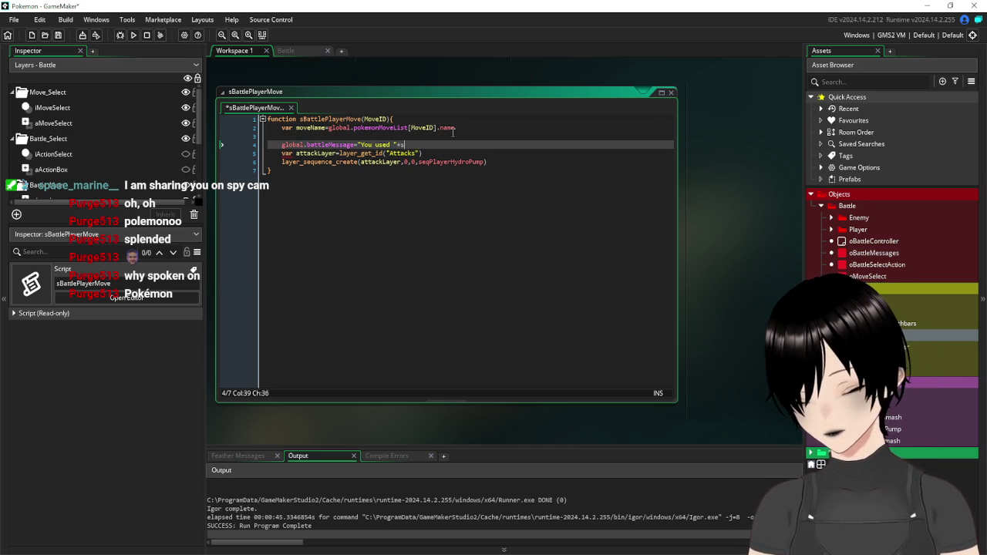
type("tring(moveName)")
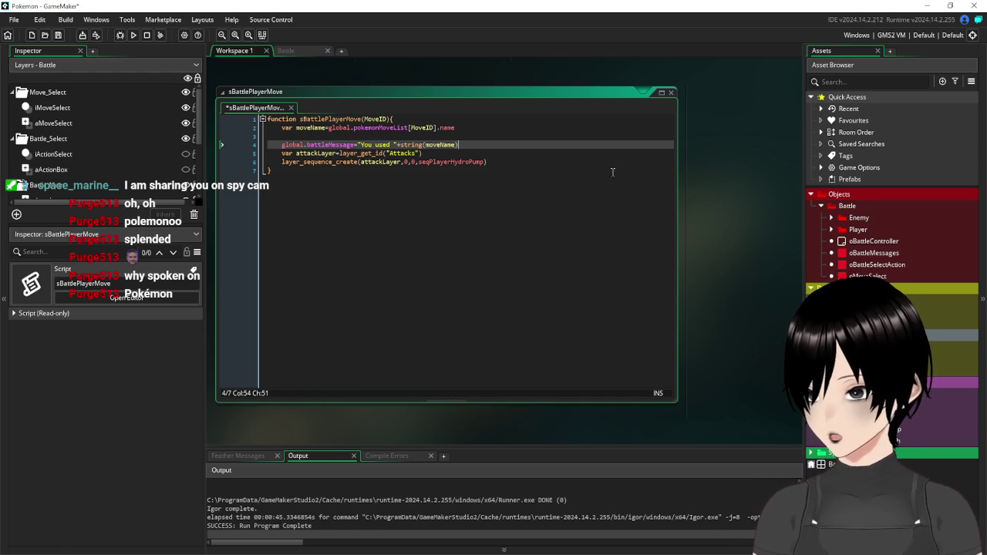
left_click(521, 153)
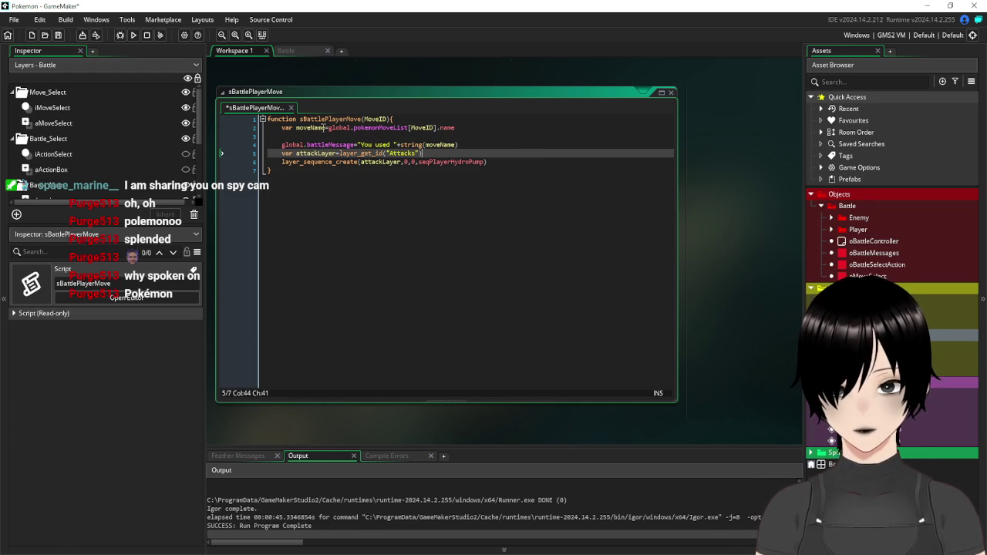
Add var moveSeq=global.pokemonMoveList[MoveID].PlayerSequence below the moveName line
left_click(311, 135)
type("var move")
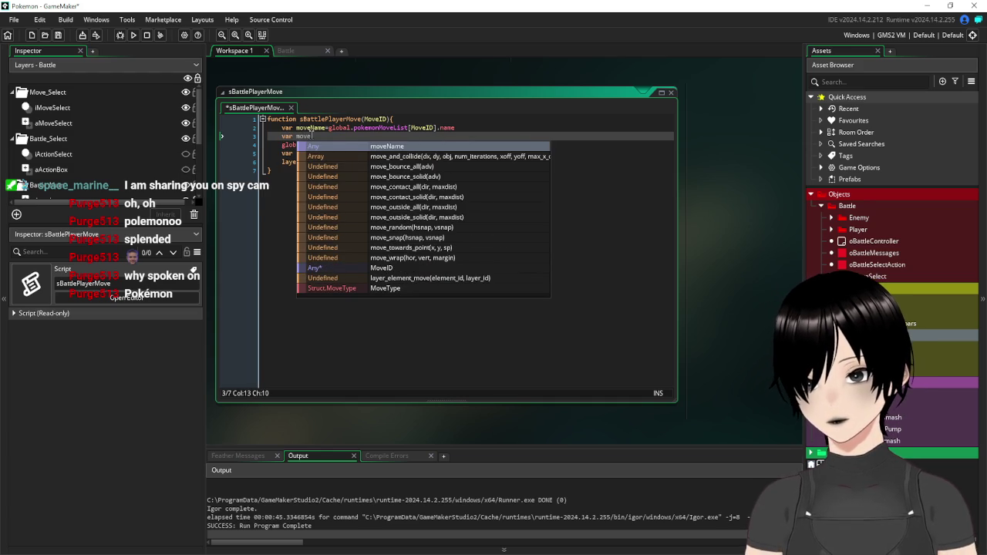
type("Seq=")
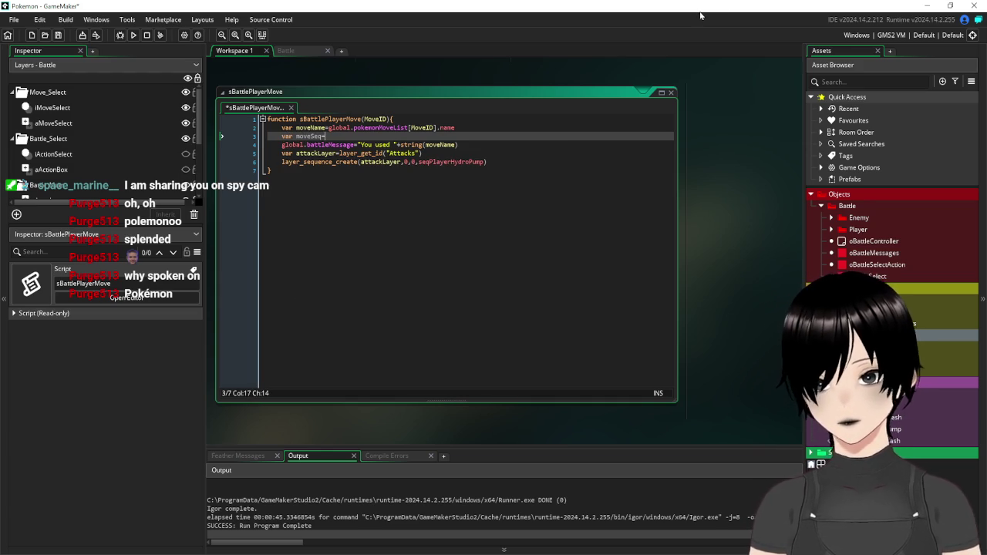
left_click_drag(438, 128, 331, 128)
key("ctrl+c")
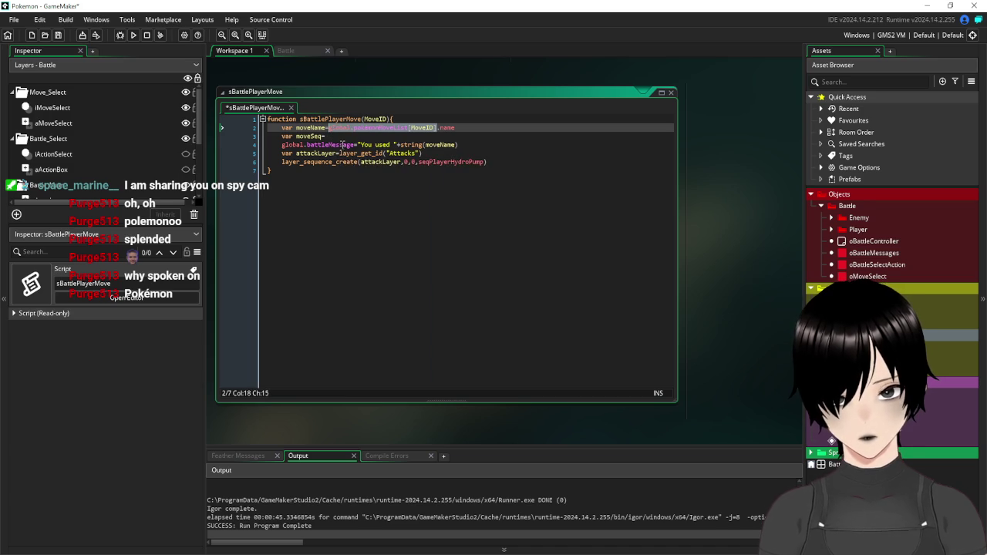
left_click(343, 136)
key("ctrl+v")
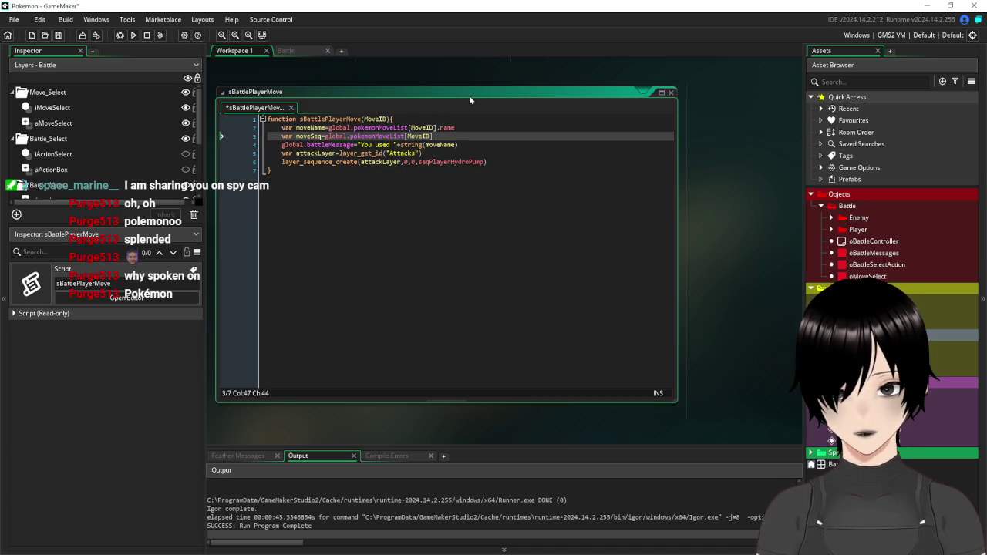
type(".")
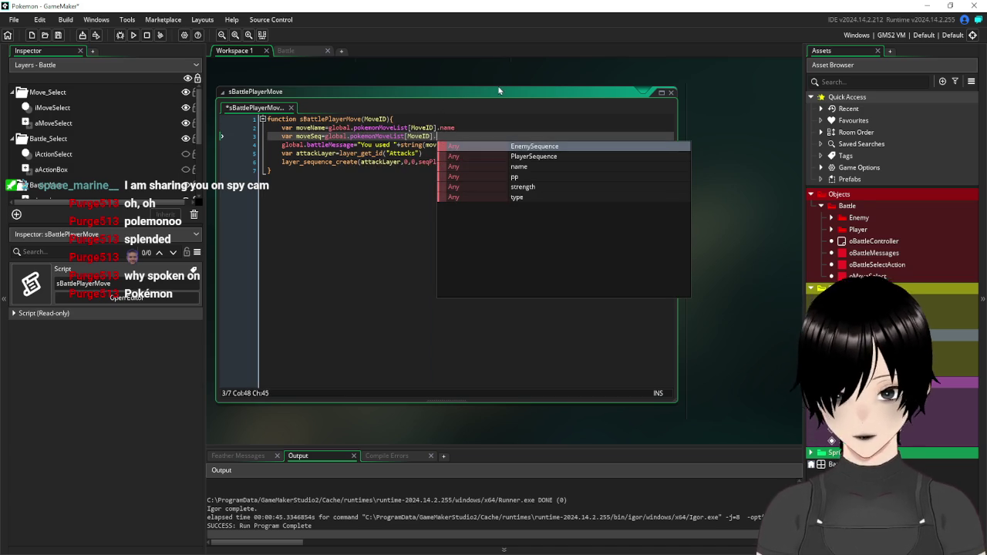
left_click(530, 157)
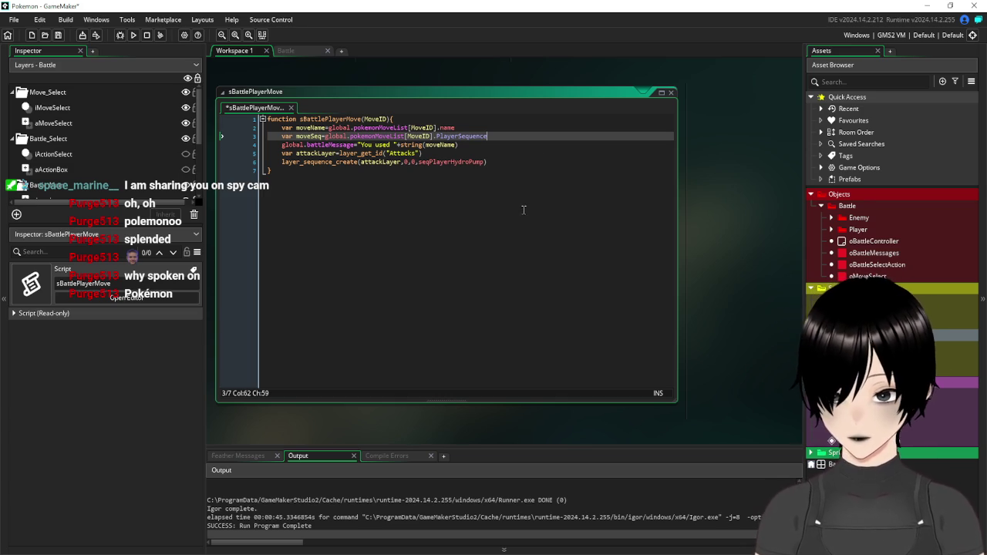
Pass moveSeq to layer_sequence_create instead of seqPlayerHydroPump and save the script
left_click_drag(322, 136, 293, 138)
key("ctrl+c")
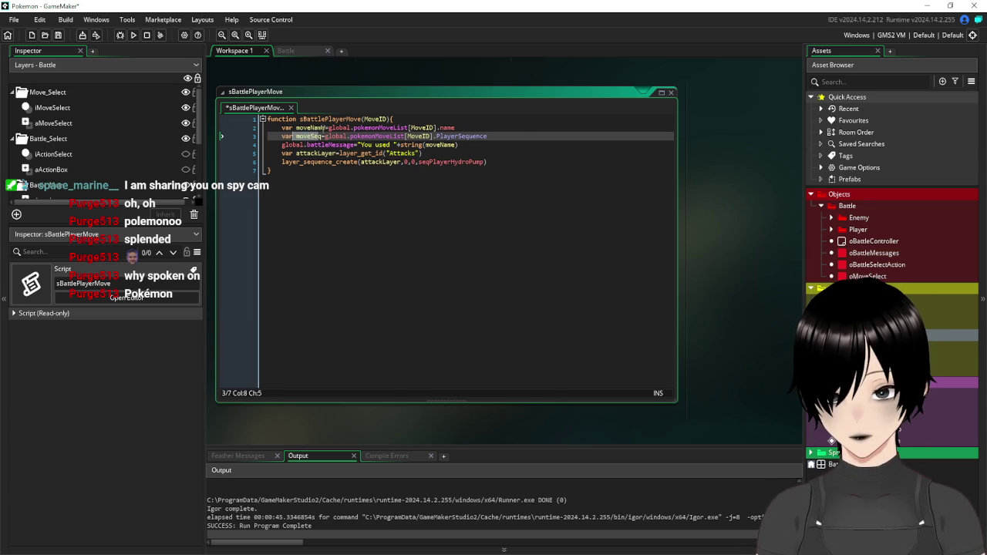
left_click_drag(323, 136, 297, 136)
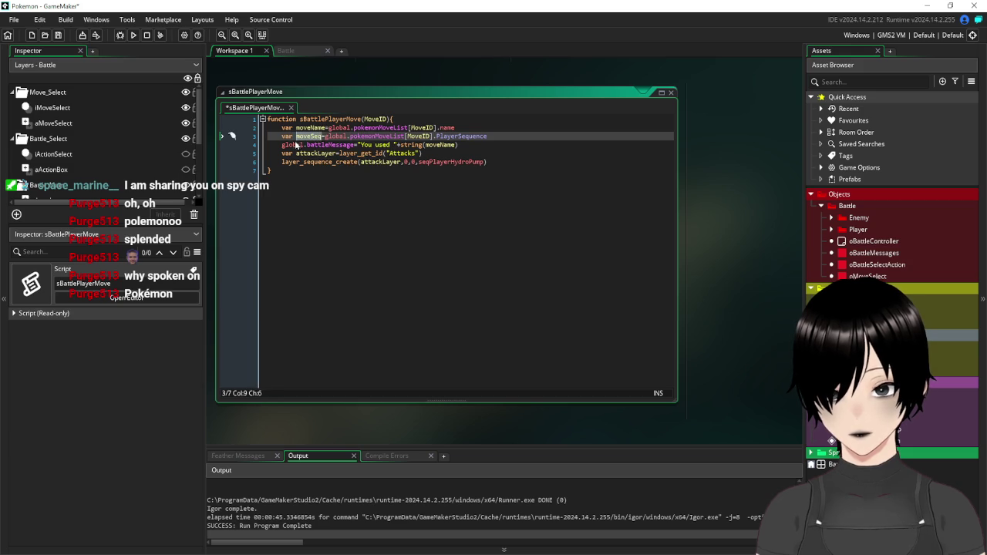
left_click_drag(485, 162, 415, 165)
key("ctrl+v")
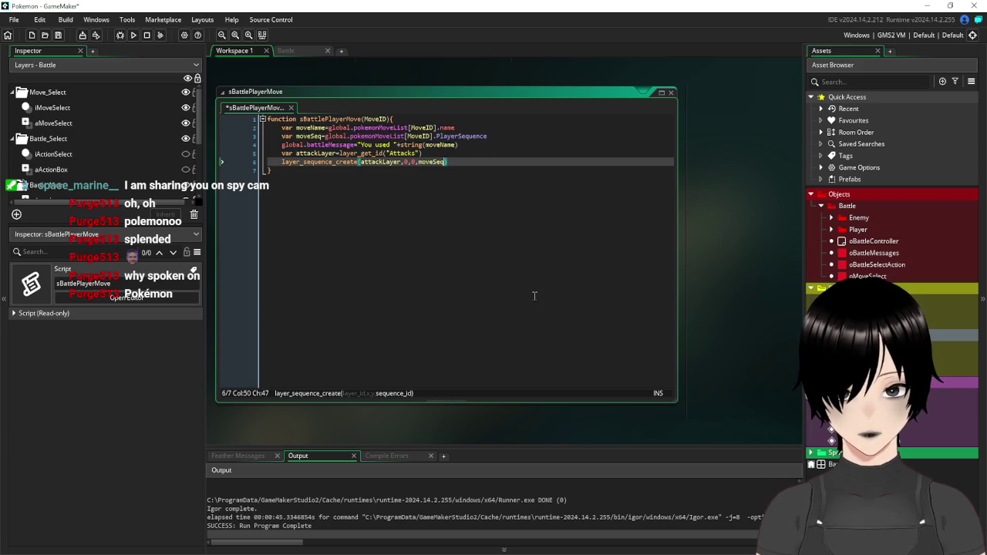
left_click(533, 295)
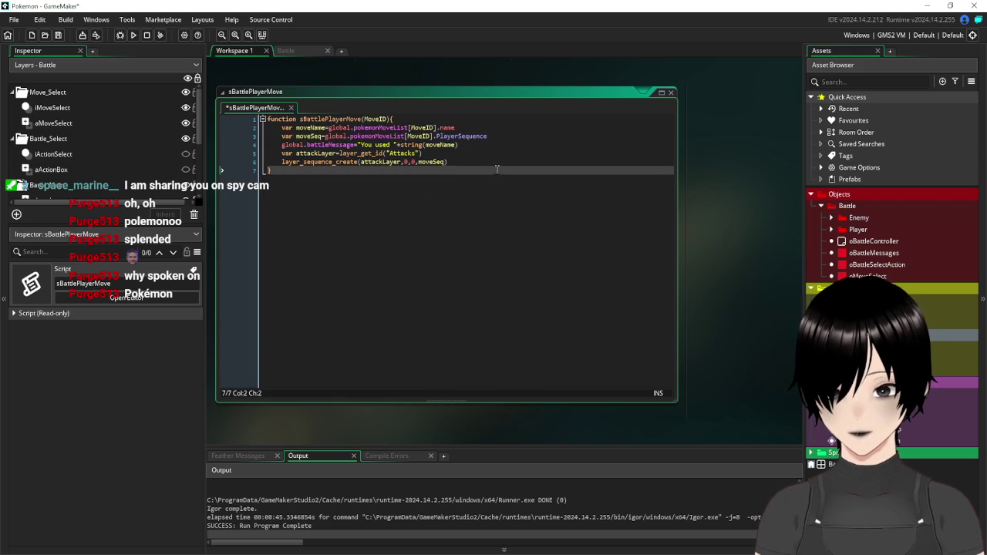
left_click(469, 162)
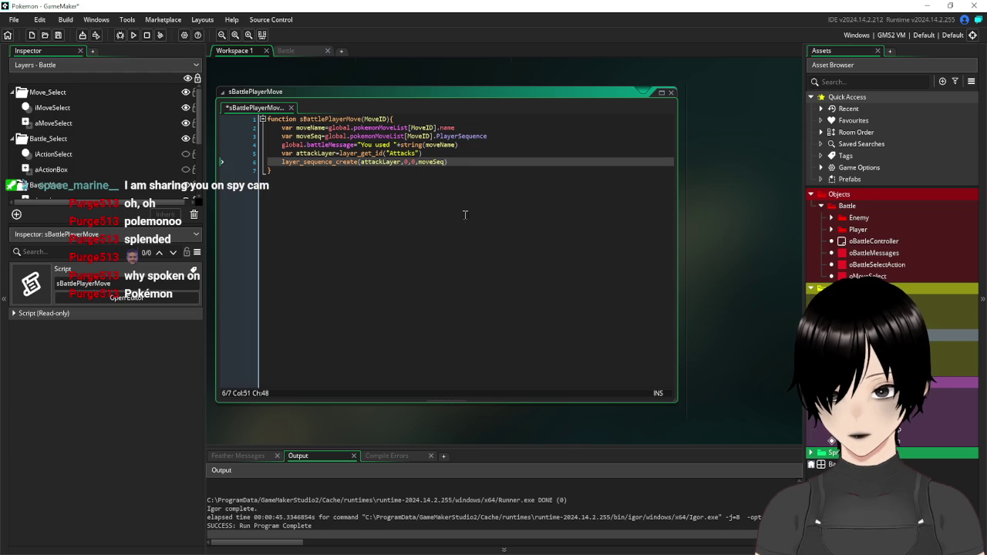
left_click(58, 35)
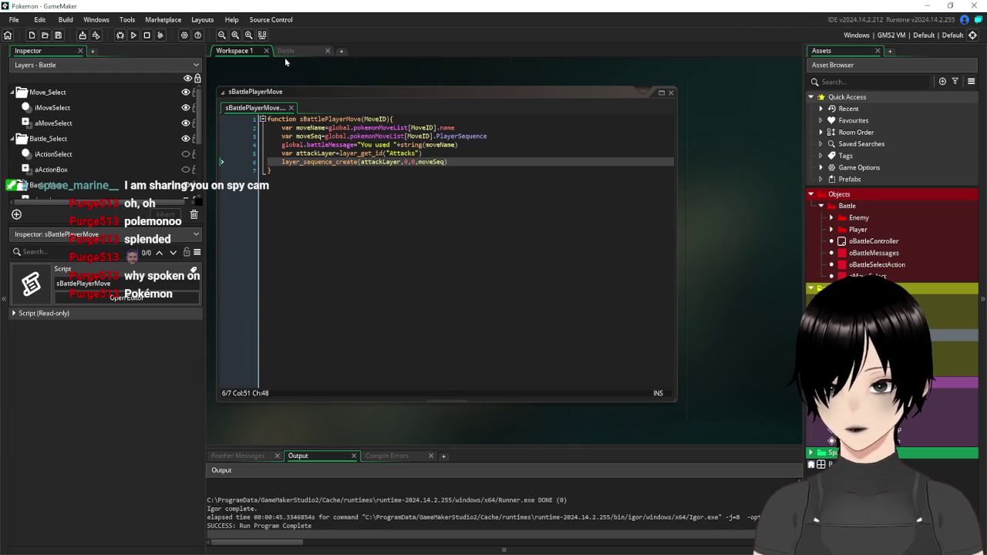
Check the Battle room and sBattlePlayerMove, then open the oBattleSelectAction and oMoveSelect objects
left_click(287, 50)
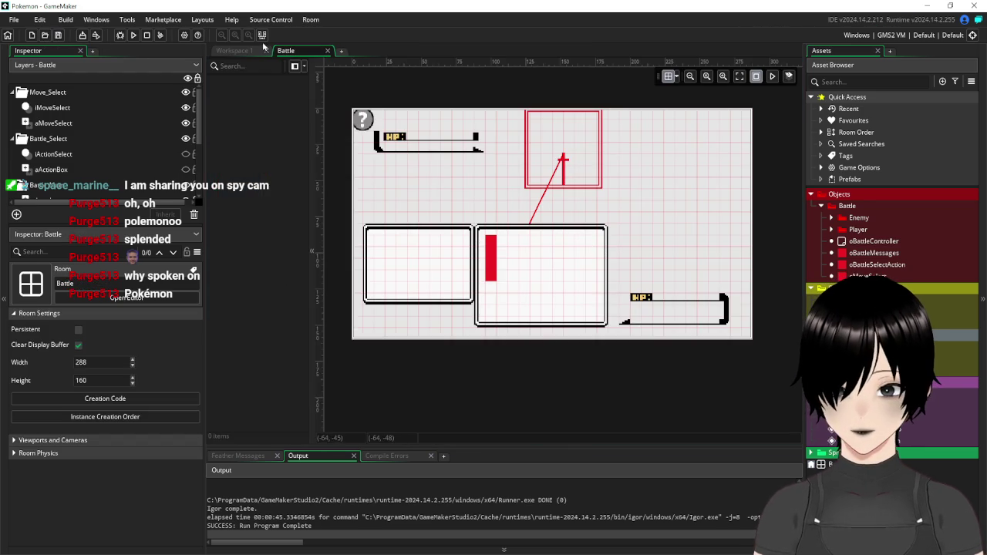
left_click(235, 50)
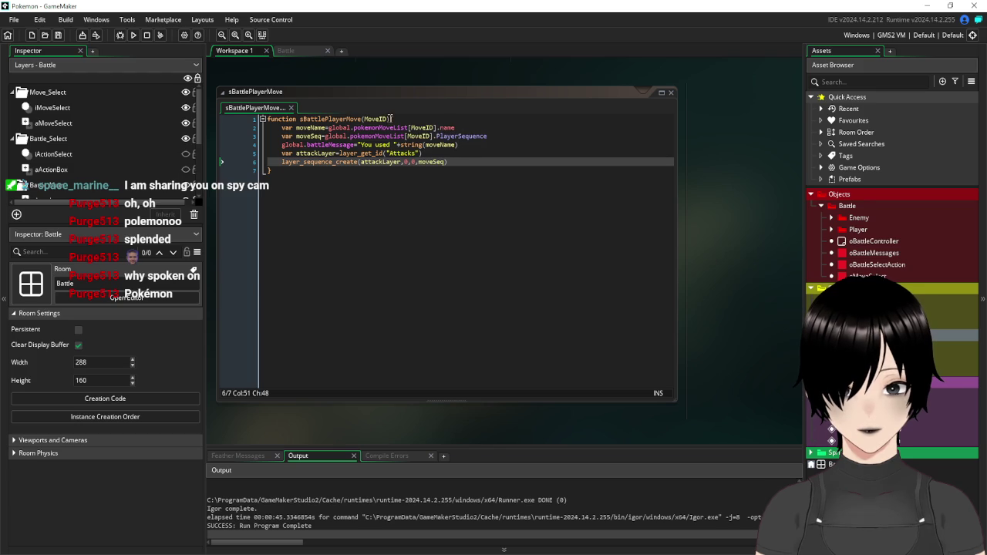
left_click(391, 119)
left_click(300, 120)
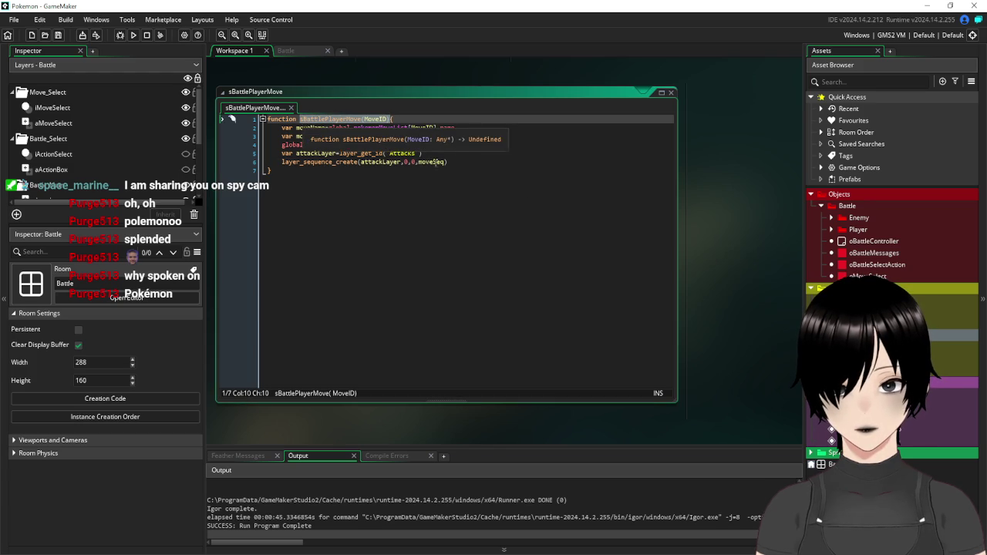
left_click(641, 259)
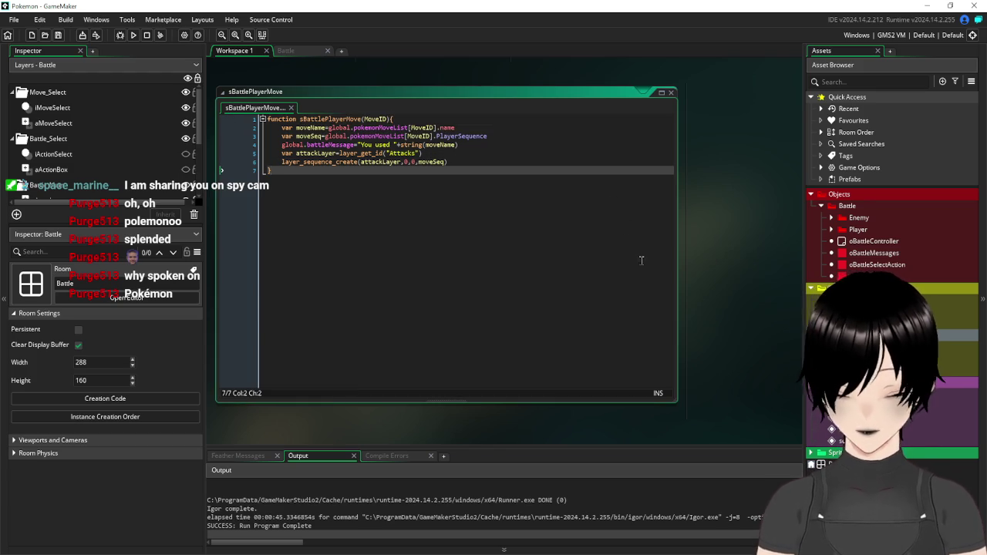
double_click(889, 266)
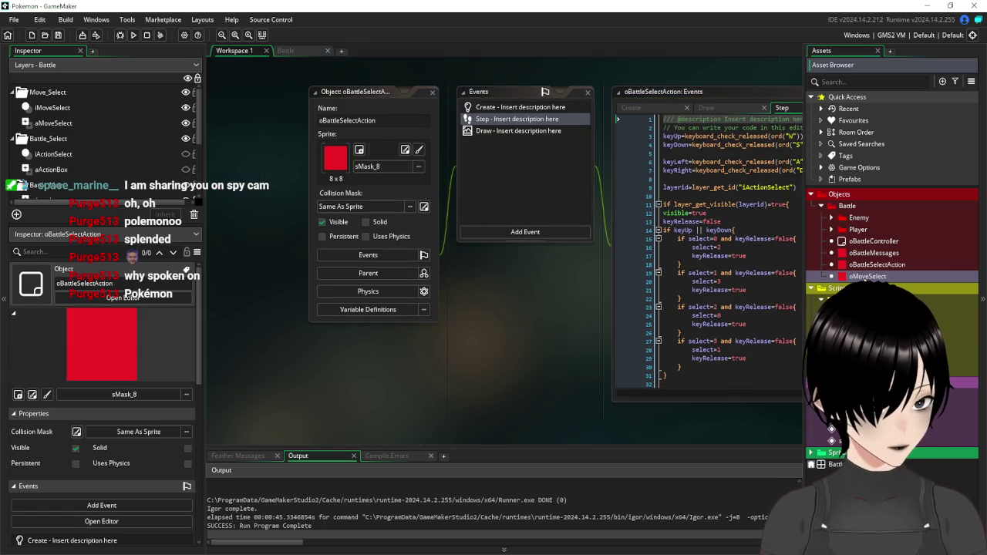
double_click(868, 276)
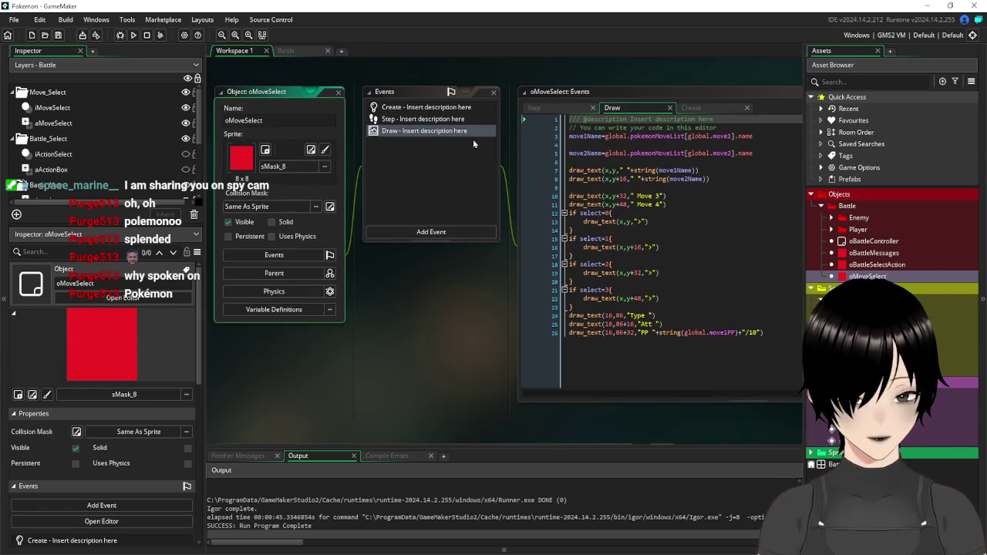
Paste sBattlePlayerMove(MoveID) into oMoveSelect's Step event under the keySelect check
double_click(422, 119)
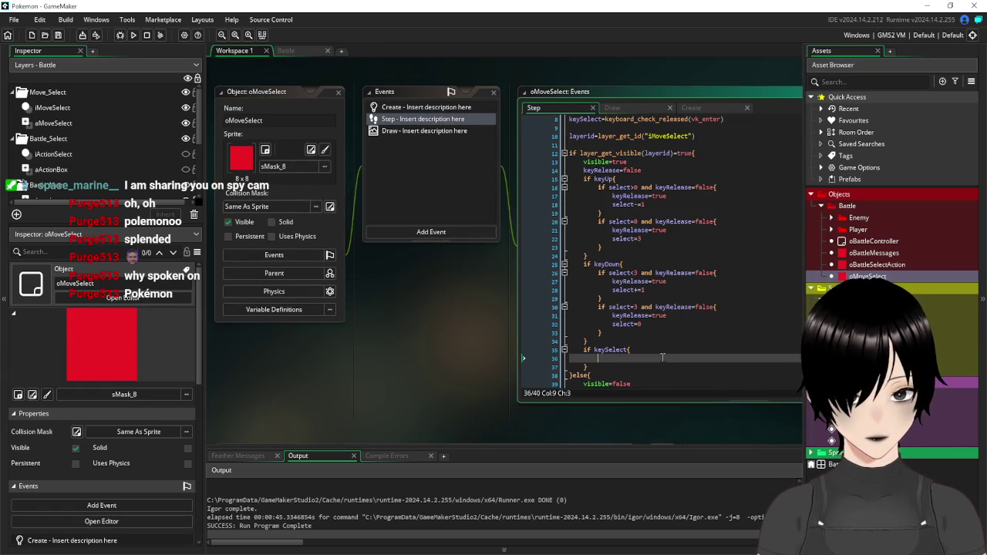
type("sBattlePlayerMove(MoveID)")
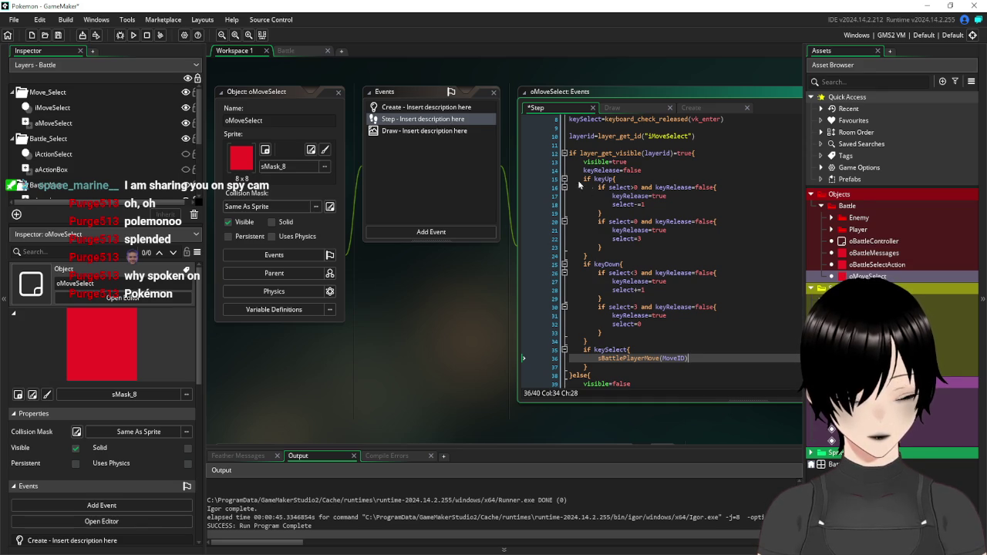
left_click_drag(641, 205, 613, 204)
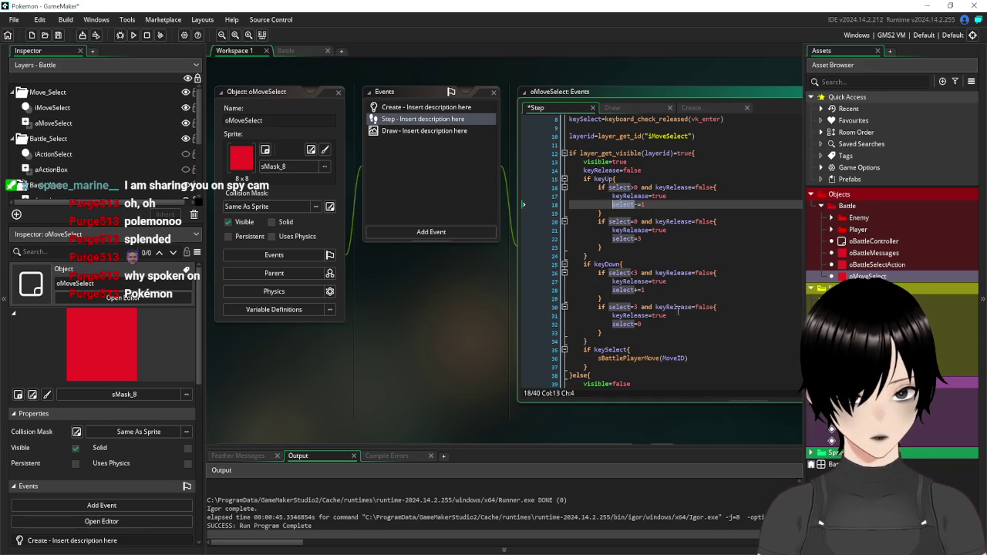
scroll(677, 310, "down", 3)
middle_click(629, 332)
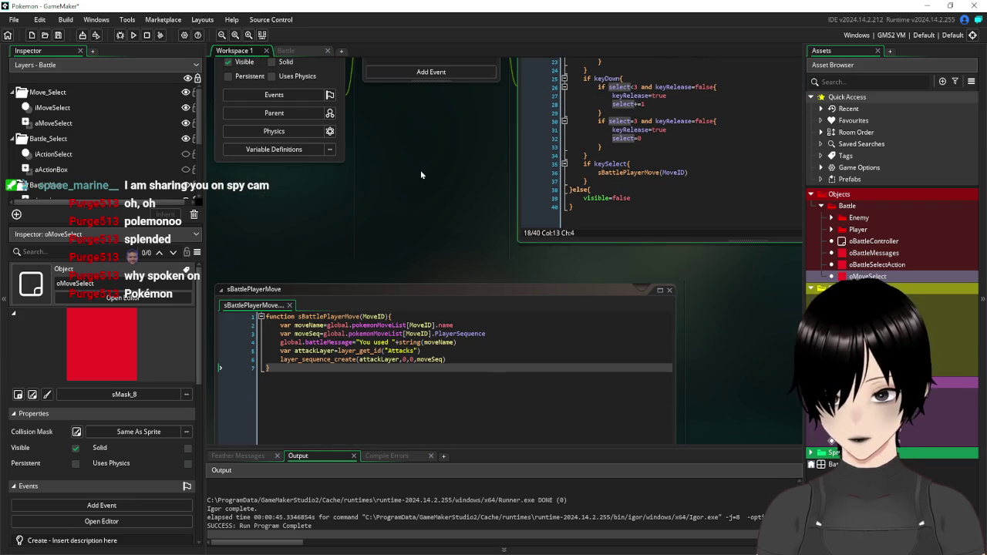
scroll(421, 174, "up", 4)
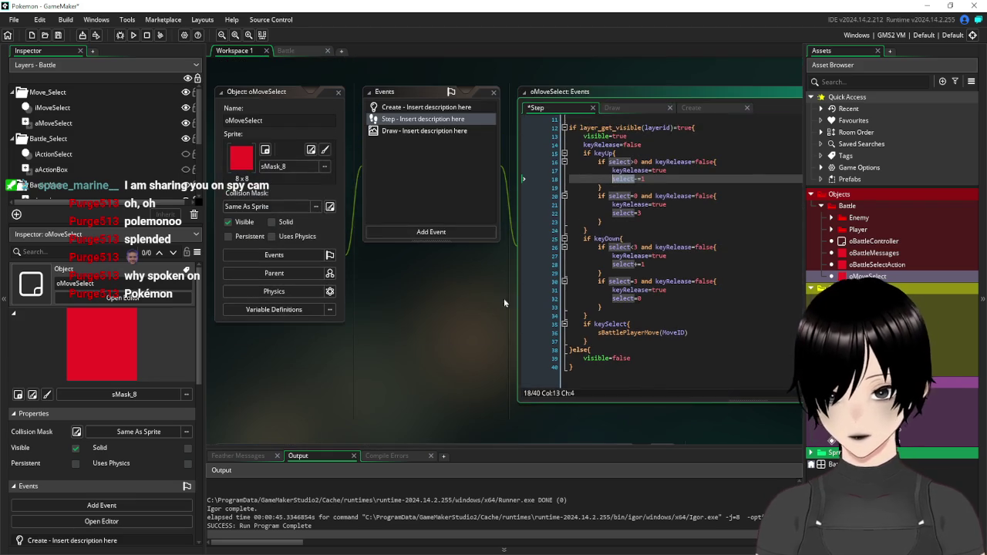
left_click(409, 111)
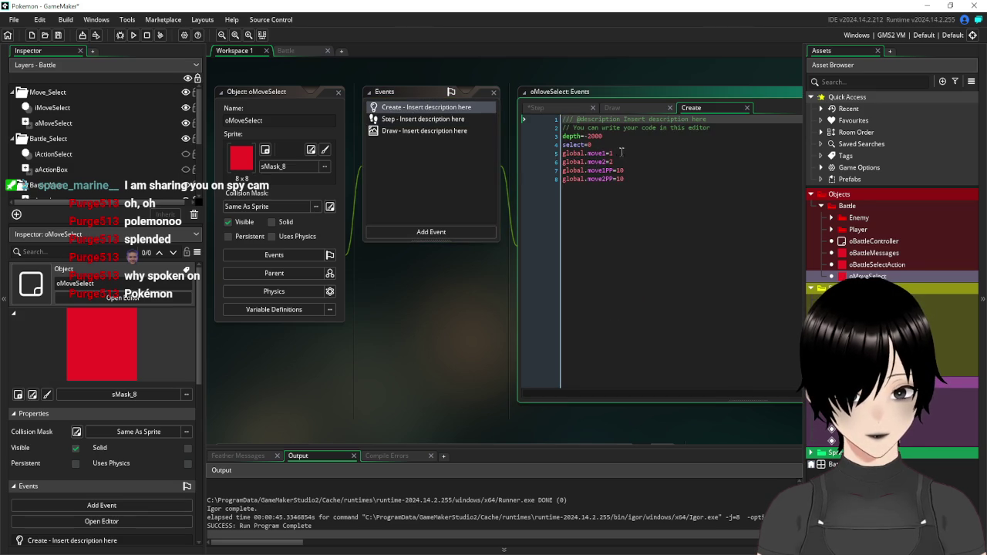
Add global.move3 and global.move4 entries after global.move2 in the Create code
left_click(623, 161)
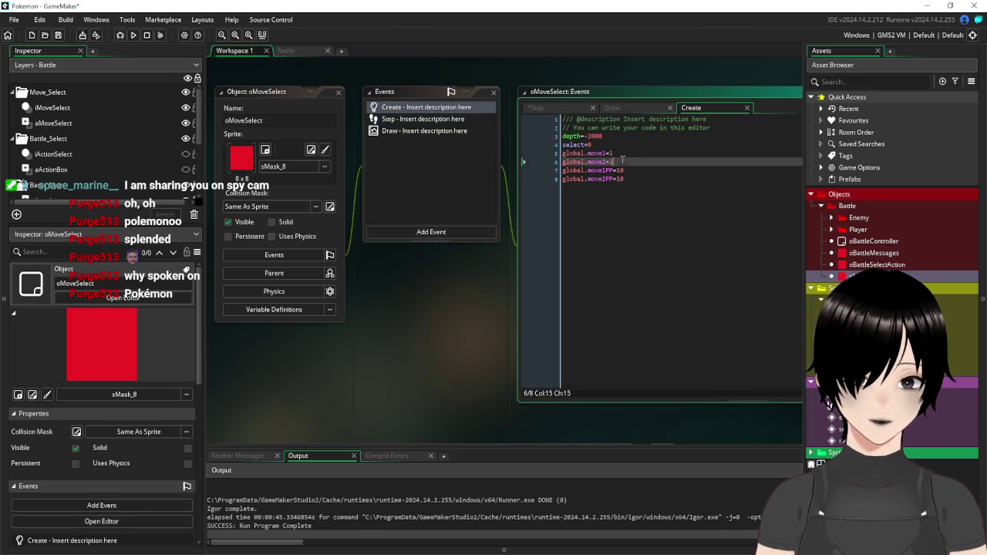
key("Return")
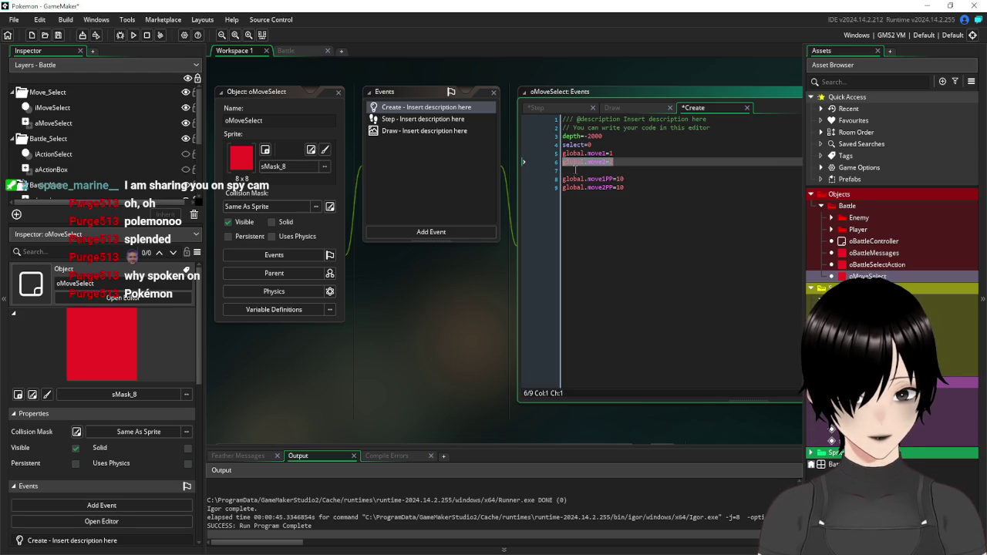
type("global.move2=2")
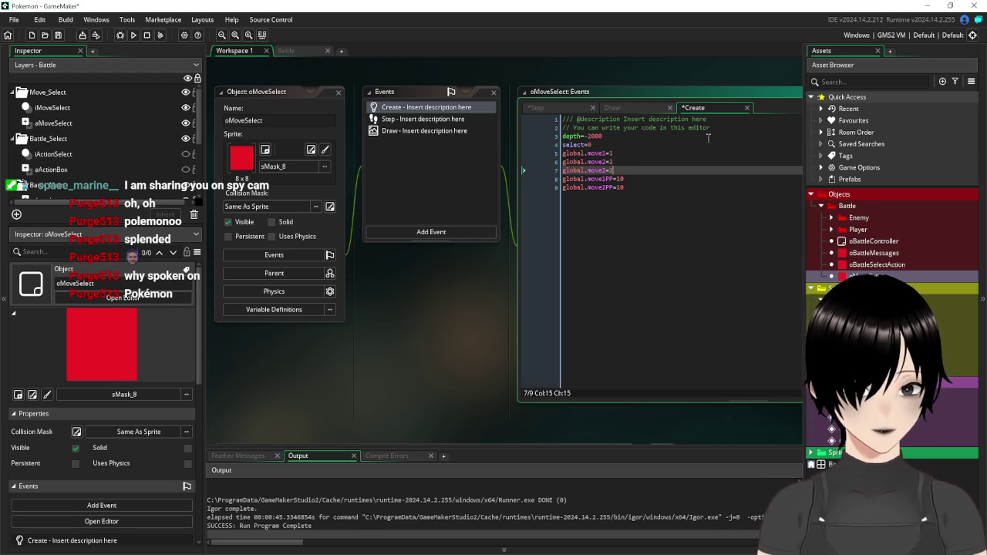
key("BackSpace")
type("3")
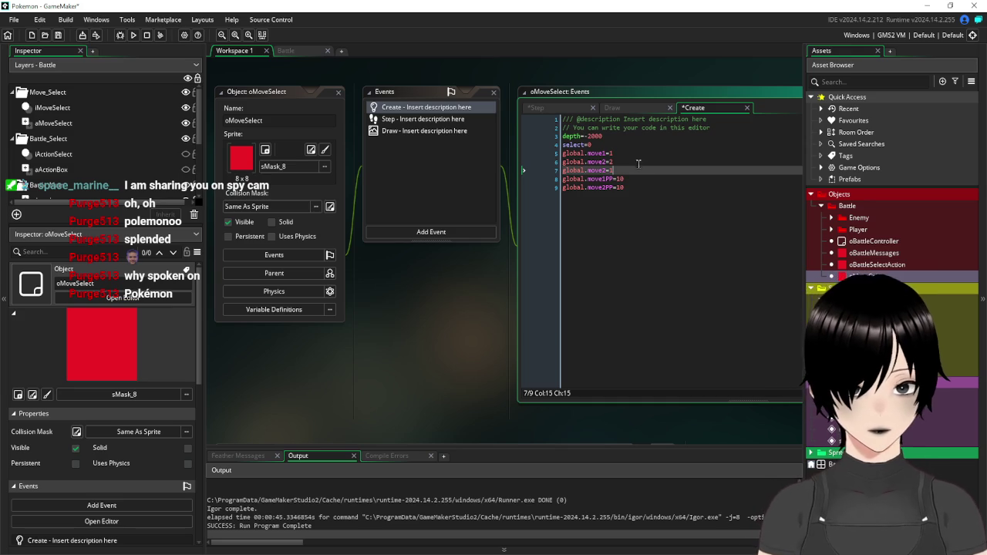
mouse_move(629, 170)
left_mouse_down()
mouse_move(553, 164)
mouse_move(552, 155)
left_mouse_up()
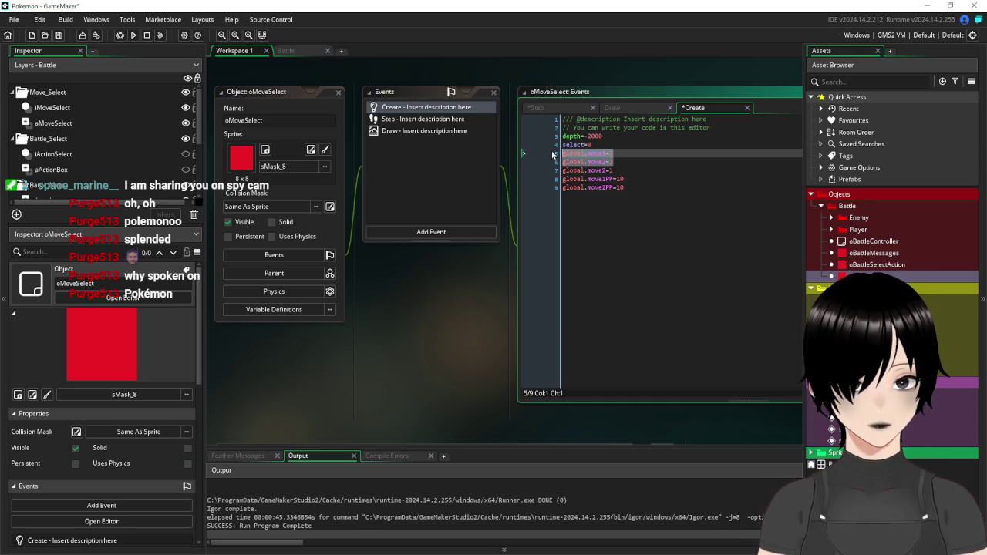
left_click(626, 170)
key("Return")
left_click_drag(646, 171, 562, 170)
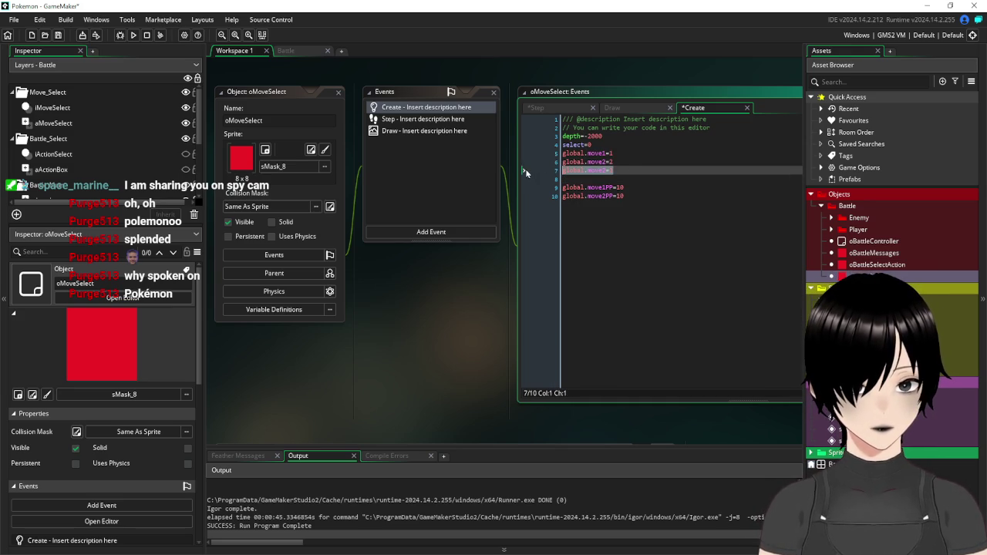
type("global.move1=1 global.move2=2")
left_click(627, 165)
key("Return")
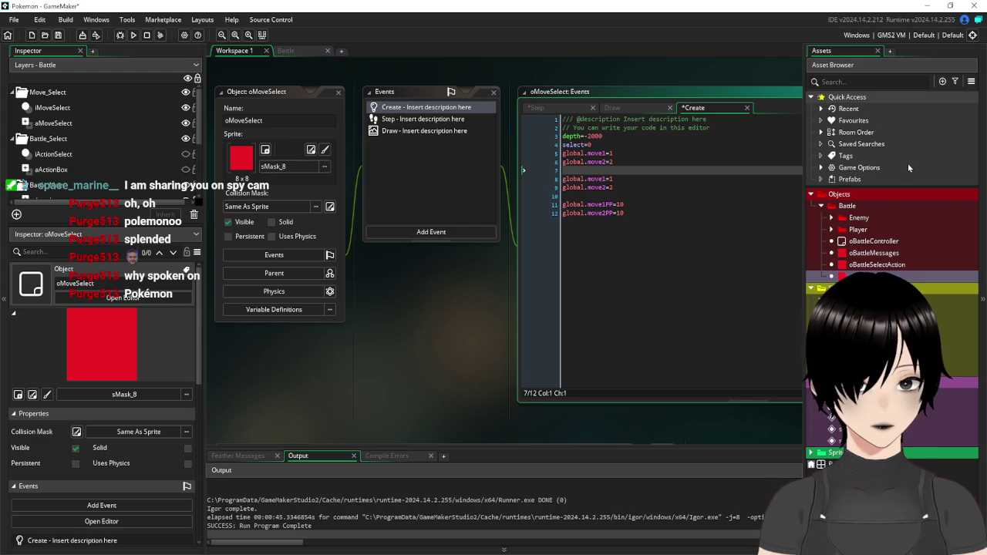
key("Down")
key("Right")
key("Right")
key("Right")
key("Right")
key("Right")
key("Down")
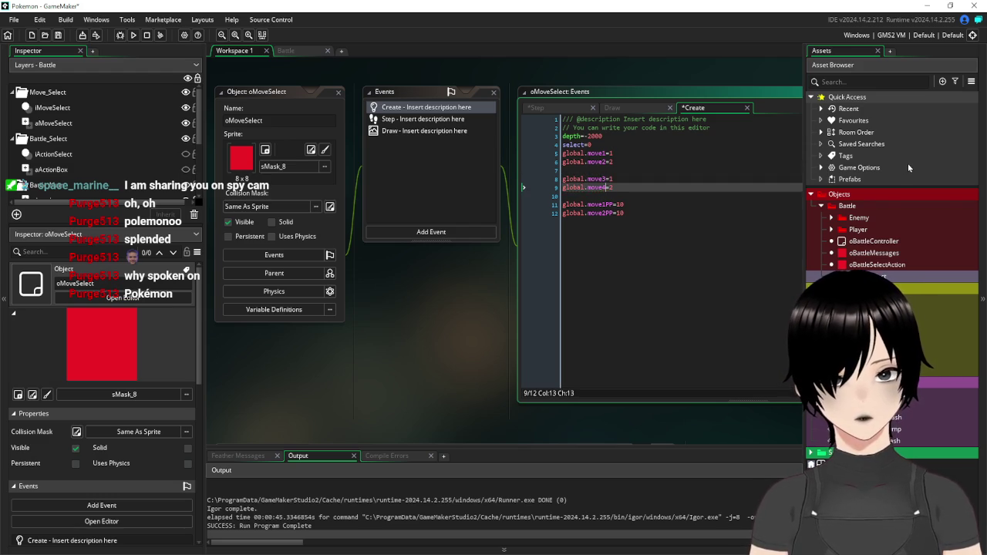
Duplicate the PP lines as global.move3PP=10 and global.move4PP=10
left_click_drag(625, 213, 525, 208)
key("ctrl+c")
key("Right")
key("Return")
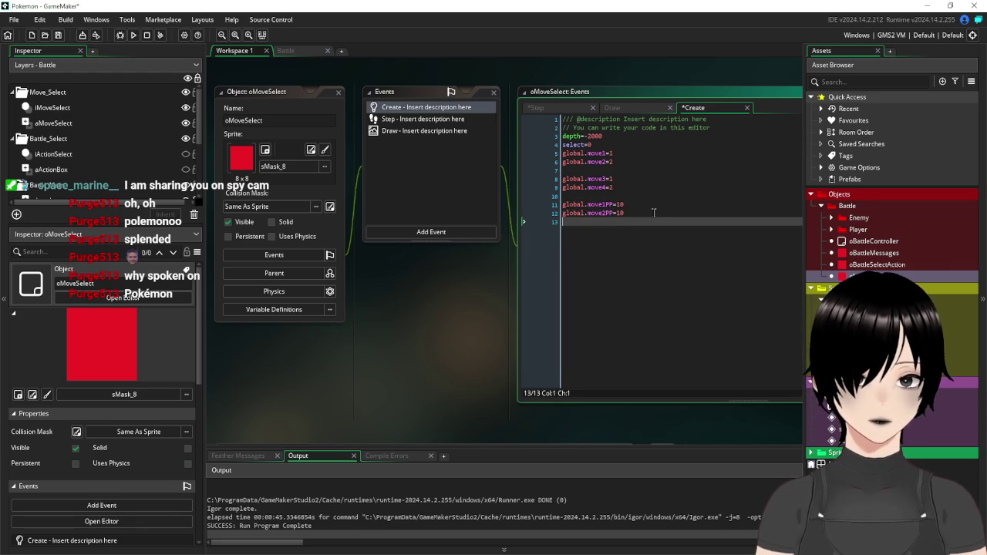
key("ctrl+v")
left_click(605, 221)
key("BackSpace")
type("3")
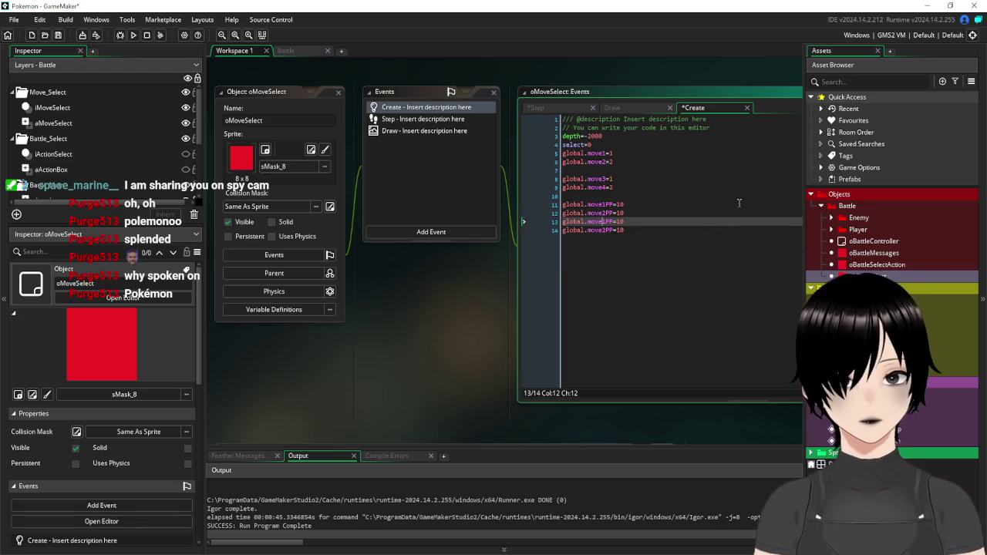
key("Down")
key("BackSpace")
type("4")
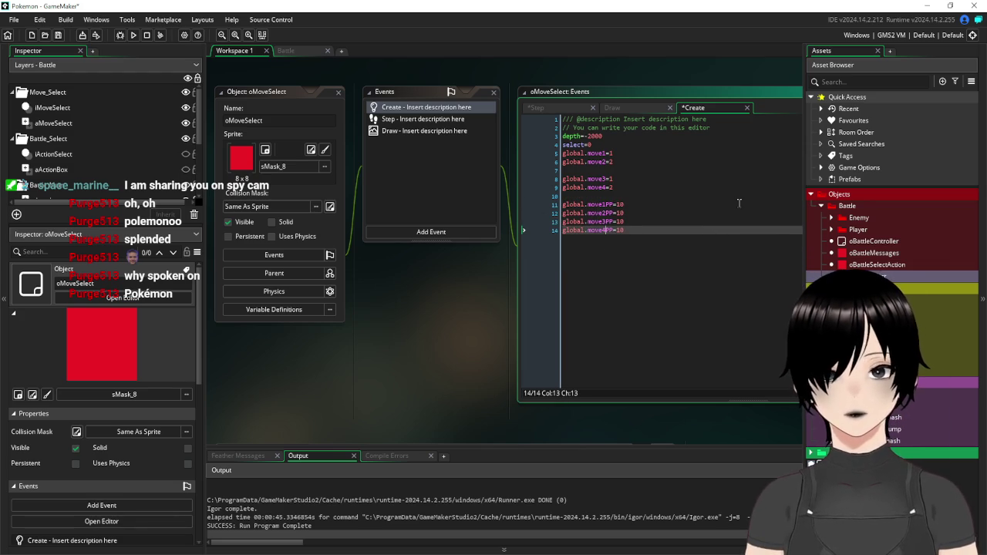
left_click(392, 126)
left_click(403, 131)
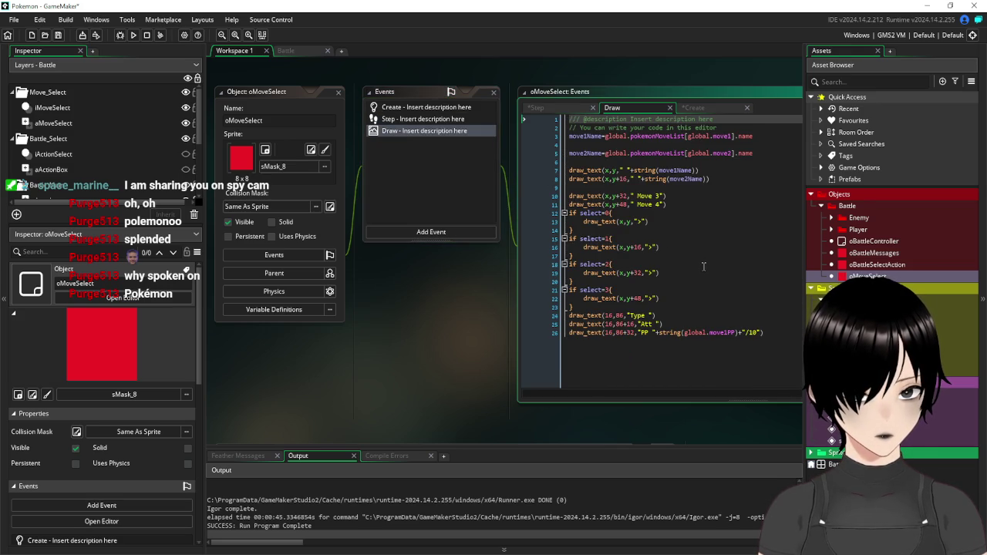
Copy the move2Name line into a new move3Name lookup below it
left_click(762, 153)
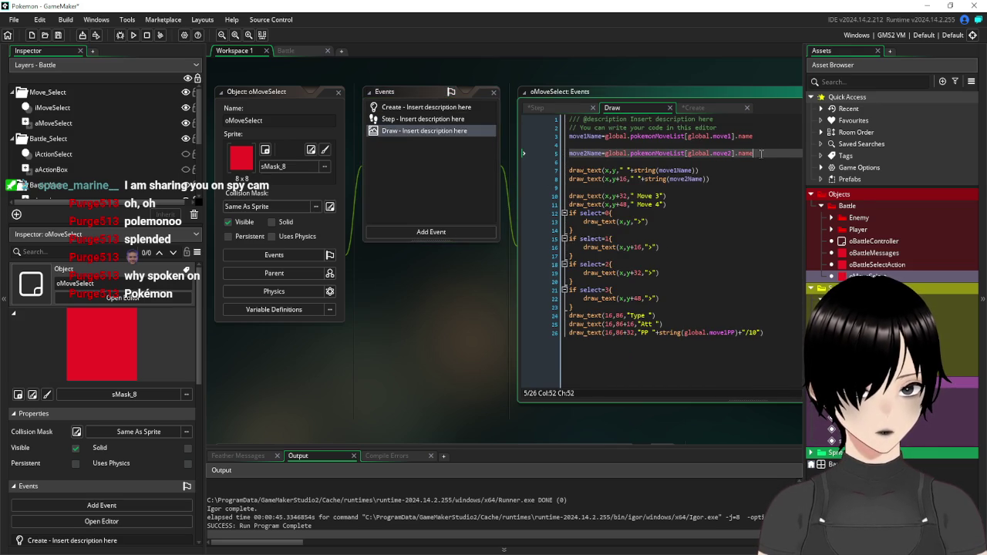
mouse_move(571, 146)
left_mouse_down()
mouse_move(764, 152)
mouse_move(494, 151)
left_mouse_up()
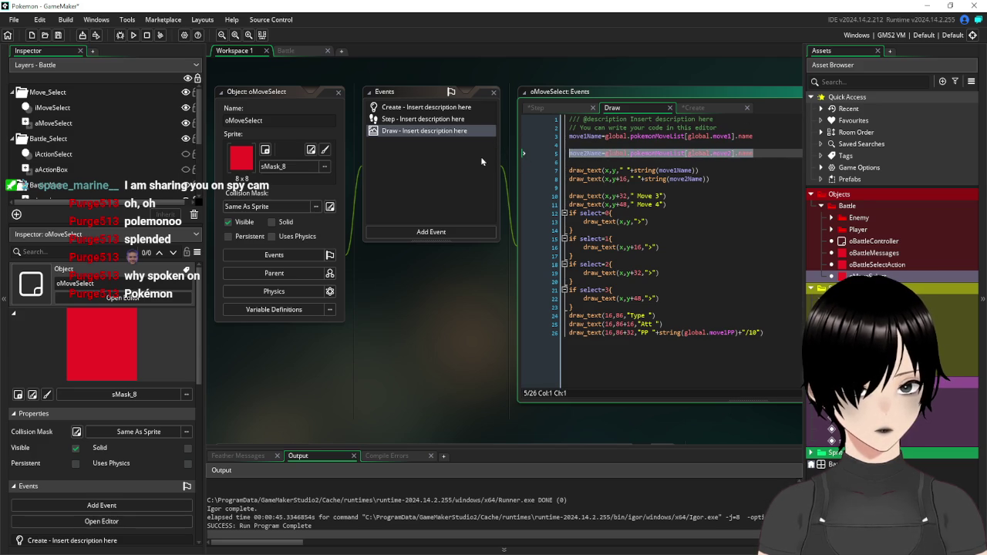
left_click(788, 157)
key("Return")
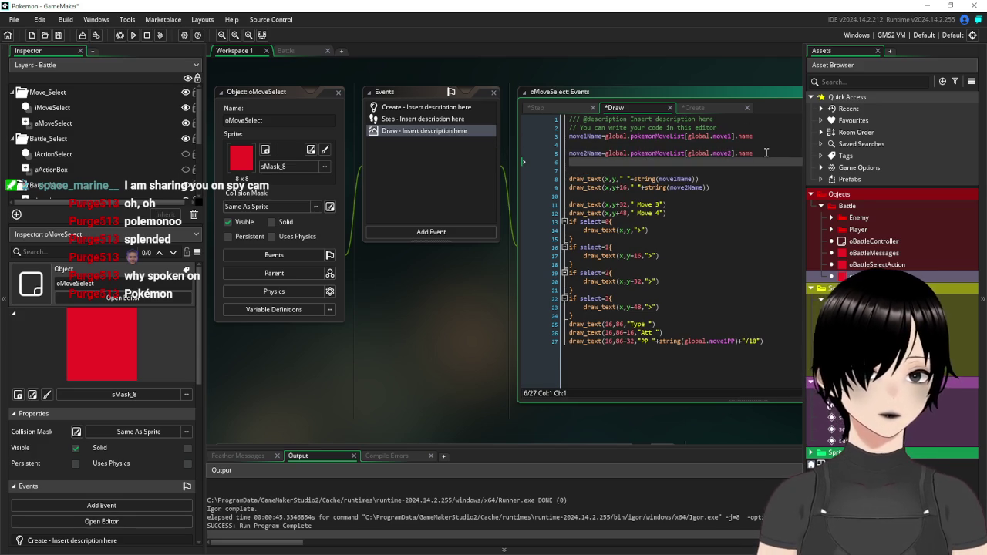
key("ctrl+v")
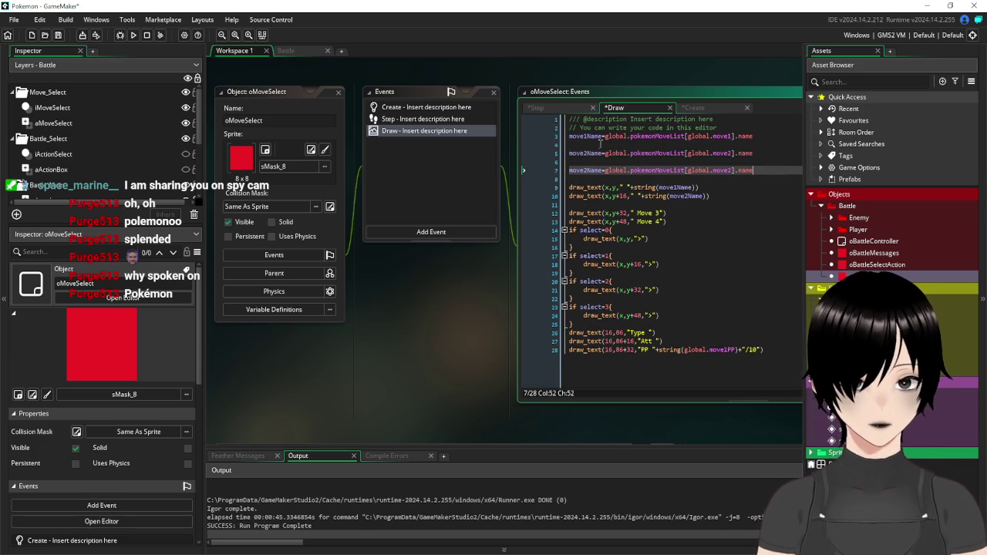
left_click(587, 171)
key("BackSpace")
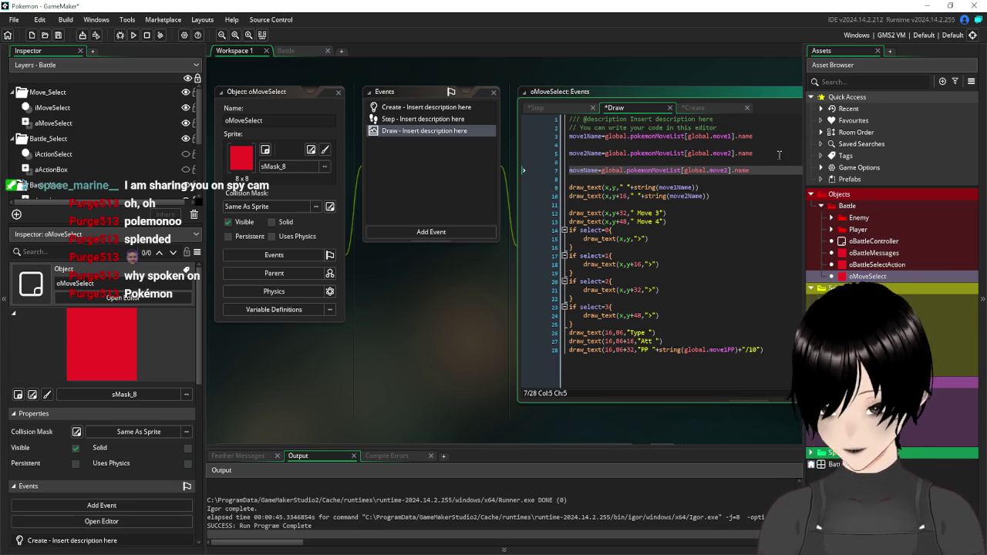
type("3")
left_click(734, 171)
key("BackSpace")
type("3")
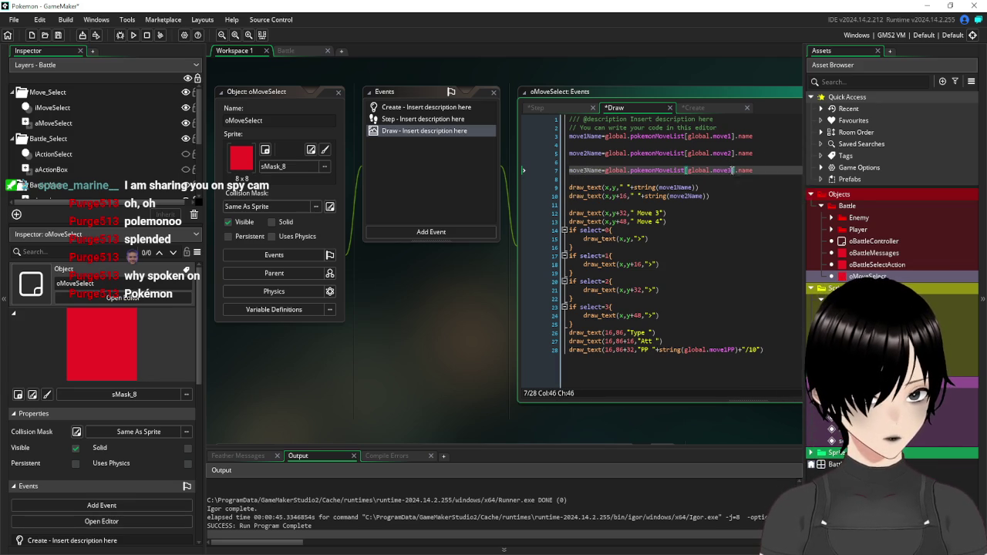
Add a move4Name line reading global.move4, then save the project
left_click_drag(771, 171, 532, 173)
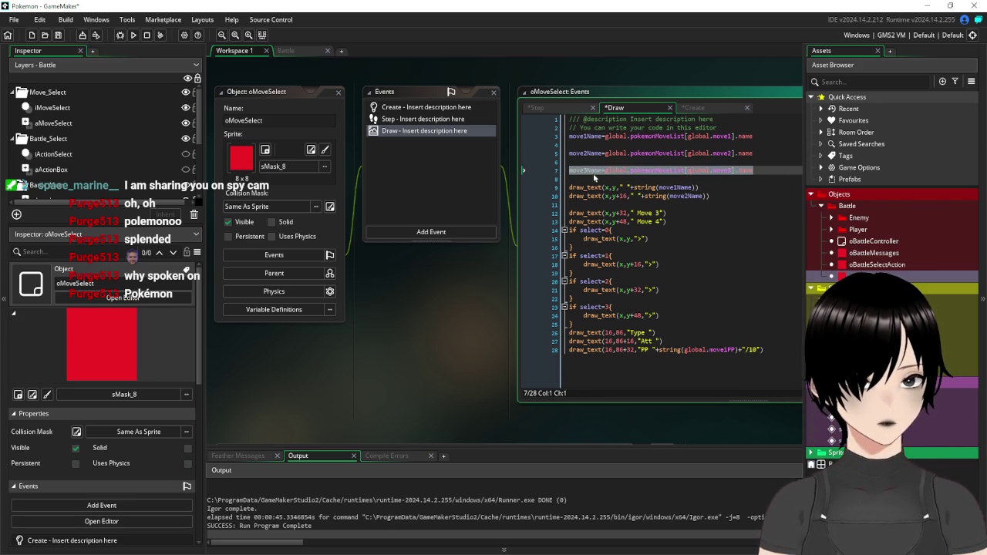
key("ctrl+c")
key("Down")
key("Return")
key("ctrl+v")
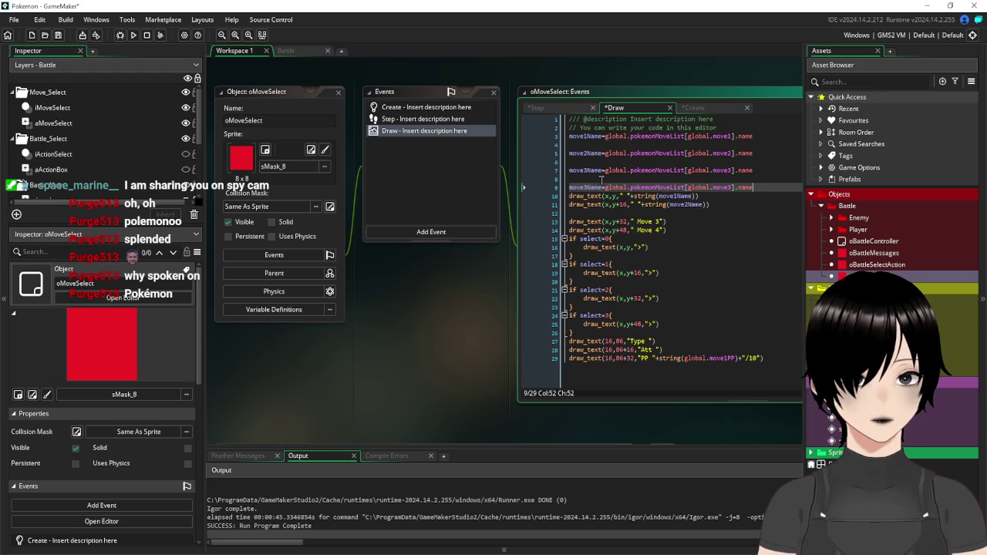
left_click(585, 188)
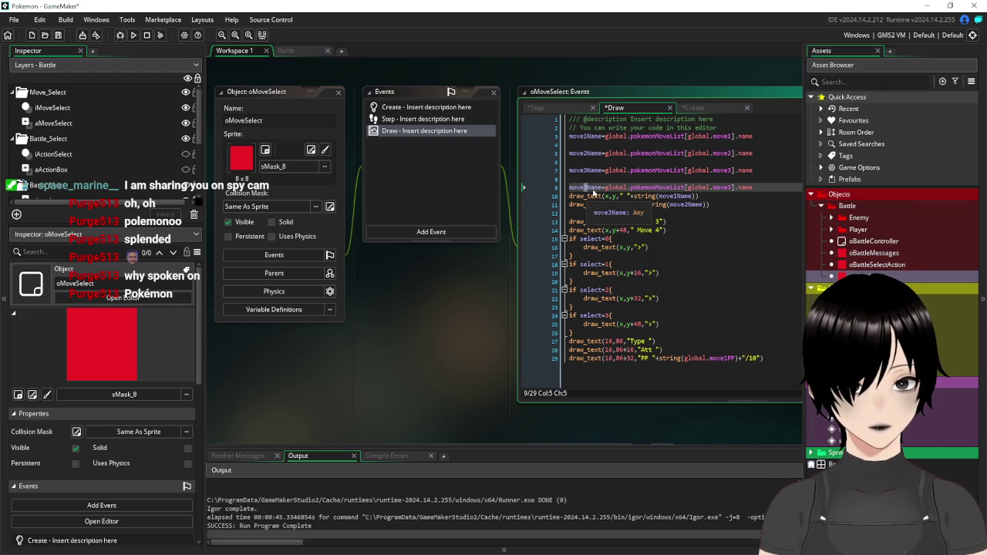
key("BackSpace")
type("4")
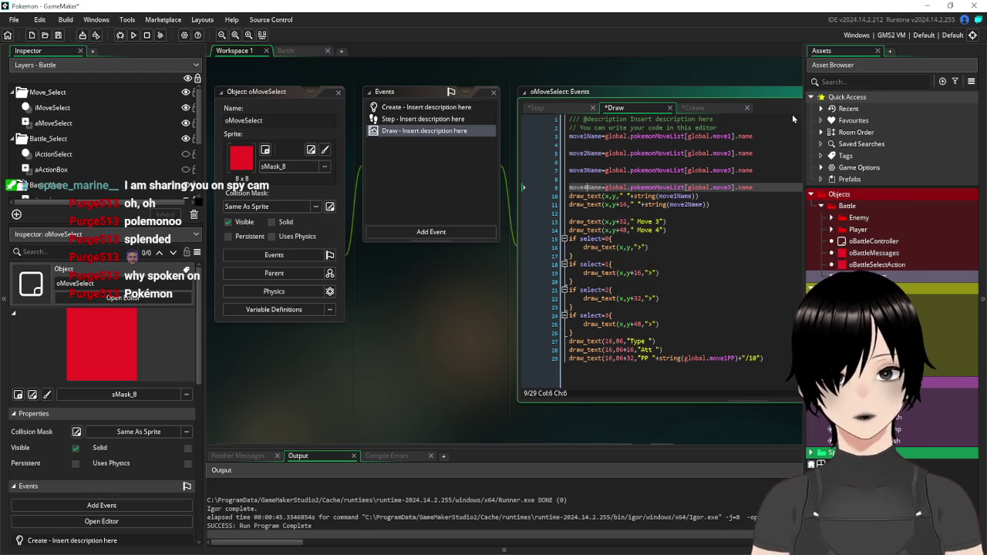
key("Right")
key("Right")
key("Right")
key("Right")
key("Right")
key("Right")
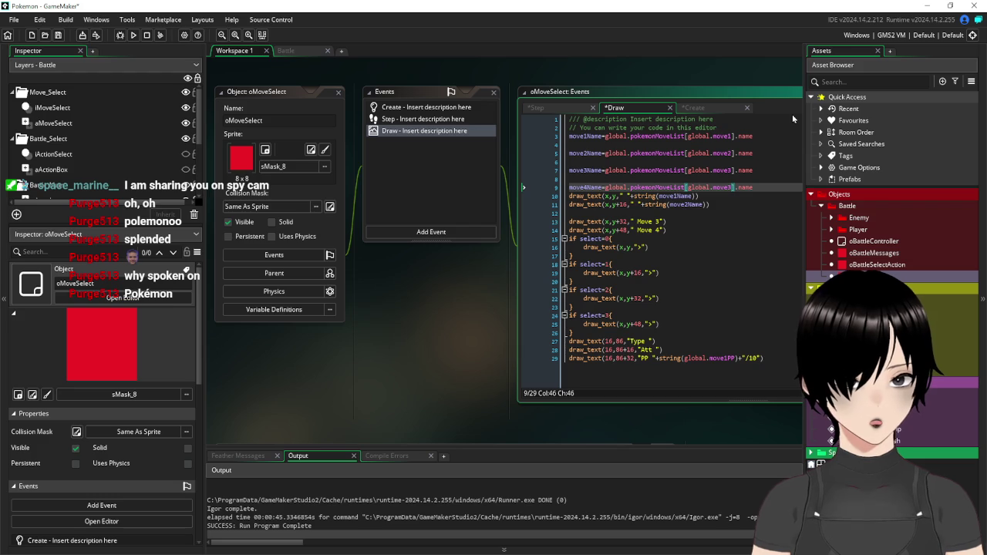
key("BackSpace")
type("4")
key("Escape")
key("Down")
key("Down")
key("Down")
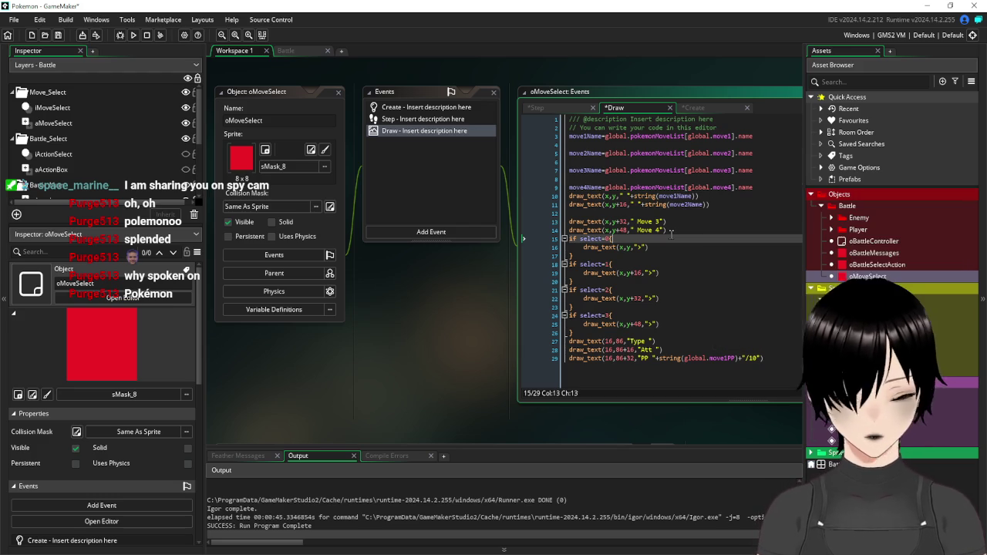
left_click(58, 35)
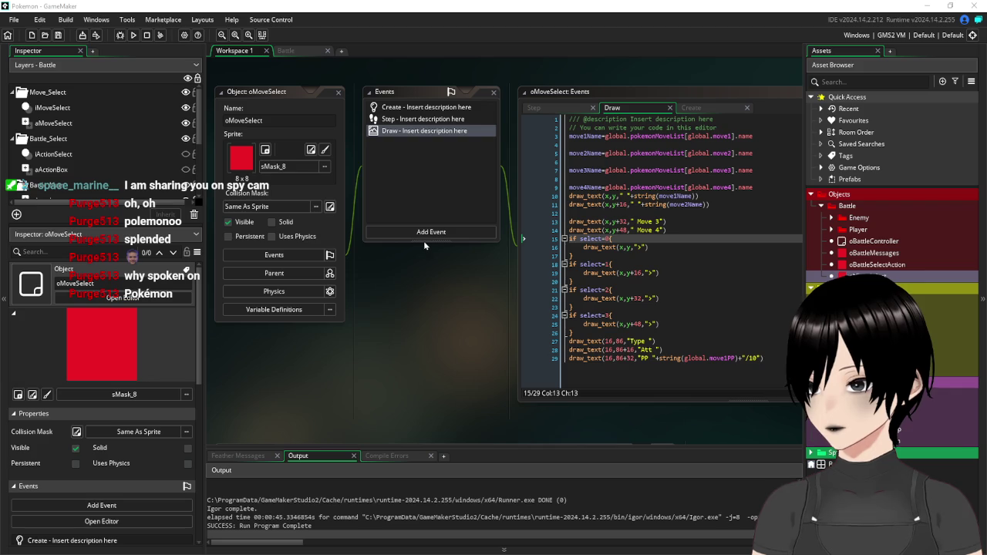
Replace the Move 3 and Move 4 placeholders with string(move3Name) and string(move4Name)
left_click(678, 228)
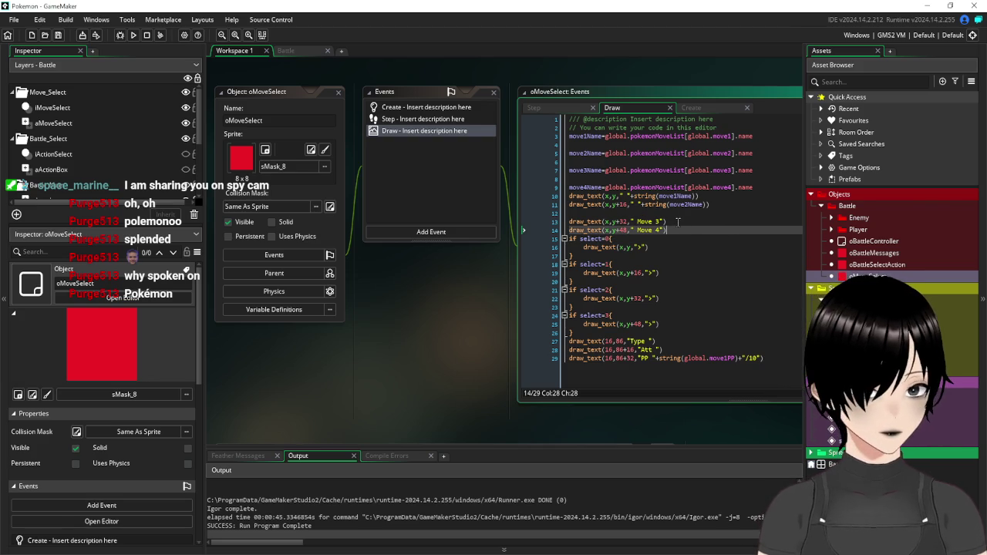
left_click(736, 205)
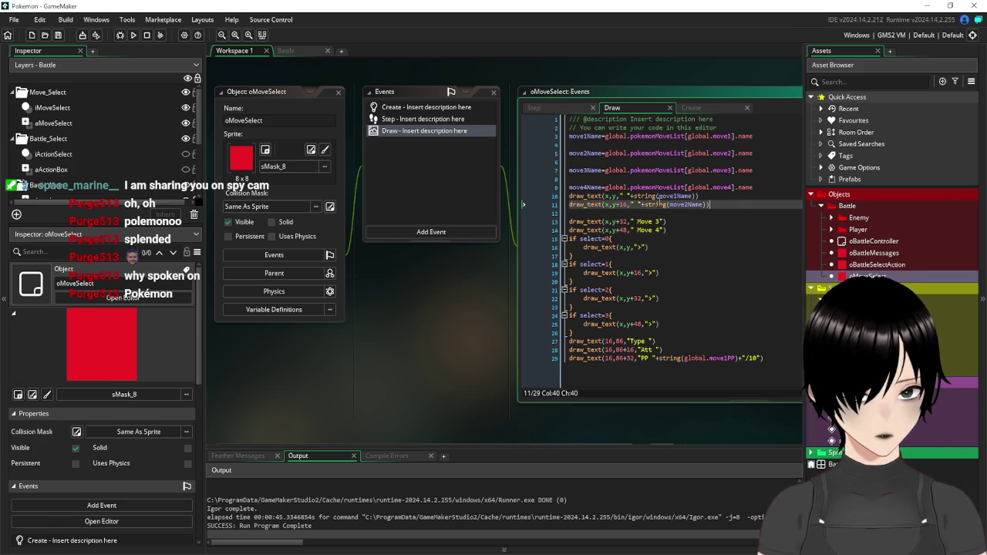
left_click_drag(697, 196, 624, 202)
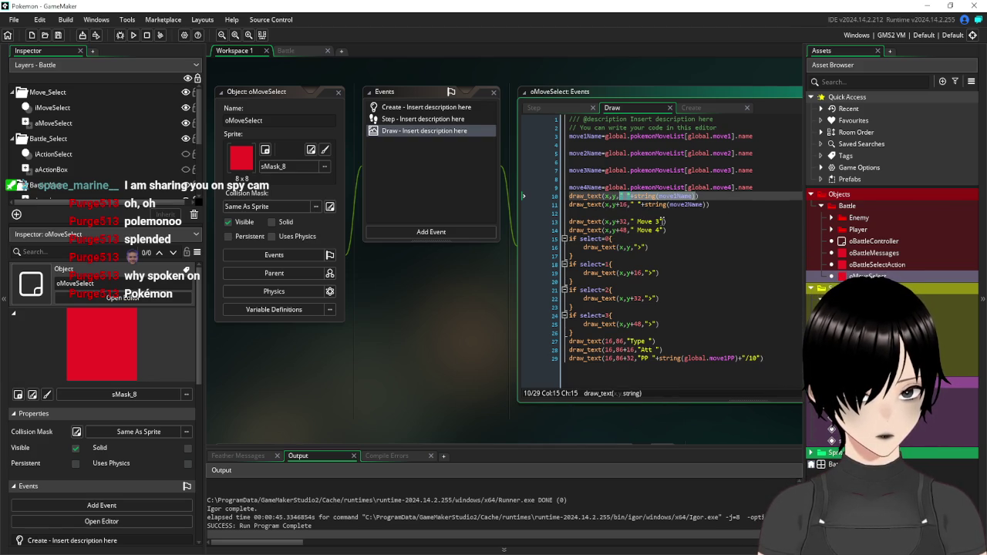
left_click(624, 223)
left_click_drag(629, 224, 631, 225)
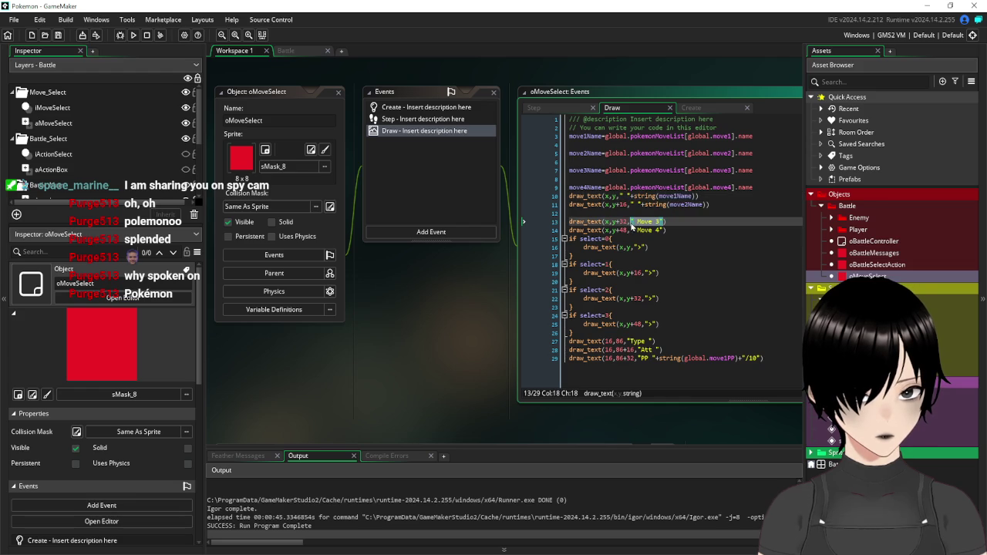
key("ctrl+v")
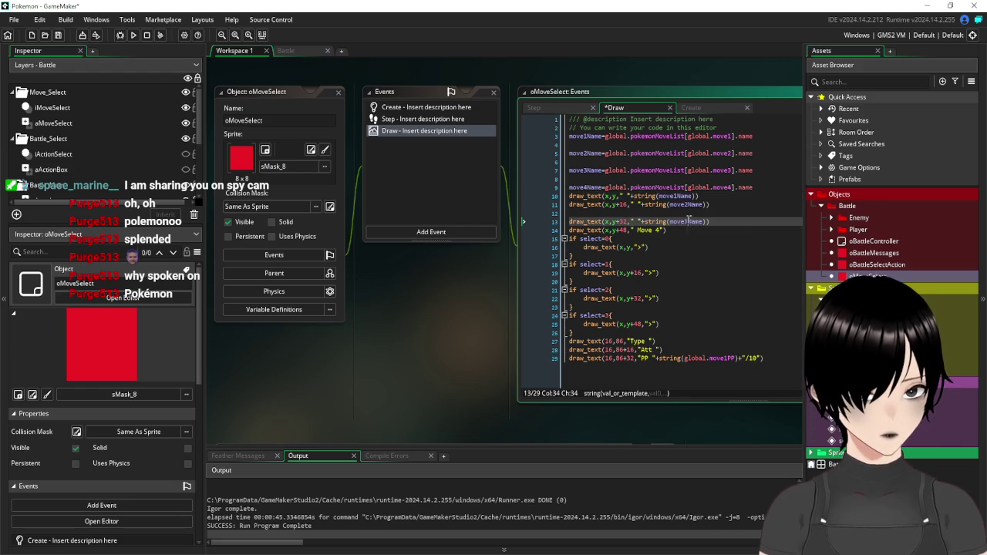
type("3")
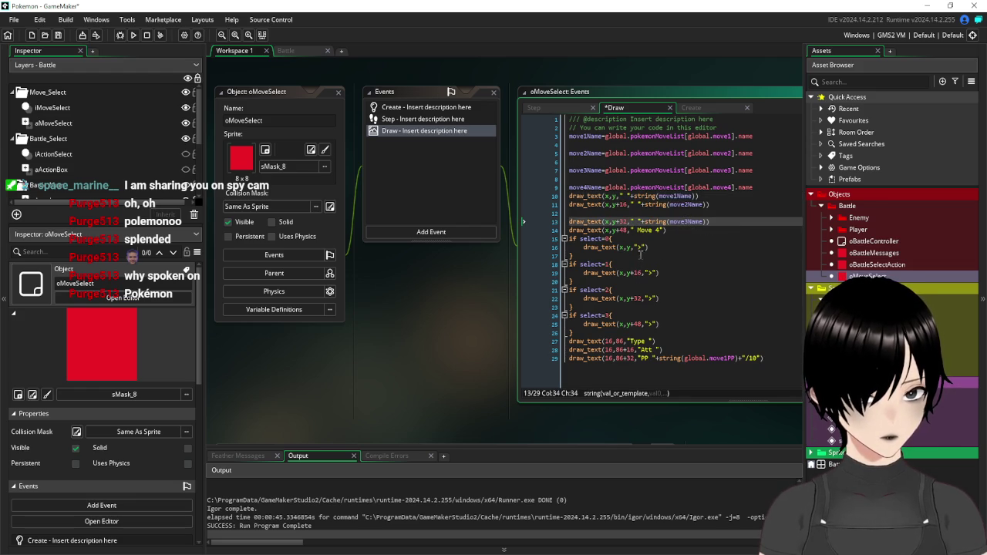
left_click_drag(665, 230, 631, 231)
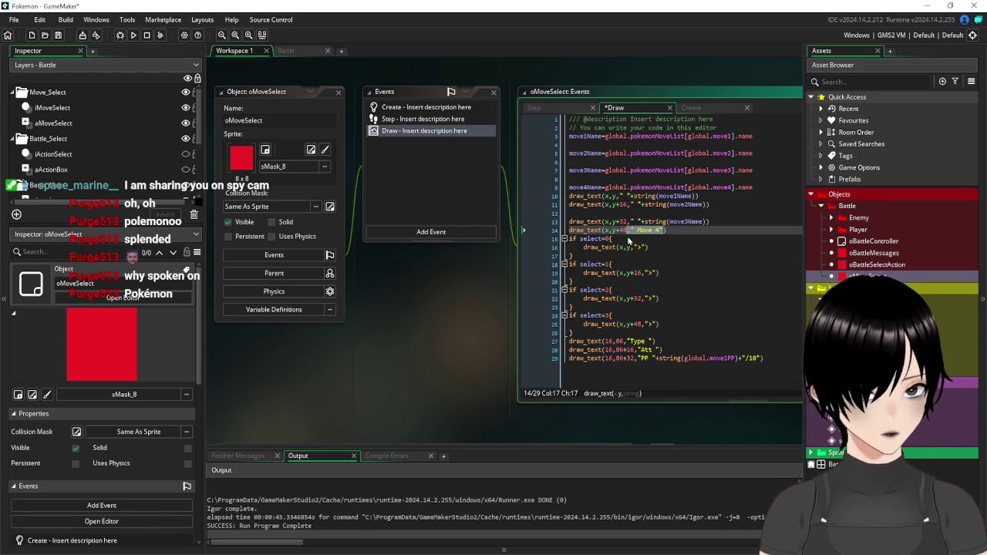
key("ctrl+v")
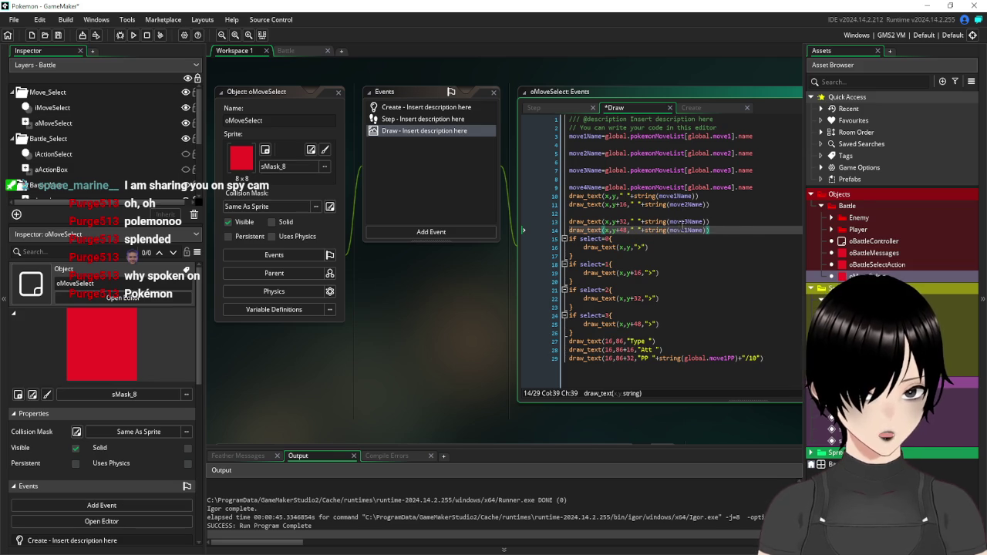
left_click(688, 230)
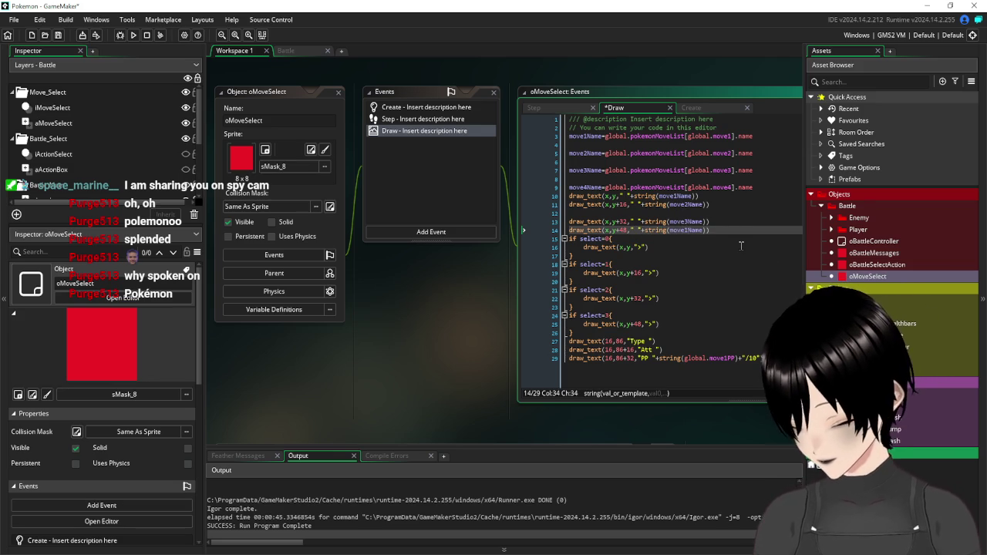
key("BackSpace")
type("4")
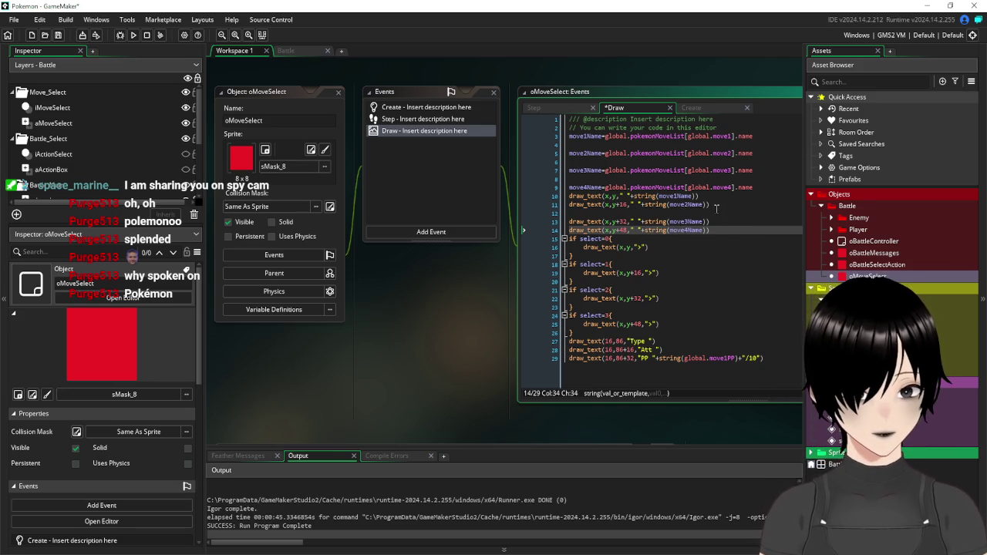
left_click(717, 208)
key("BackSpace")
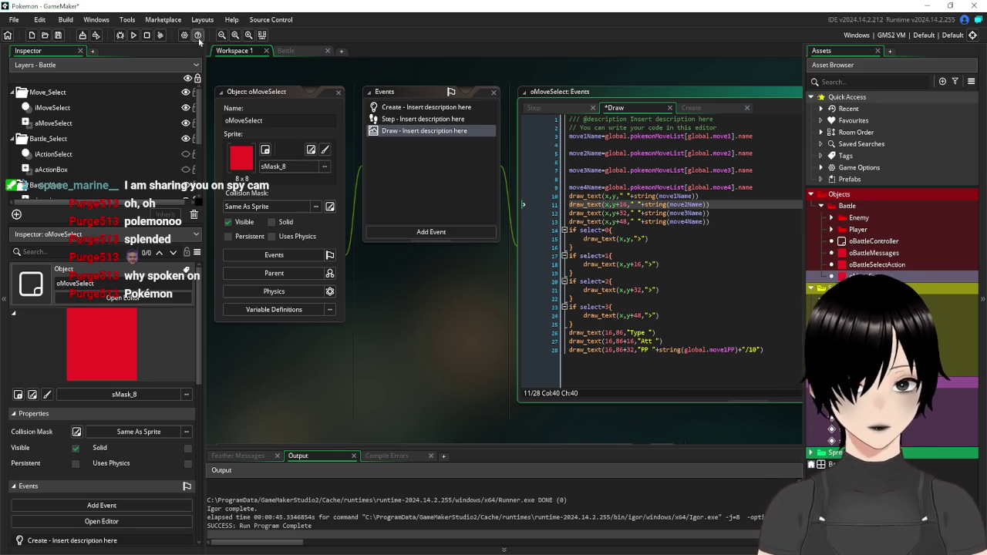
Run the game, confirm moves read Hydro pump, Rock smash, Hydro pump, Rock smash, then close it
left_click(57, 36)
left_click(133, 36)
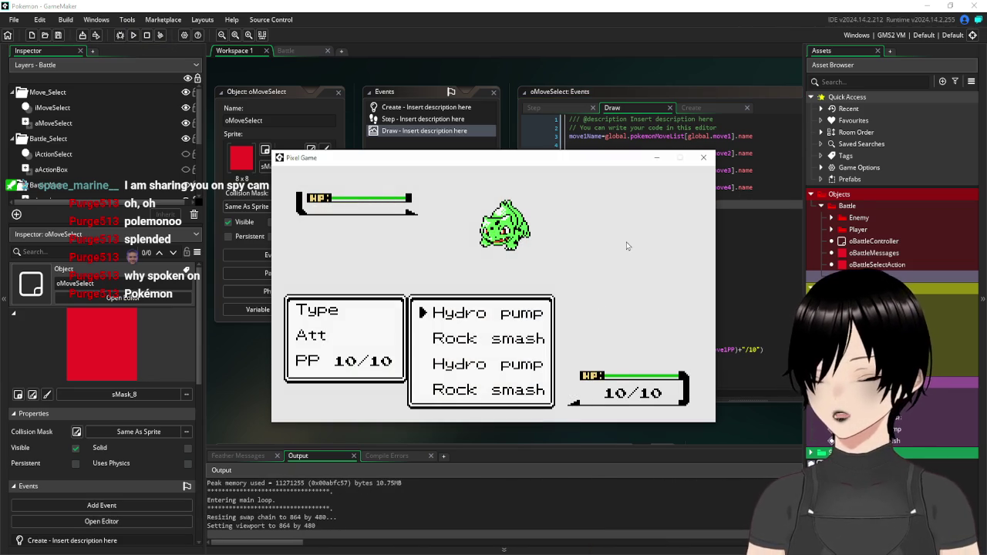
left_click(702, 158)
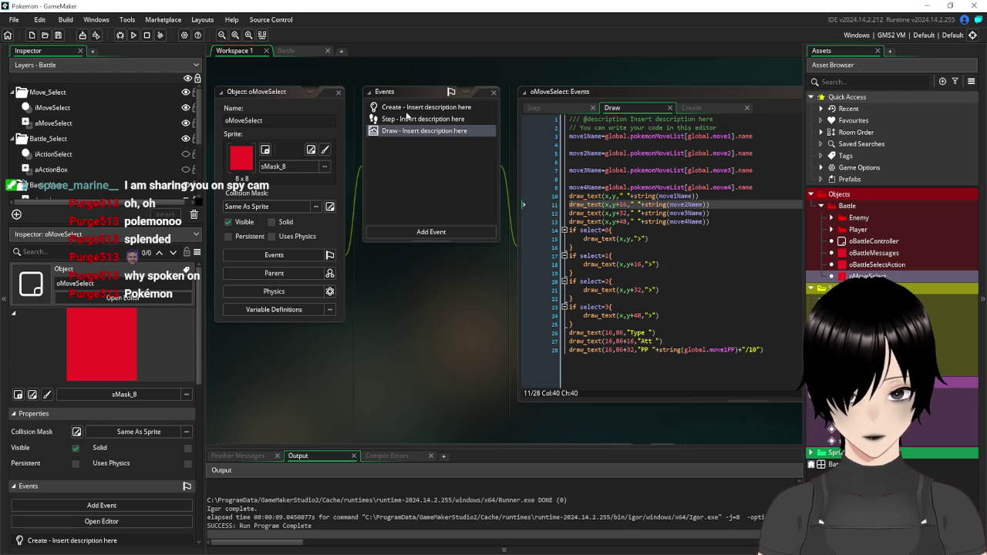
Check the starting select=0 value in oMoveSelect's Create event
left_click(399, 121)
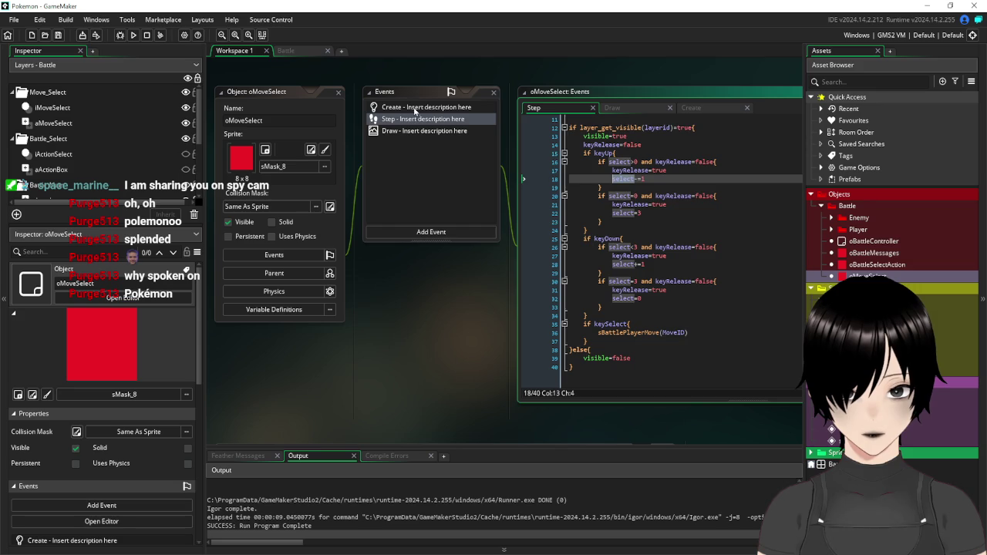
left_click(417, 108)
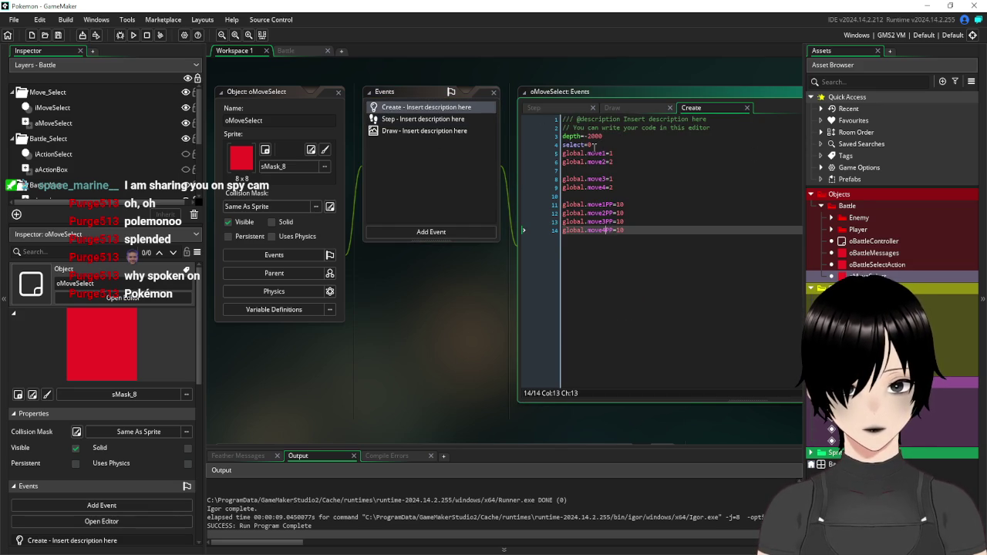
left_click_drag(597, 146, 524, 147)
left_click(422, 121)
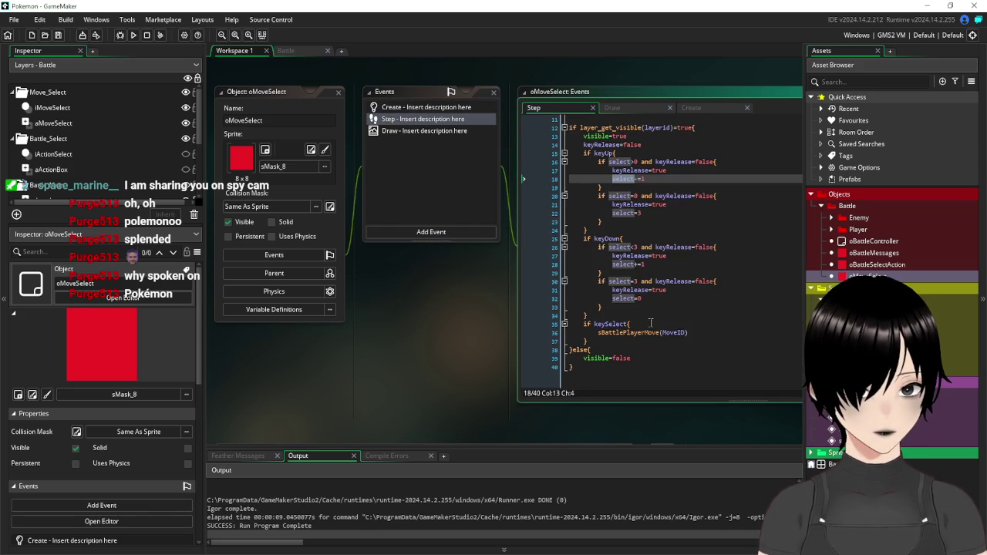
Begin an 'if select=0' check under keySelect in the Step event
left_click(652, 322)
key("Return")
type("if select=0")
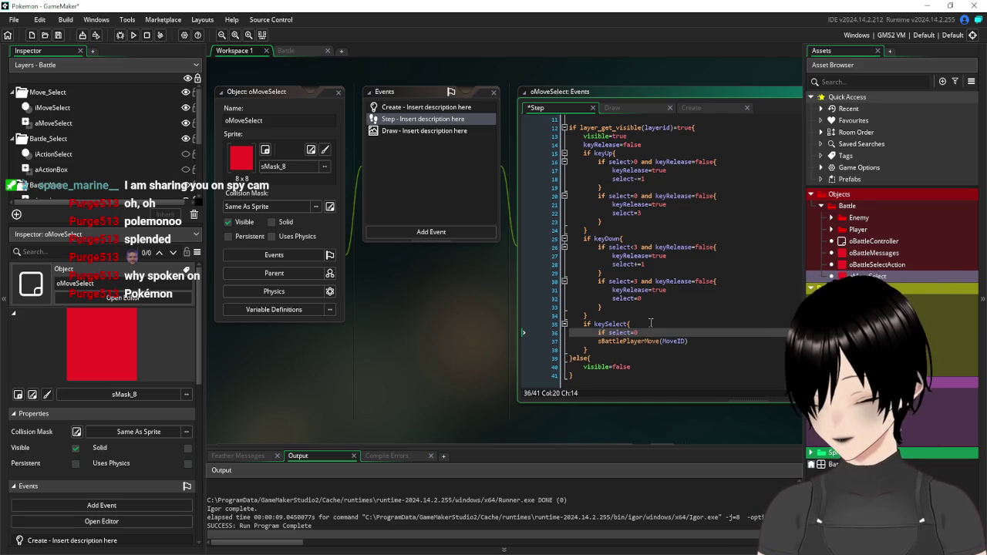
type(" mo")
type("ve1")
type("D=")
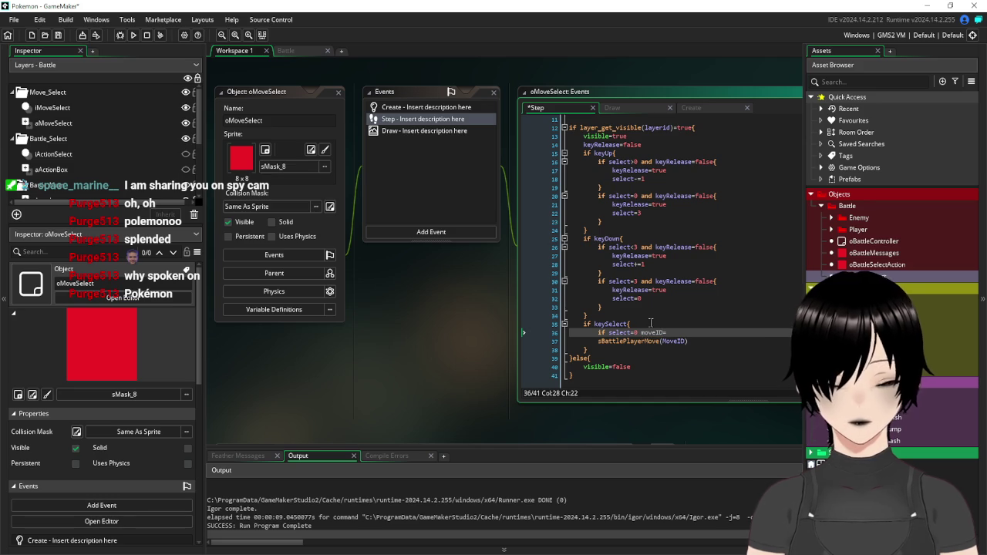
Set select to 0 in the Create event and paste global.move1 into the Step event's assignment
left_click(419, 108)
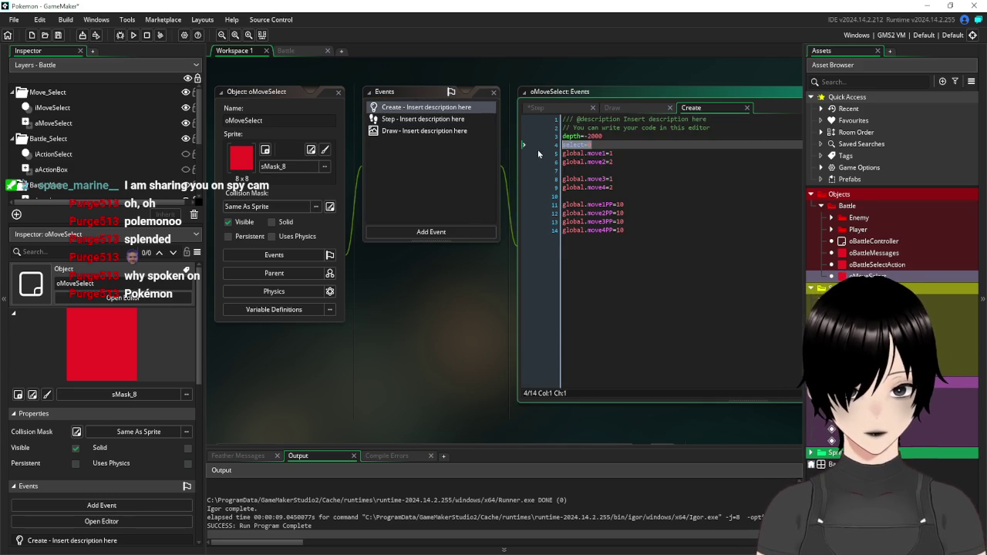
type("0")
left_click_drag(609, 153, 555, 157)
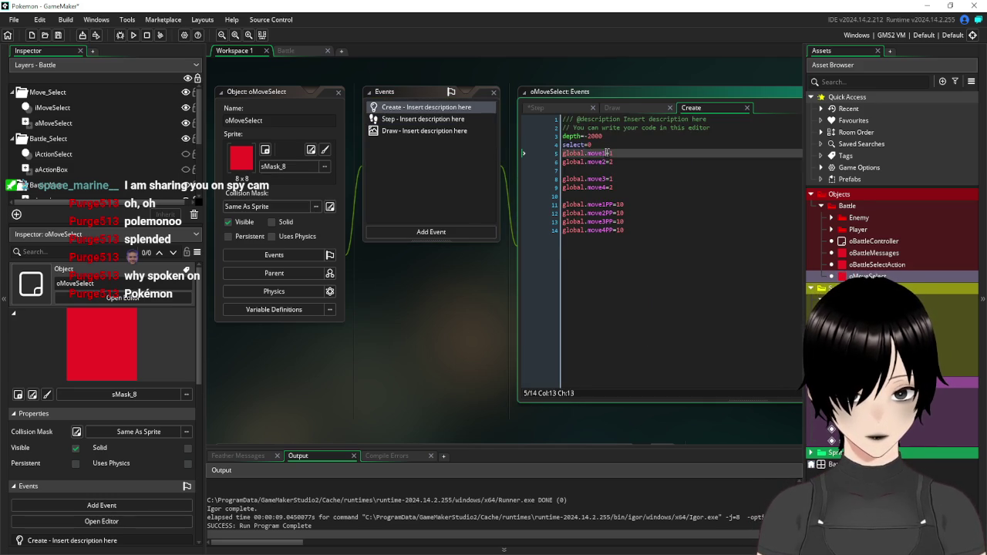
left_click(407, 120)
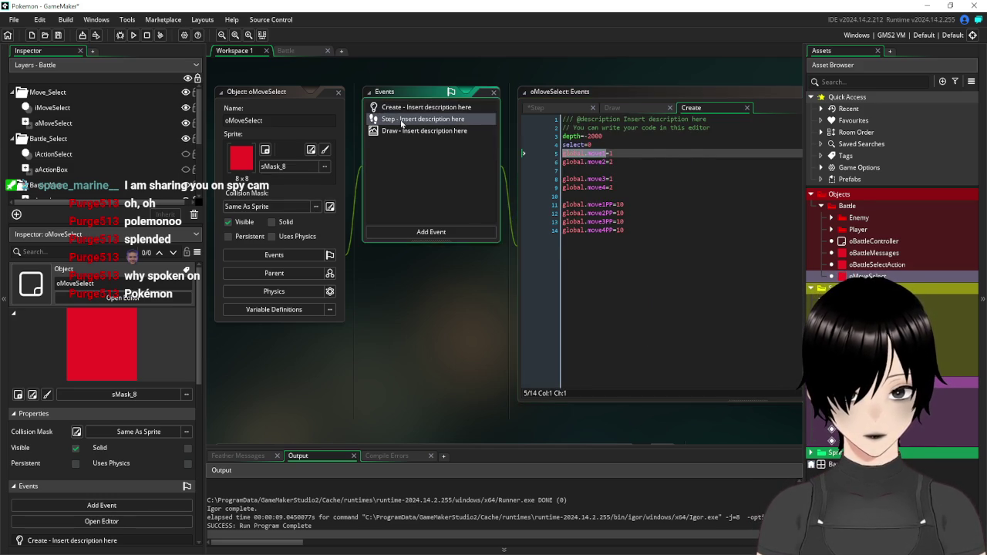
type("global.move1")
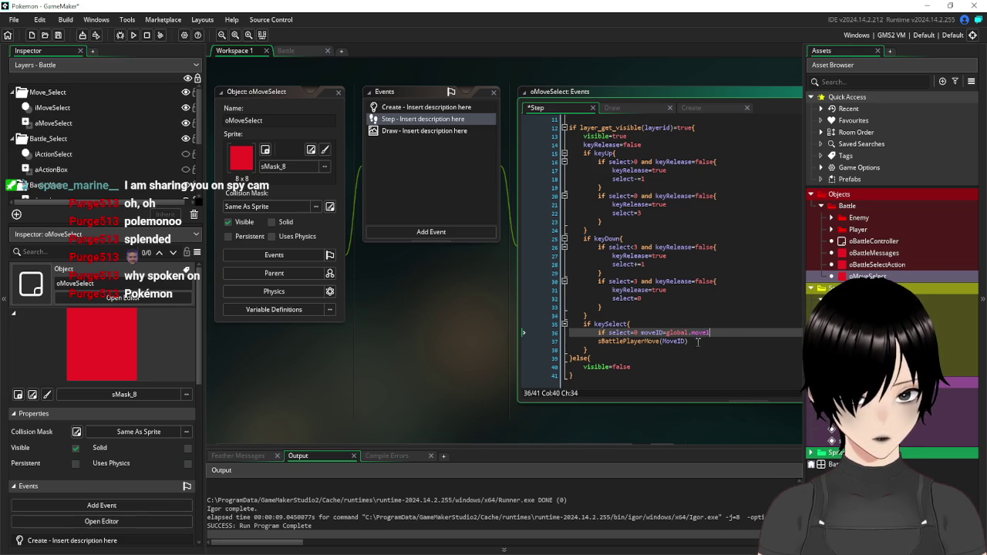
Declare var MoveID on a new line inside the keySelect block
left_click(675, 320)
key("Return")
type("var ")
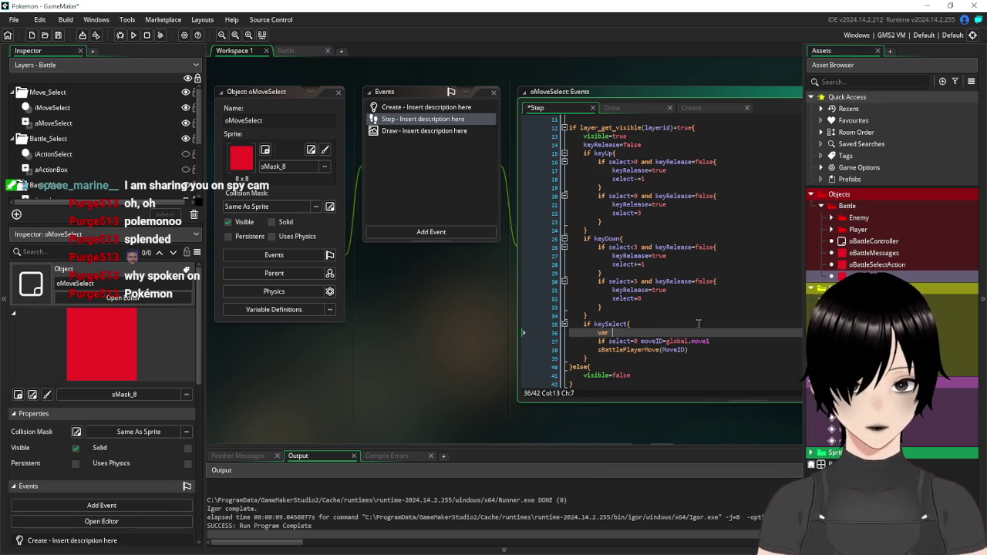
type("move")
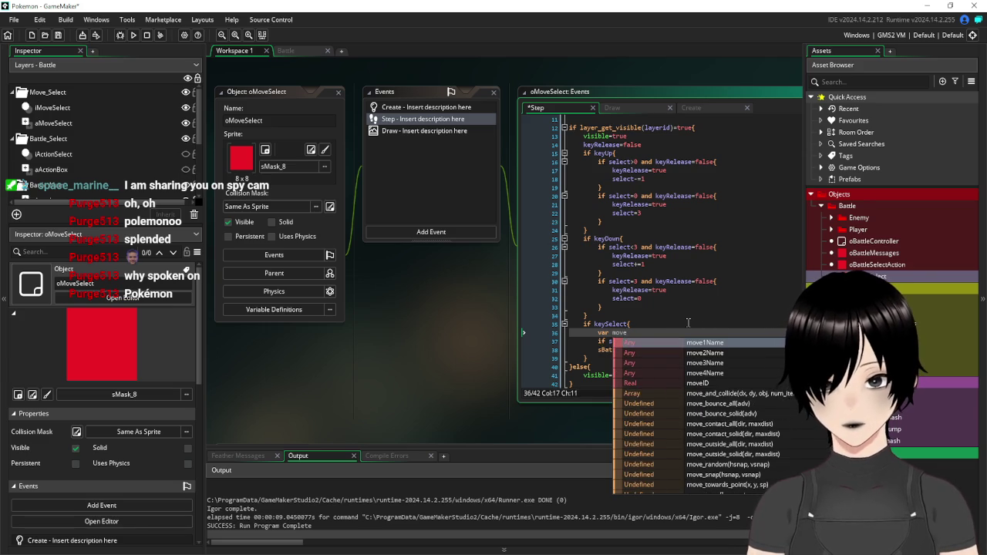
key("BackSpace")
type("MoveID")
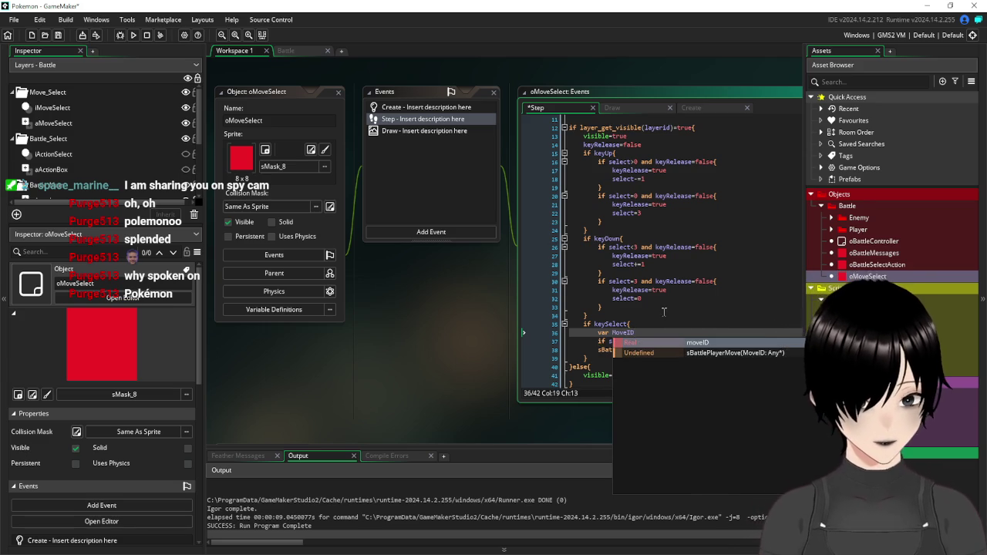
left_click(664, 311)
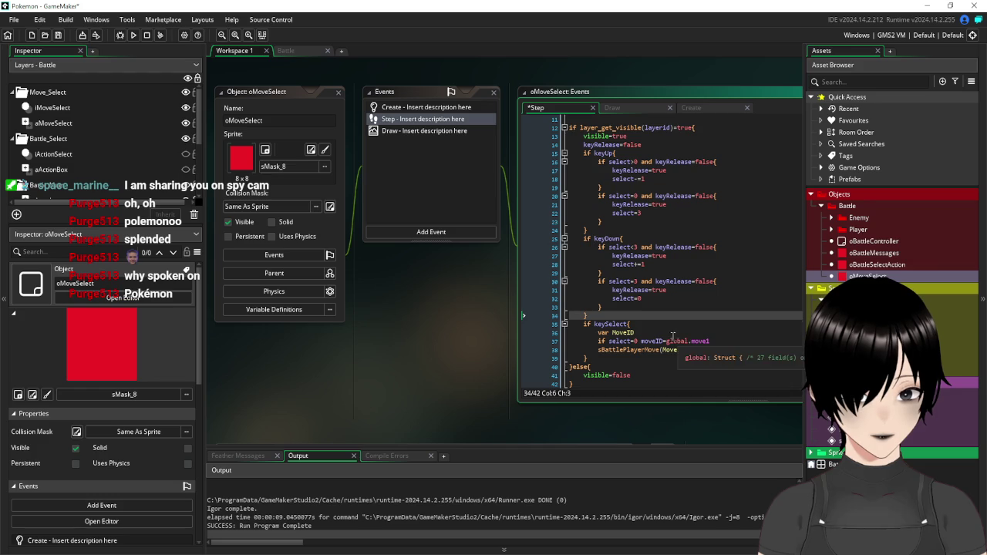
Fix the capitalization to MoveID in the select=0 line, add a blank line below, and select that line
left_click(660, 333)
key("Down")
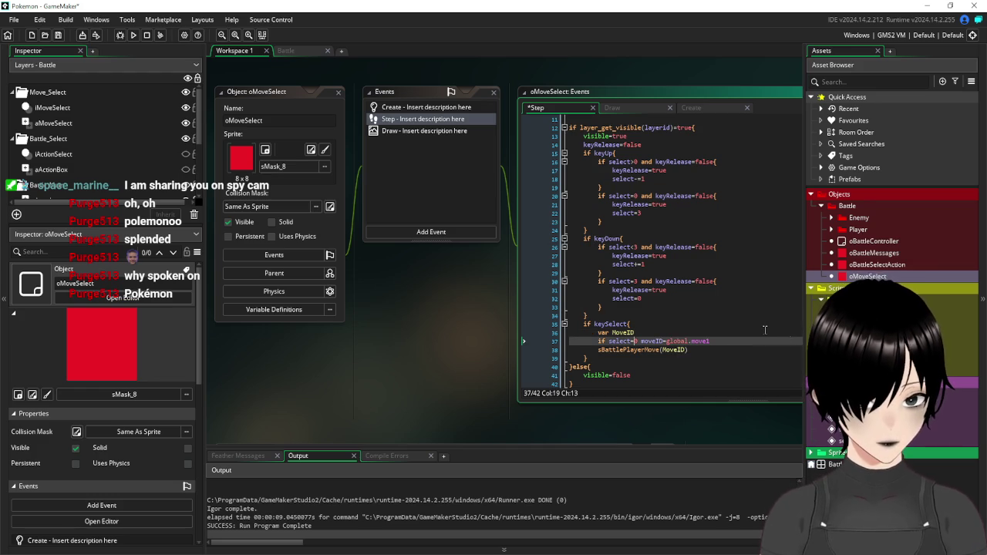
key("BackSpace")
type("M")
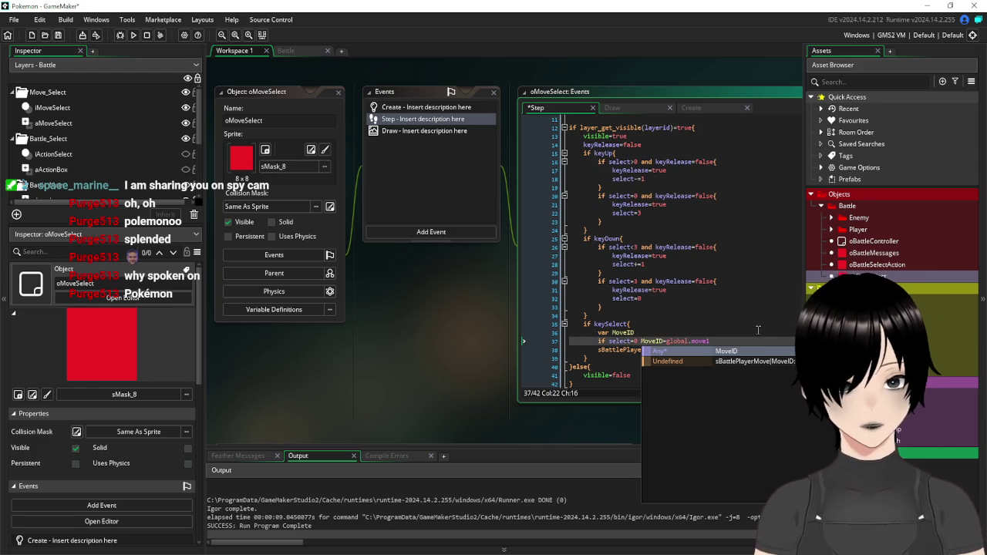
left_click(758, 330)
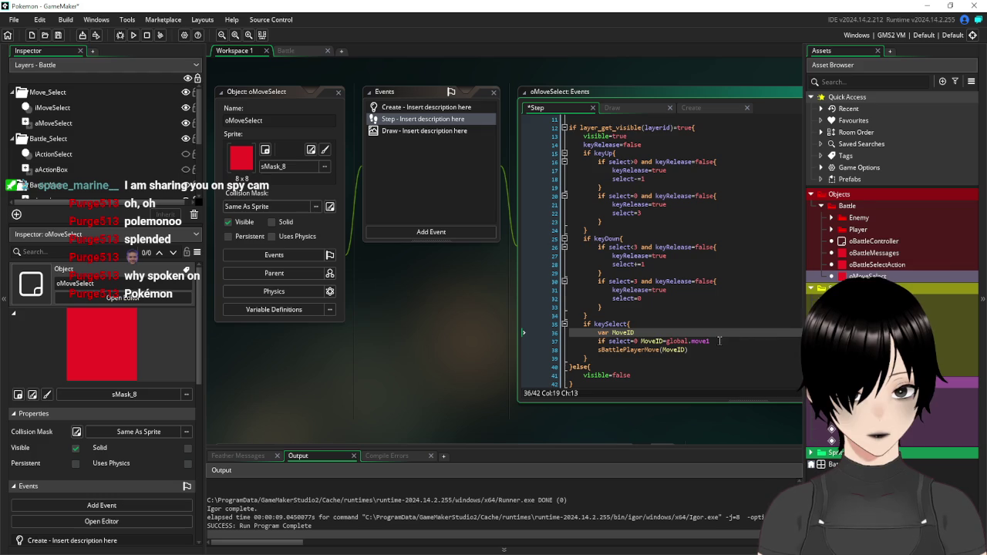
left_click(722, 341)
key("Return")
key("Return")
key("Return")
key("Return")
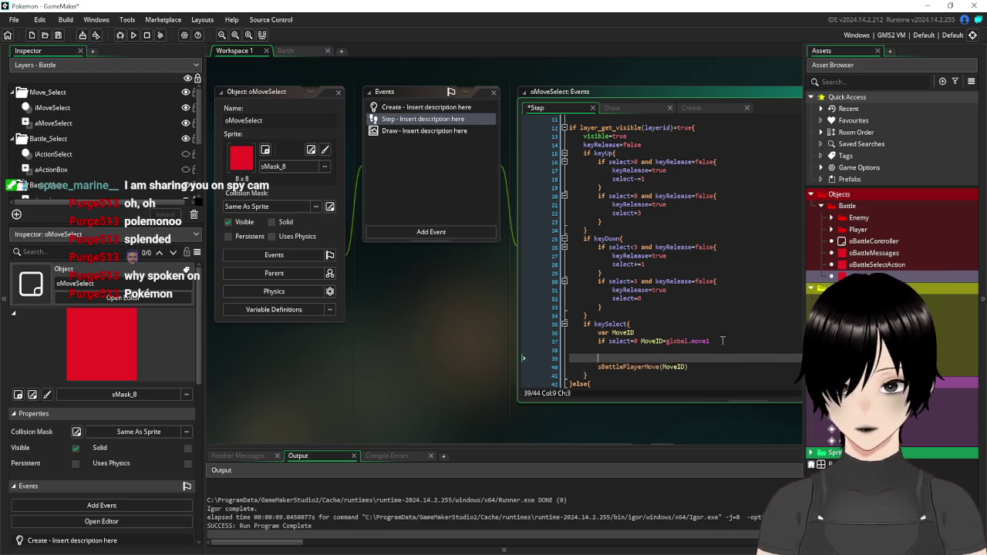
left_click_drag(711, 341, 564, 340)
key("ctrl+c")
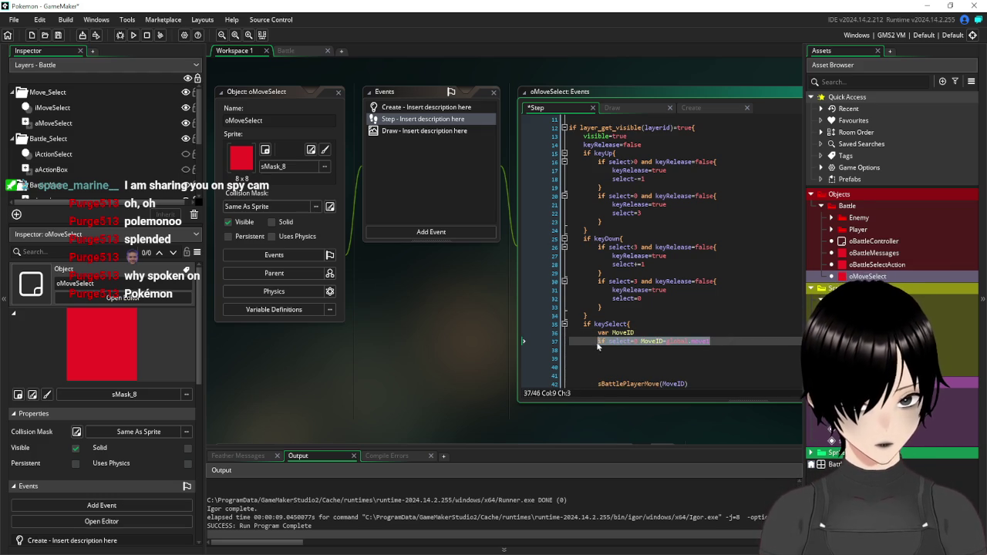
Paste three copies of the select=0 assignment line below it
left_click(625, 351)
key("ctrl+v")
key("Return")
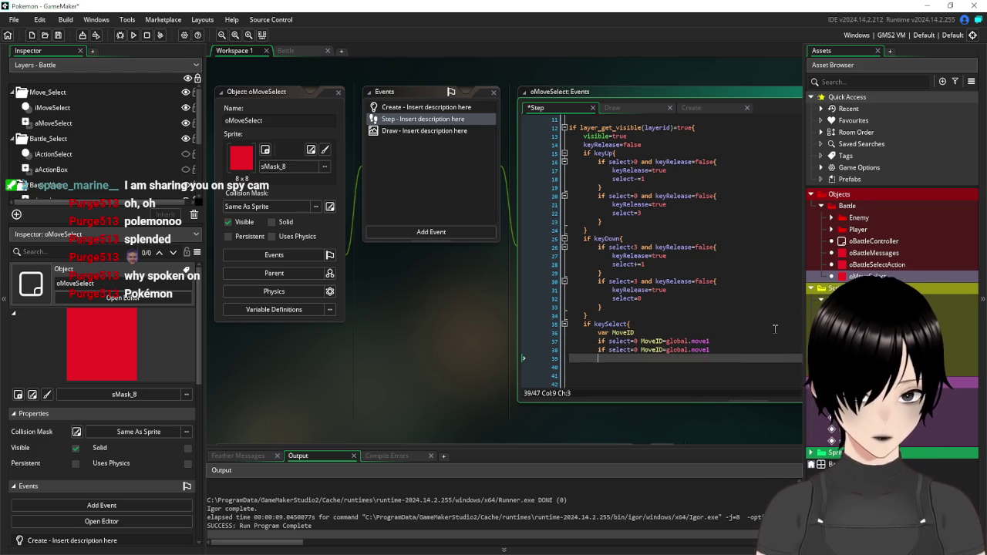
key("ctrl+v")
key("Return")
key("ctrl+v")
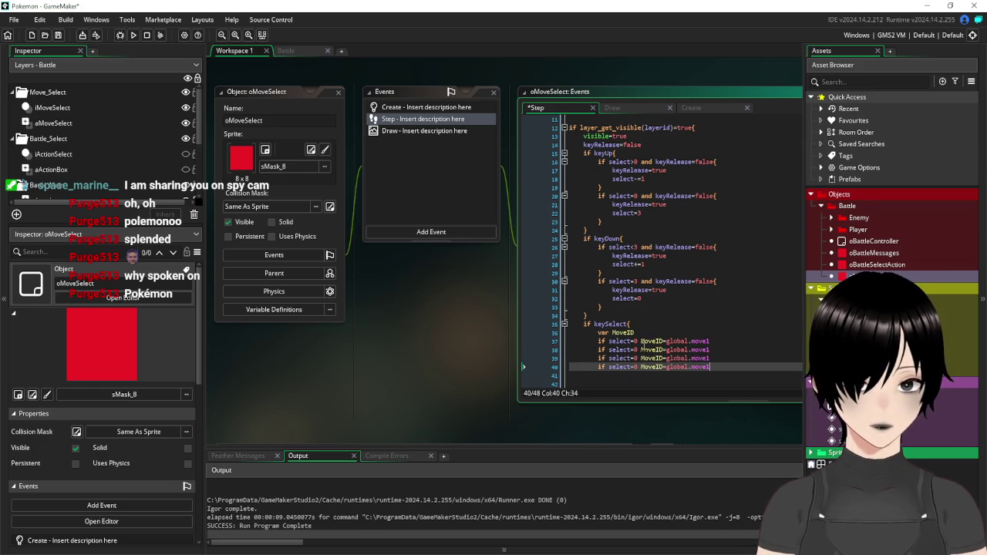
Change the copied select checks to 1, 2 and 3
left_click(635, 350)
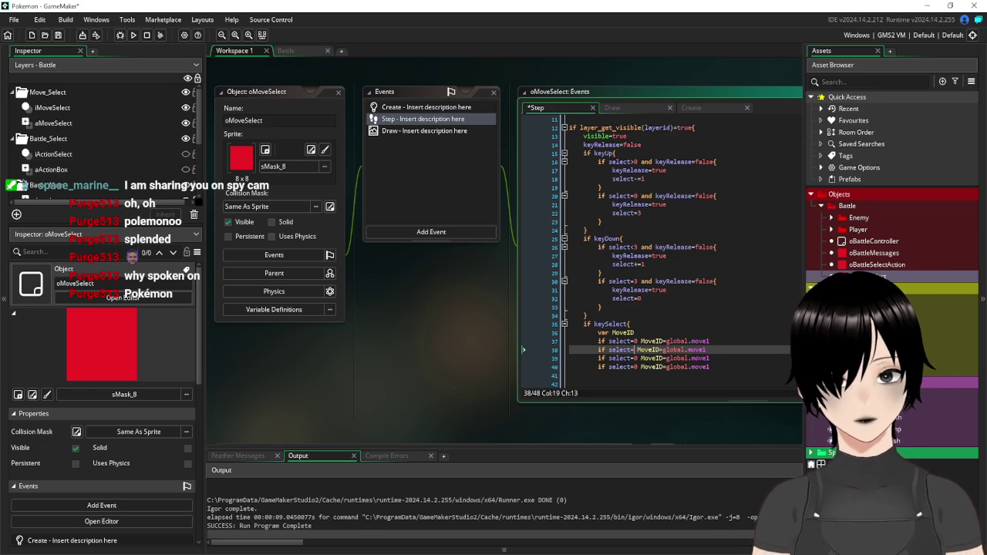
type("1")
key("Down")
key("BackSpace")
type("2")
key("Down")
key("BackSpace")
type("3")
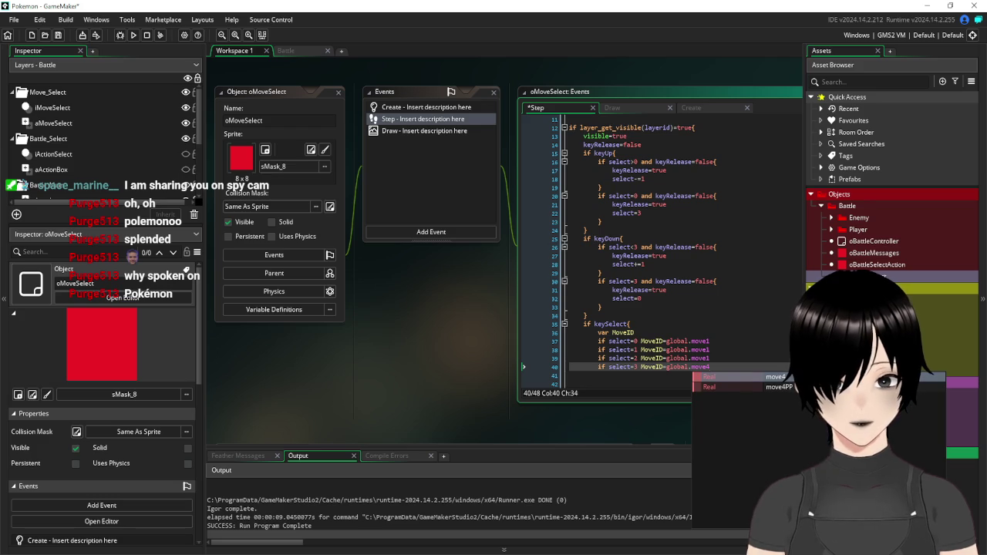
Point the copies at global.move2, global.move3 and global.move4, then save the Step event
left_click(745, 348)
type("2")
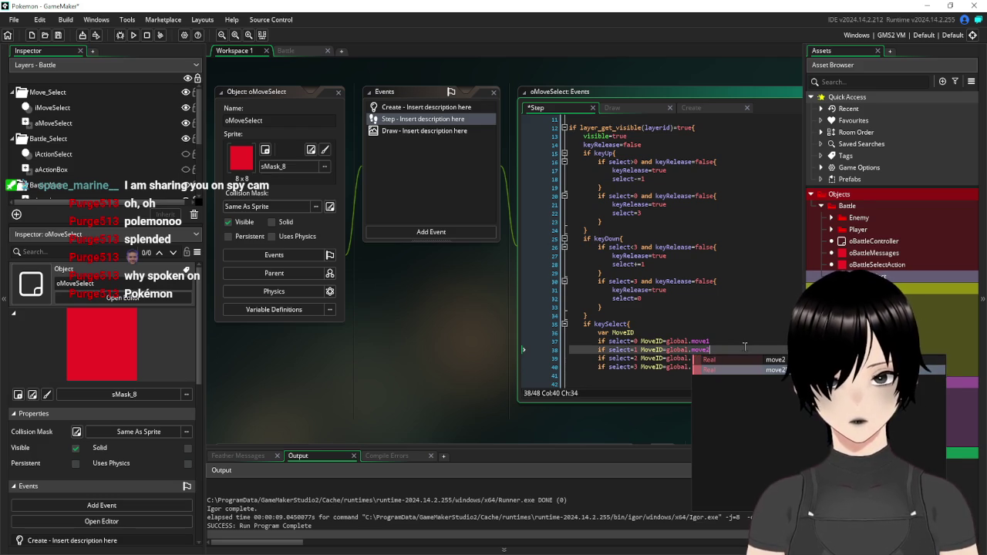
key("Down")
type("move3")
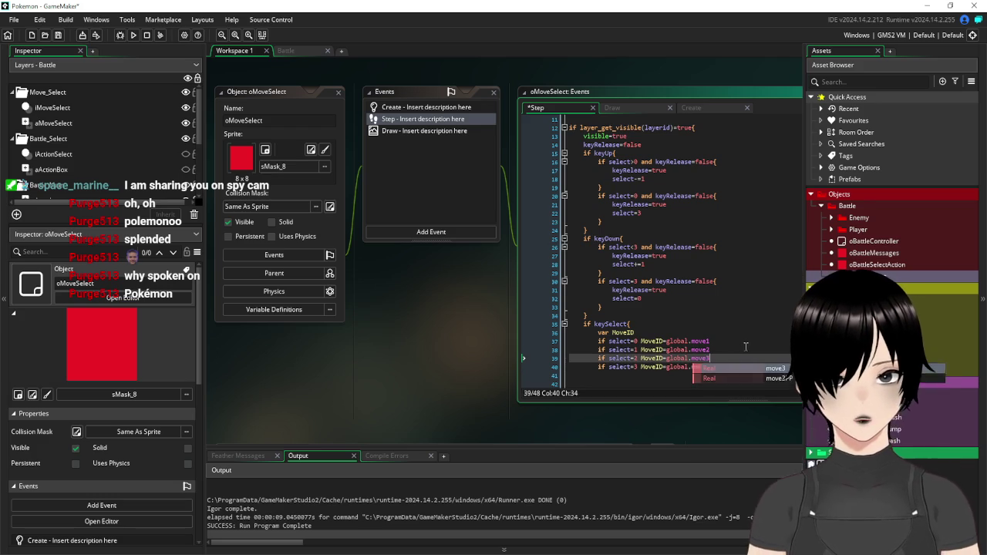
key("Up")
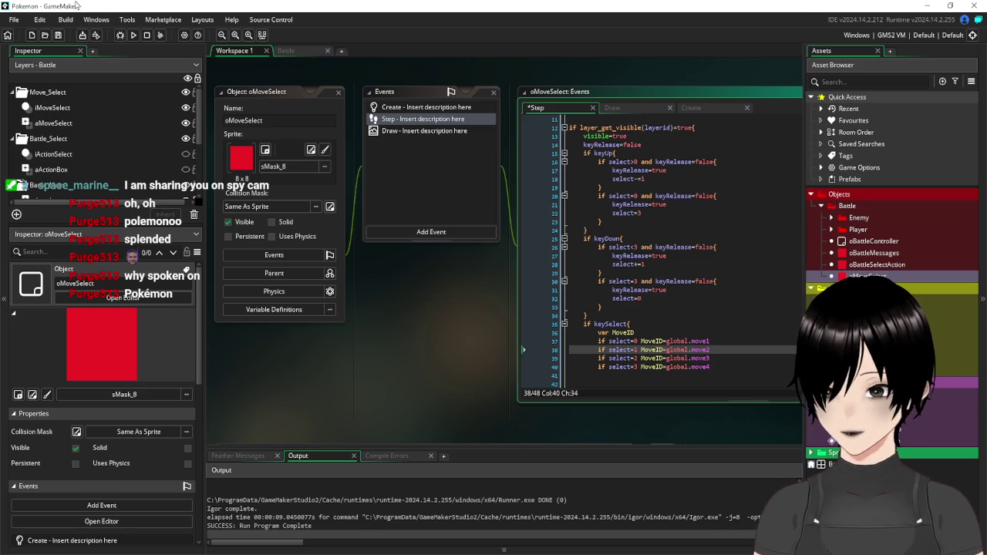
key("ctrl+s")
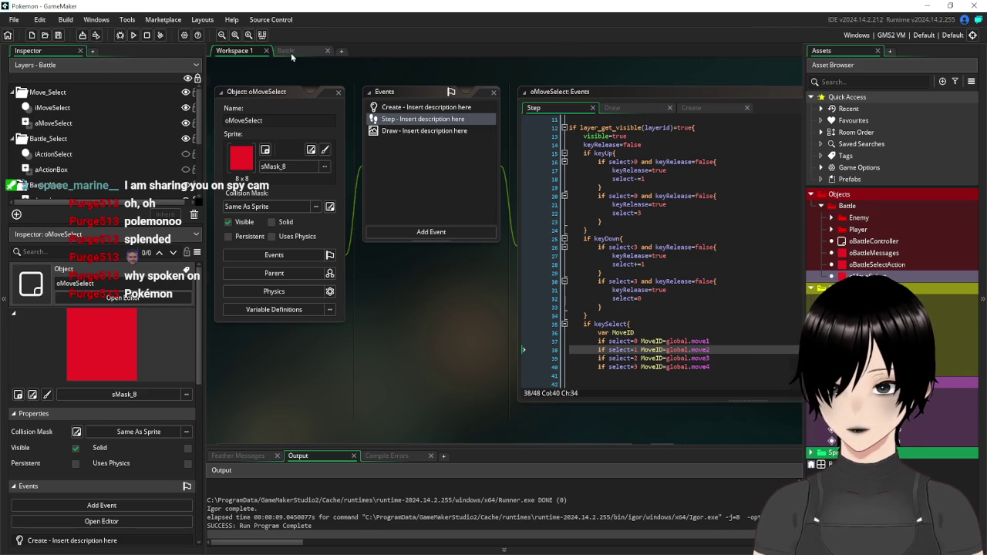
Delete the three extra blank lines above the sBattlePlayerMove(MoveID) call
left_click(285, 50)
left_click(235, 50)
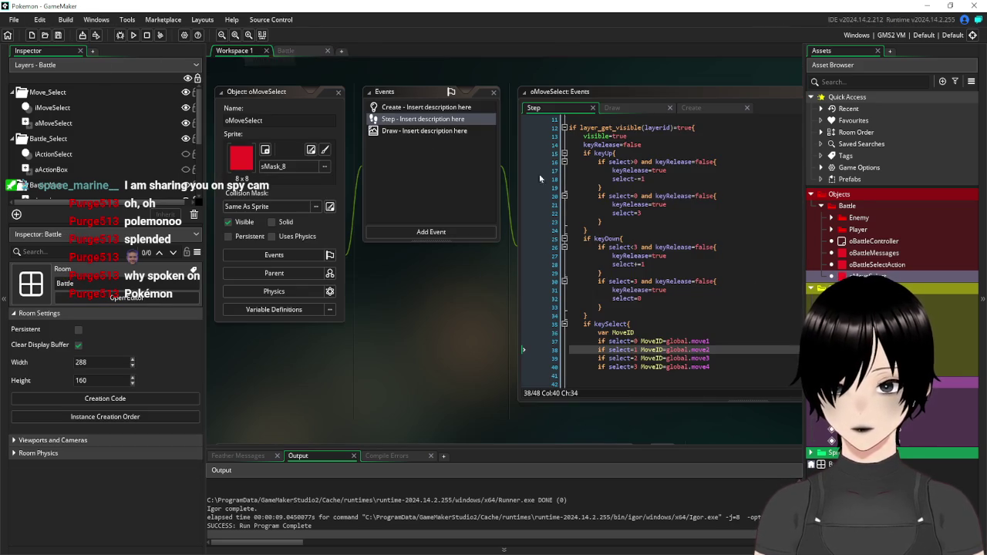
scroll(765, 323, "down", 3)
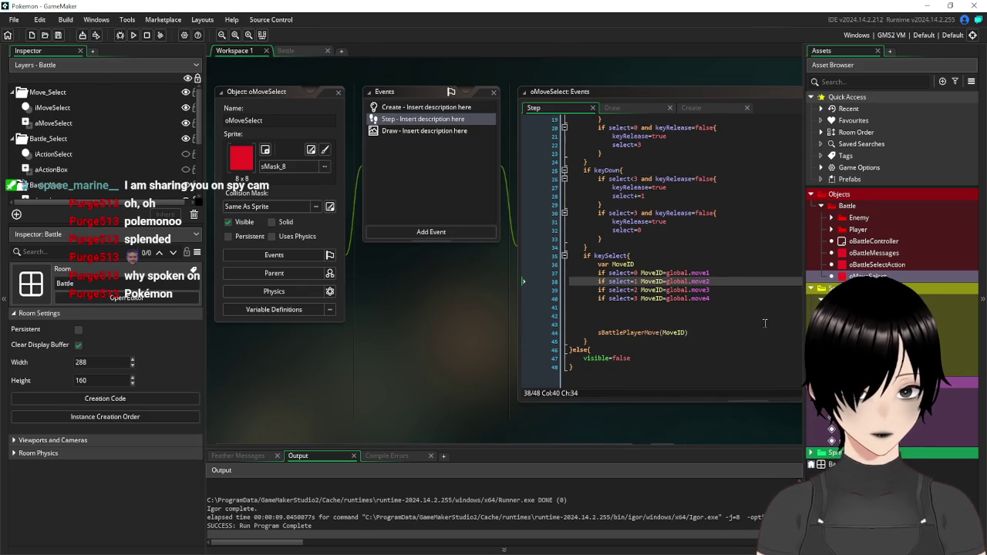
left_click(649, 324)
key("BackSpace")
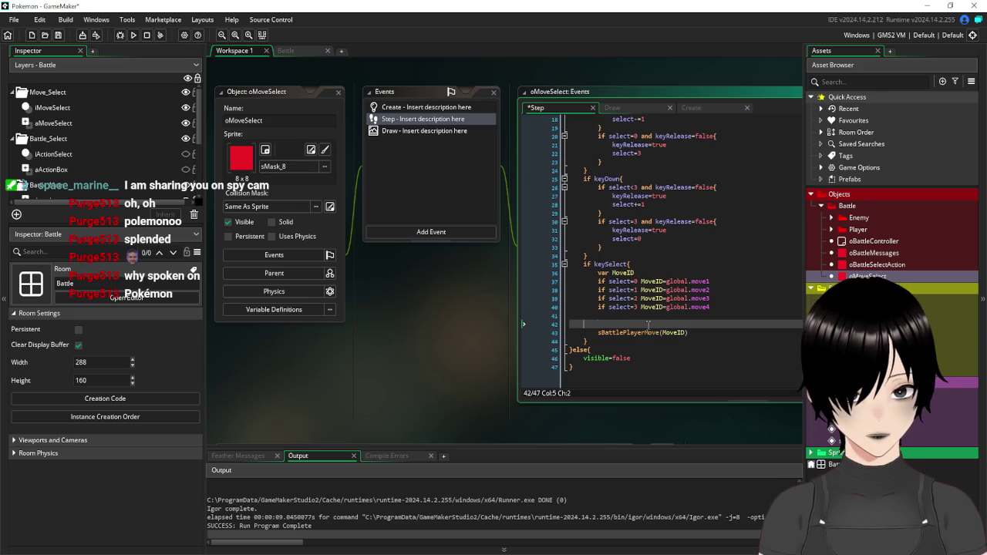
key("BackSpace")
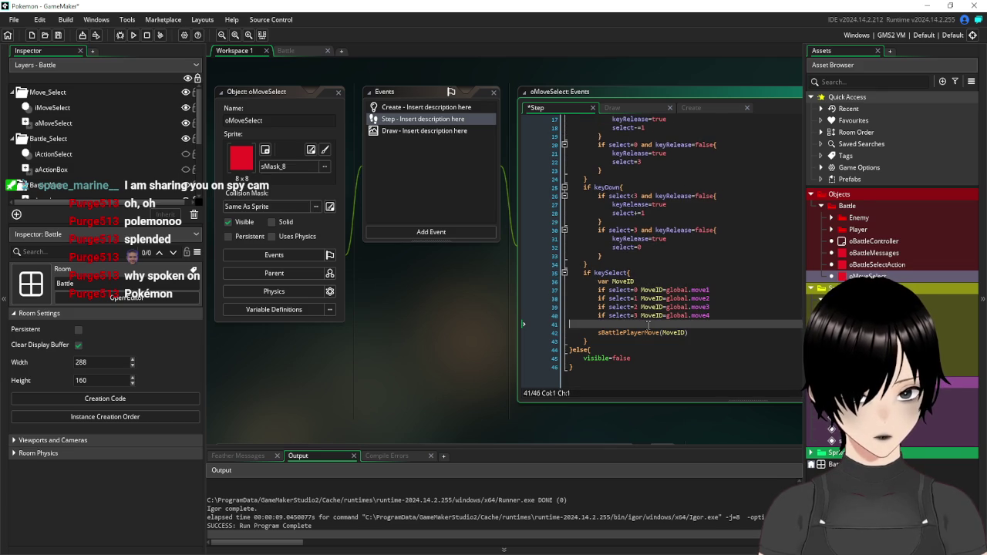
key("BackSpace")
key("Escape")
key("Down")
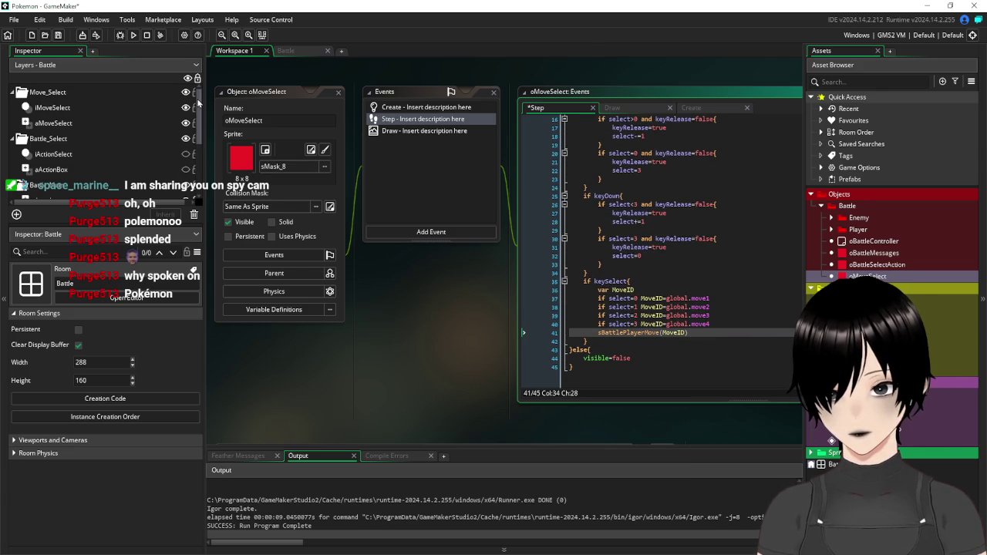
Switch to the Battle room and back, then scroll through the oMoveSelect Step code
key("ctrl+Tab")
left_click(226, 52)
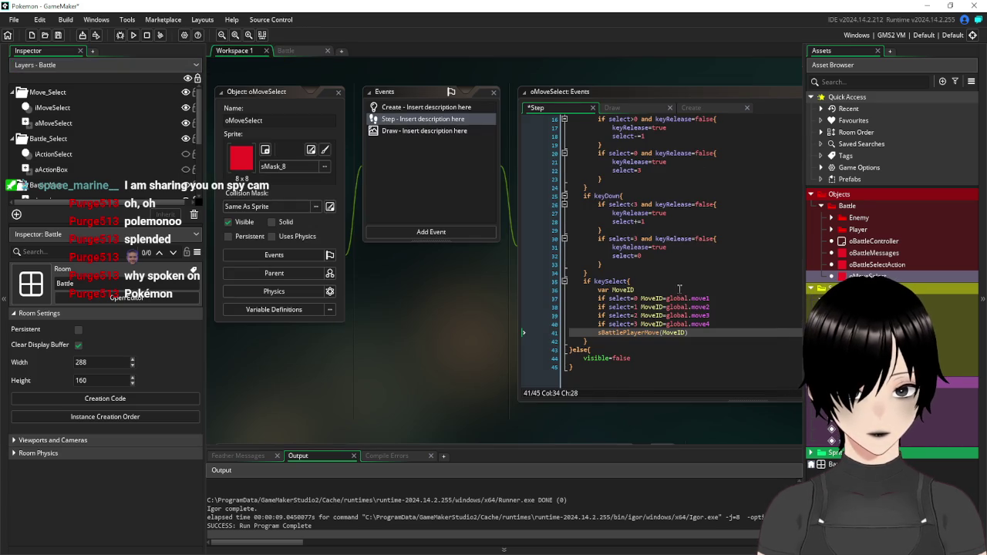
scroll(678, 290, "up", 3)
scroll(676, 289, "up", 2)
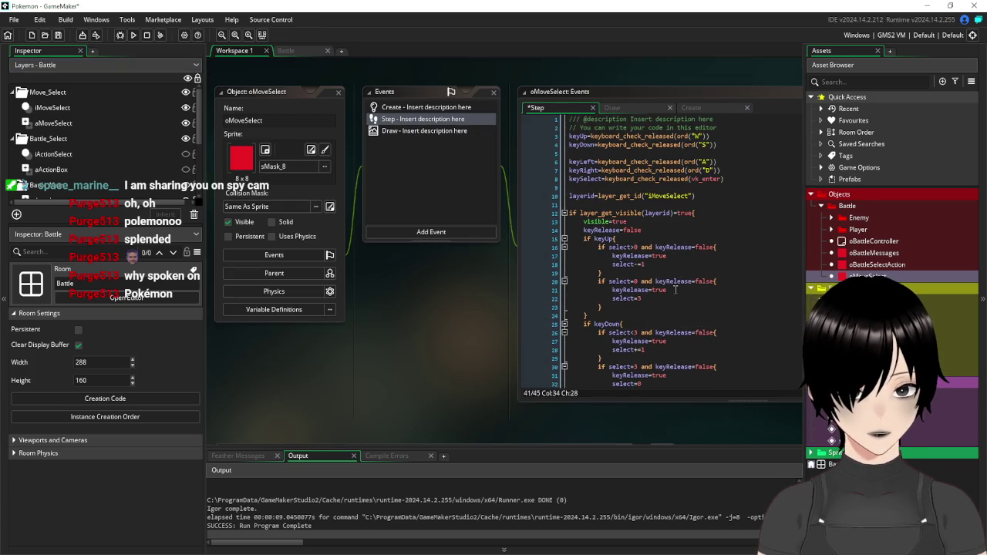
scroll(676, 289, "down", 4)
scroll(706, 173, "up", 3)
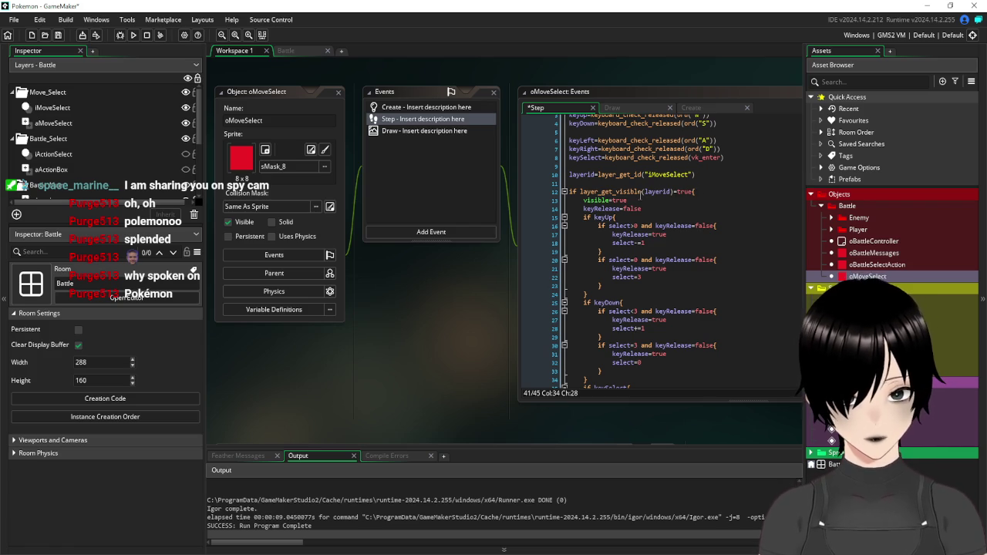
scroll(673, 206, "down", 3)
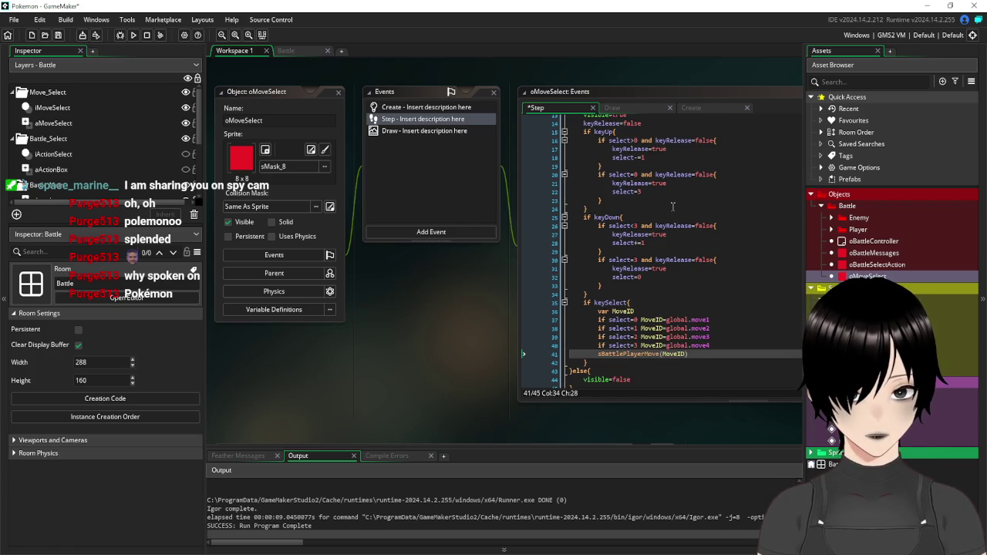
scroll(702, 217, "up", 3)
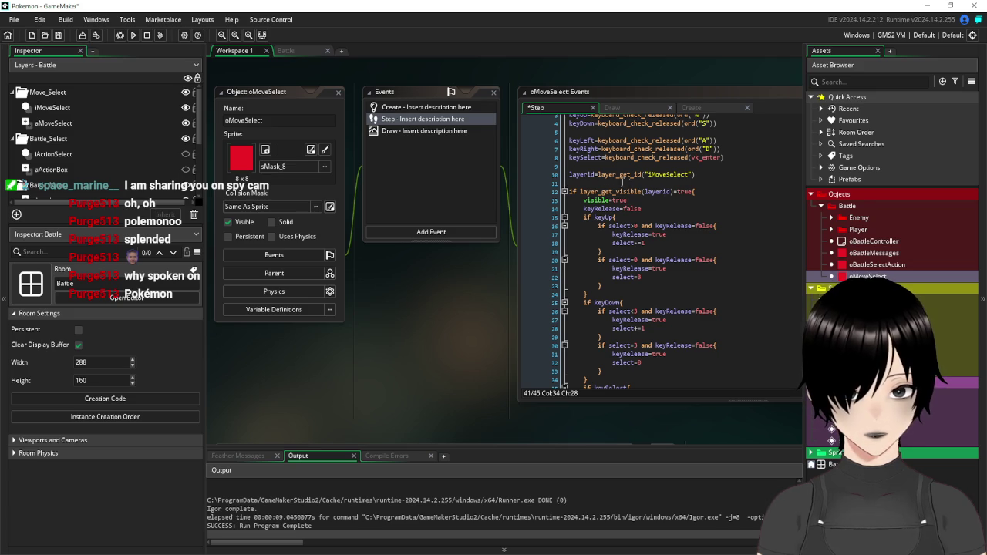
Duplicate the layerid layer_get_id("iMoveSelect") line and begin renaming the copy's variable
left_click(537, 174)
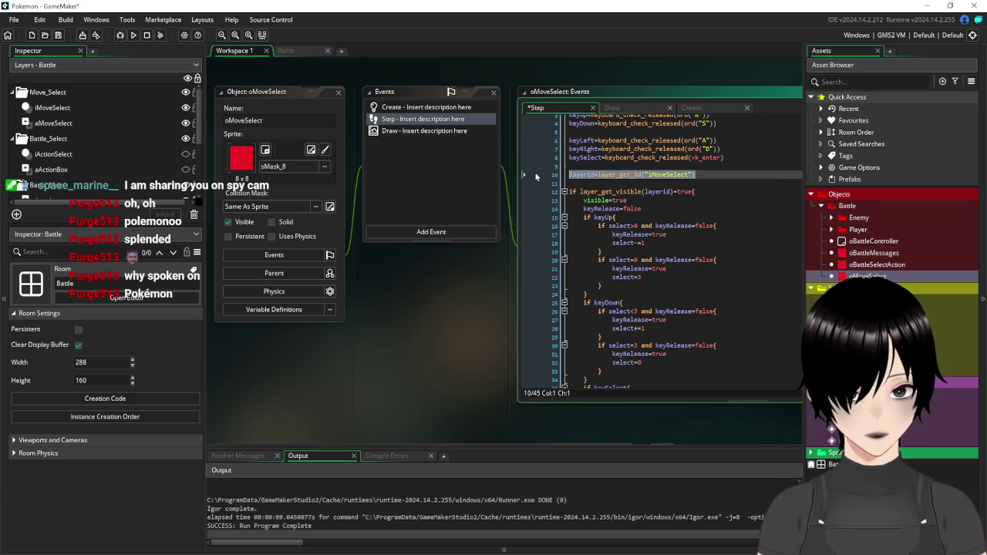
key("ctrl+d")
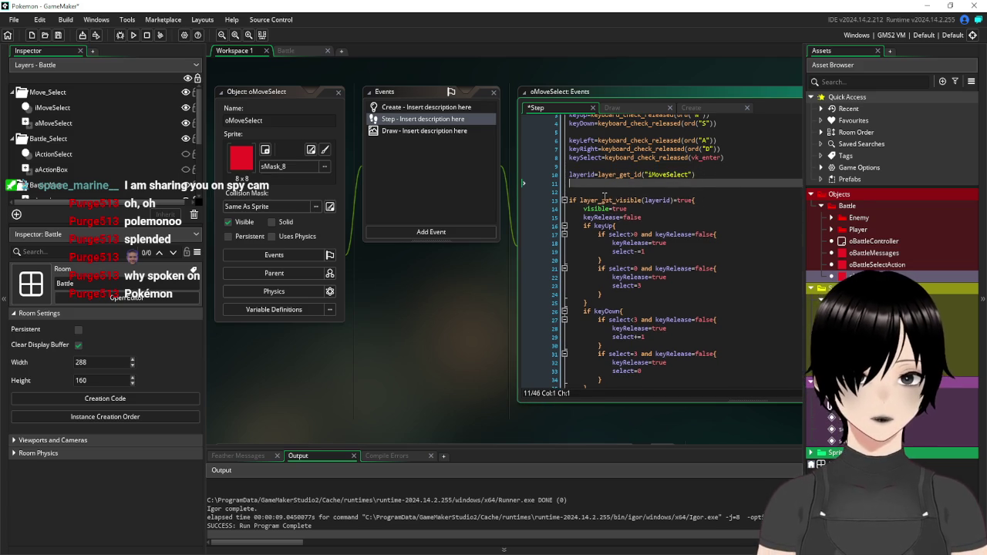
left_click(598, 183)
type("2=layer_get_id(\"iMoveSelect")
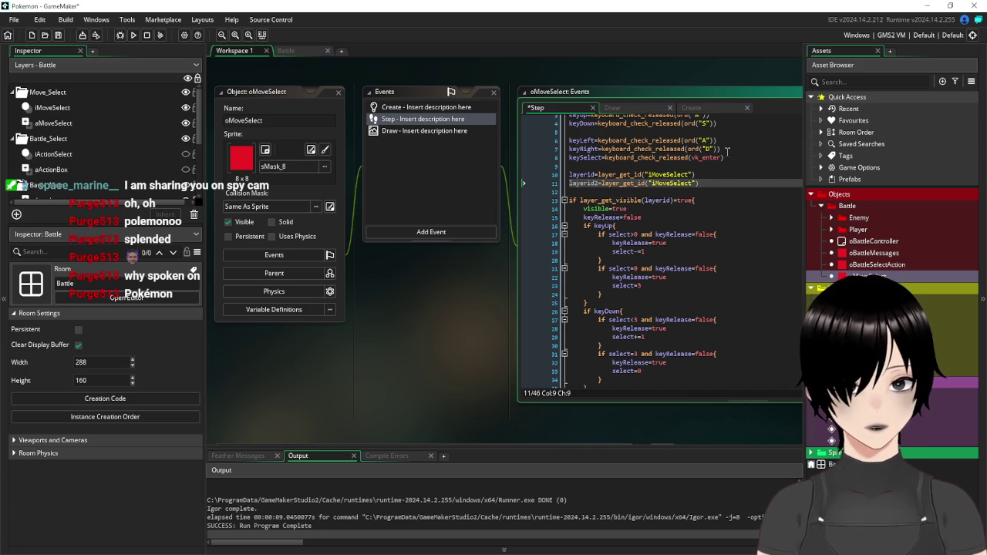
key("BackSpace")
key("BackSpace")
key("BackSpace")
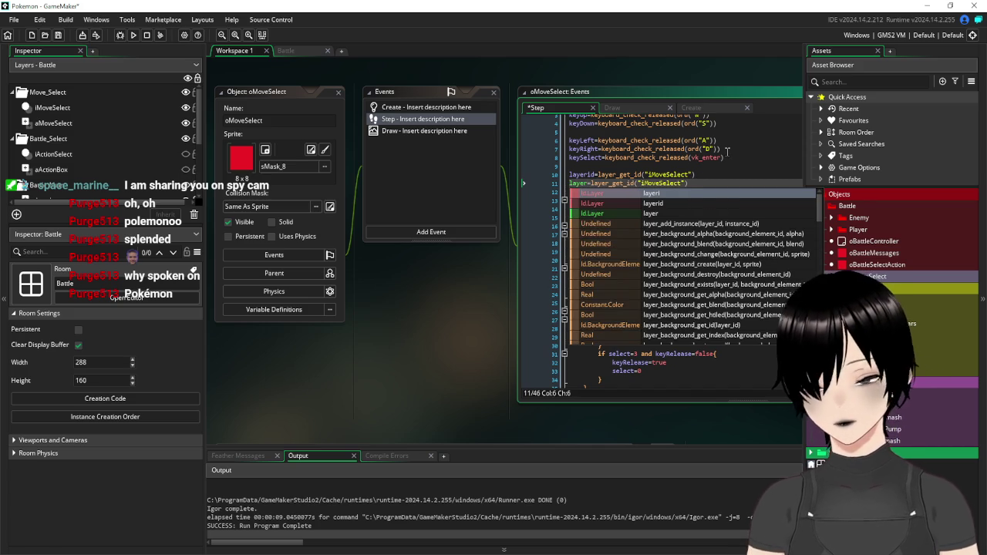
type("ins")
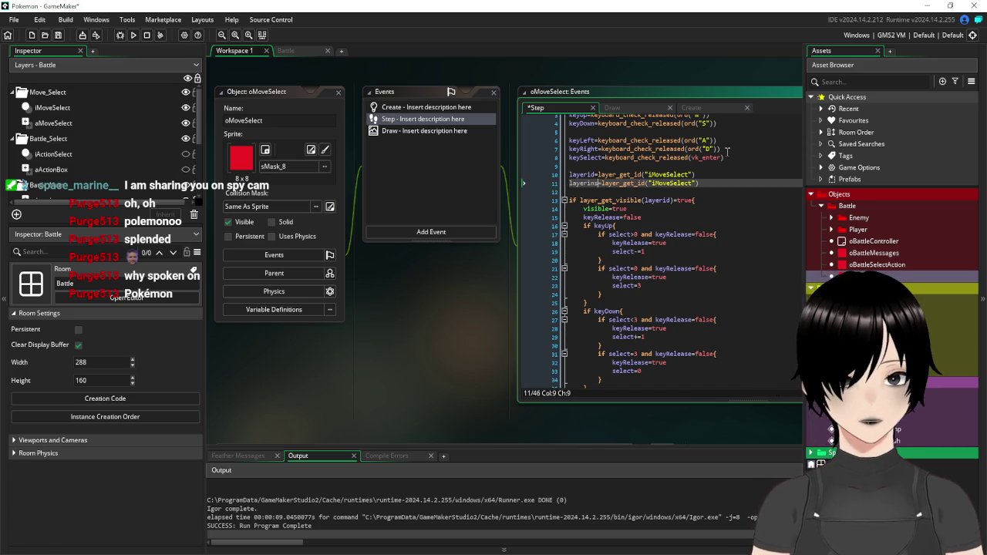
type("t")
Finish the copy as layeras = layer_get_id("AMoveSelect") and review the code
left_click(667, 186)
left_click(658, 183)
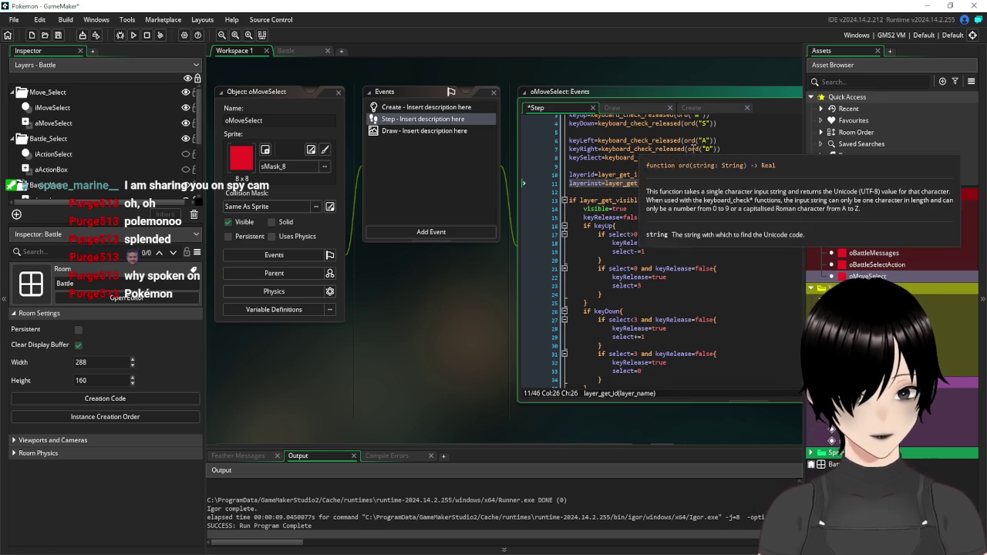
left_click(591, 183)
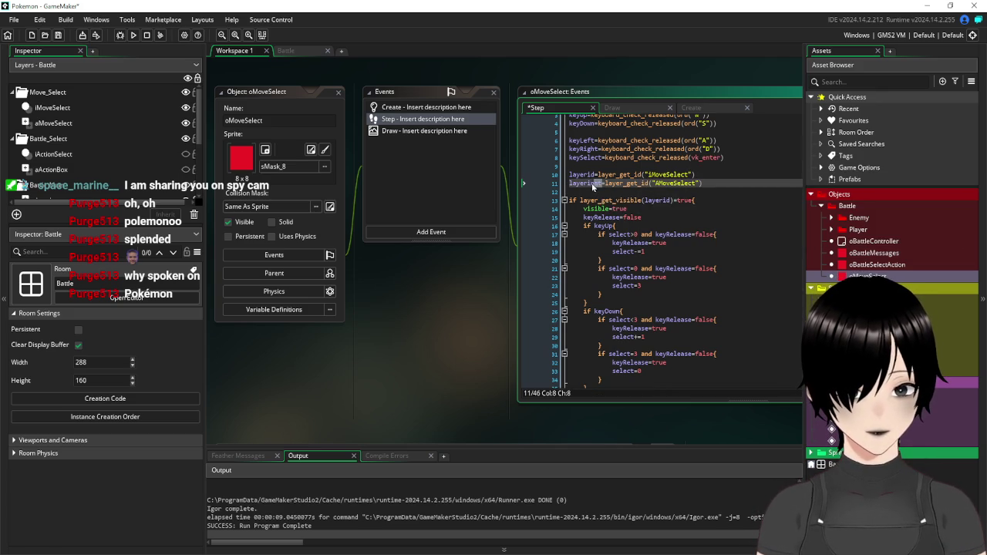
type("s")
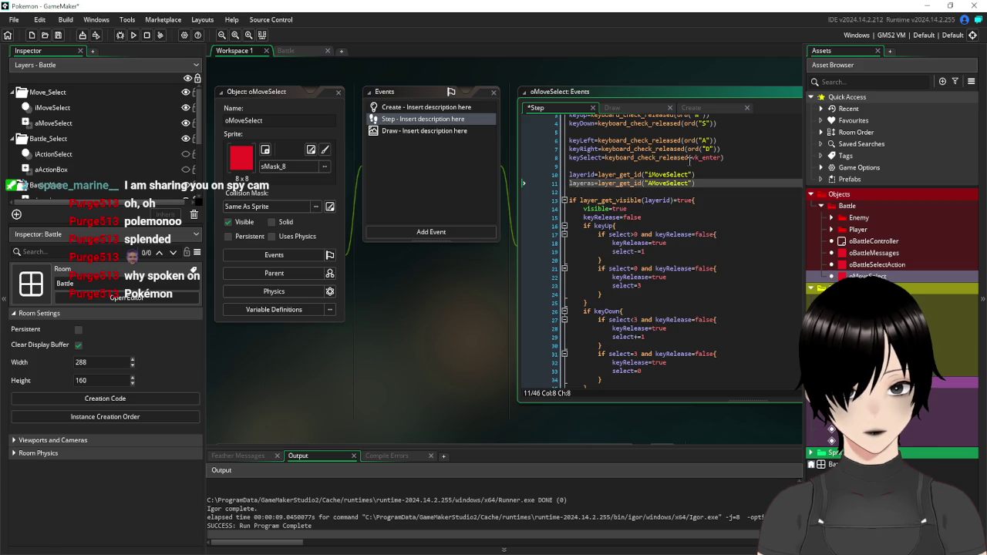
left_click(775, 159)
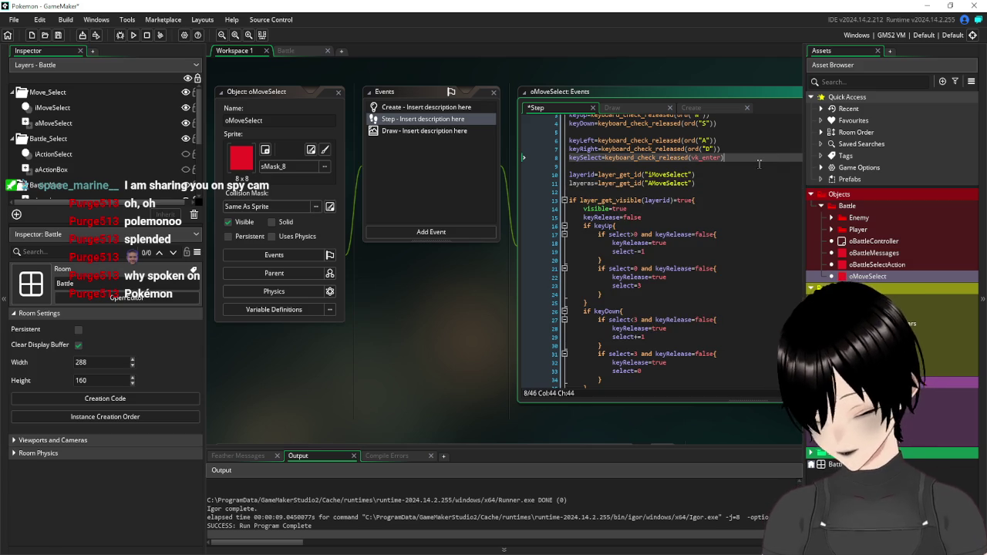
scroll(758, 163, "down", 5)
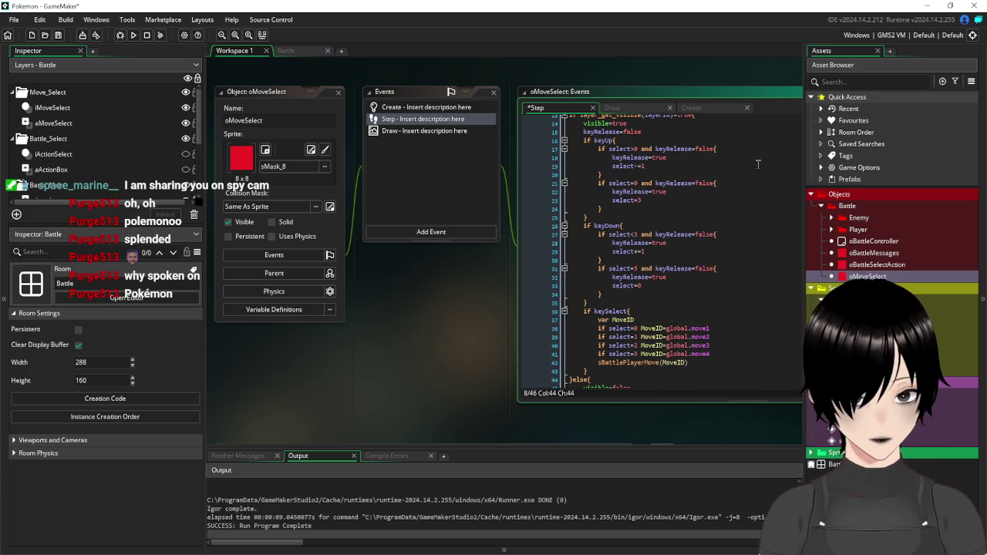
scroll(733, 247, "up", 5)
scroll(725, 308, "down", 5)
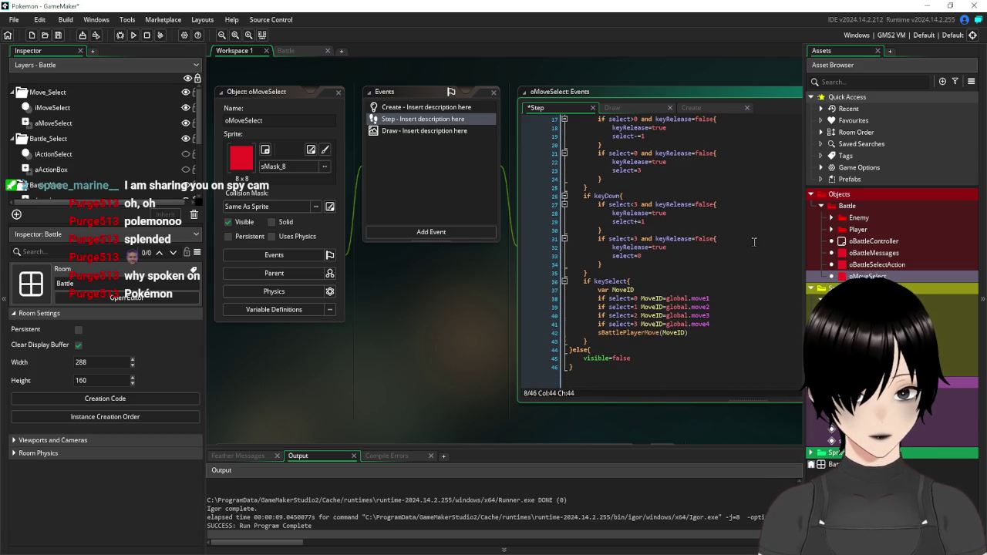
Add layer_set_visible(layerid,false) after the sBattlePlayerMove(MoveID) call
left_click(715, 340)
left_click(705, 331)
key("Return")
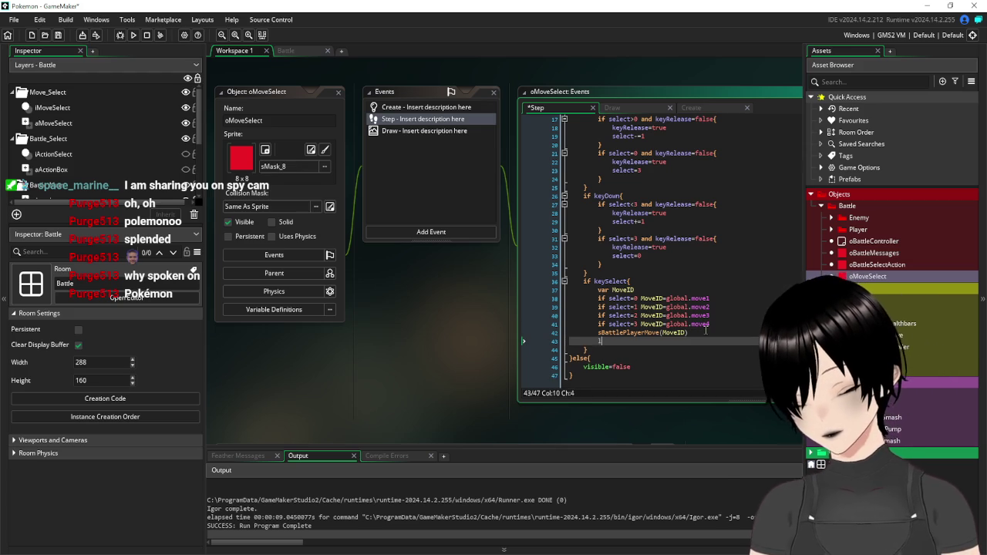
type("layer_set_")
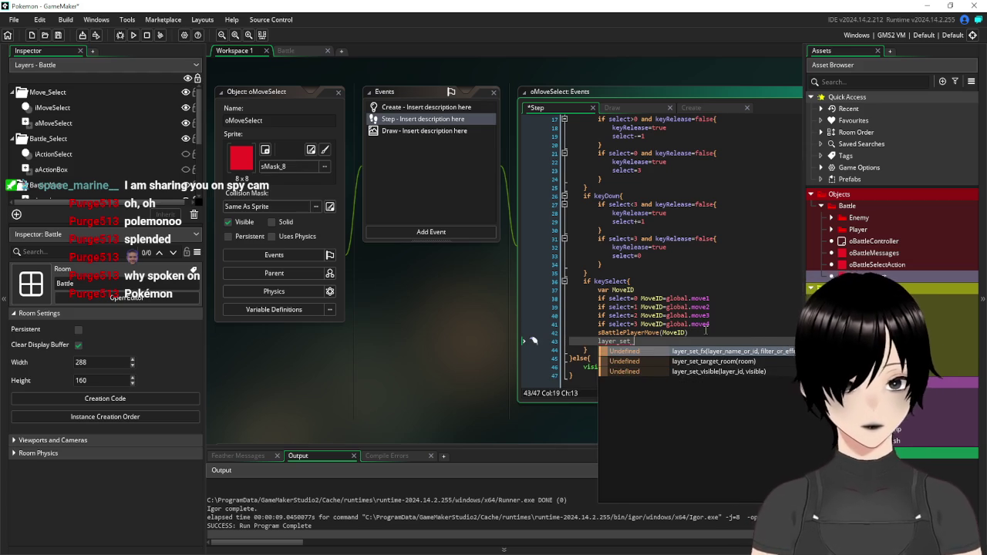
left_click(770, 371)
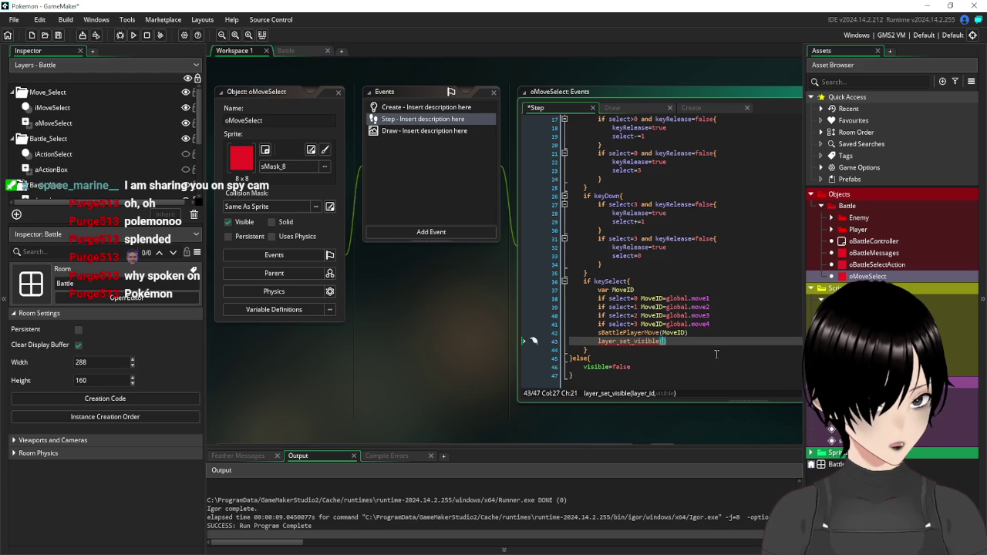
scroll(732, 259, "up", 5)
scroll(732, 259, "up", 1)
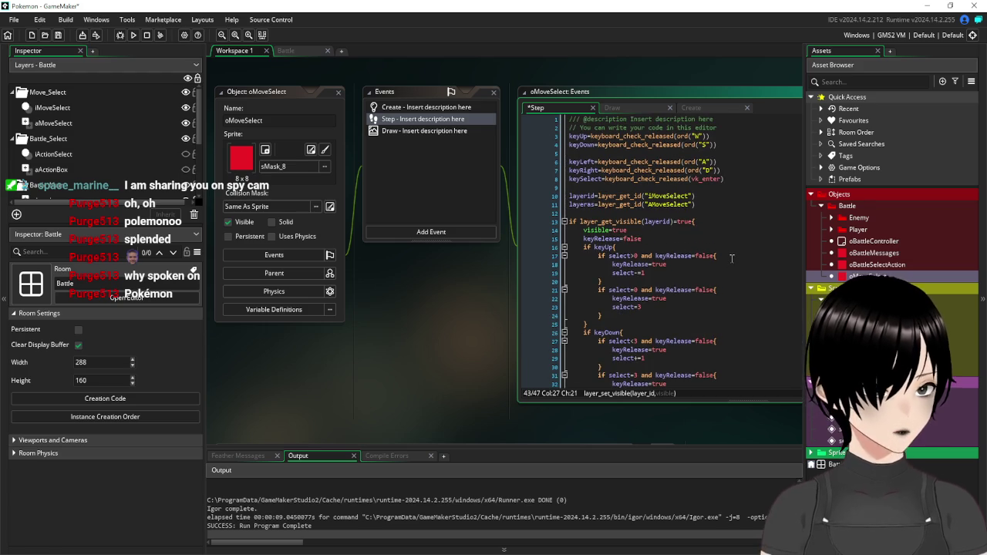
left_click(570, 196)
scroll(684, 308, "down", 6)
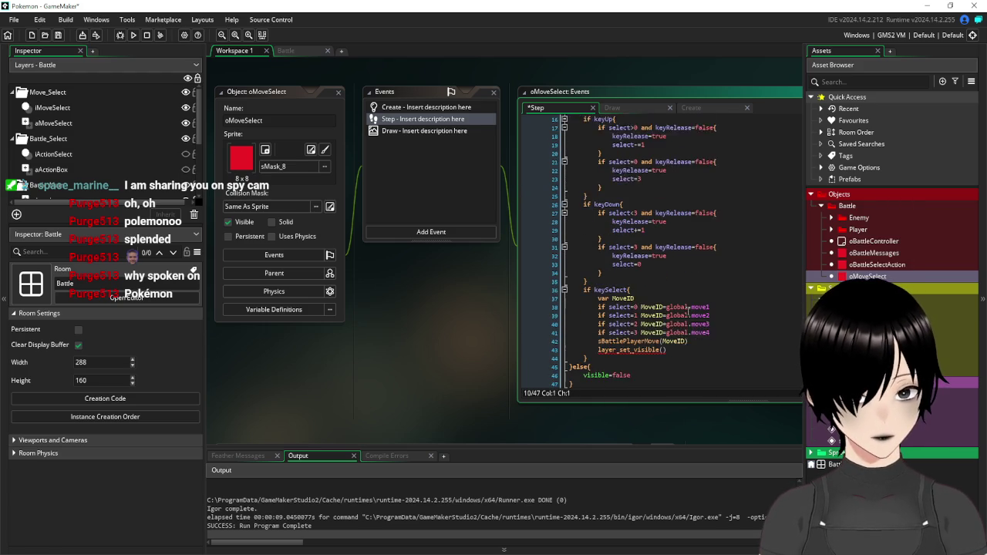
left_click(665, 333)
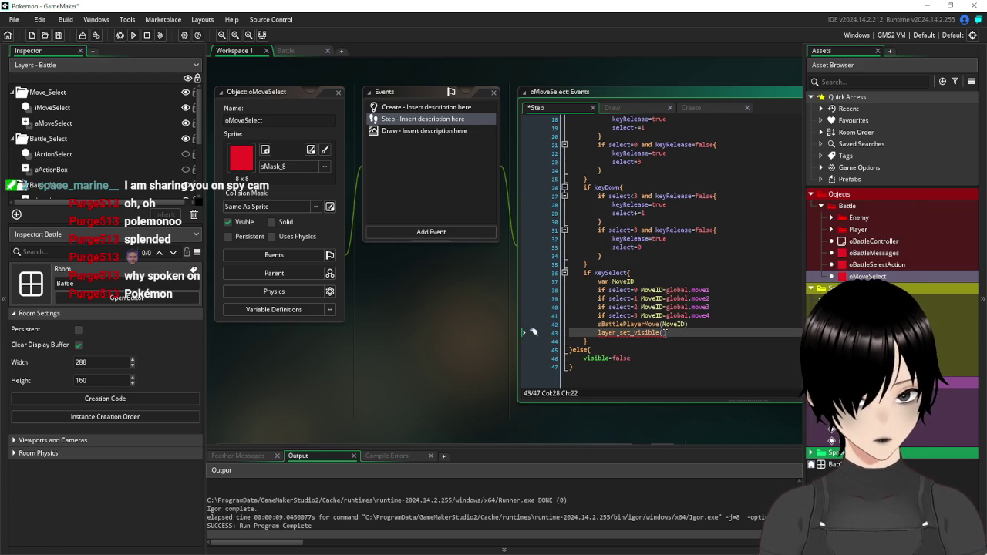
type("layerid")
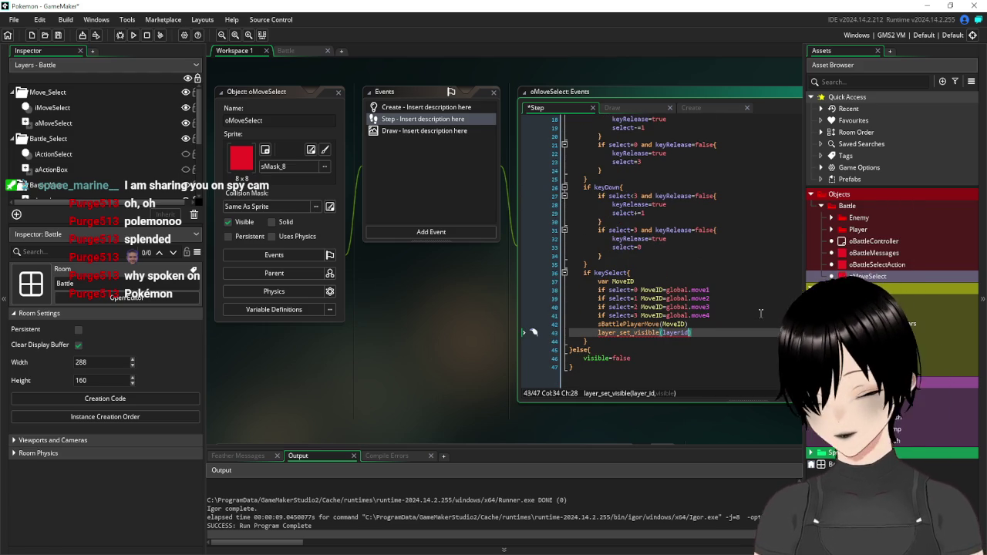
type(",false")
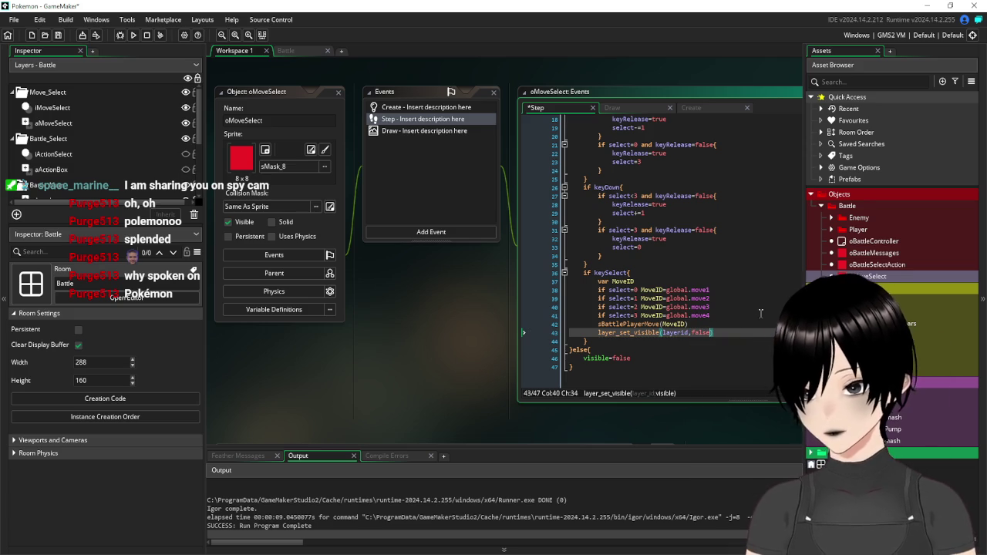
Duplicate that line as layer_set_visible(layeras,false) and save
left_click_drag(714, 332, 597, 333)
key("ctrl+c")
left_click(721, 333)
key("Return")
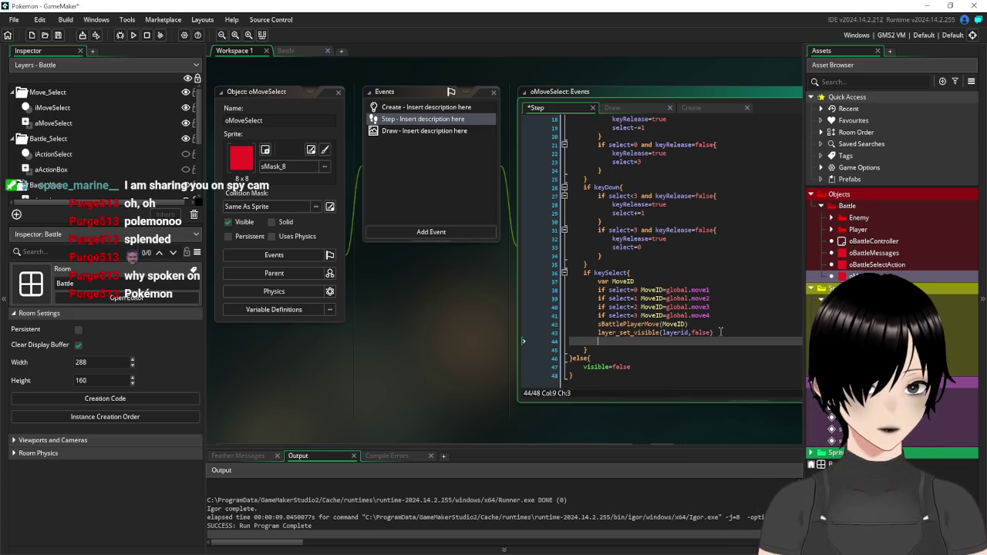
key("ctrl+v")
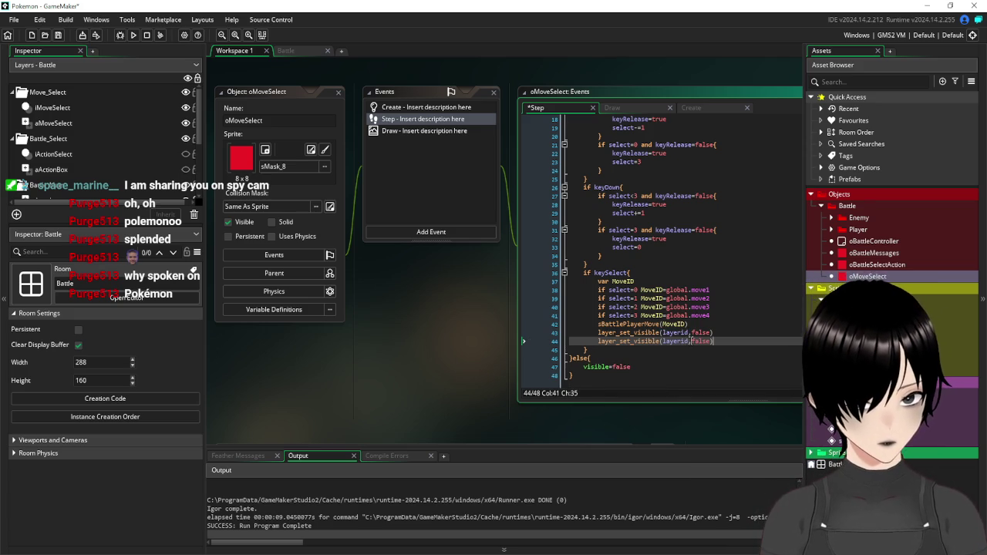
left_click(688, 341)
key("BackSpace")
key("BackSpace")
type("a")
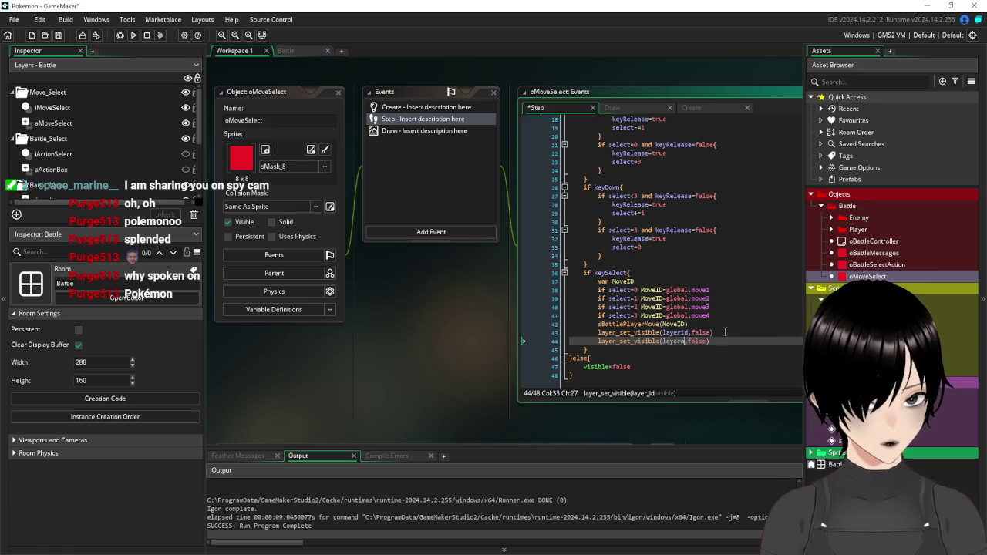
type("s")
left_click(750, 325)
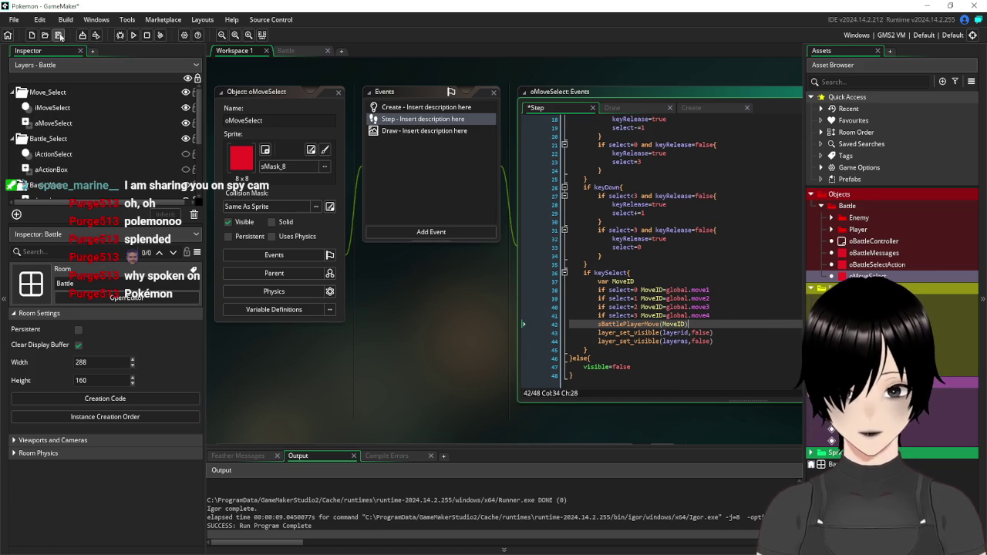
left_click(59, 36)
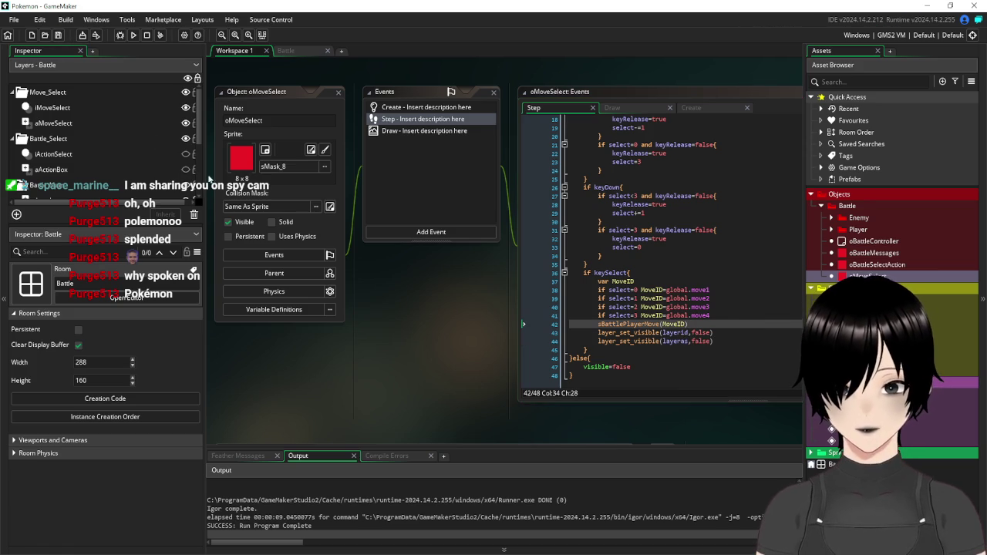
Add a blank line before the player-move call, initialise var MoveID to 0, and save
left_click(735, 316)
key("Return")
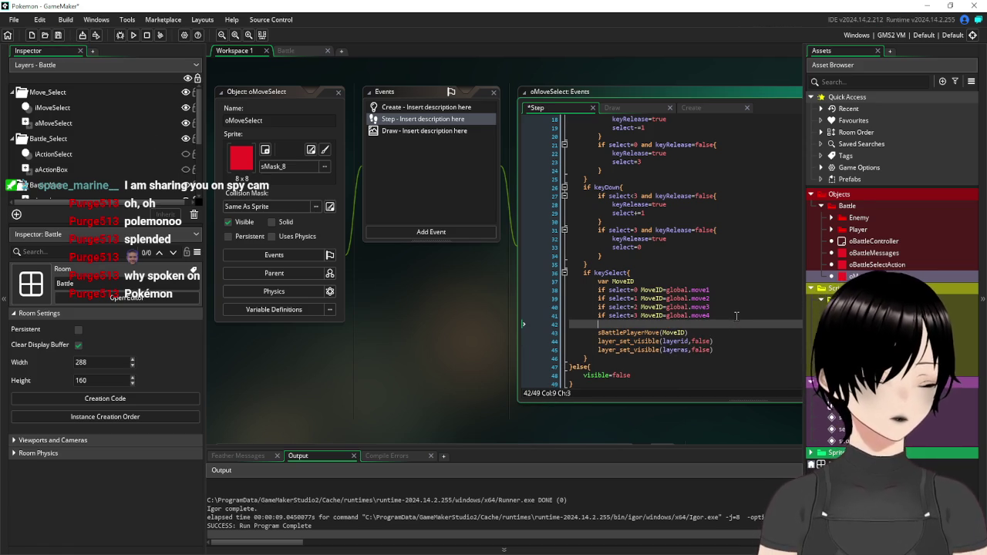
left_click(634, 281)
type("=")
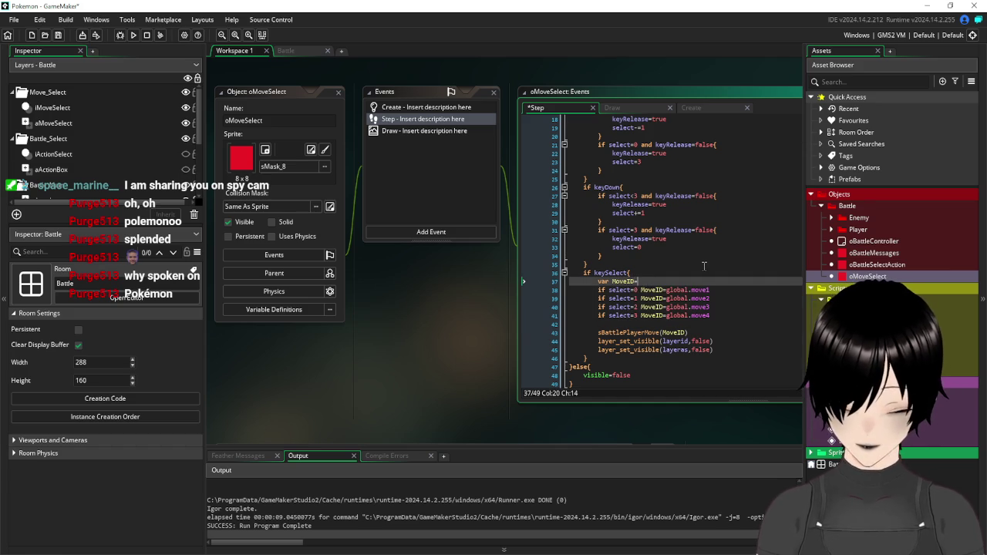
type("1")
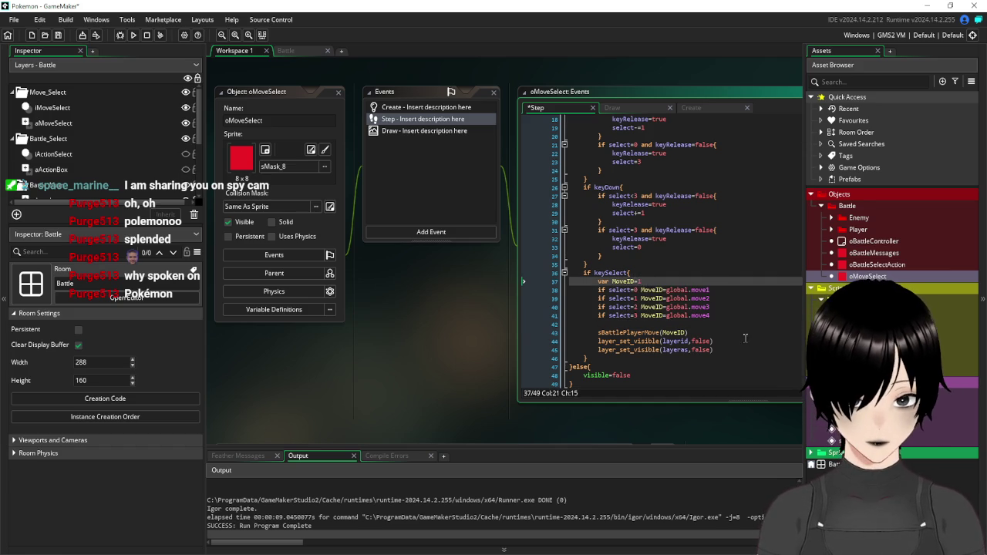
key("BackSpace")
type("0")
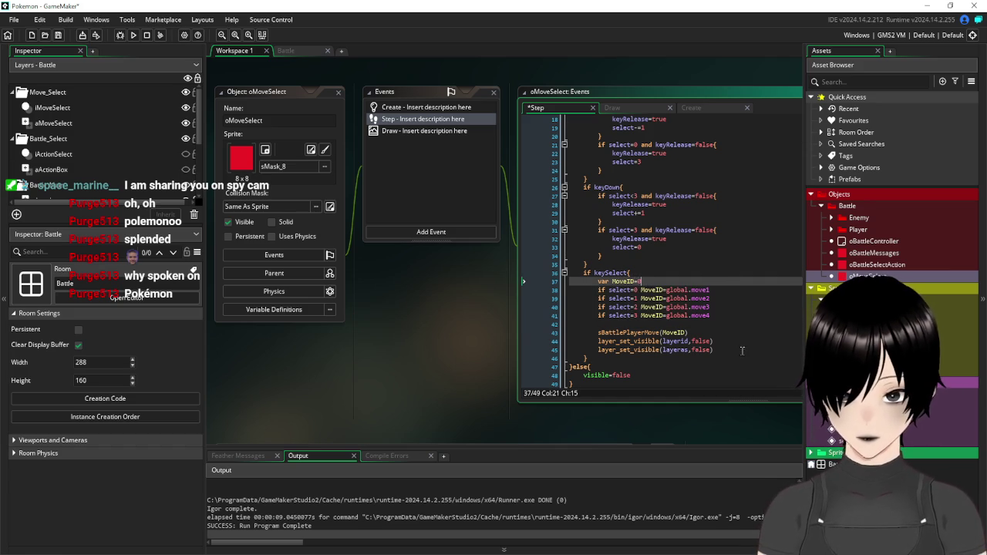
left_click(745, 352)
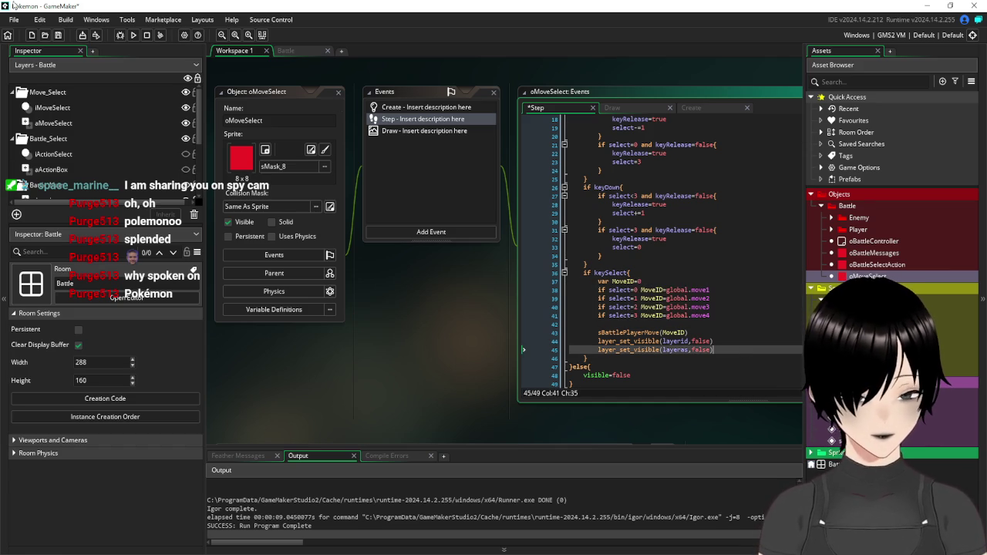
left_click(59, 36)
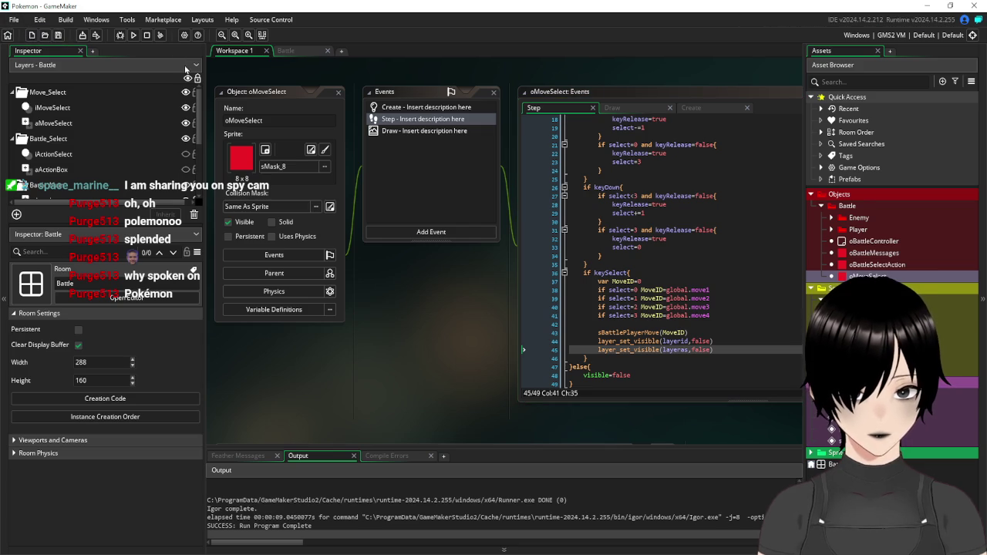
Run the game, pick Hydro pump to check the move menu hides, then close the game window
left_click(139, 35)
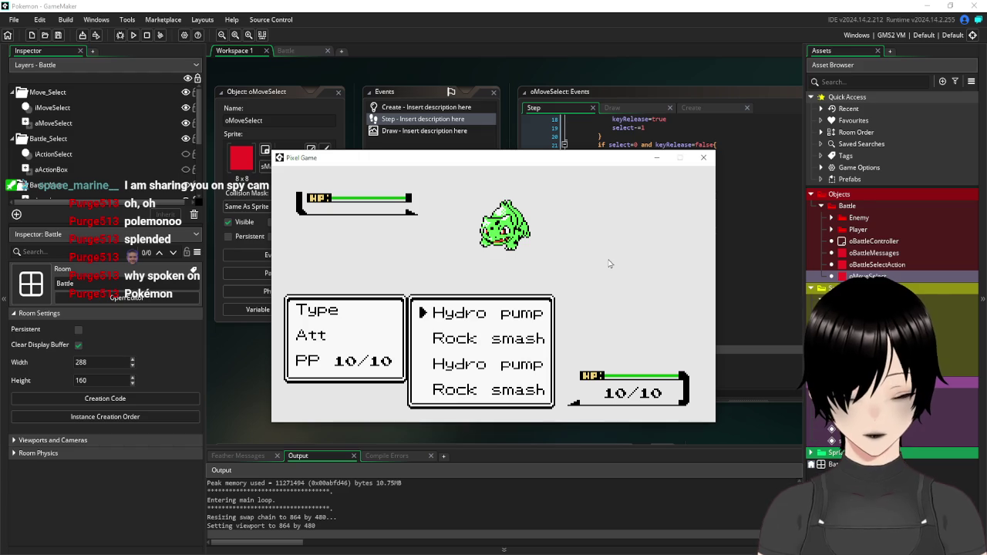
key("Return")
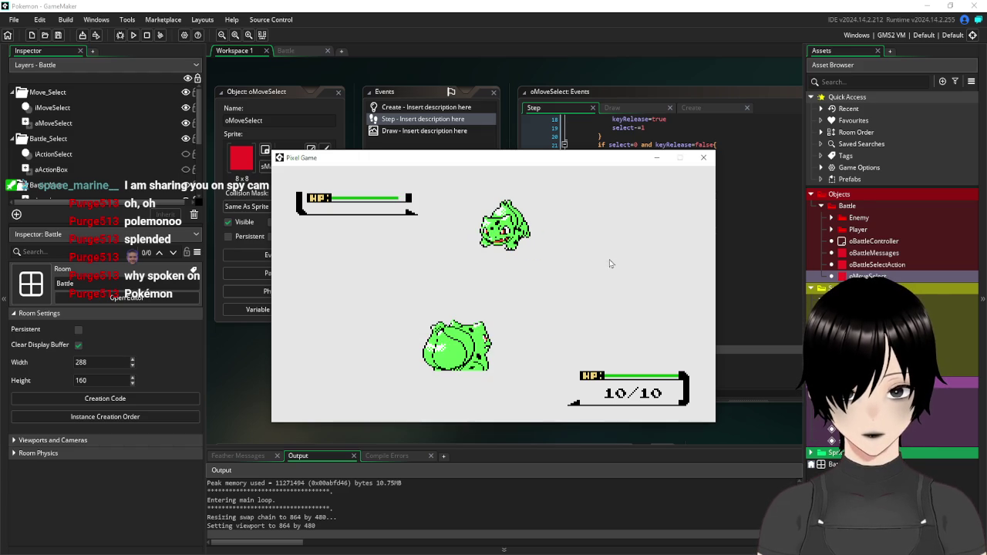
left_click(704, 157)
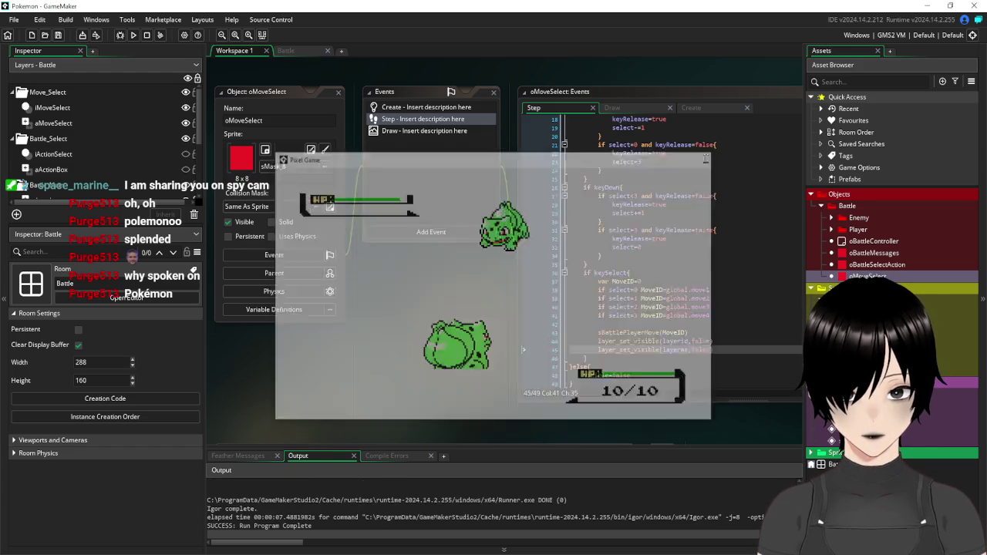
scroll(161, 130, "down", 3)
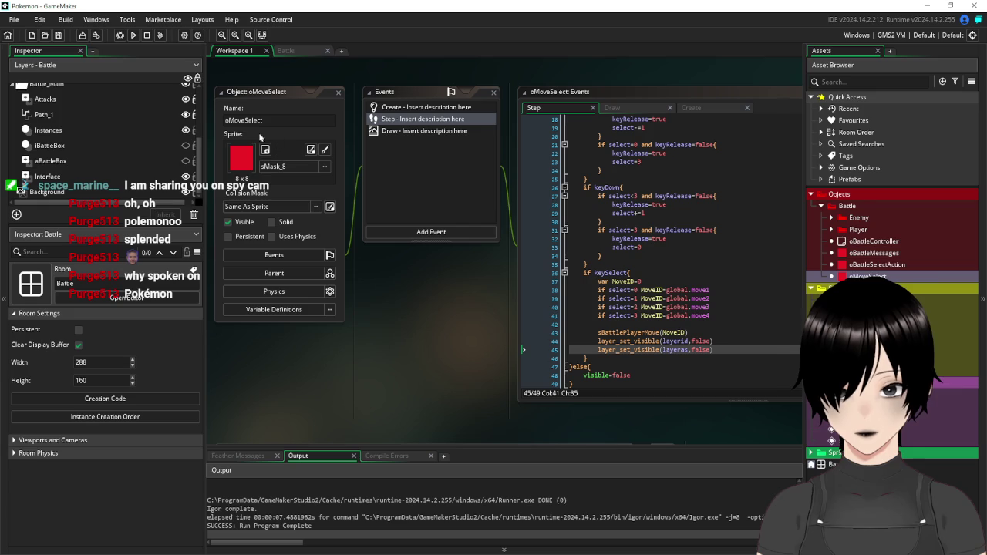
In the Battle room's Layers panel, turn off aBattleBox and iBattleBox visibility, then return to Workspace 1
left_click(183, 148)
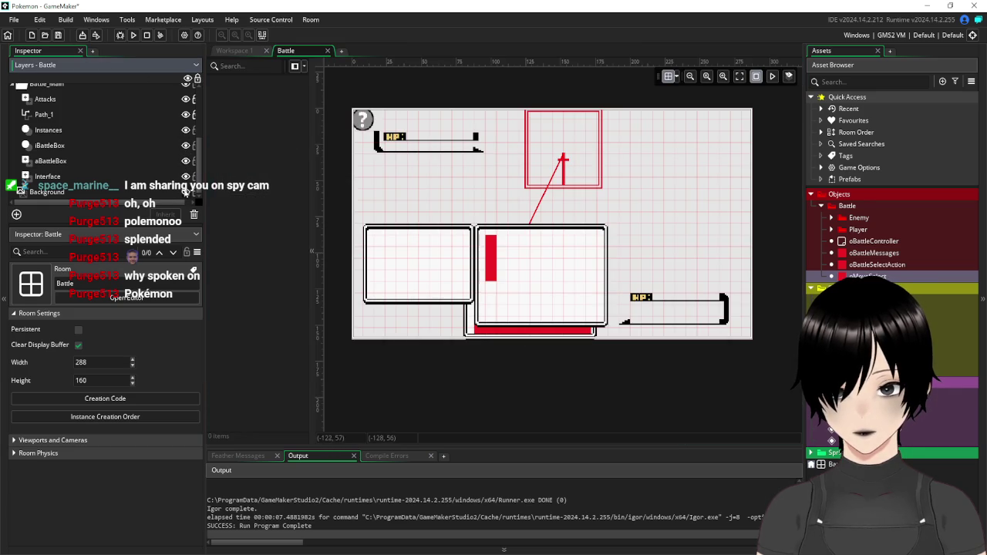
left_click(185, 161)
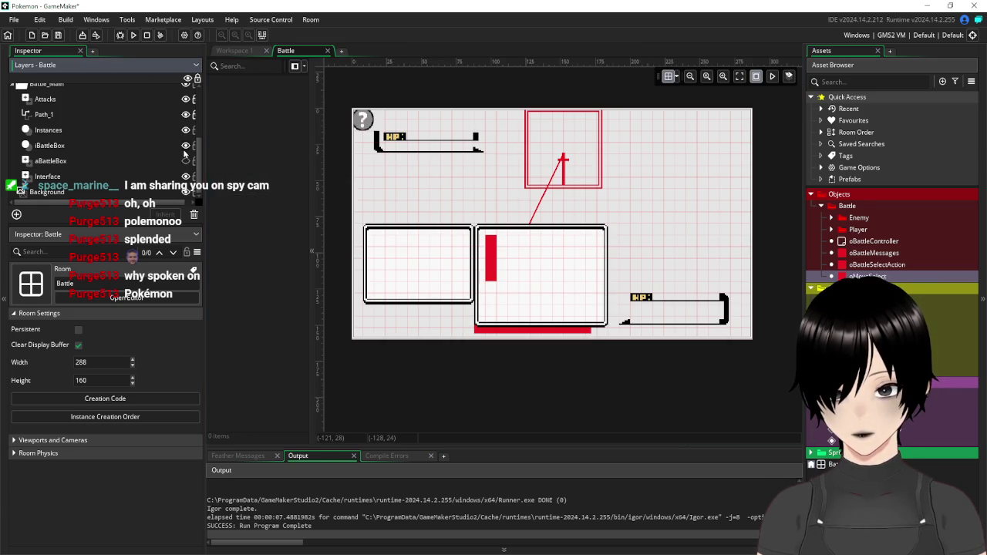
left_click(185, 146)
left_click(243, 52)
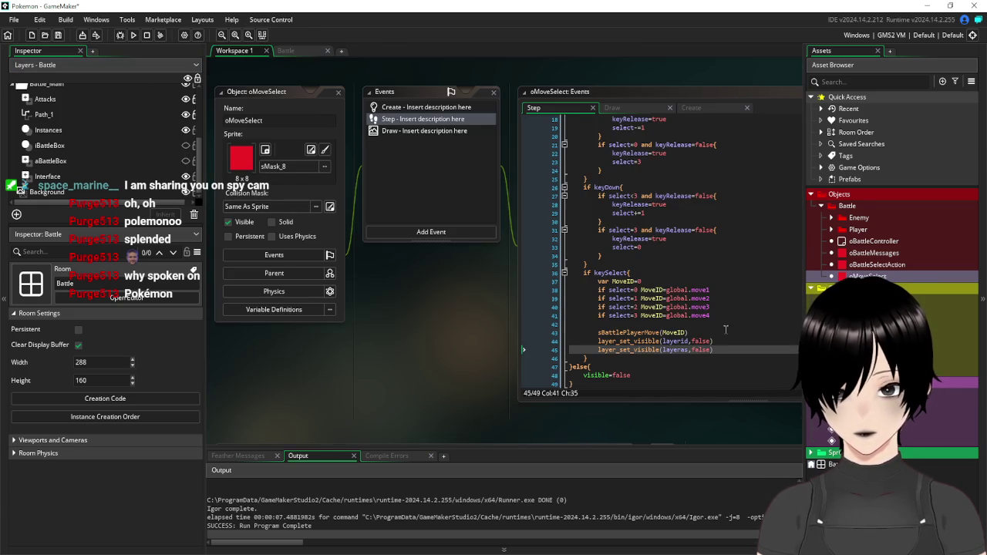
Paste a copy of the two layer-hiding lines below the originals
left_click(729, 327)
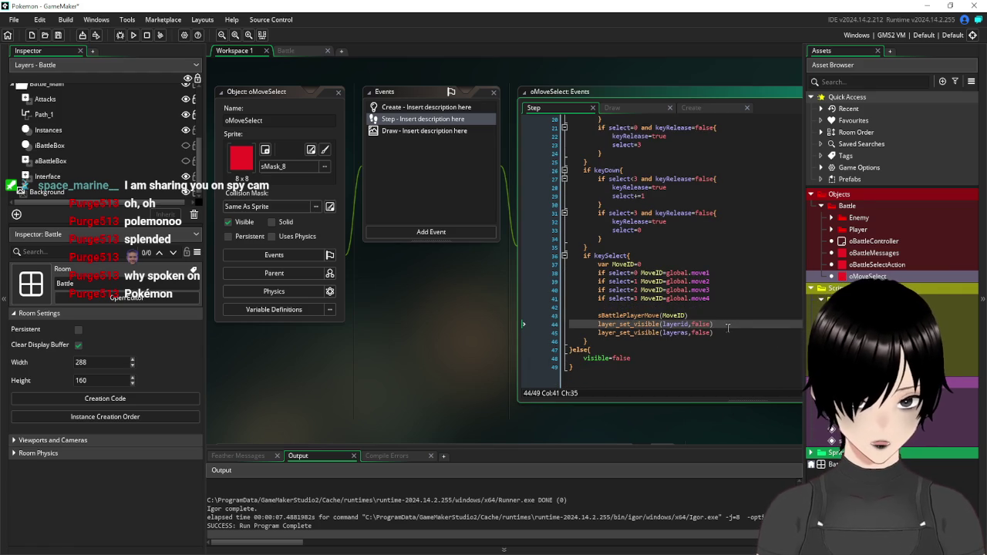
left_click(708, 333)
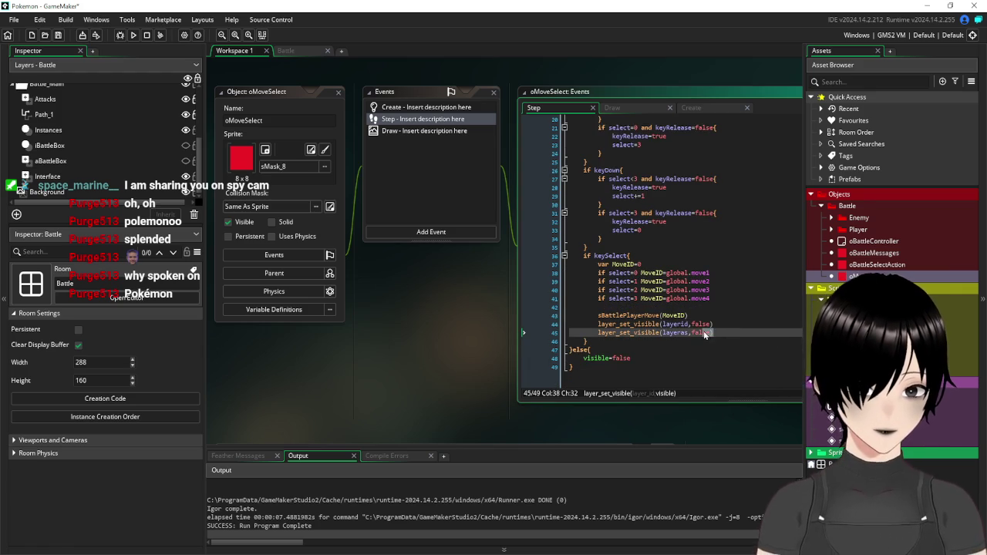
scroll(706, 234, "up", 4)
scroll(707, 234, "up", 3)
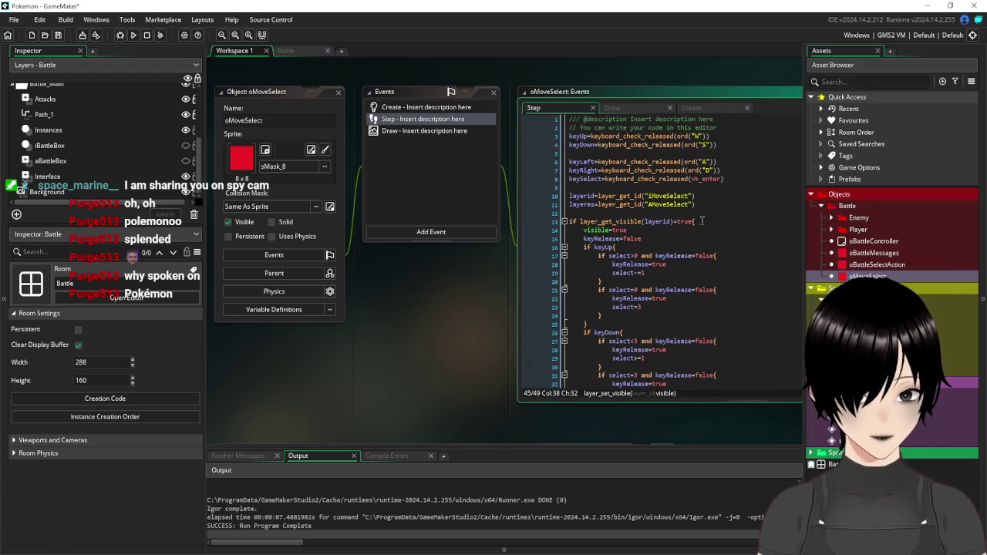
scroll(704, 232, "down", 6)
left_click(726, 333)
key("Return")
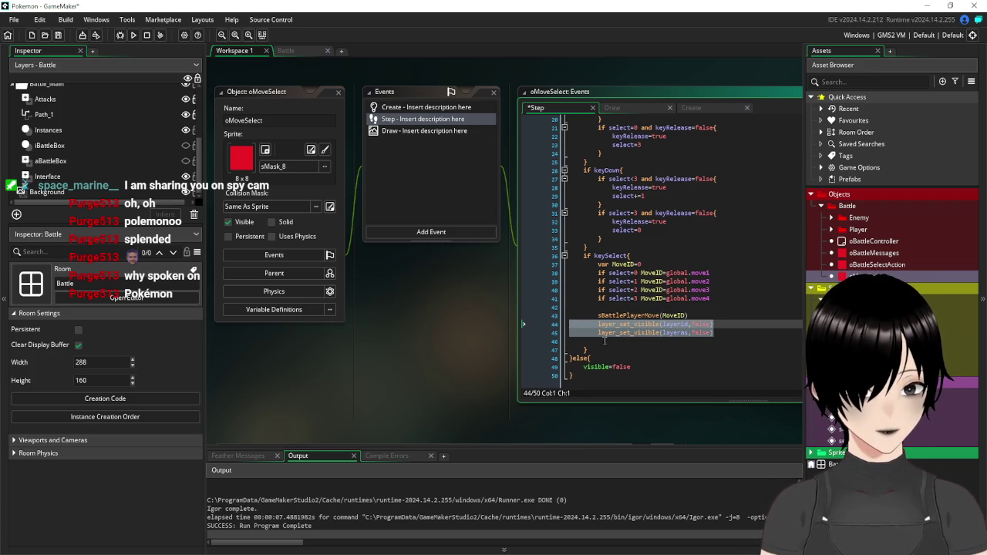
key("Return")
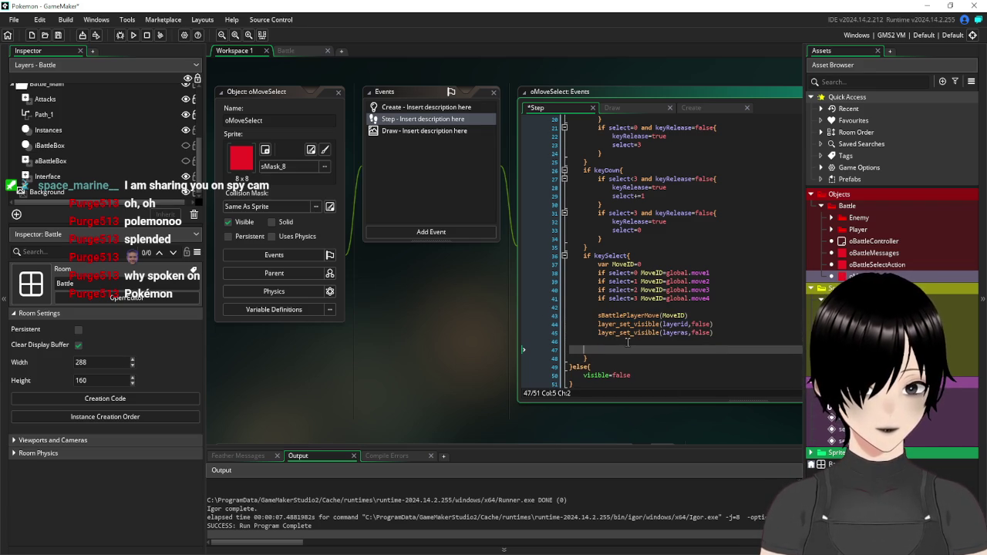
type("layer_set_visible(layerid,false) \t\tlayer_set_visible(layeras,false)")
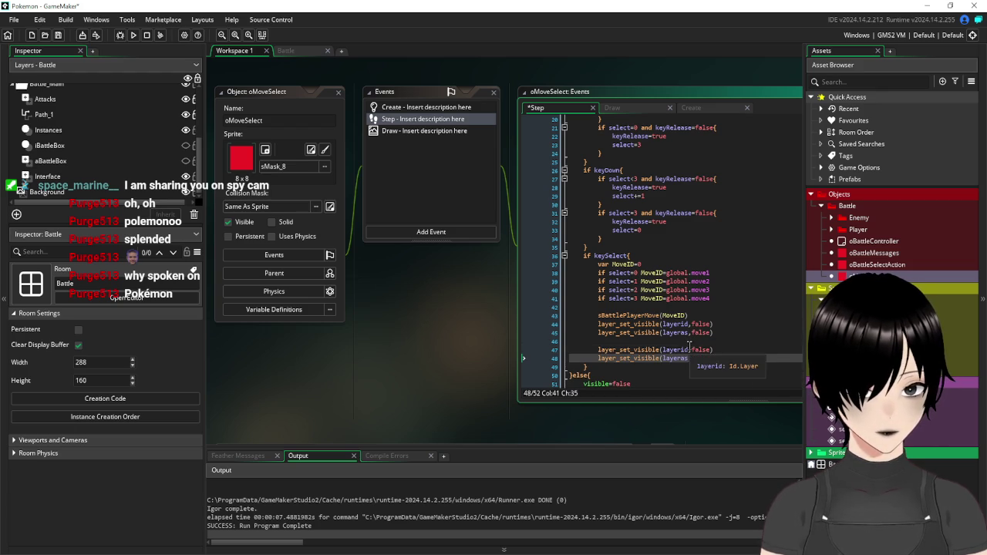
Rename the copied variables to layeribb and layerabb
left_click(690, 349)
key("BackSpace")
key("BackSpace")
type("bb")
mouse_move(621, 350)
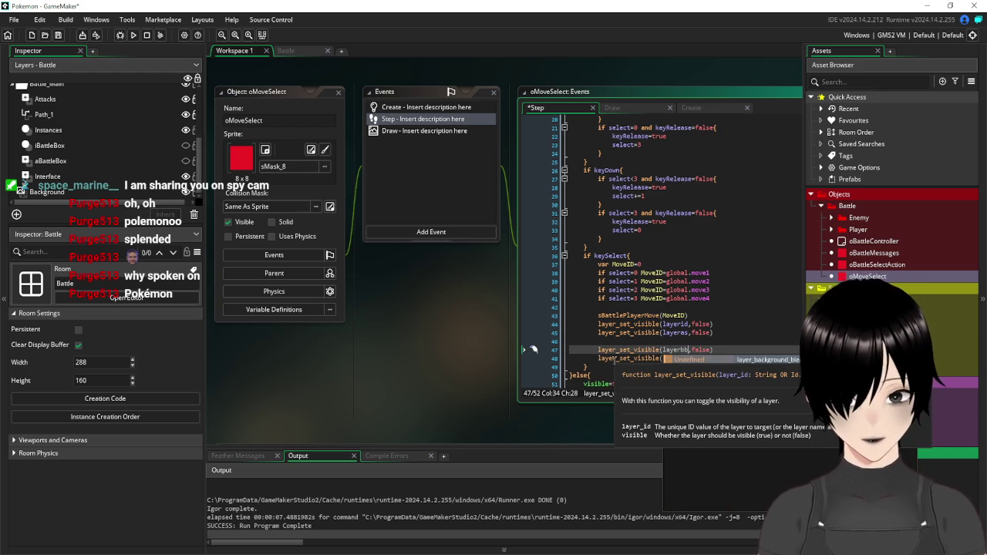
left_click(634, 350)
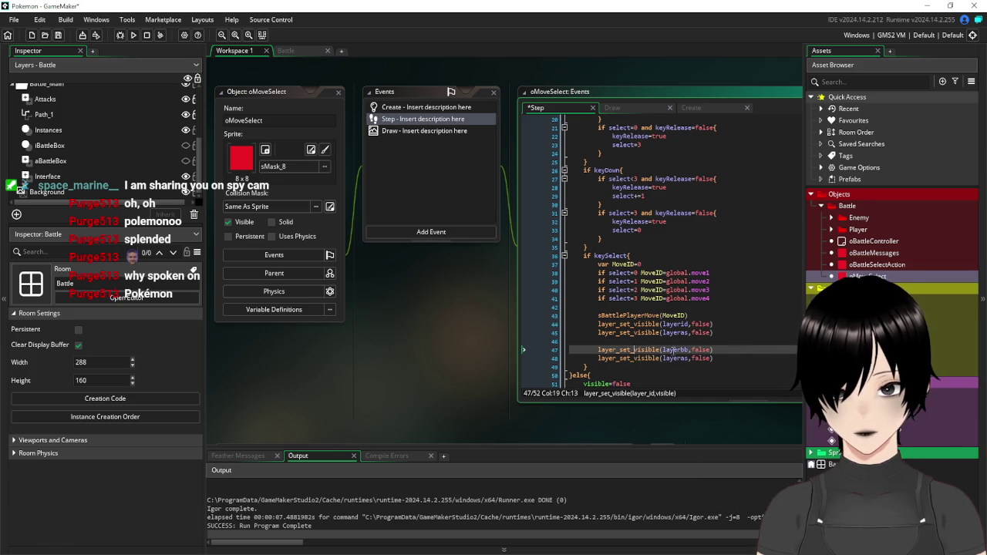
left_click(686, 357)
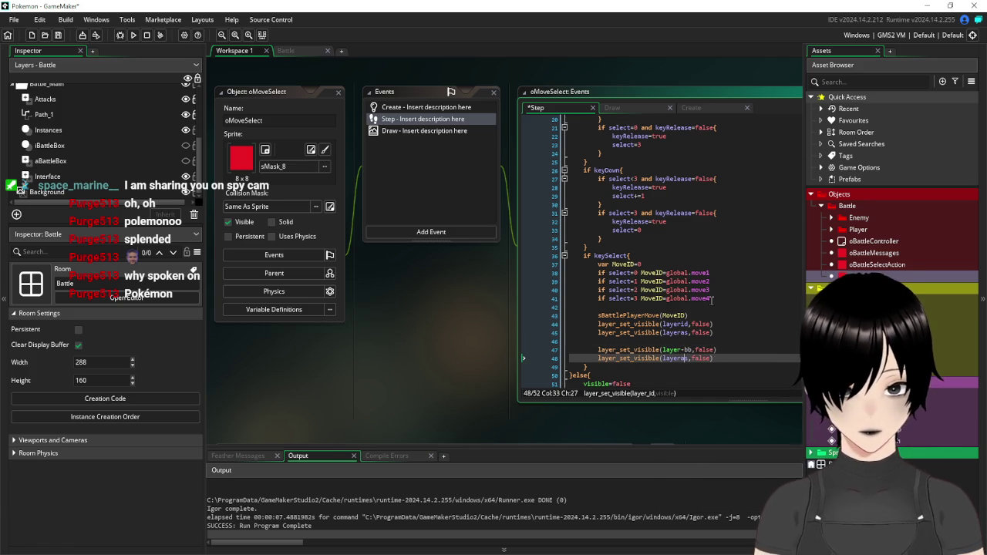
key("Delete")
type("bb")
key("Up")
type("a")
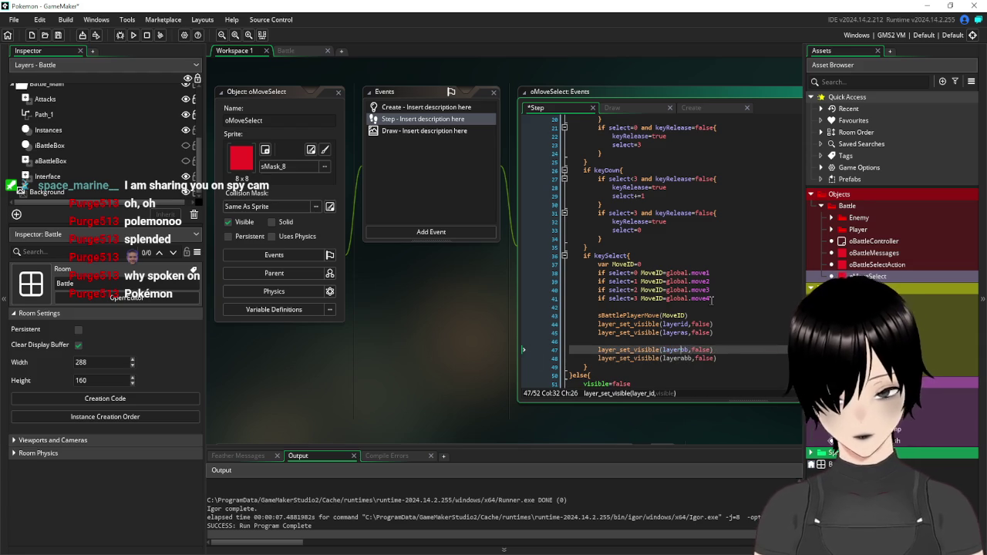
left_click(735, 332)
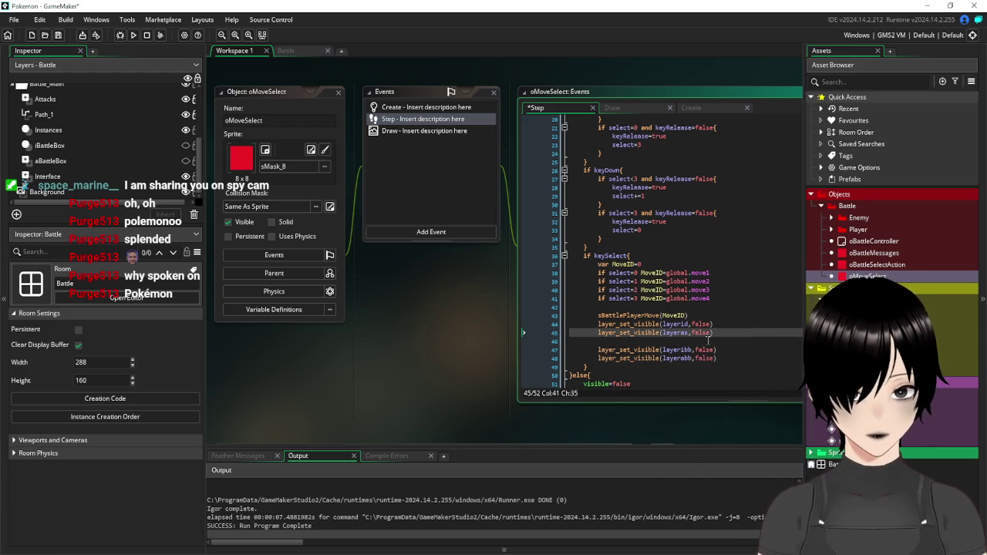
Select the two layer lookup lines near the top of the Step code
scroll(694, 205, "up", 6)
left_click(696, 204)
left_click(521, 196)
scroll(630, 242, "down", 7)
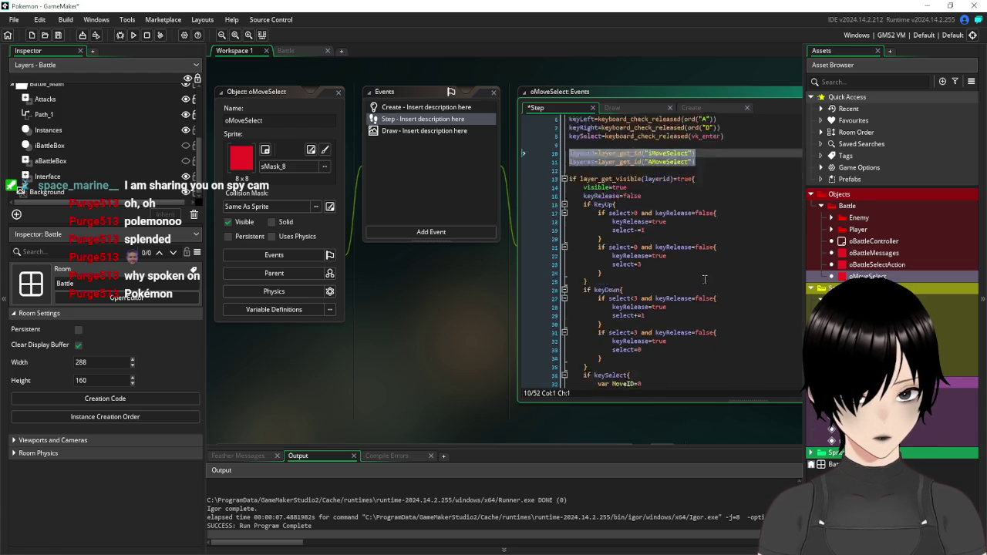
Paste the two layer_get_id lookup lines into keySelect and indent them to match
left_click(621, 316)
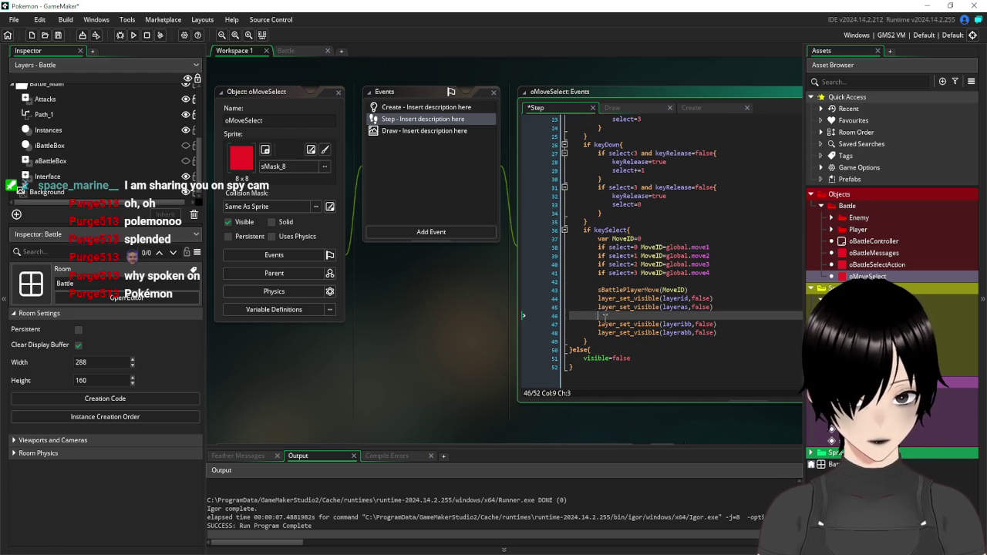
type("layerid=layer_get_id(\"iMoveSelect\") layeras=layer_get_id(\"AMoveSelect\")")
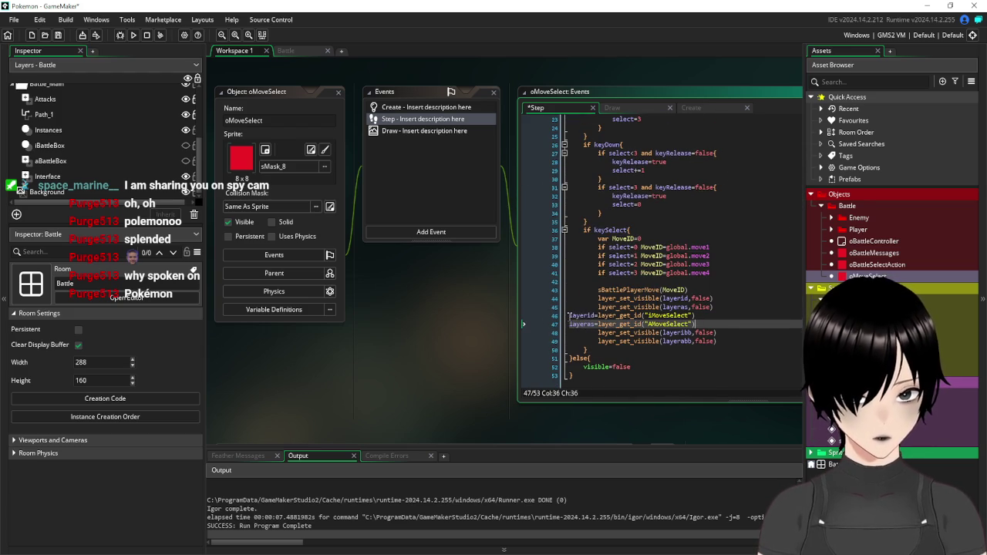
left_click(568, 316)
key("Tab")
key("Tab")
left_click(571, 325)
key("Tab")
key("Tab")
left_click(725, 305)
key("Return")
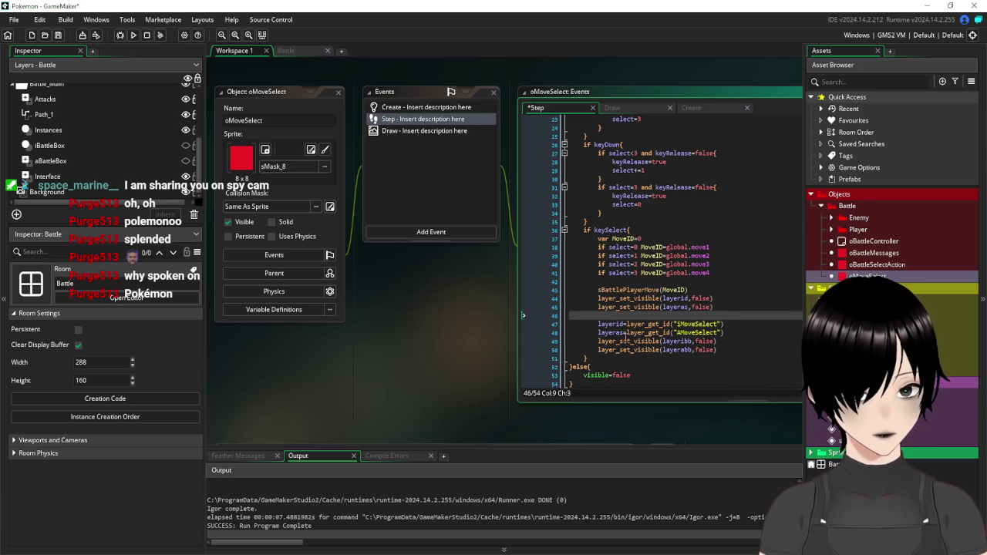
Rename the lookup variables to layeribb and layerabb
left_click(623, 324)
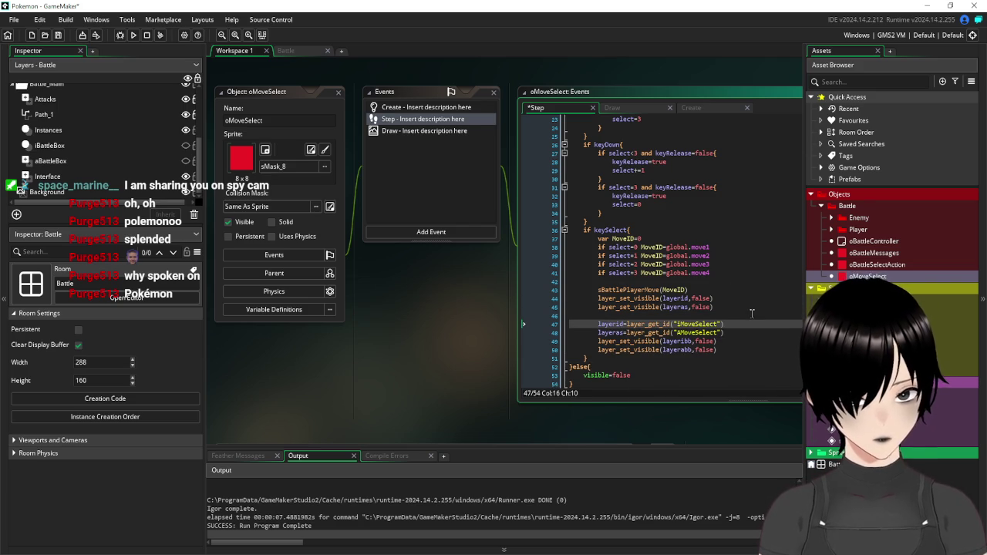
key("BackSpace")
key("BackSpace")
type("bb")
key("Down")
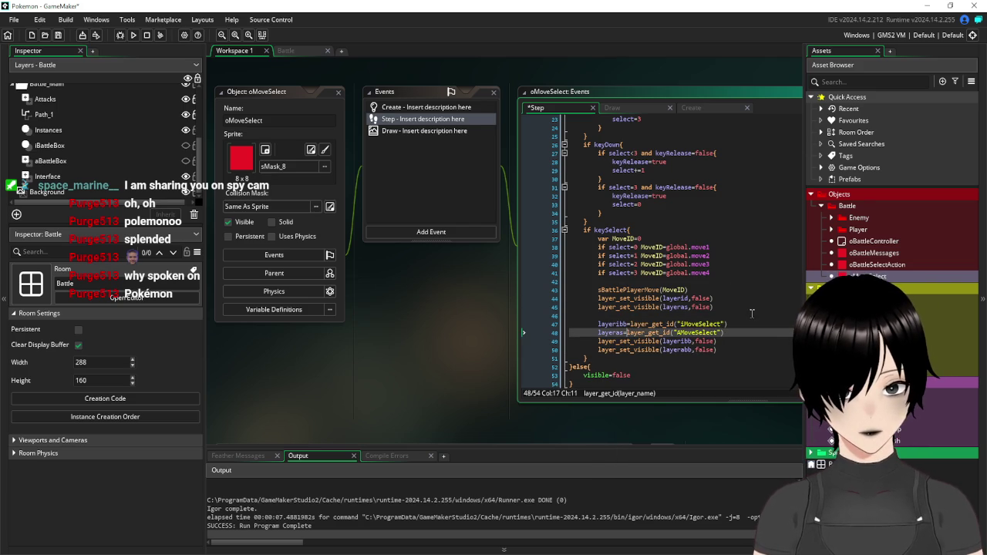
key("Left")
key("BackSpace")
type("bb")
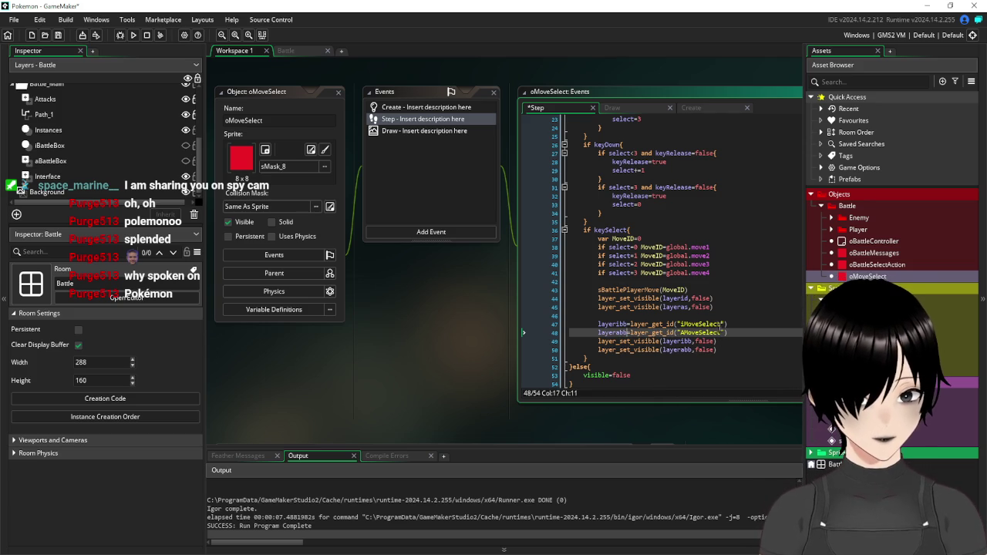
Point the lookups at the "iBattleBox" and "aBattleBox" layers, save, and start a test run
left_click_drag(720, 324, 684, 331)
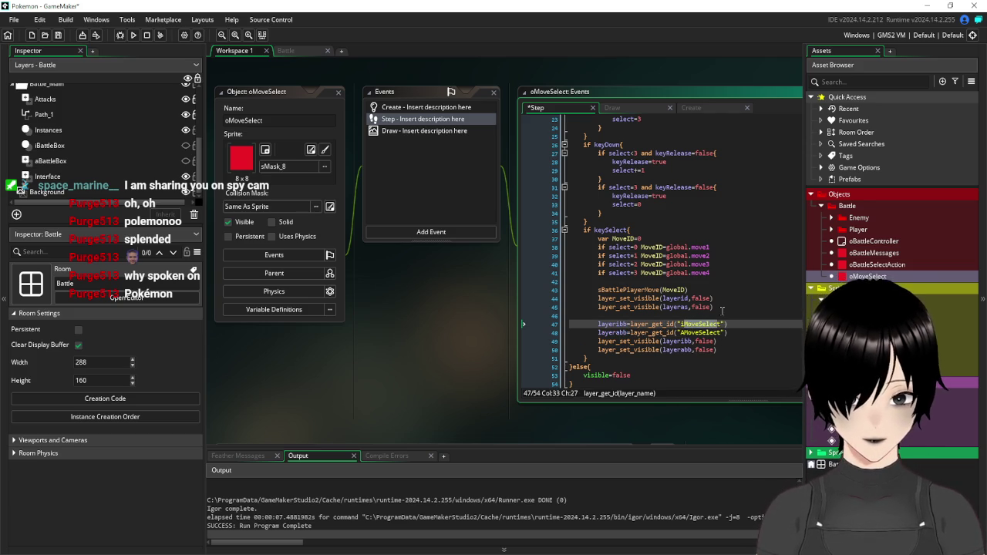
type("Batt")
type("lk")
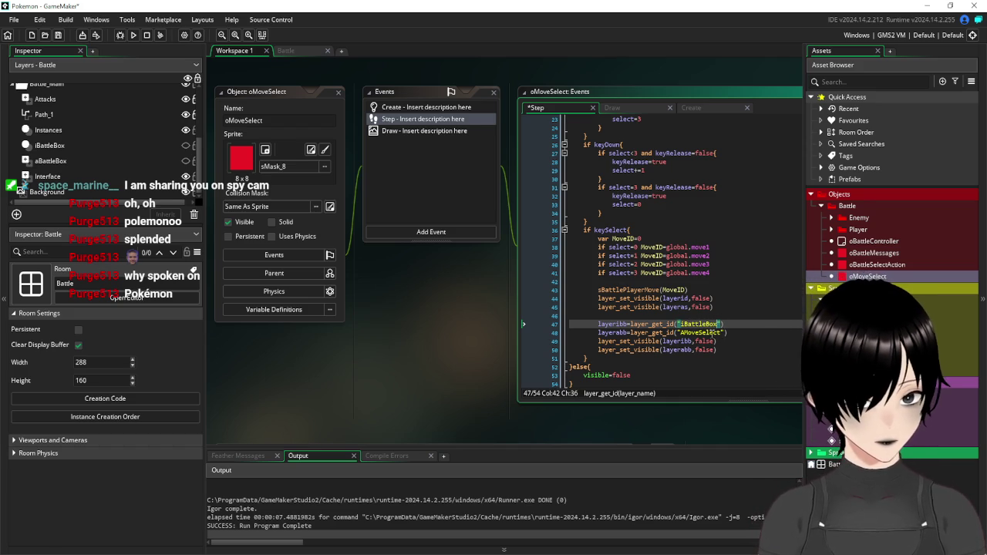
left_click_drag(721, 333, 687, 337)
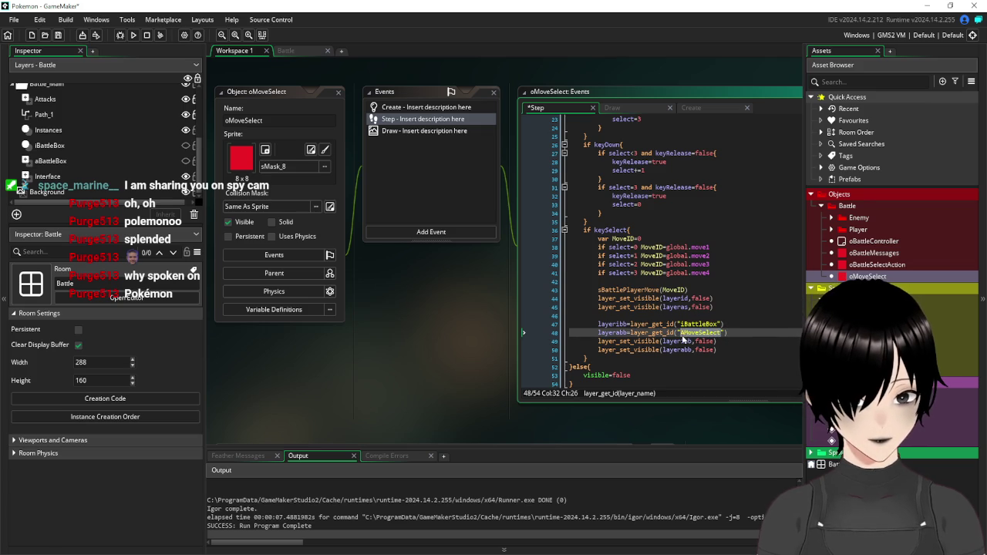
type("aBattleB")
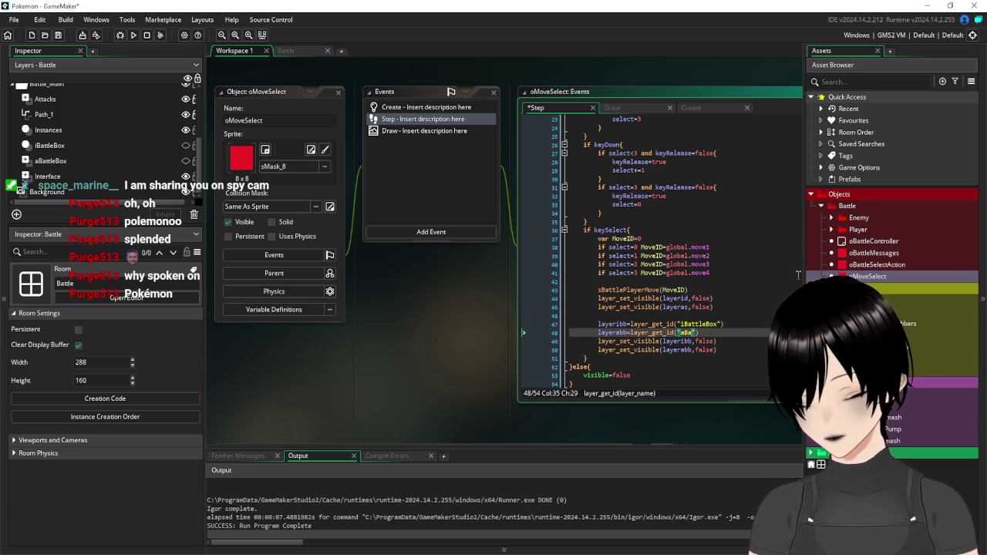
type("ox")
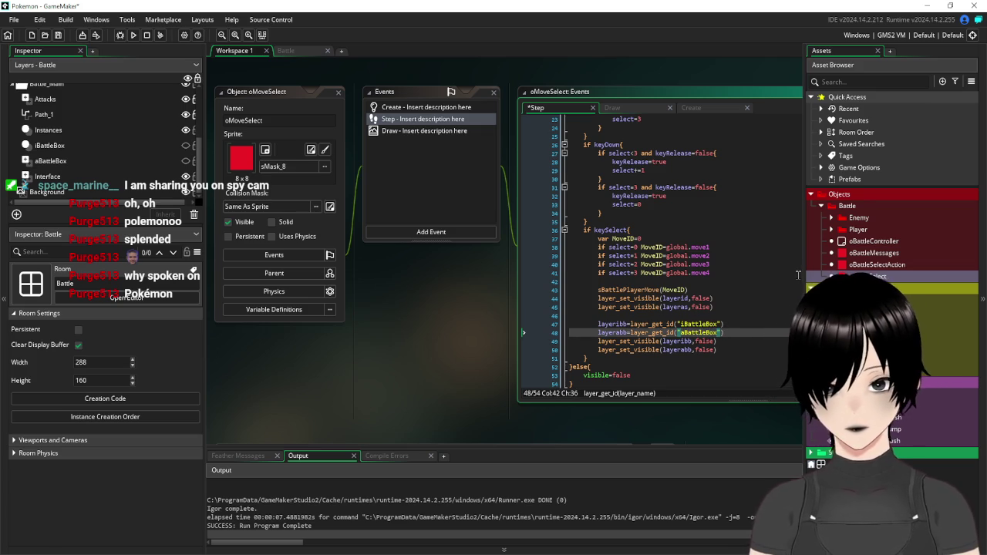
left_click(748, 306)
left_click(67, 36)
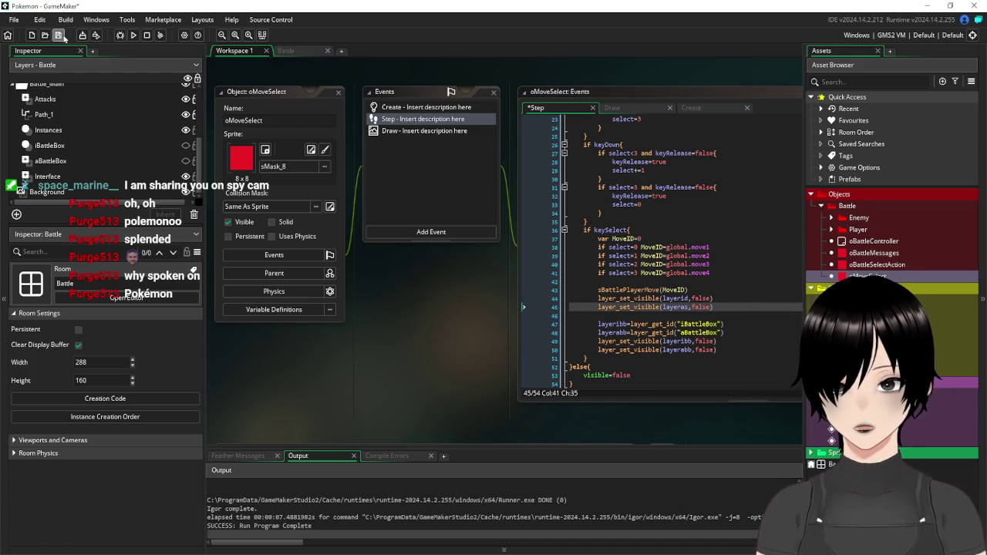
left_click(132, 34)
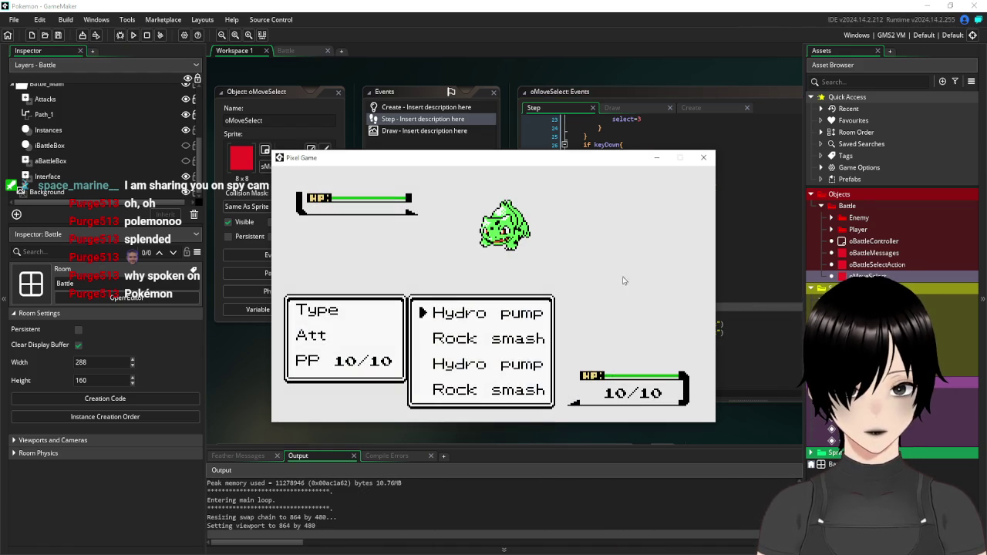
Choose Hydro pump in the running battle to confirm the menus hide, then close the game
key("Return")
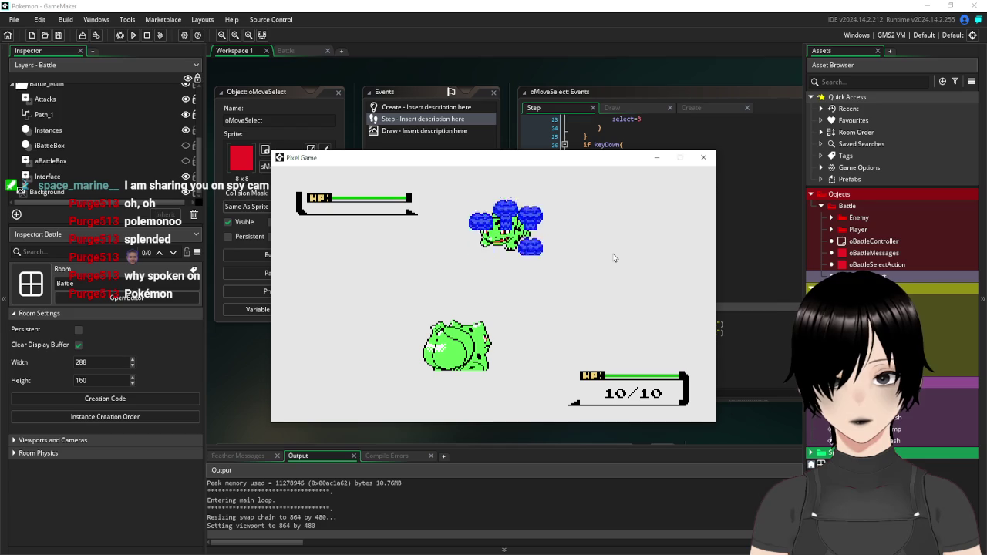
left_click(703, 157)
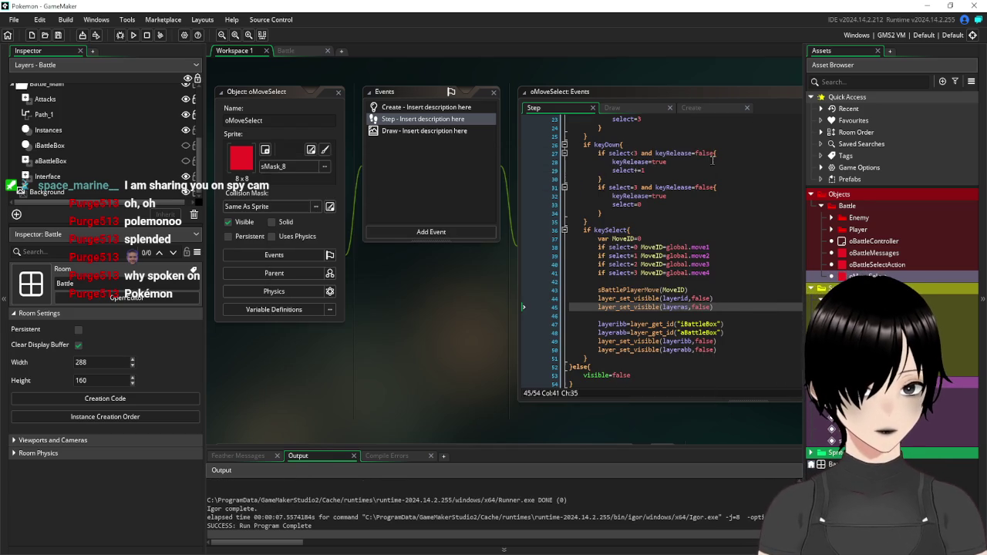
Change false to true in the iBattleBox and aBattleBox layer_set_visible lines 49–50
left_click(717, 341)
key("BackSpace")
key("BackSpace")
key("BackSpace")
type("t")
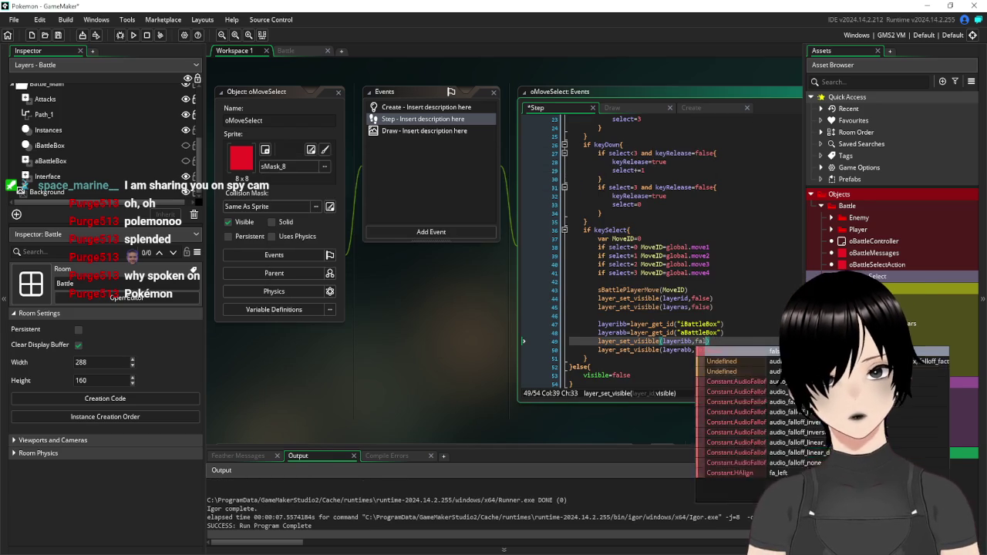
type("rue)")
key("Down")
key("Left")
key("BackSpace")
key("BackSpace")
key("BackSpace")
key("BackSpace")
key("BackSpace")
type("true")
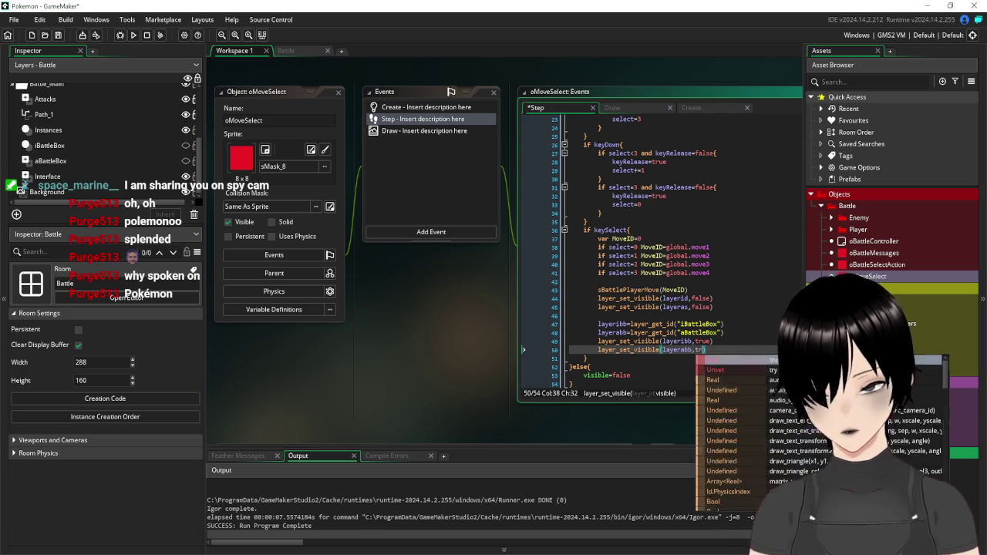
Save and run the game from the Build menu, use Hydro pump, then close the game
left_click(68, 20)
left_click(68, 31)
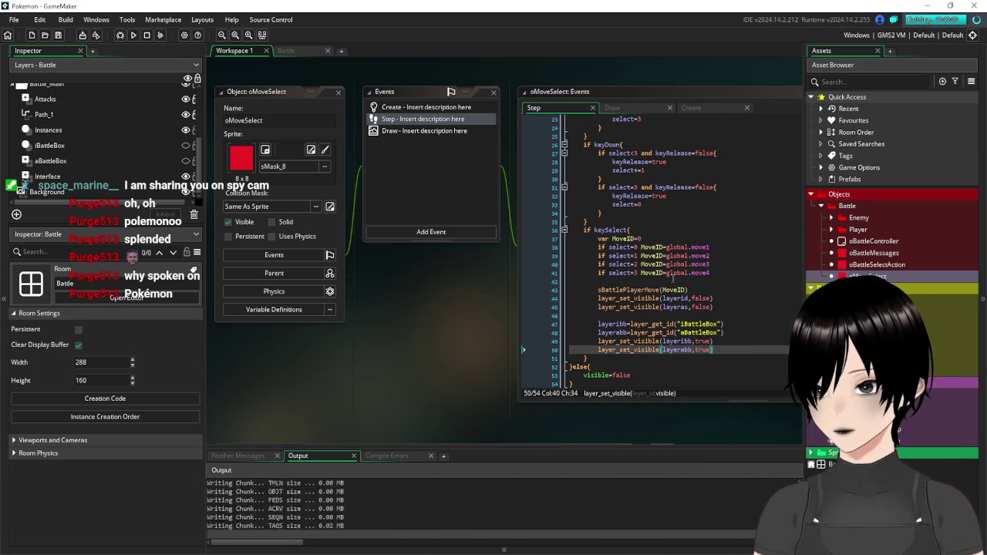
key("Return")
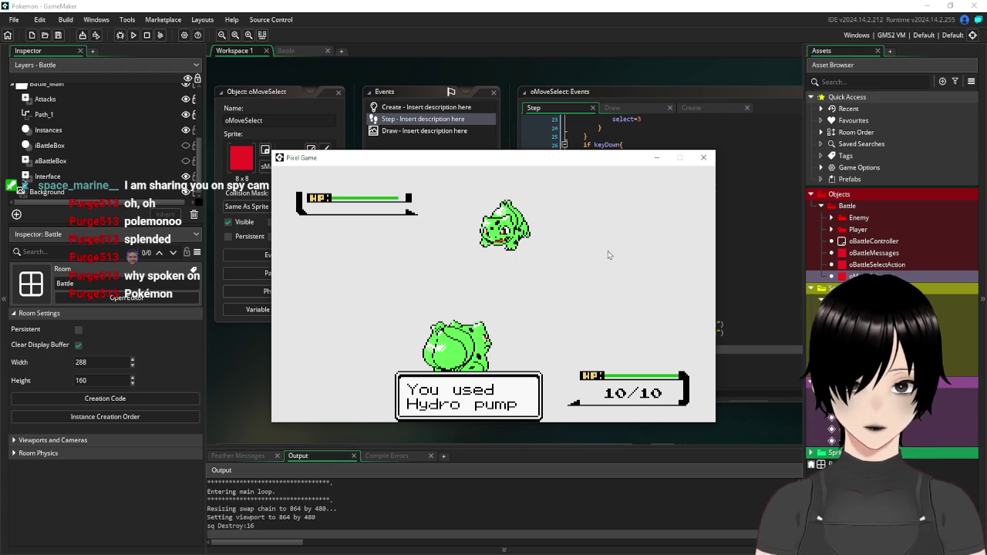
left_click(703, 158)
Close the oMoveSelect editor windows
left_click(735, 350)
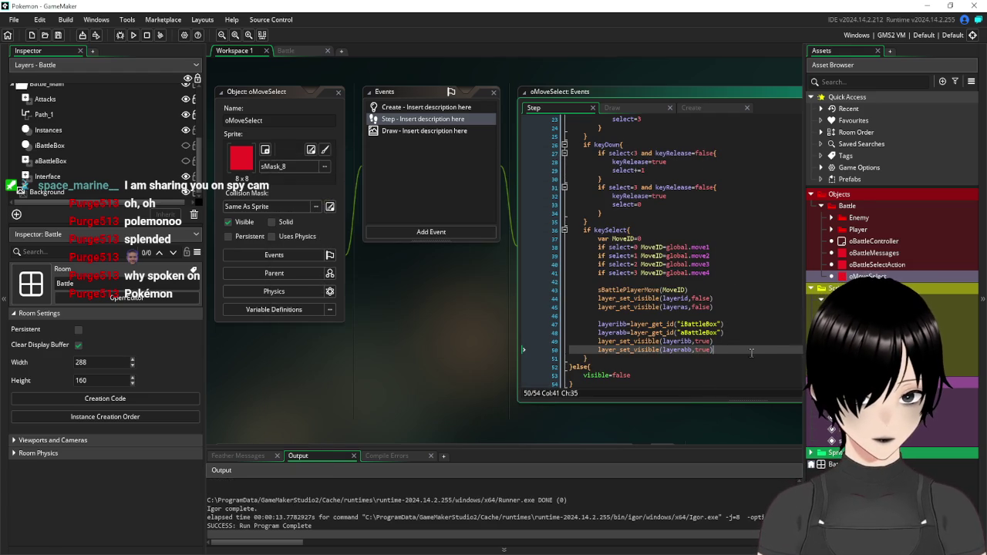
scroll(599, 233, "down", 1)
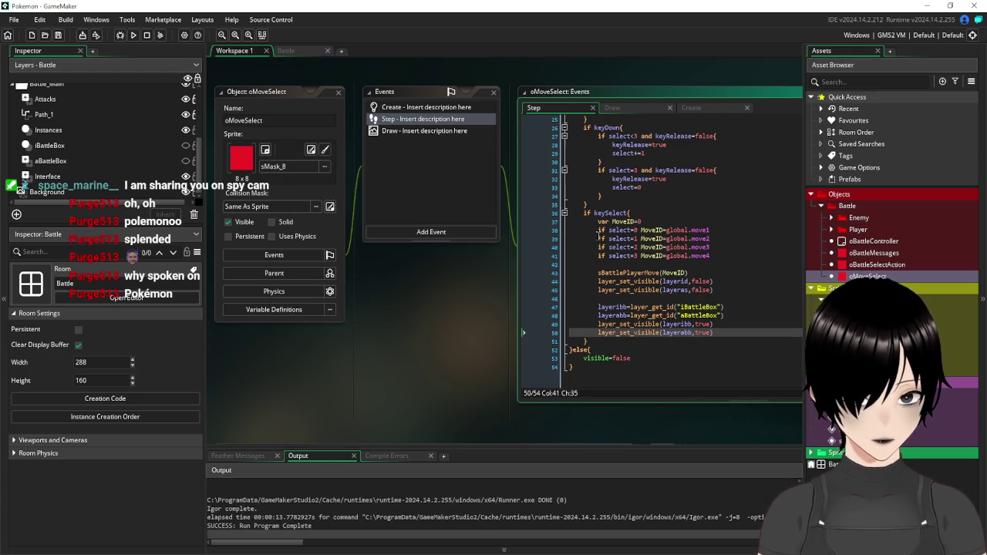
left_click(338, 92)
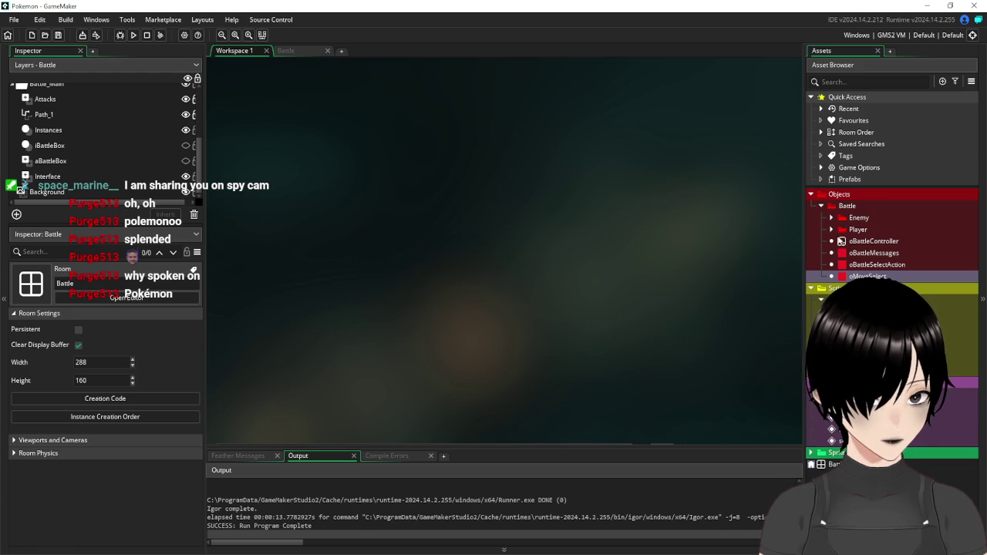
Open oPlayerHit's oDrawEnemyPokemon collision event code from the Player folder
left_click(831, 230)
double_click(874, 276)
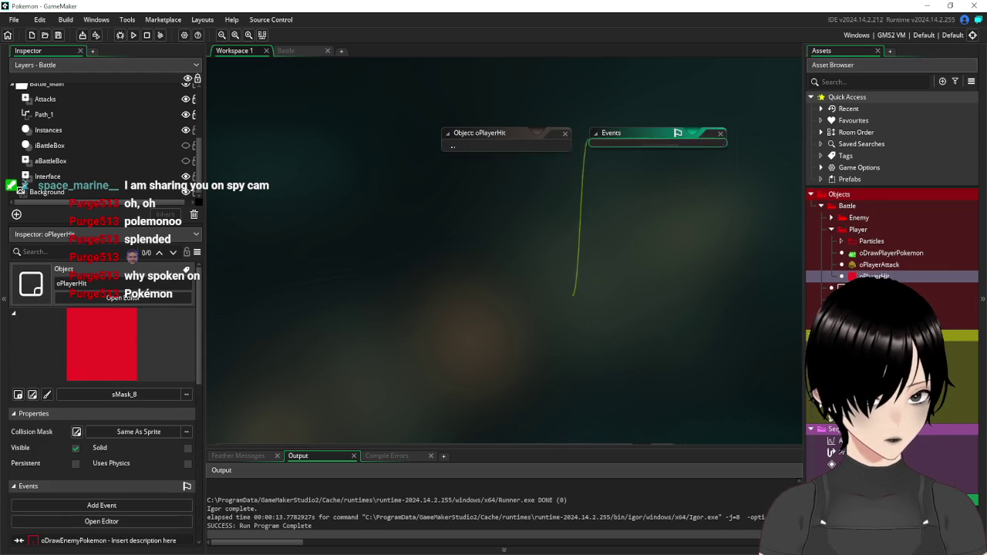
mouse_move(510, 135)
left_mouse_down()
mouse_move(341, 121)
mouse_move(318, 140)
left_mouse_up()
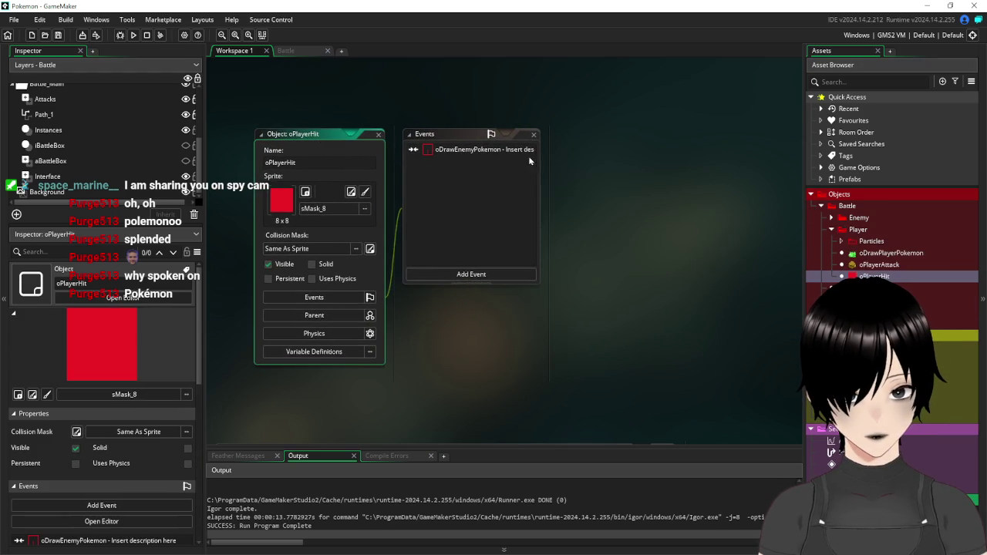
double_click(487, 150)
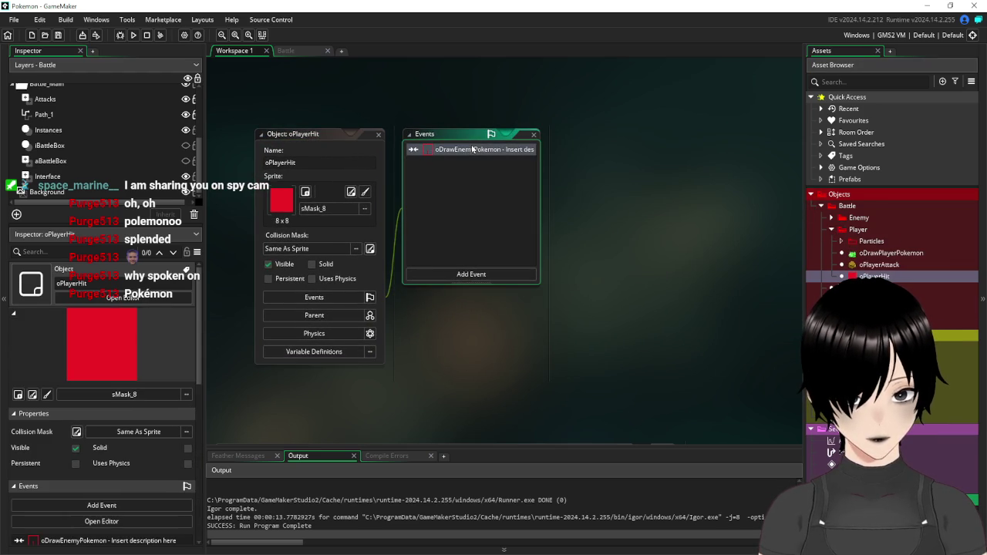
mouse_move(549, 284)
left_mouse_down()
mouse_move(491, 300)
mouse_move(417, 236)
left_mouse_up()
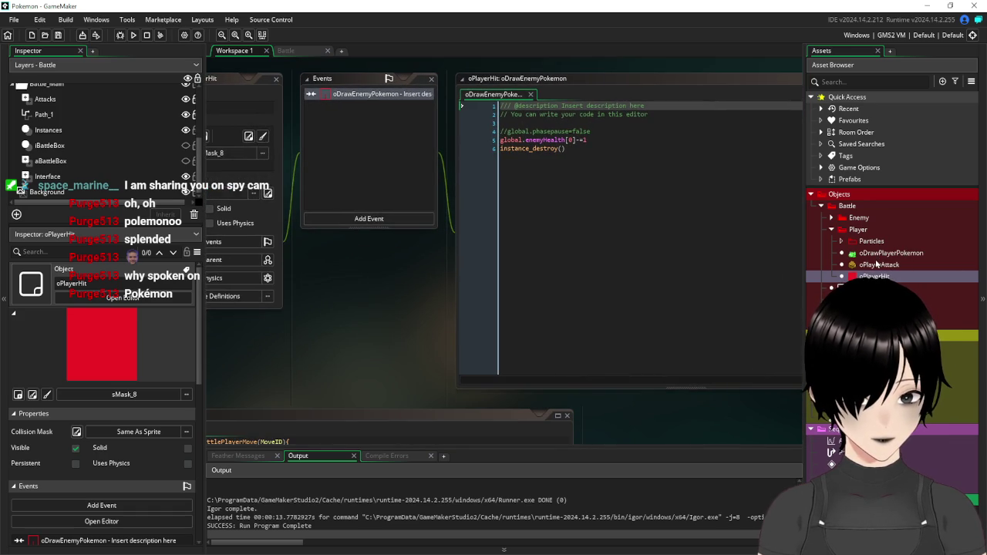
Open oPlayerAttack's oDrawEnemyPokemon collision code, then close the oPlayerAttack editor
double_click(877, 266)
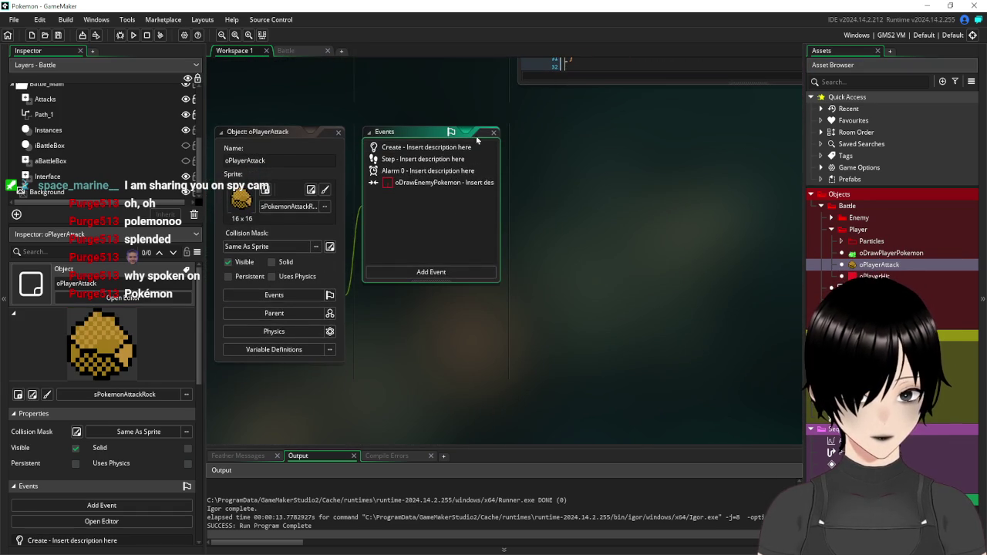
double_click(421, 186)
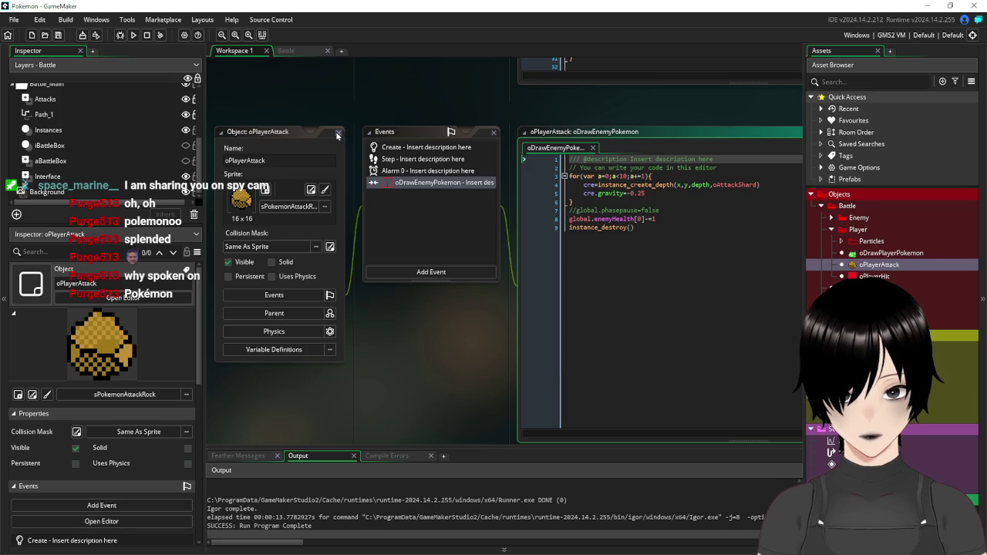
left_click(337, 135)
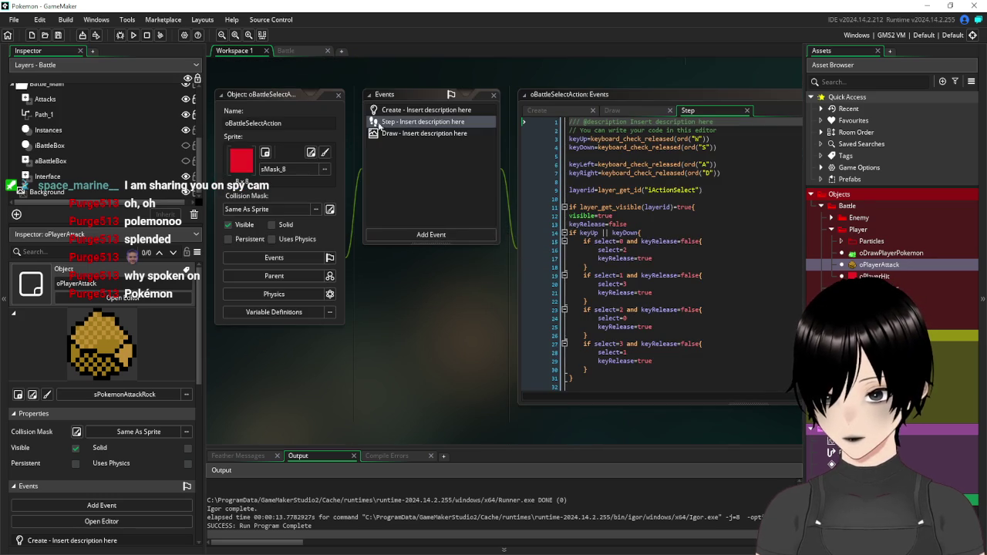
Run the game, use Rock smash in the battle, then close the game
left_click(133, 35)
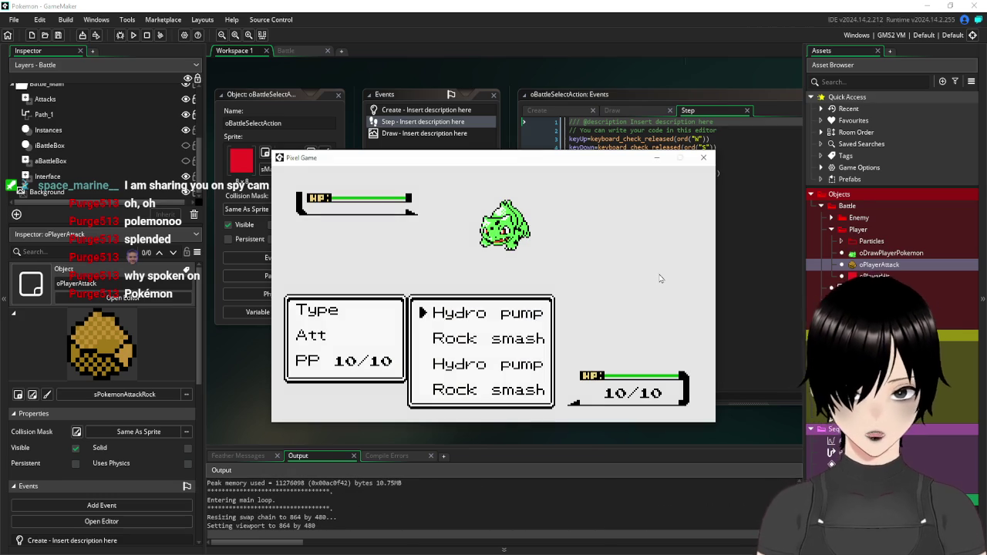
key("s")
key("space")
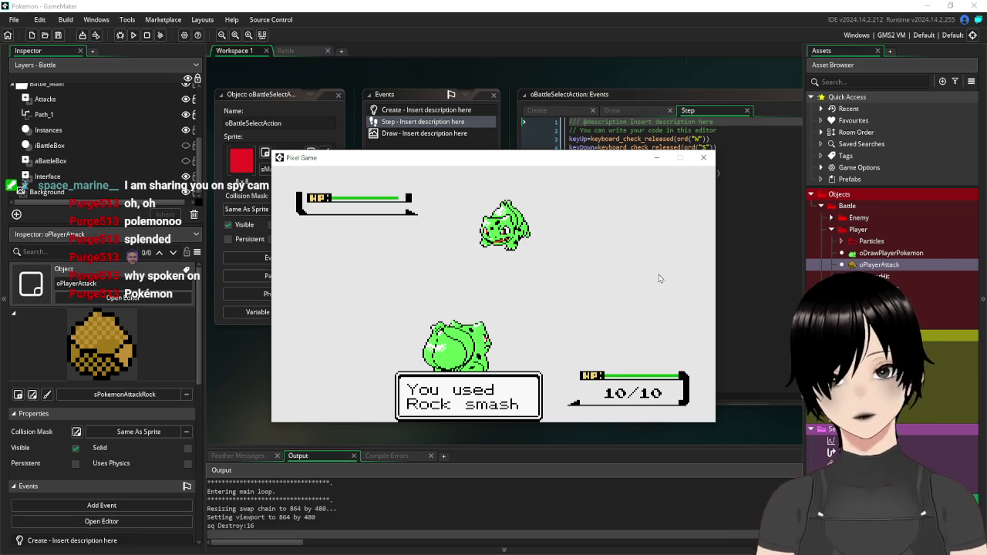
left_click(704, 158)
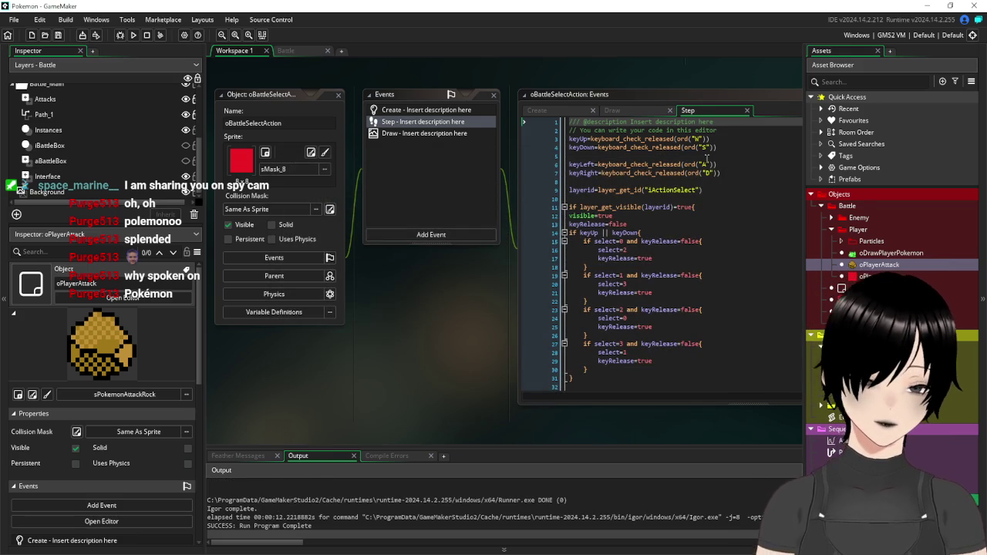
Close the oBattleSelectAction editor and its Step code
left_click(677, 375)
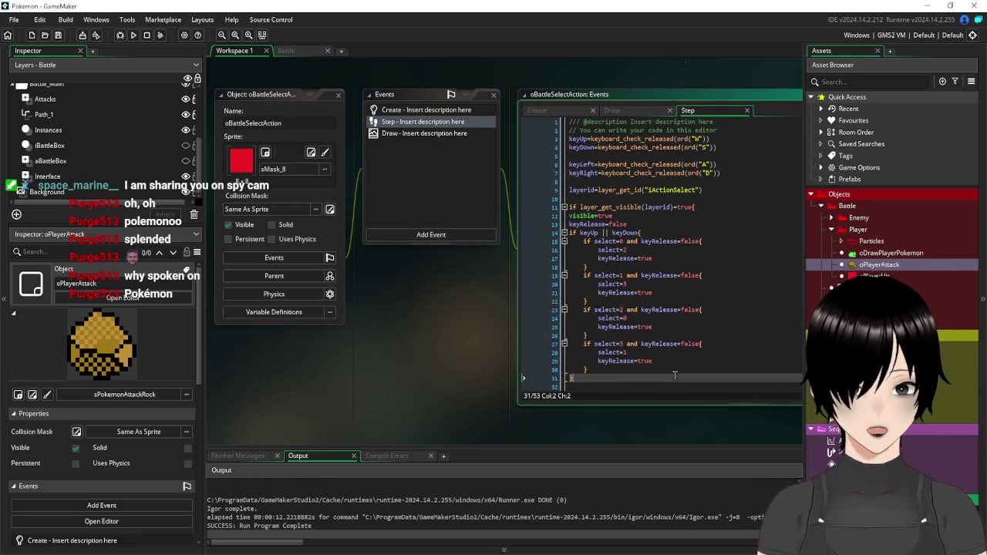
scroll(617, 309, "down", 6)
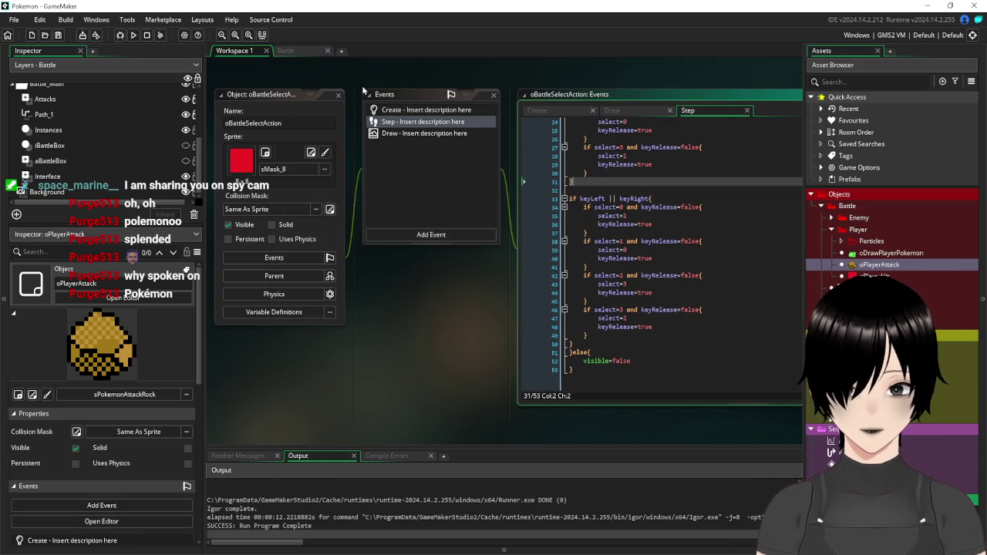
left_click(339, 96)
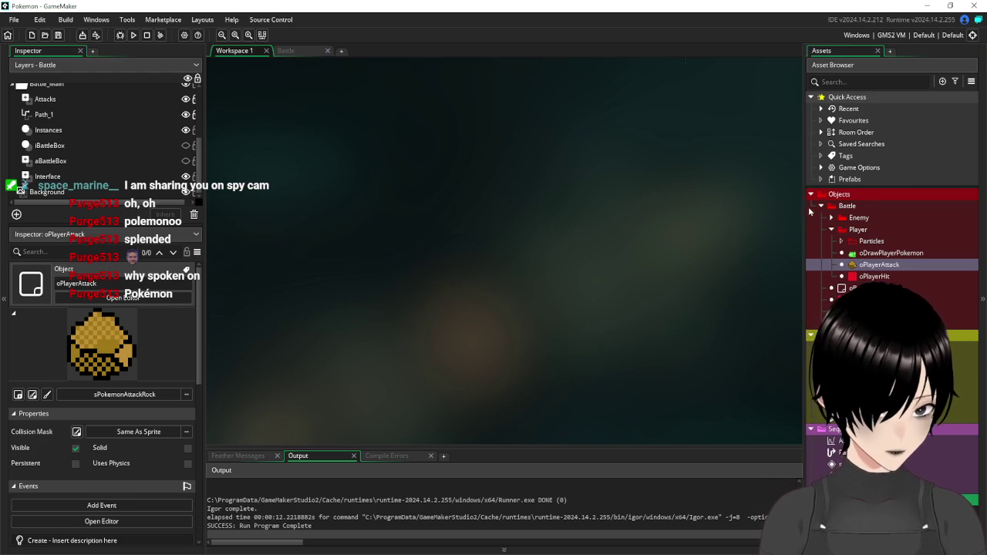
Resize the Asset Browser, re-expand Objects > Battle > Player, and open oBattleController
left_click_drag(806, 205, 809, 205)
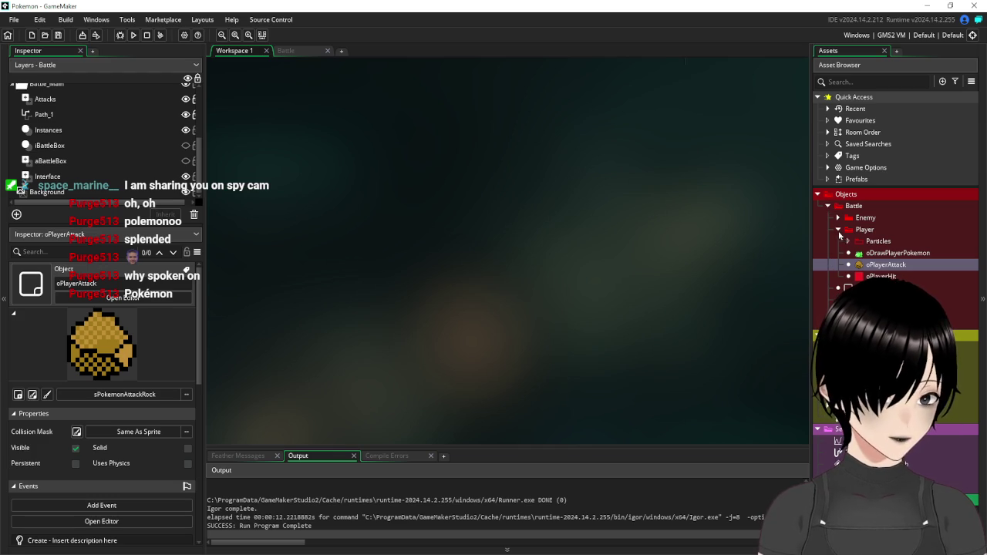
left_click(838, 229)
left_click(828, 206)
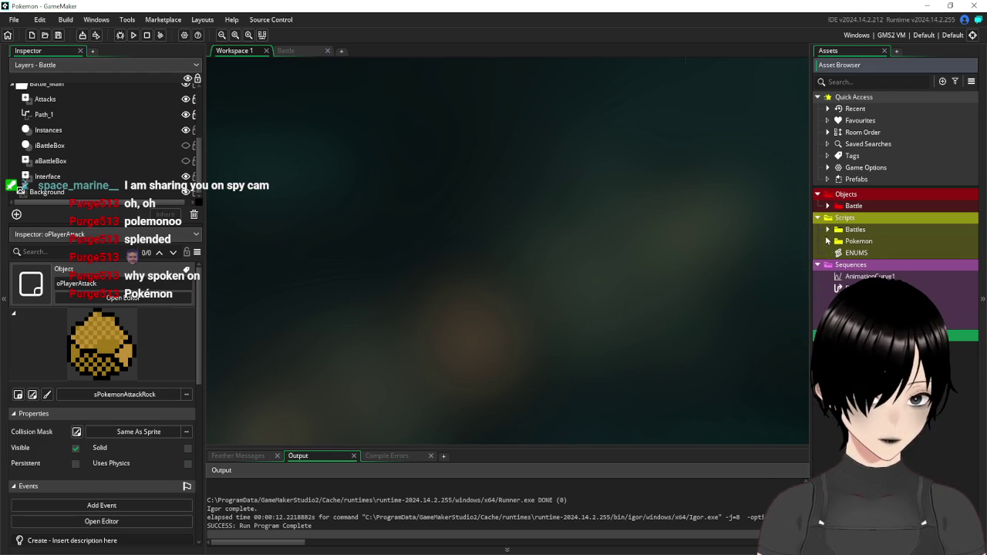
left_click(827, 207)
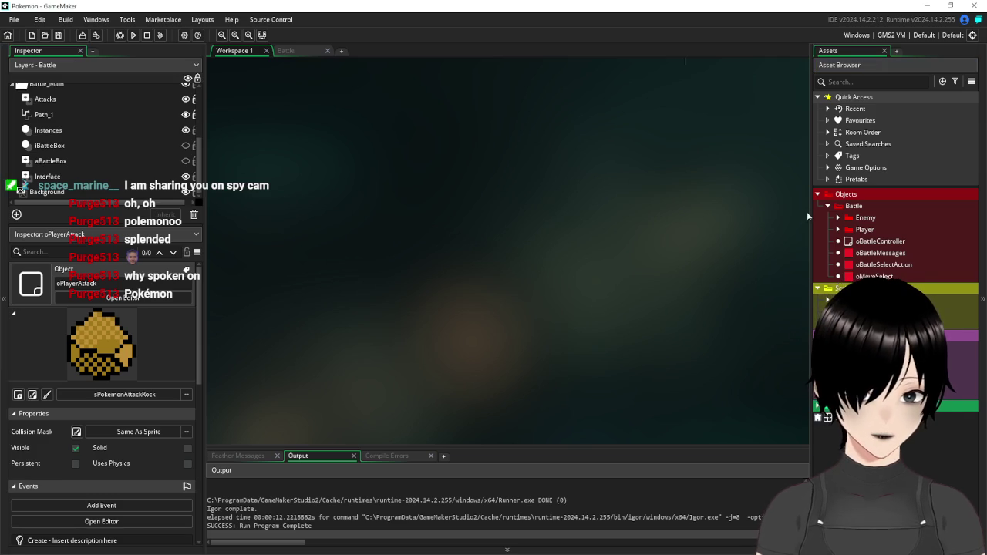
left_click_drag(810, 213, 819, 213)
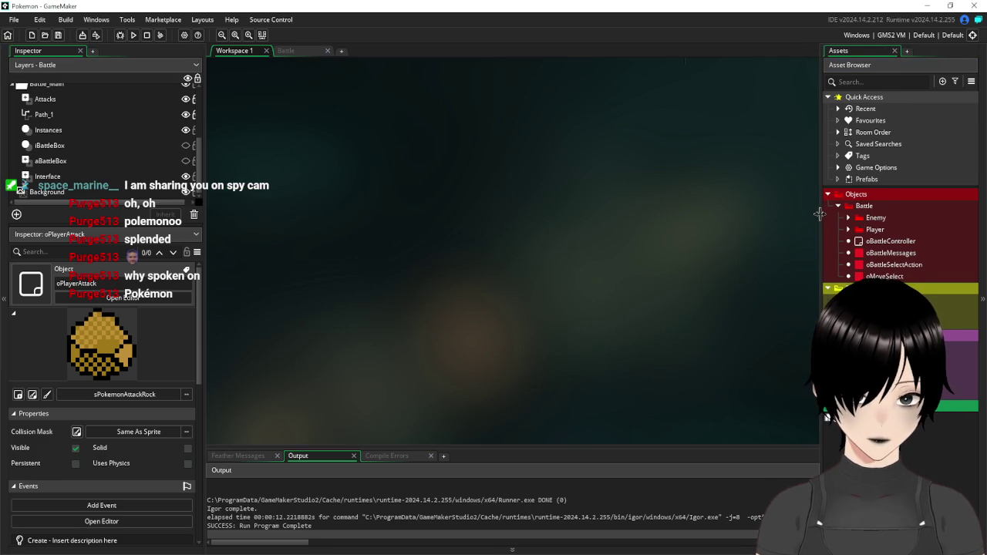
left_click(849, 229)
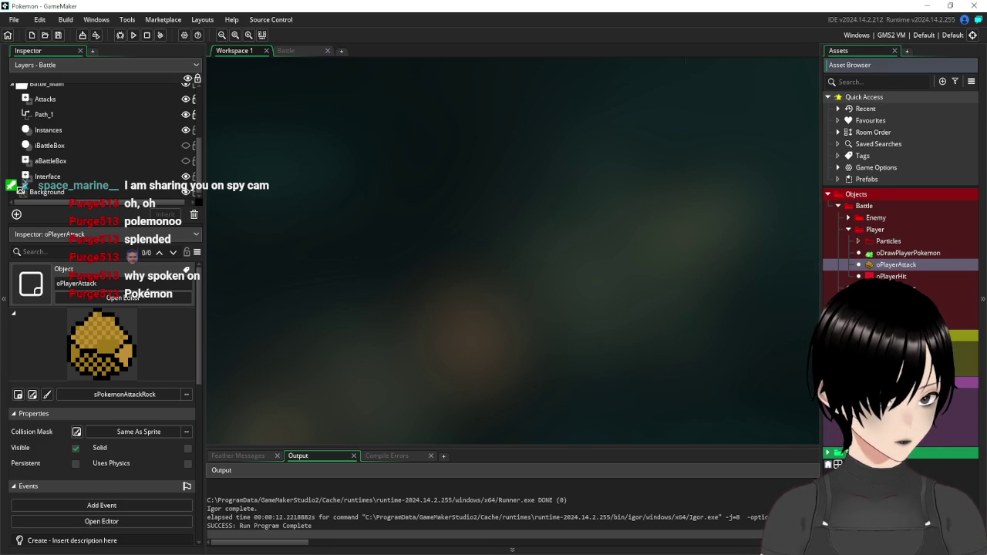
double_click(894, 288)
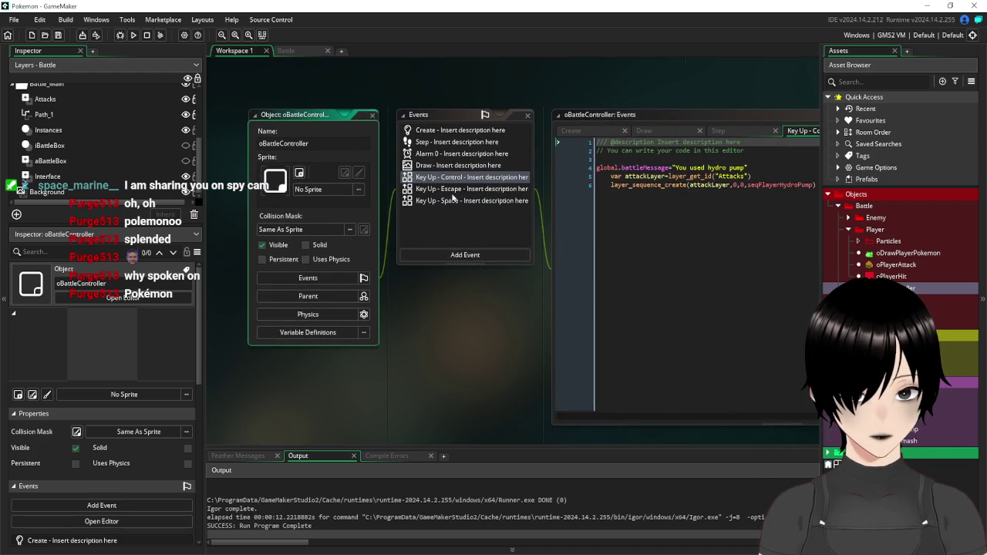
Review the playerturn and enemyturn lines in oBattleController's Key Up - Space code, then close it
left_click(452, 201)
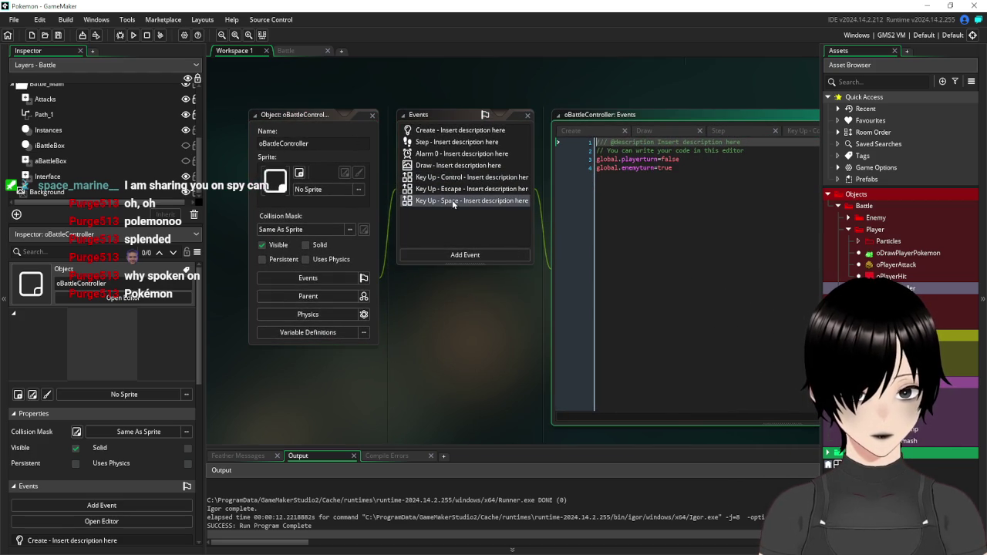
left_click_drag(694, 176, 529, 159)
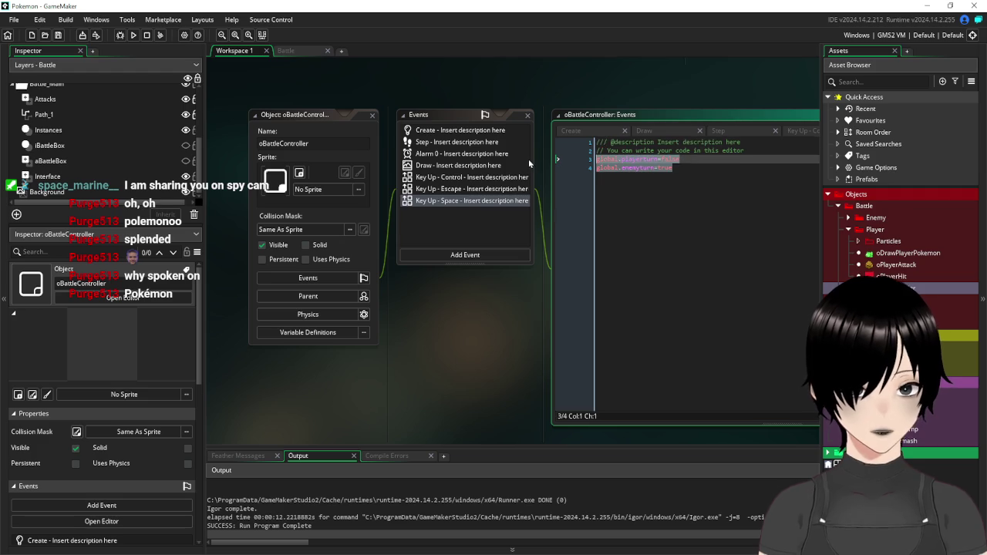
left_click(373, 115)
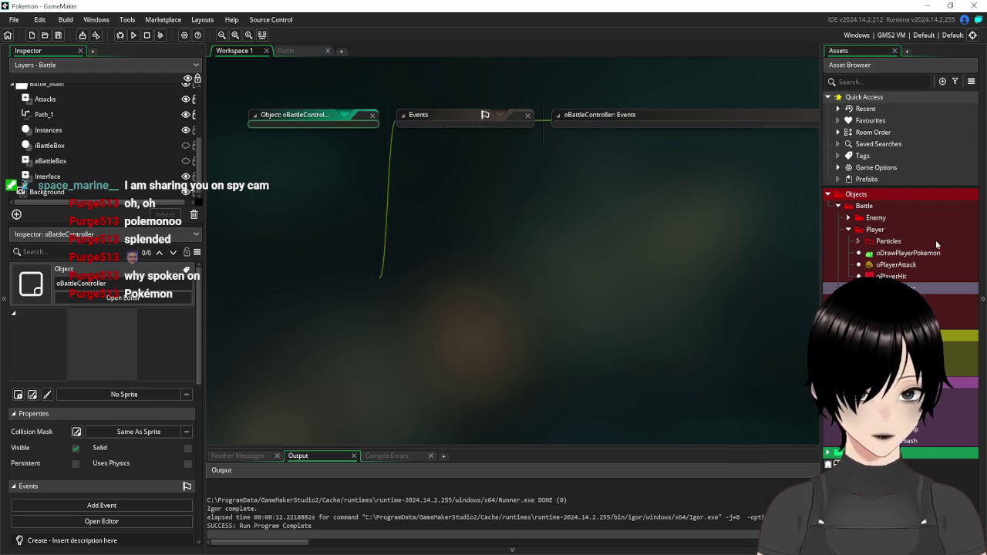
Add global.playerturn=false and global.enemyturn=true after oPlayerHit's enemy health decrease
left_click(895, 276)
double_click(897, 278)
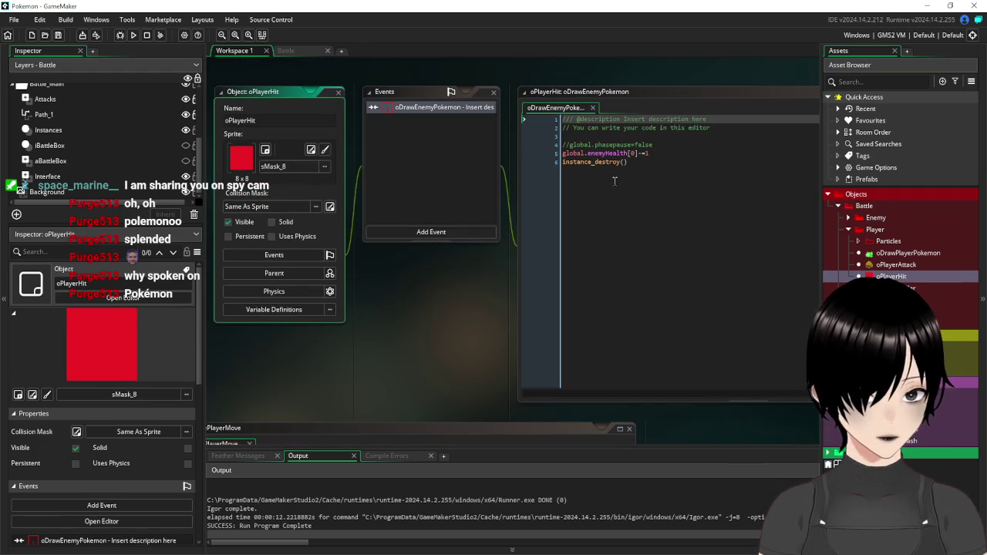
left_click(652, 161)
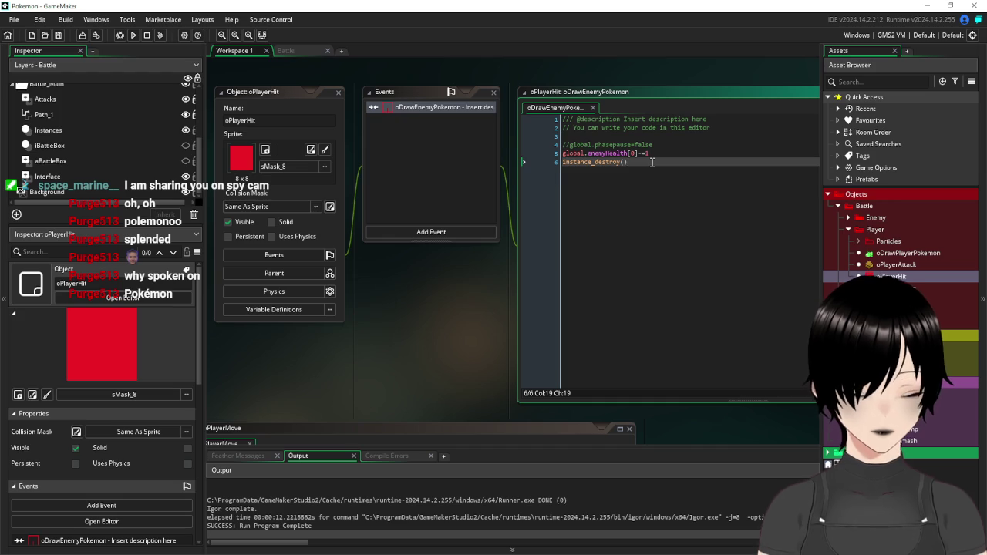
key("Return")
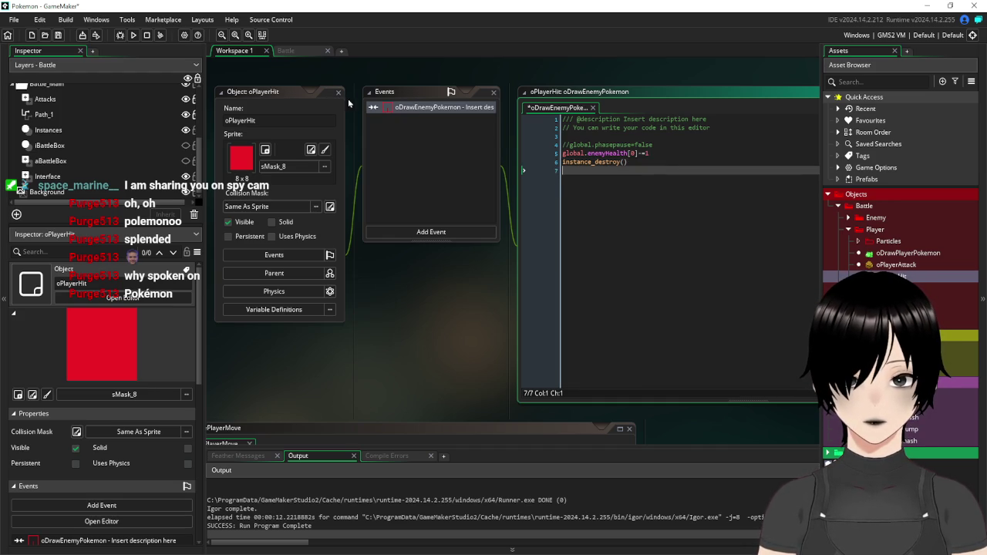
left_click(668, 154)
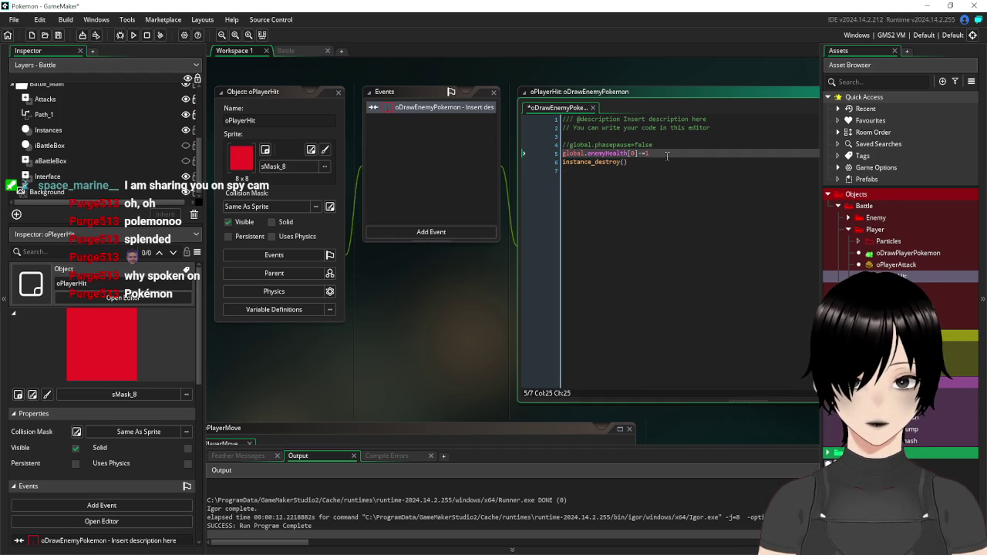
key("Return")
type("global.playerturn=false")
key("Return")
type("global.enemyturn=true")
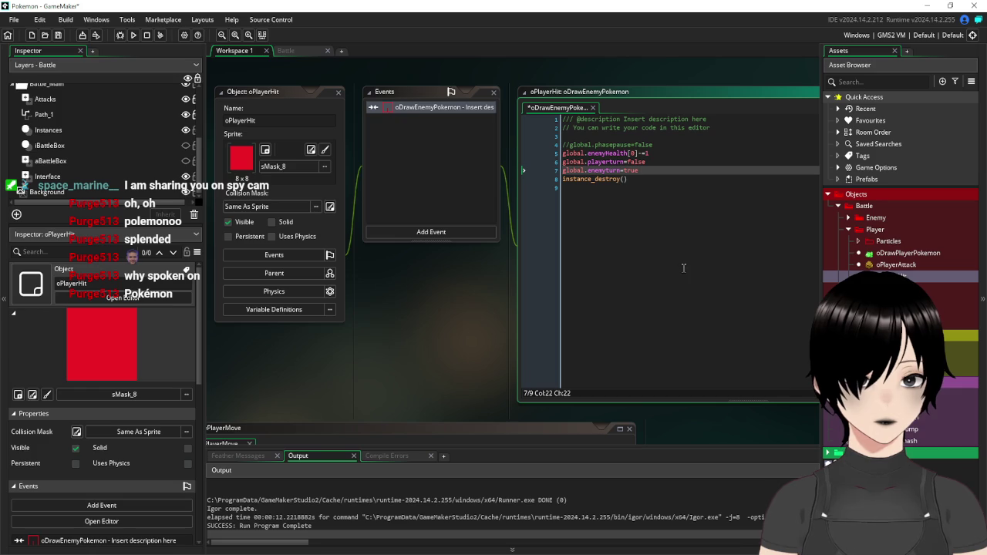
key("Down")
key("Down")
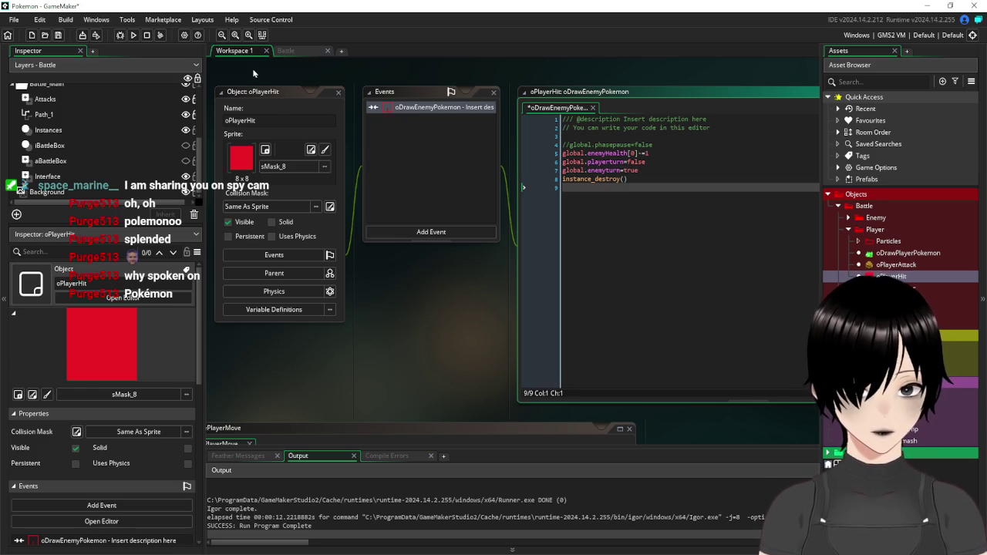
Save, run the battle, use Hydro pump to see the enemy counterattack, then close the game
left_click(59, 34)
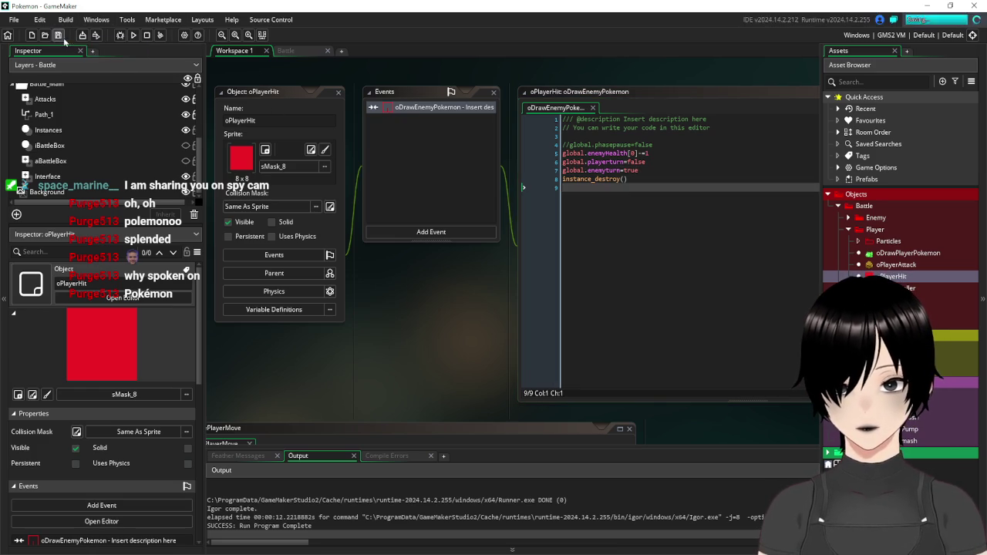
left_click(135, 35)
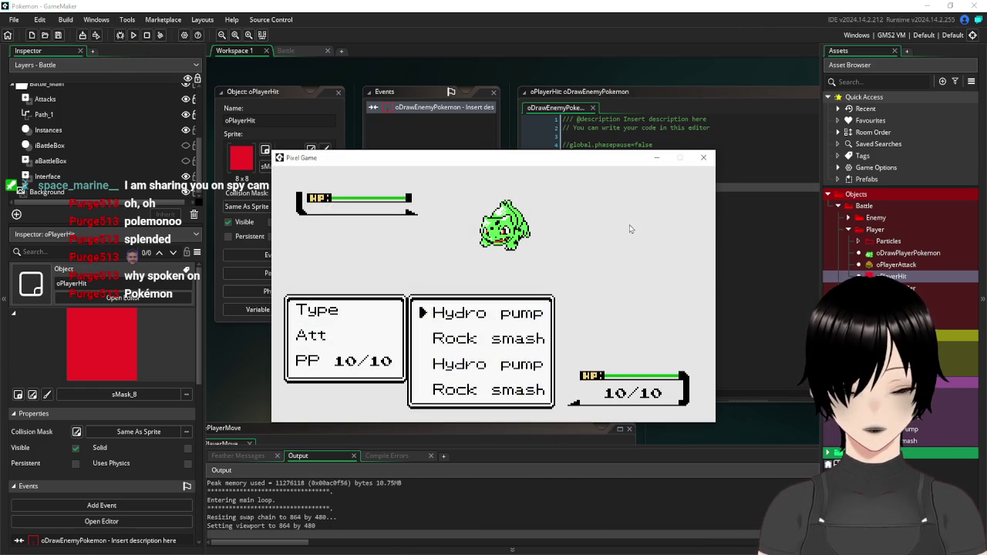
key("Return")
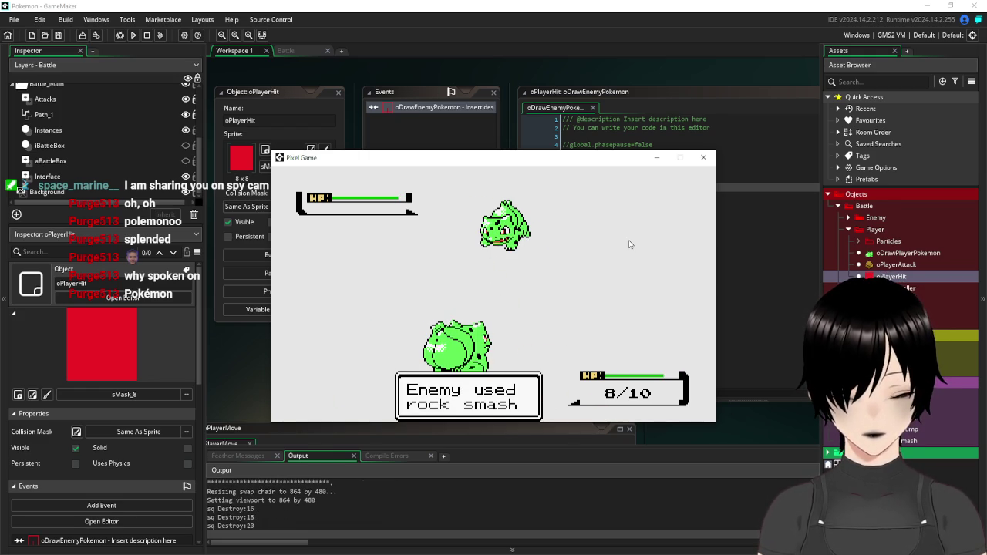
left_click(703, 157)
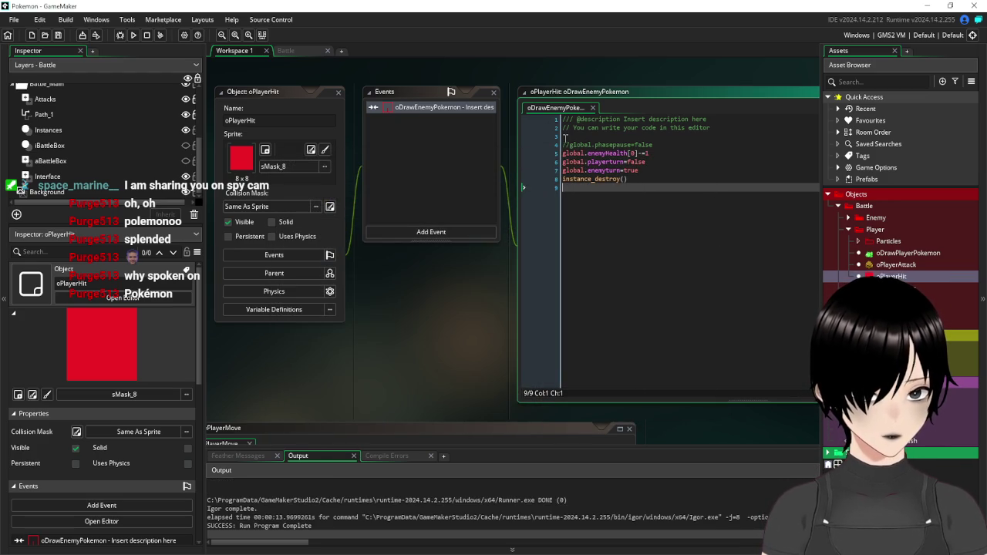
Uncomment global.phasepause=false, save, and test Hydro pump in a battle run
left_click(564, 144)
key("Delete")
key("Delete")
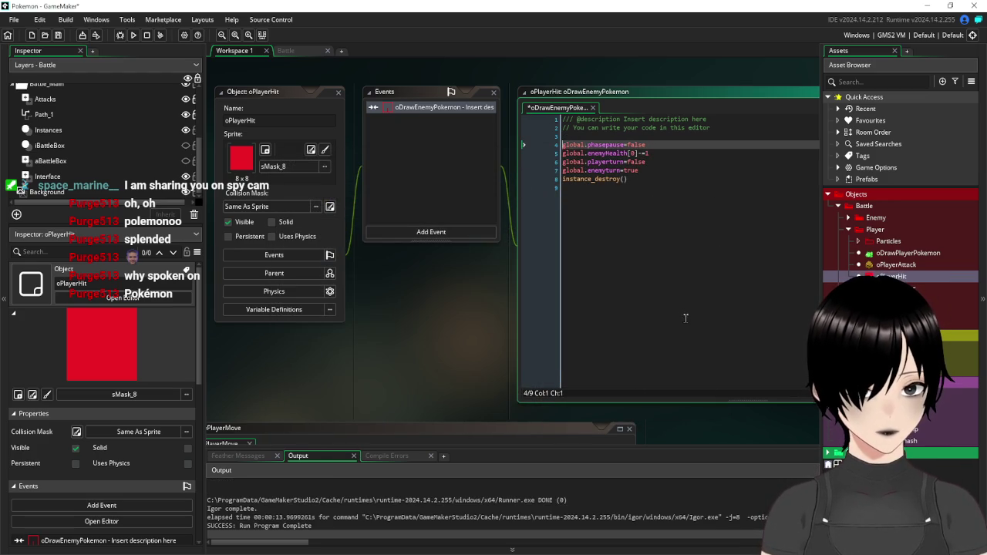
left_click(685, 317)
left_click(58, 35)
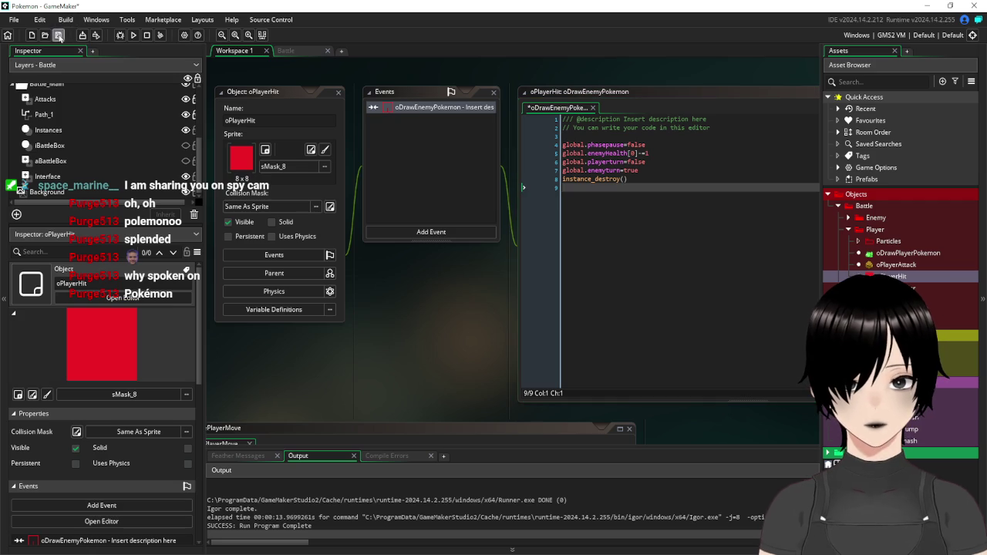
left_click(132, 36)
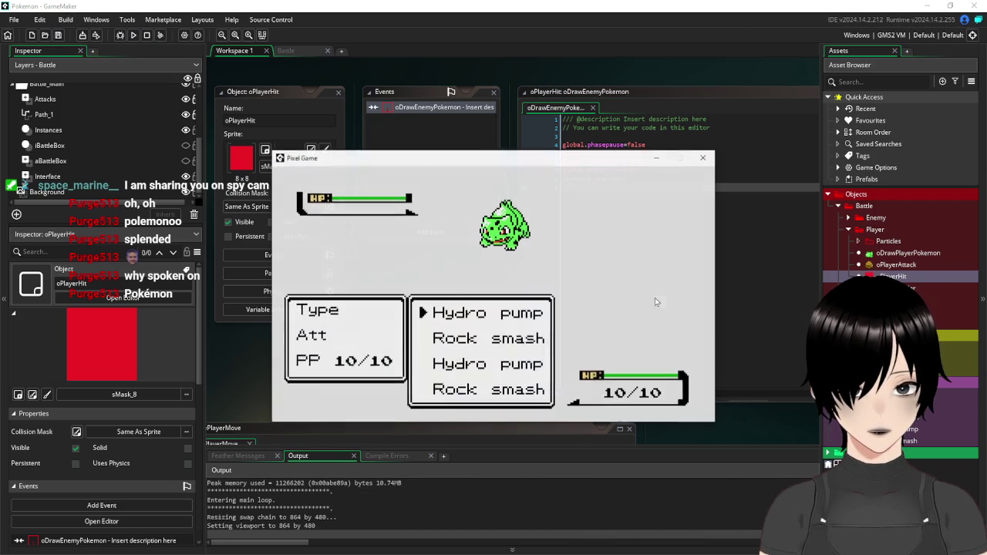
key("Return")
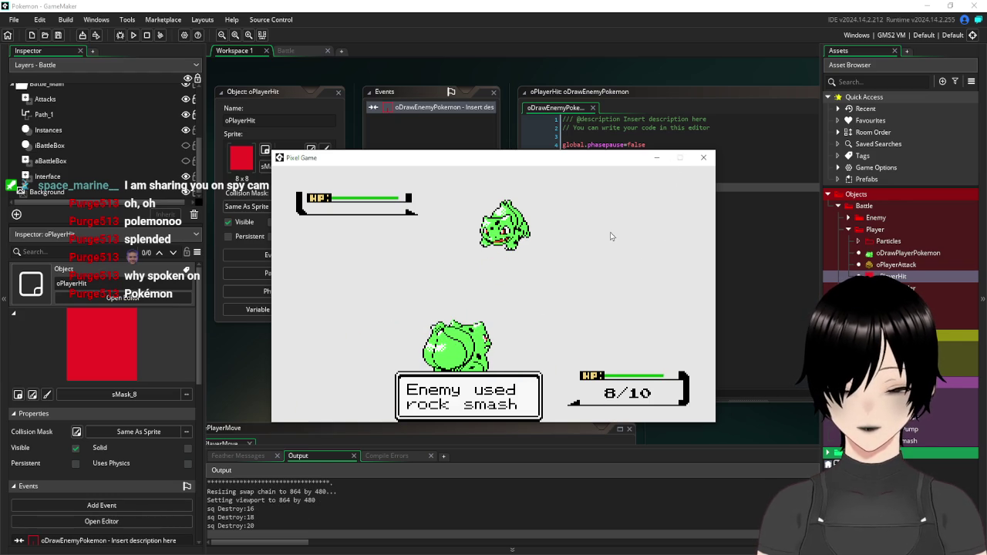
left_click(703, 157)
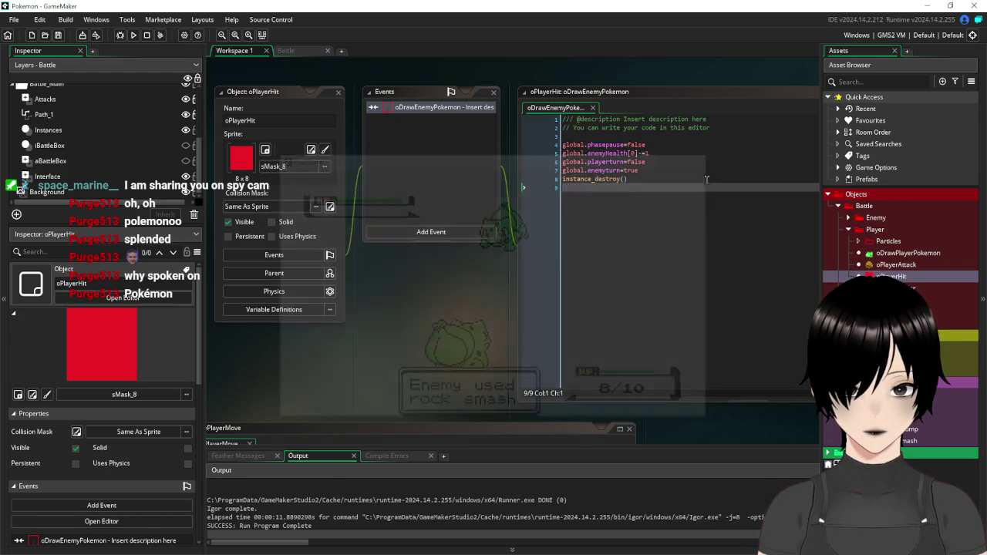
Move instance_destroy() to the first line of the collision code, save, and retest Hydro pump
left_click(649, 232)
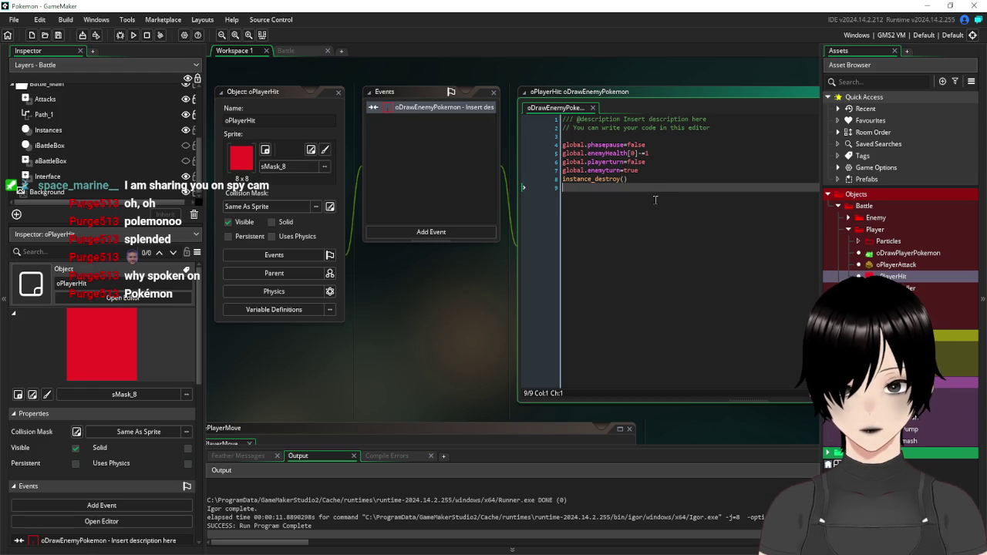
key("BackSpace")
key("BackSpace")
key("BackSpace")
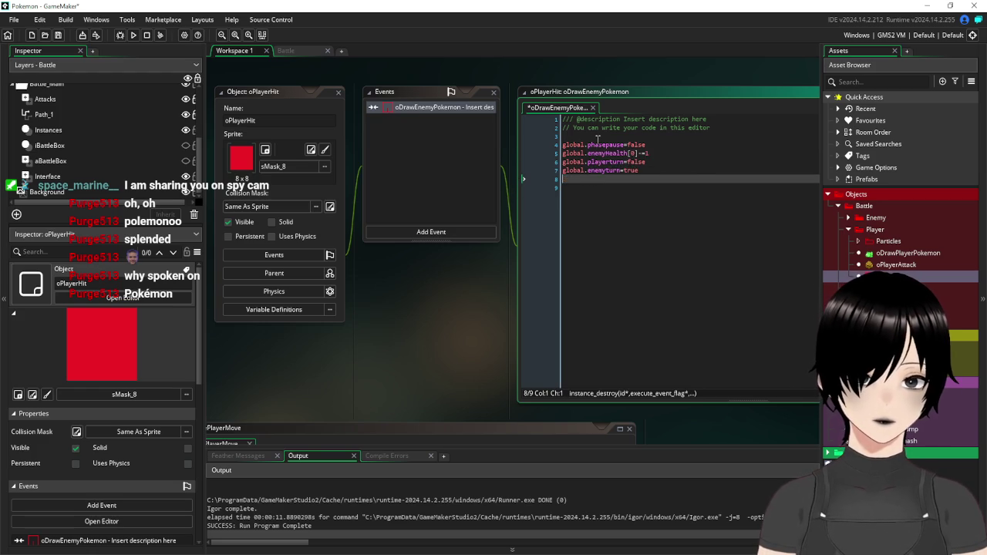
key("BackSpace")
left_click(597, 139)
key("Return")
type("instance_destroy()")
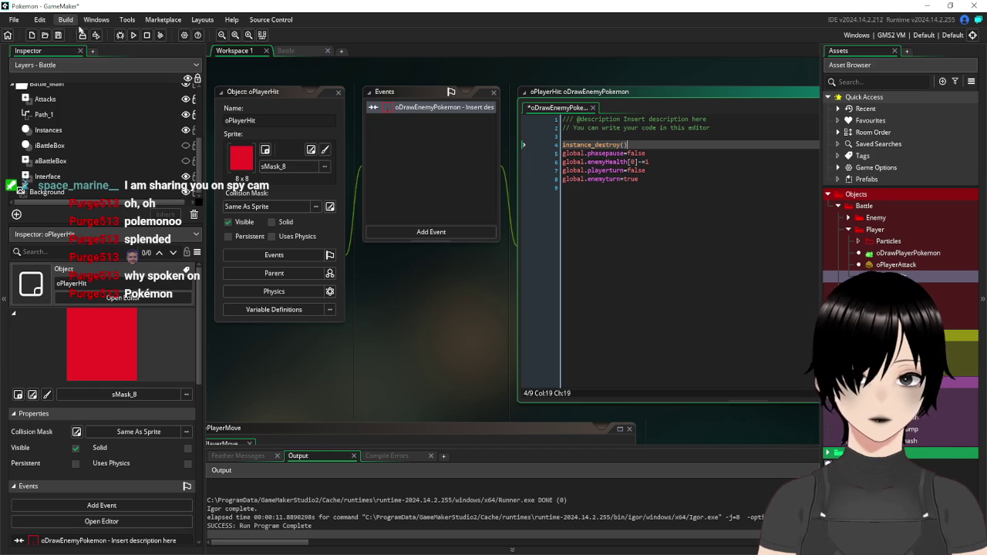
left_click(58, 35)
left_click(133, 36)
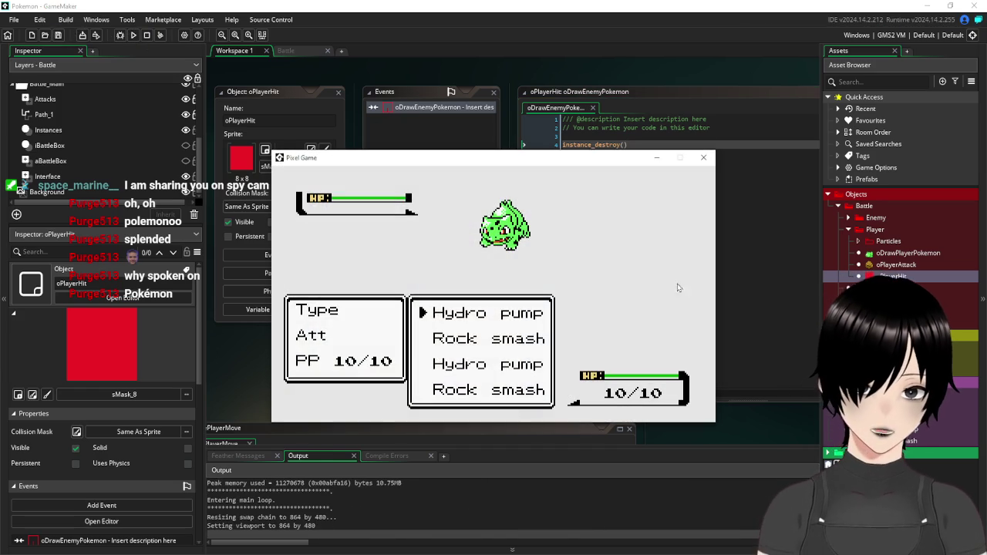
key("Return")
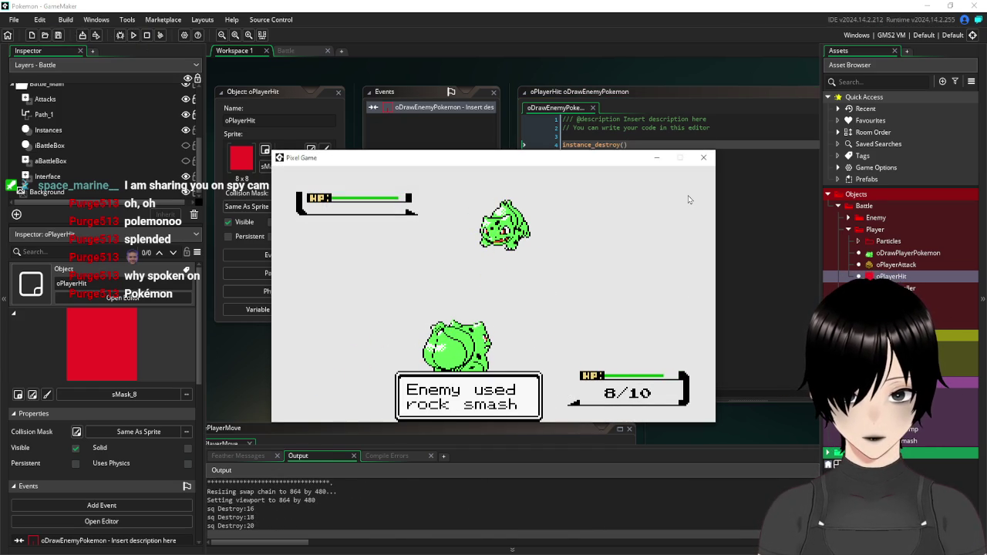
left_click(703, 158)
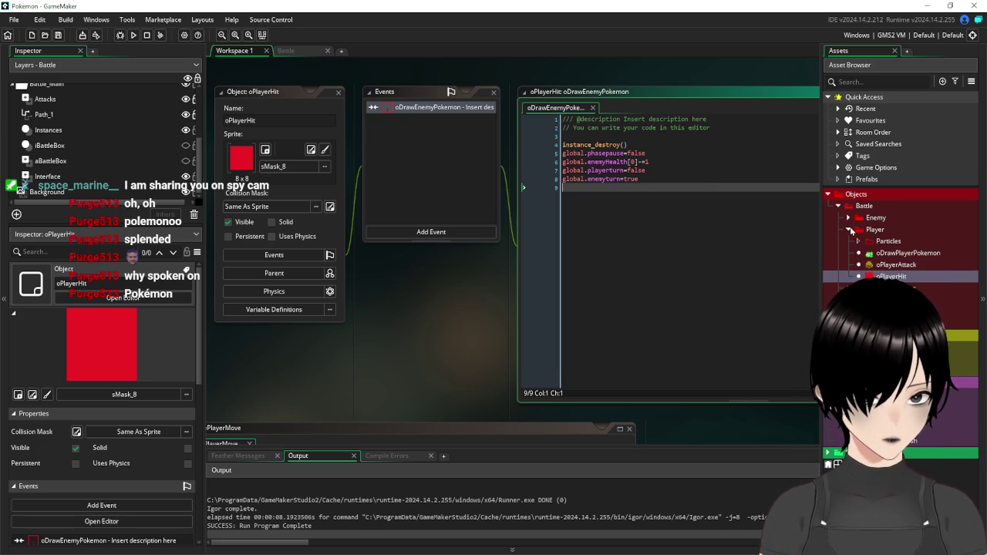
Collapse the Player folder and browse the Enemy objects folder
left_click(850, 230)
left_click(850, 219)
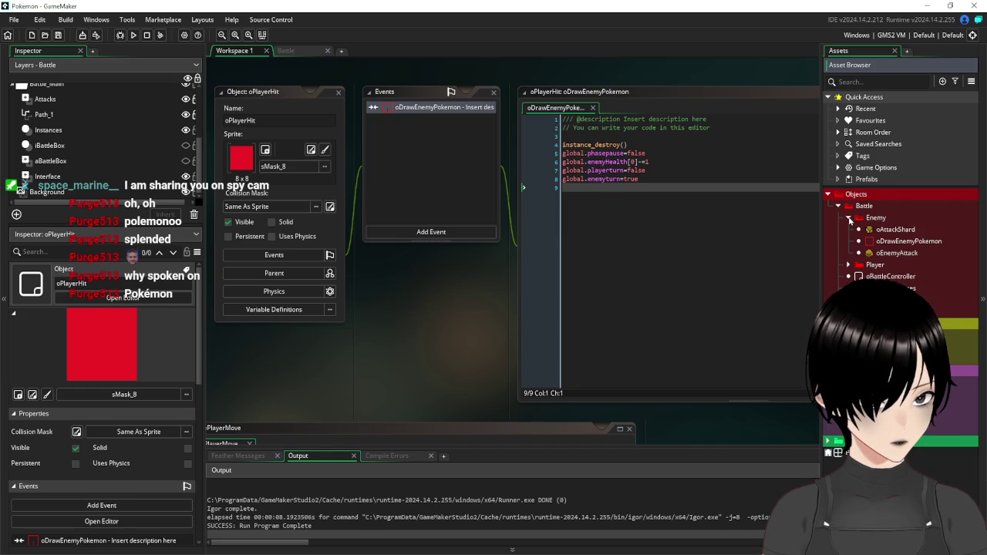
left_click(849, 219)
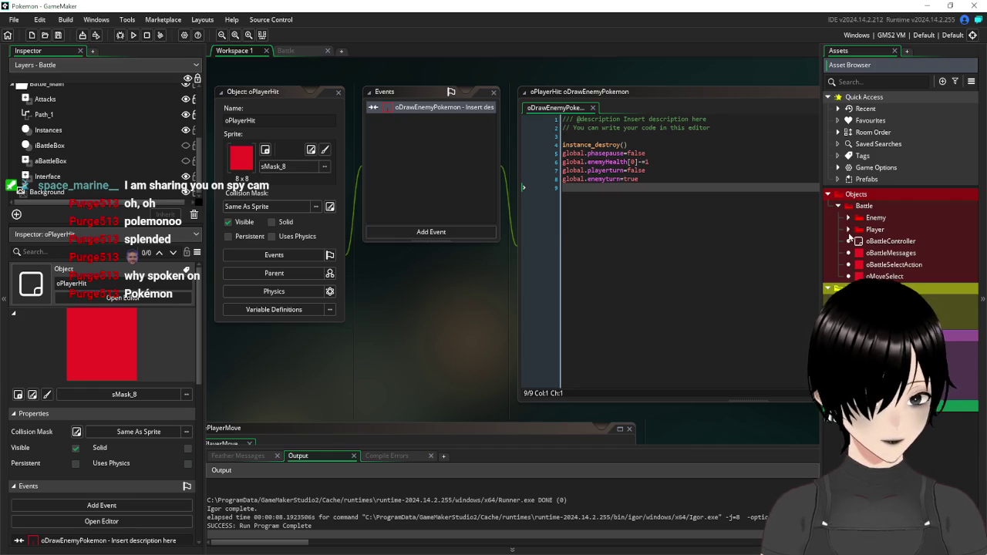
Open oBattleController from the Asset Browser to review its Create code
left_click(848, 229)
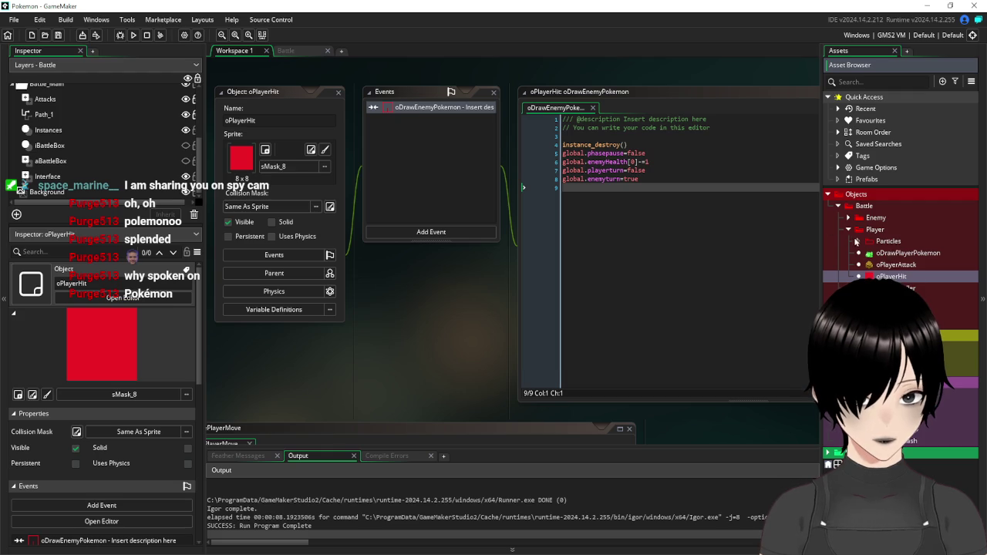
left_click(849, 230)
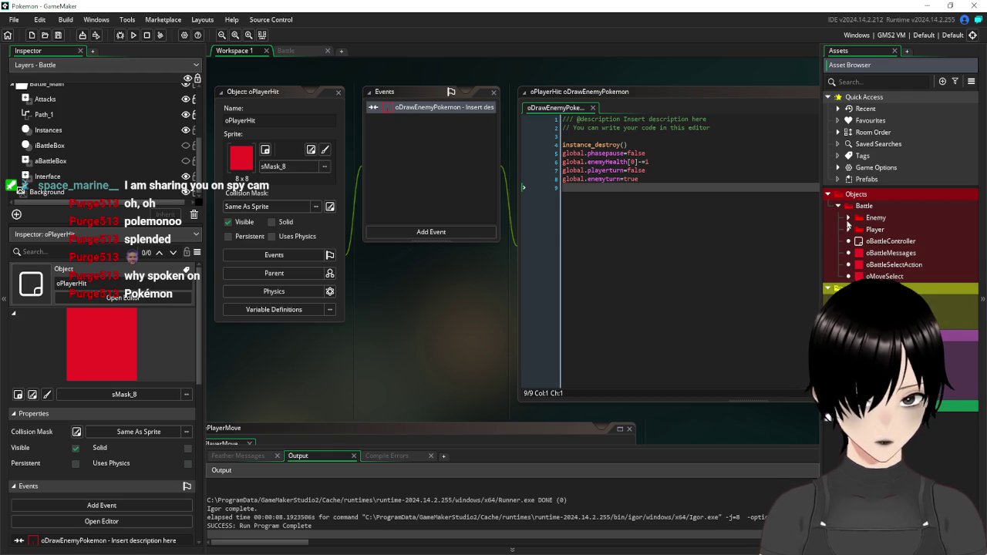
left_click(887, 243)
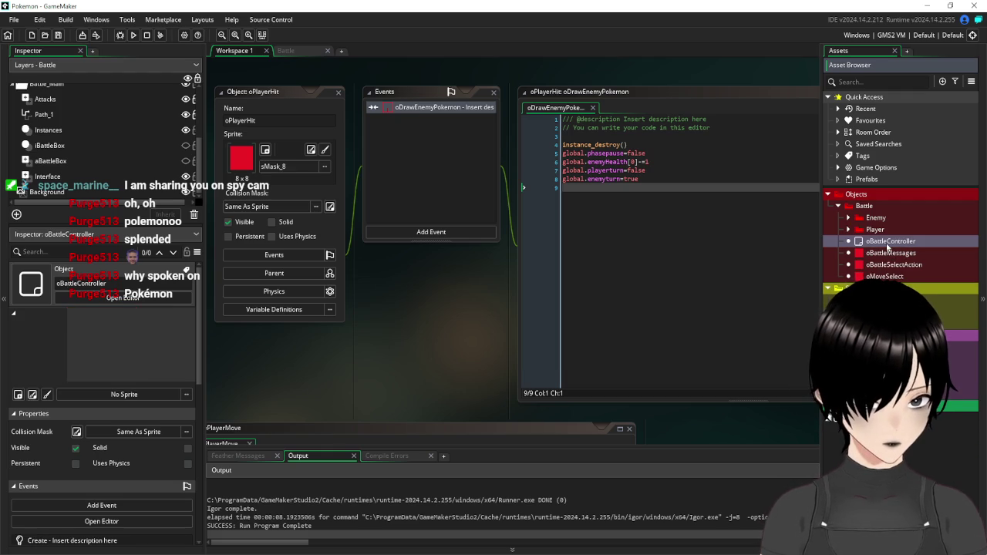
double_click(888, 244)
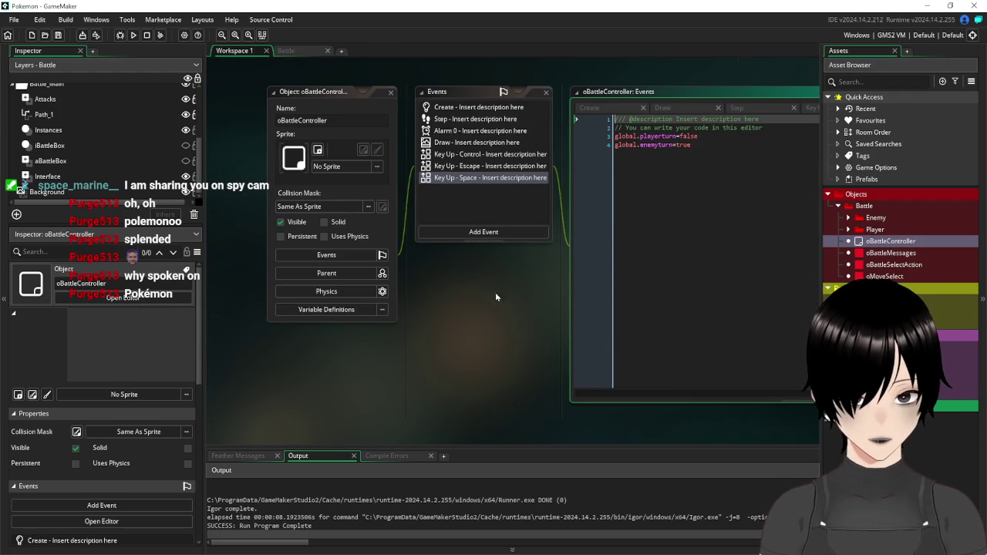
left_click_drag(480, 295, 439, 345)
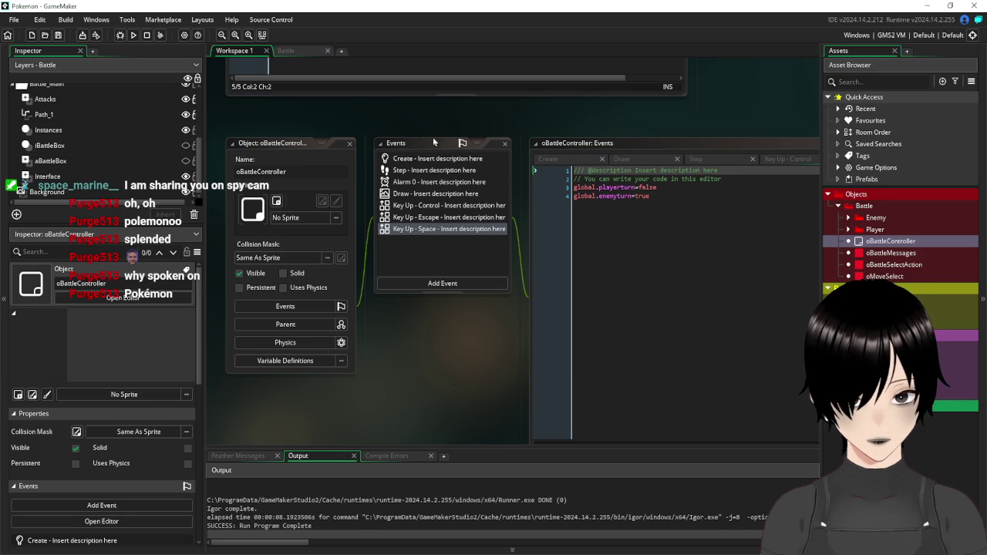
scroll(472, 157, "up", 3)
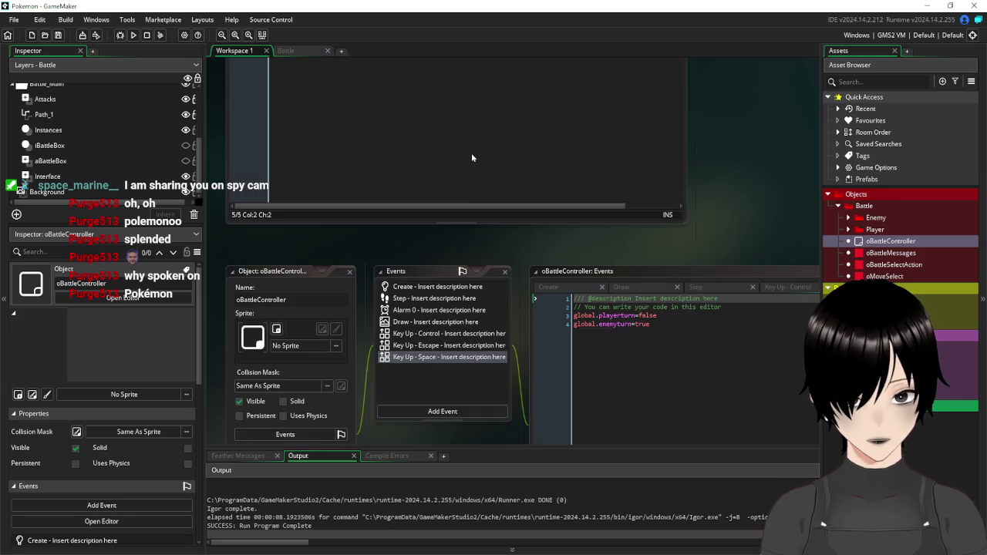
Close the oBattleController editor and the sPokemonMoves, sPokemonMovesStats, ENUMS and sBattlePlayerMove scripts
left_click(348, 276)
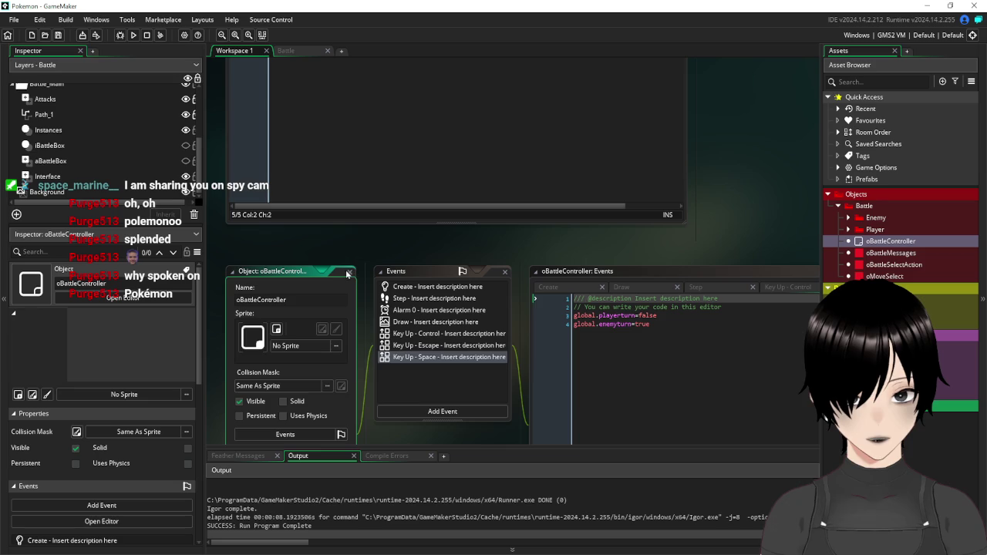
left_click(348, 275)
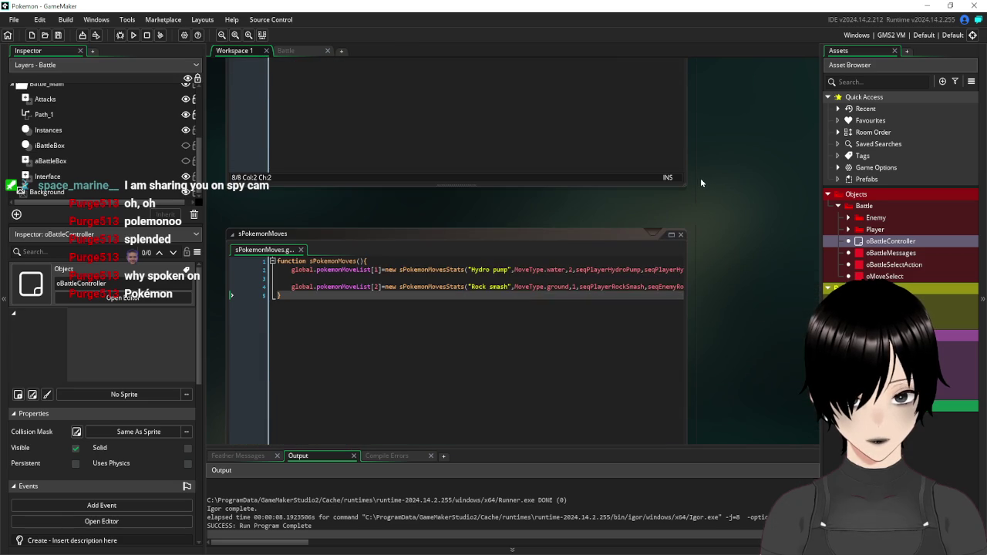
left_click(682, 235)
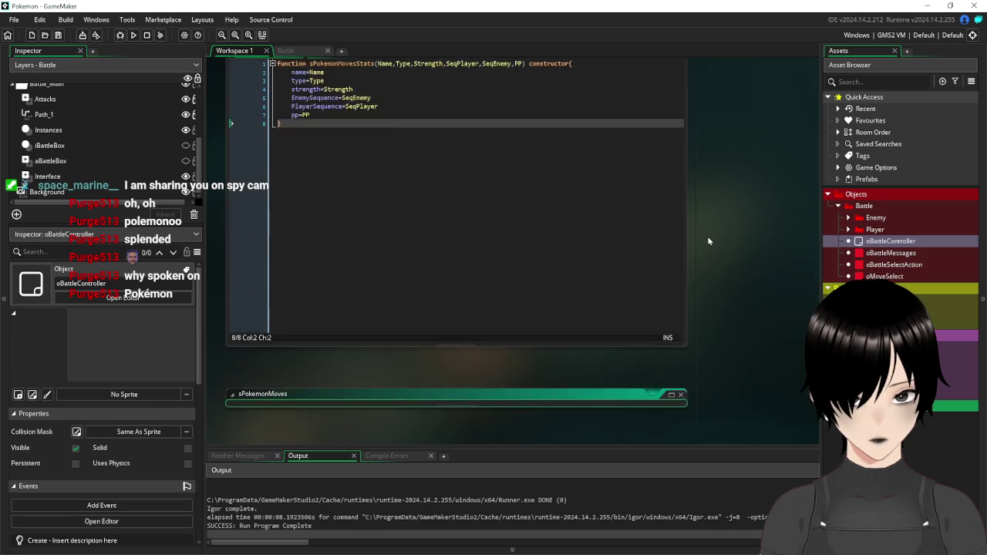
left_click(680, 324)
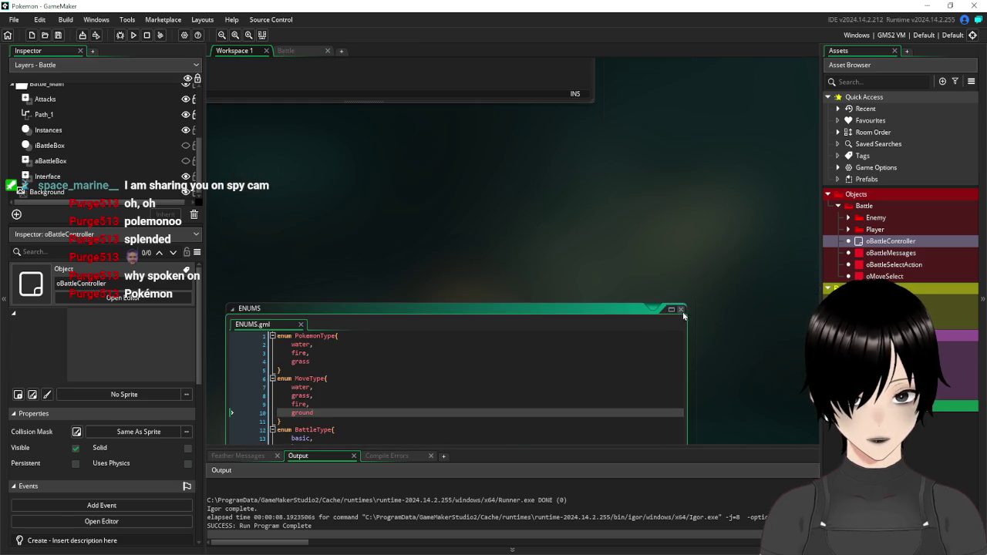
left_click(681, 309)
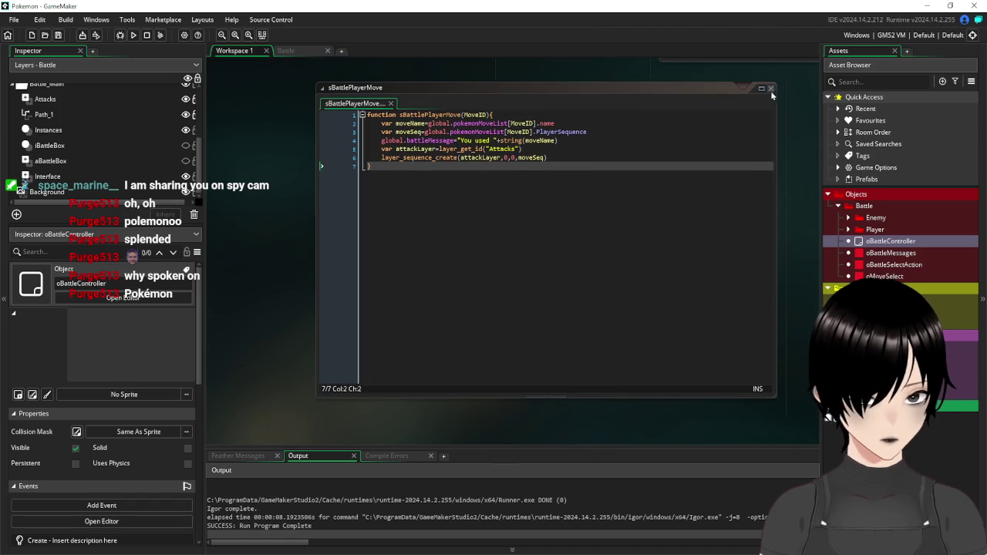
left_click(770, 88)
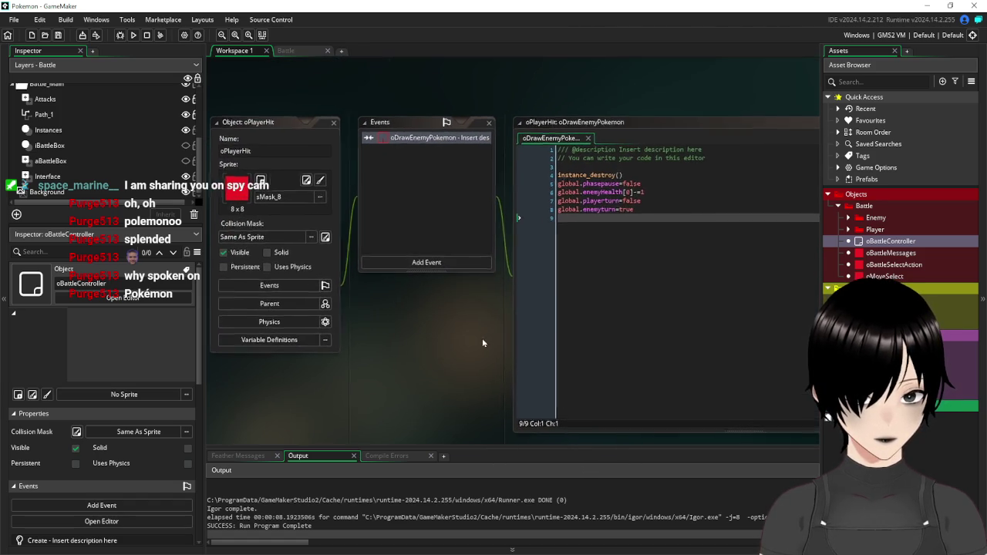
Wrap oPlayerHit's collision statements in an indented if global.enemyturn=false{ } block
left_click(542, 211)
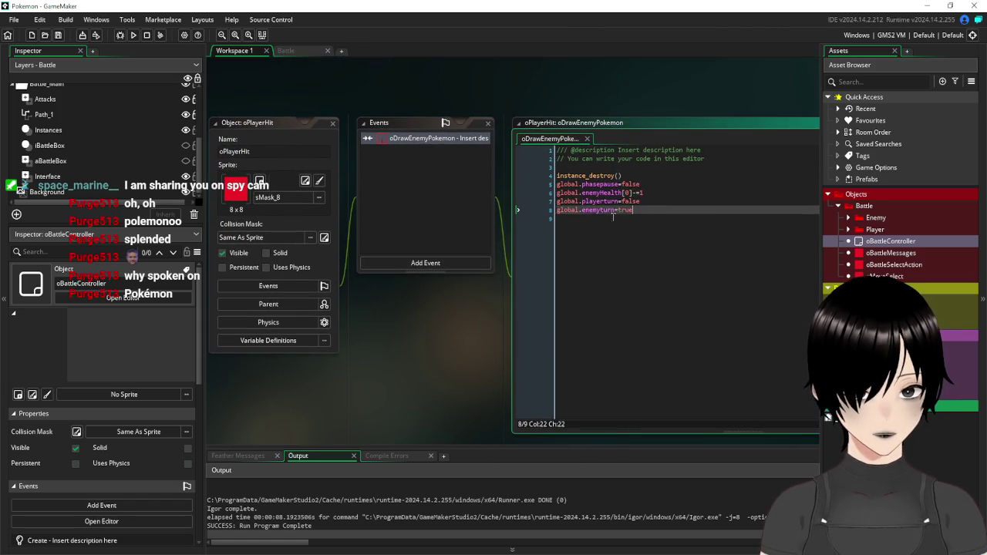
left_click(644, 168)
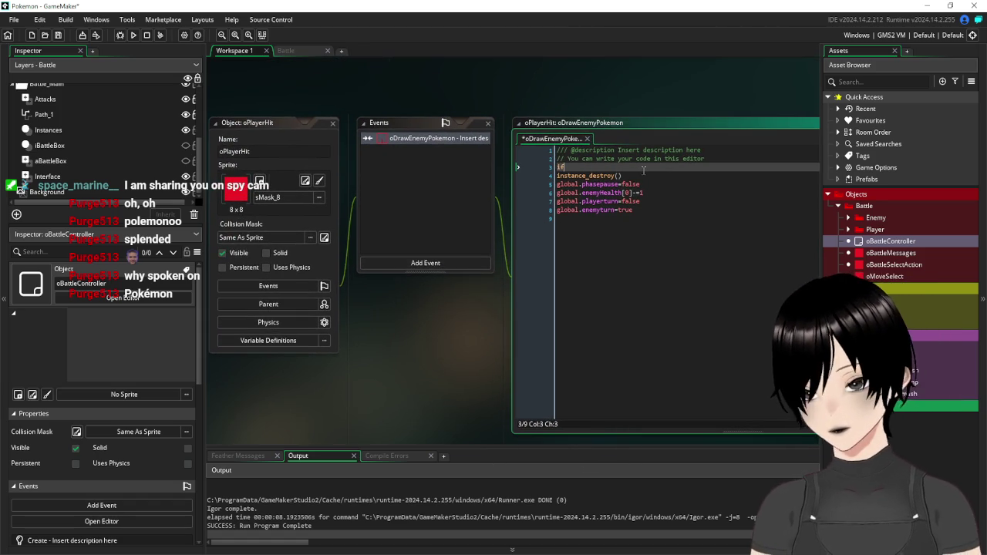
type("if global.enemyturn=true")
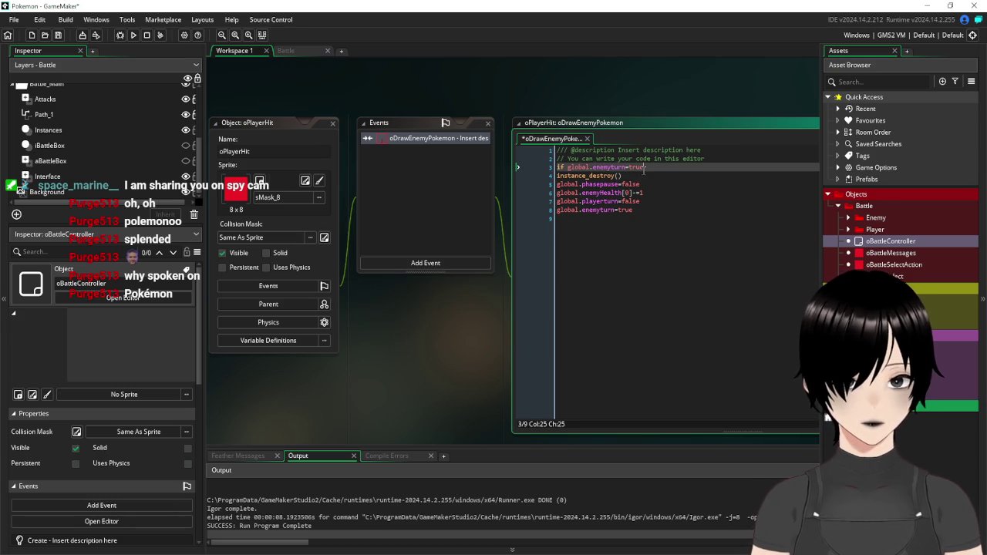
key("BackSpace")
key("BackSpace")
key("BackSpace")
key("BackSpace")
type("false")
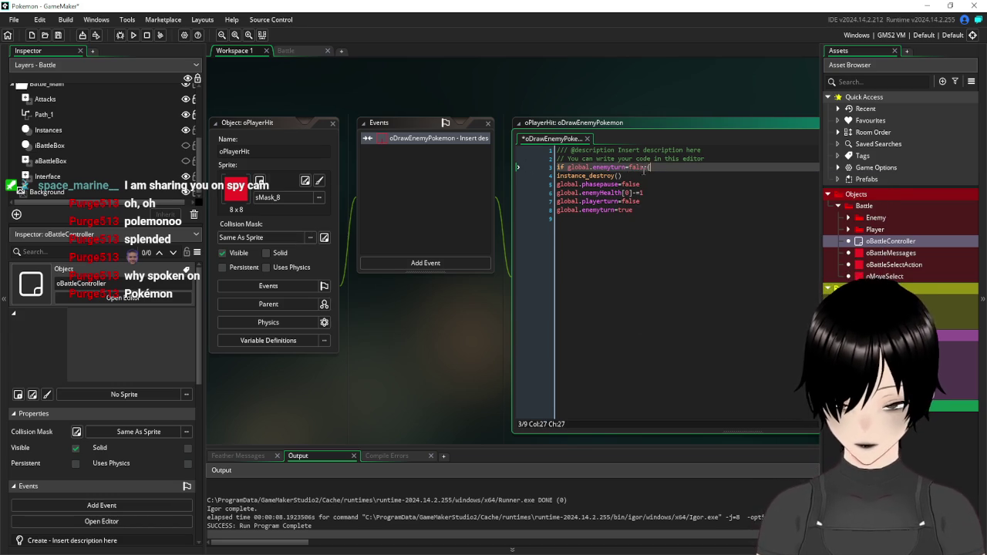
type("{")
left_click(660, 212)
key("Return")
type("}")
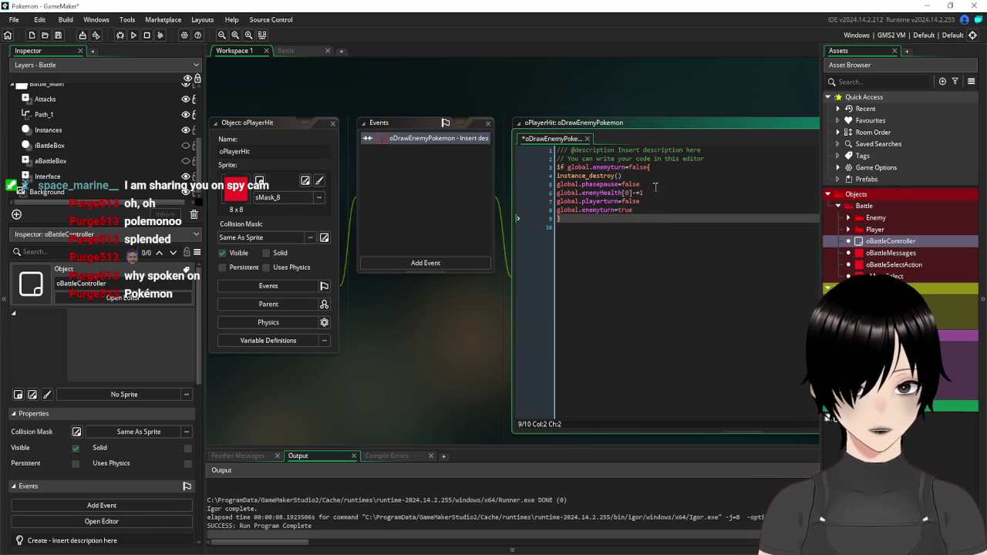
left_click_drag(634, 210, 530, 177)
key("Tab")
left_click(657, 275)
Save, run the battle, use Hydro pump, then close the game
left_click(58, 35)
left_click(133, 34)
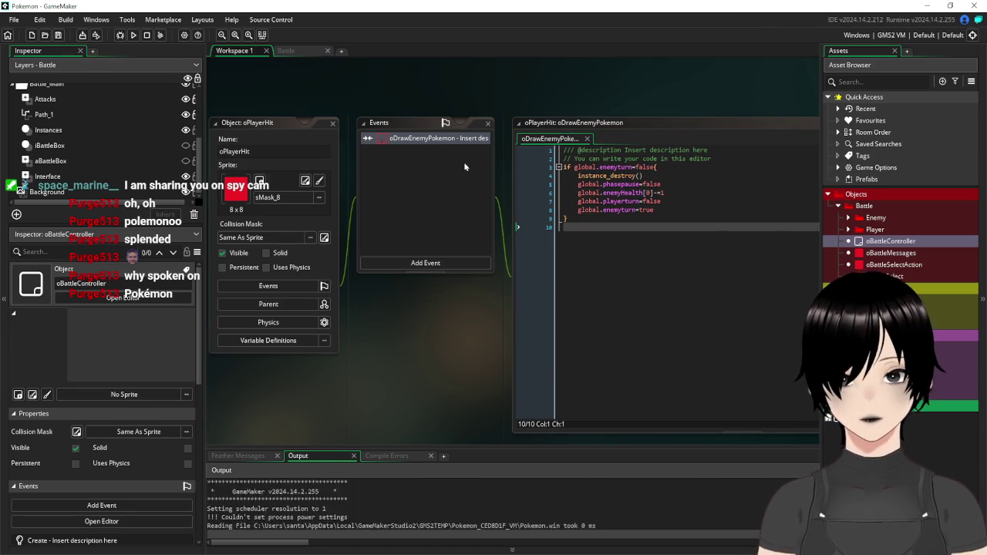
key("Return")
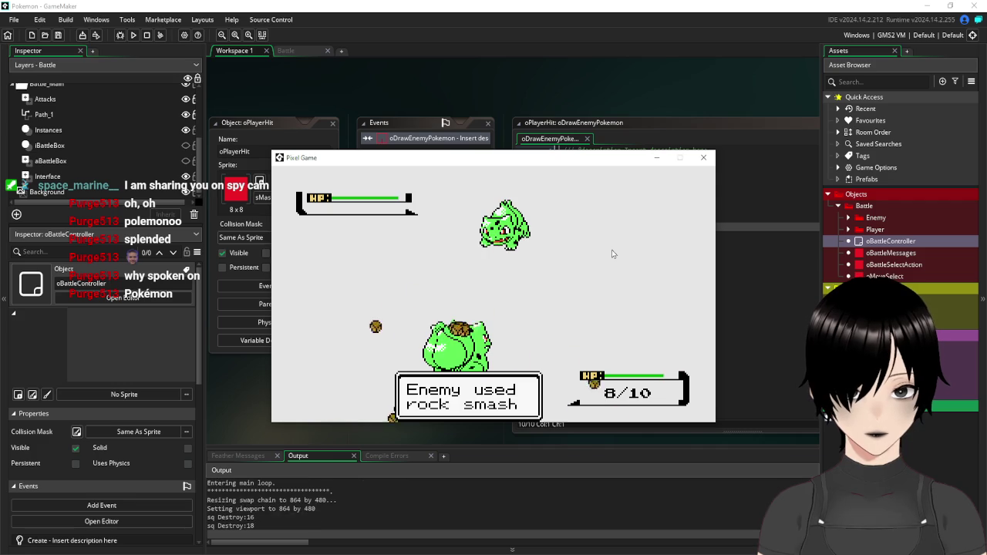
left_click(709, 159)
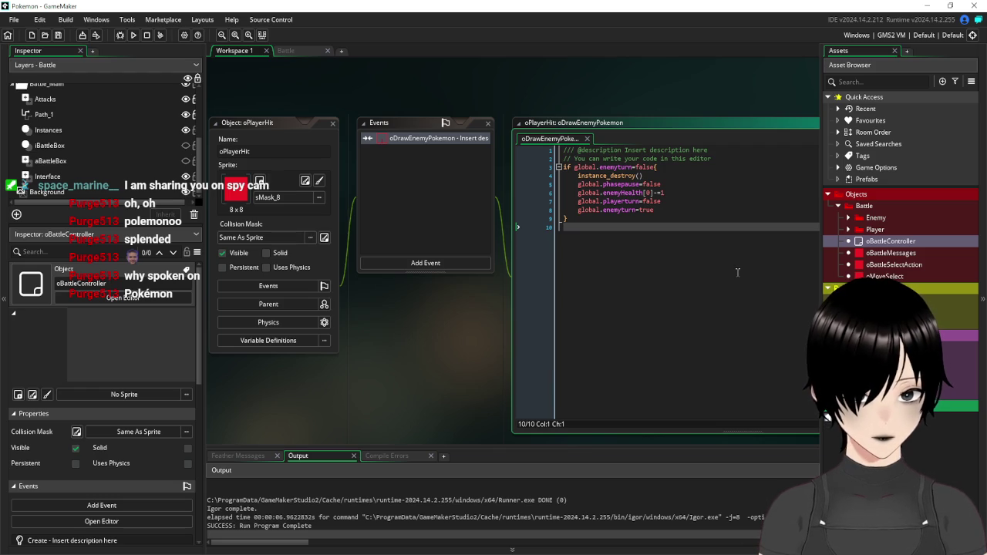
left_click(849, 218)
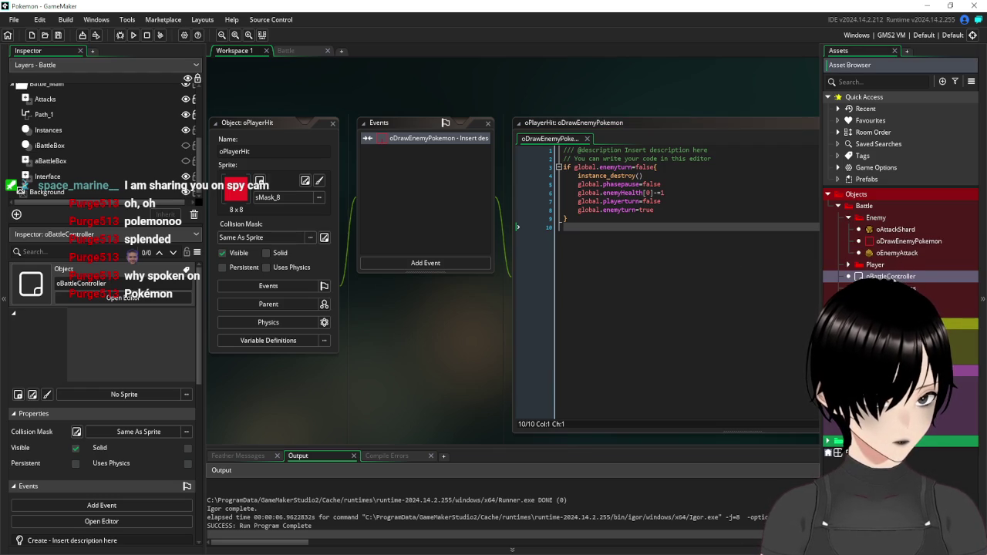
double_click(891, 277)
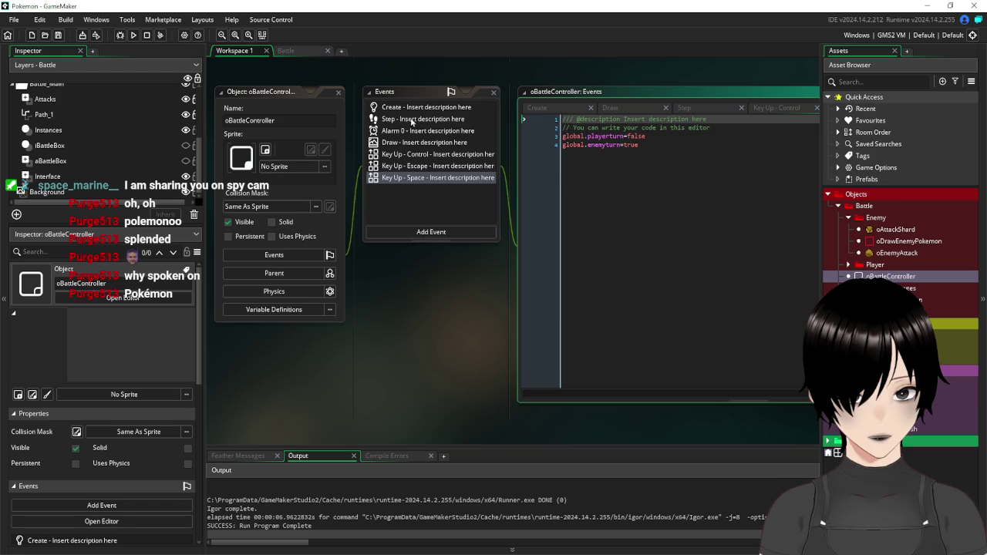
left_click(408, 121)
left_click_drag(499, 280, 463, 306)
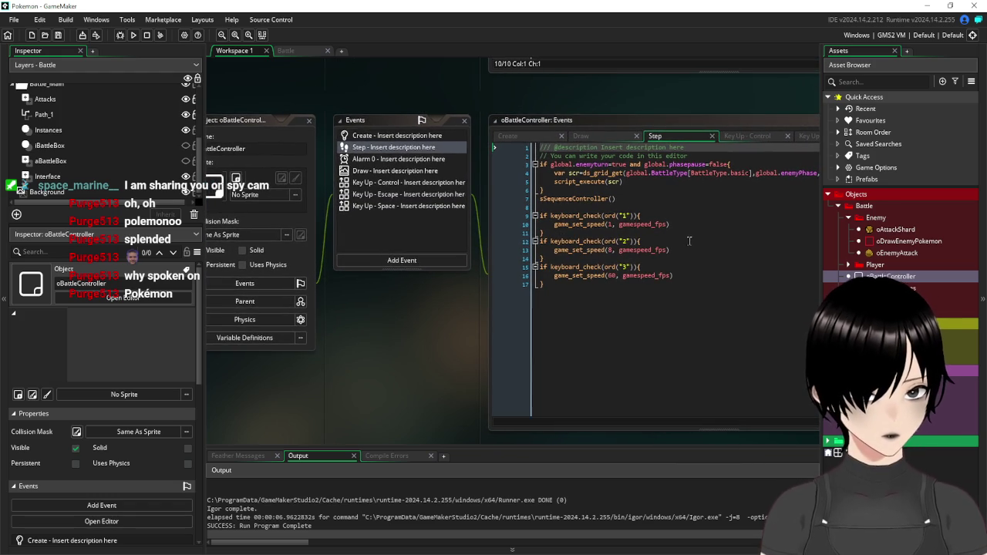
left_click_drag(454, 306, 377, 318)
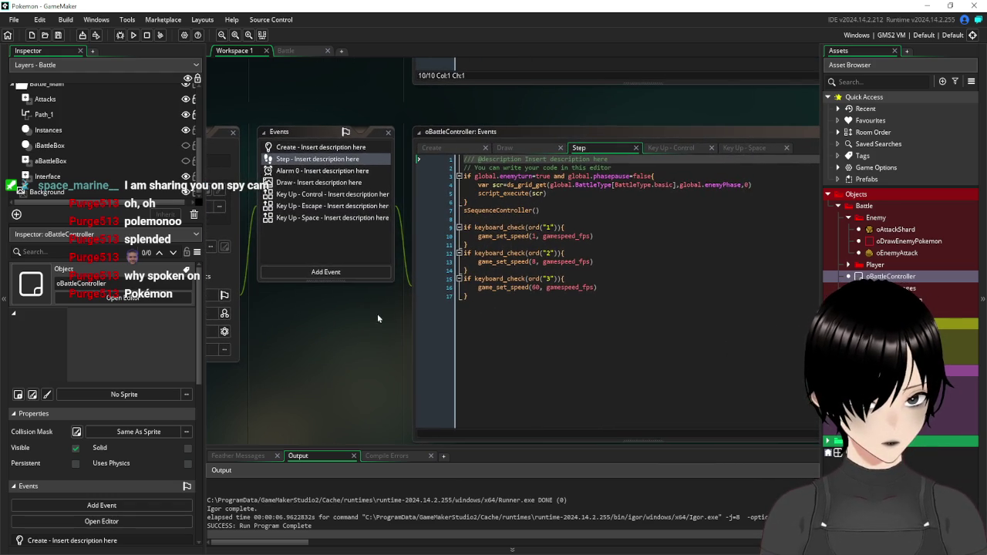
left_click_drag(742, 185, 680, 186)
mouse_move(390, 101)
left_mouse_down()
mouse_move(544, 263)
mouse_move(551, 422)
left_mouse_up()
left_click_drag(528, 269, 469, 321)
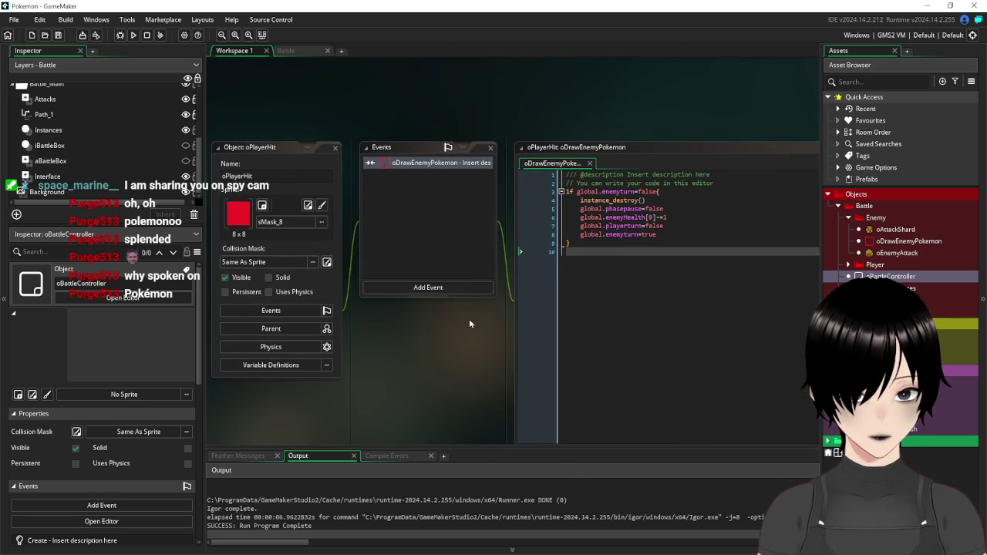
Add a global.enemyPhase=1 line after the phasepause line in the hit code and save
left_click(692, 210)
key("Return")
type("global.enemyPhase")
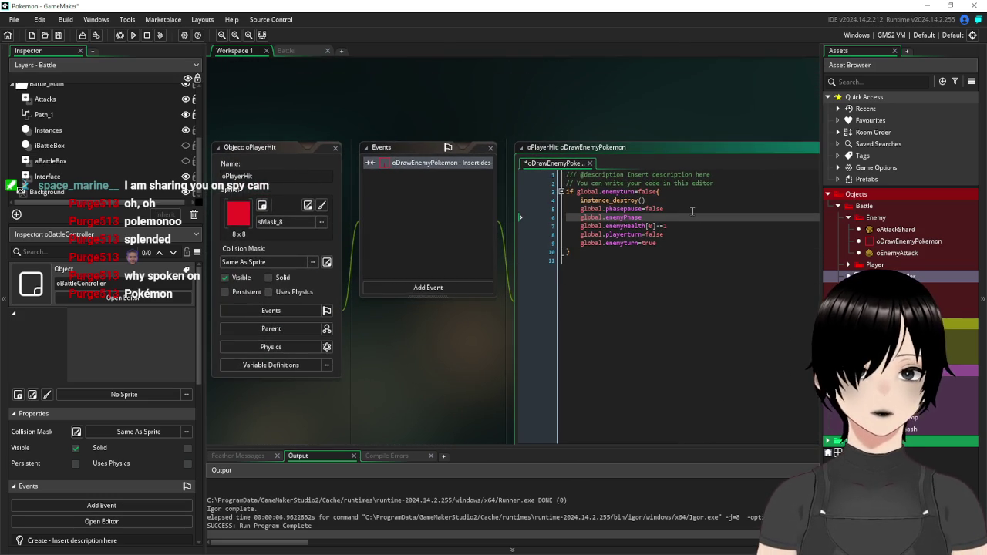
scroll(745, 161, "down", 5)
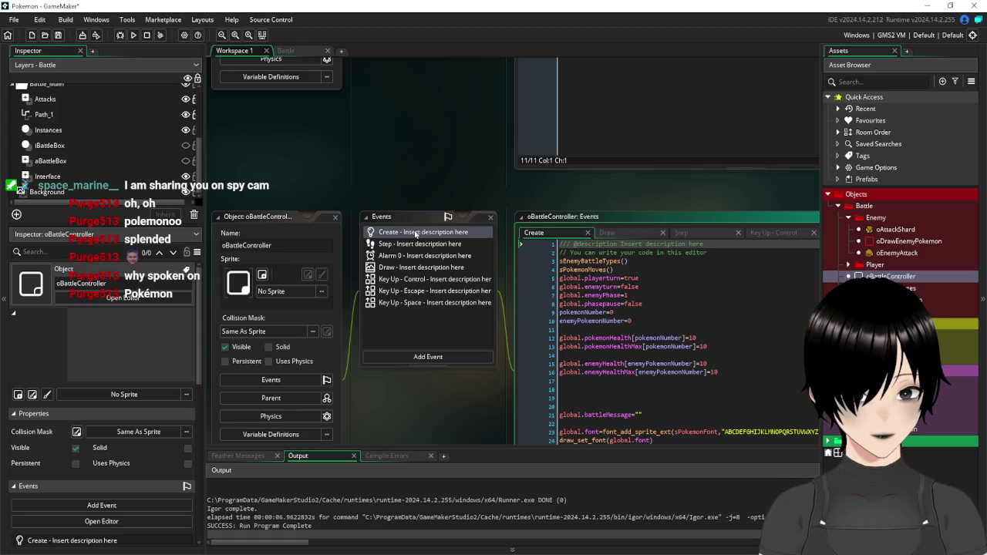
scroll(545, 189, "up", 6)
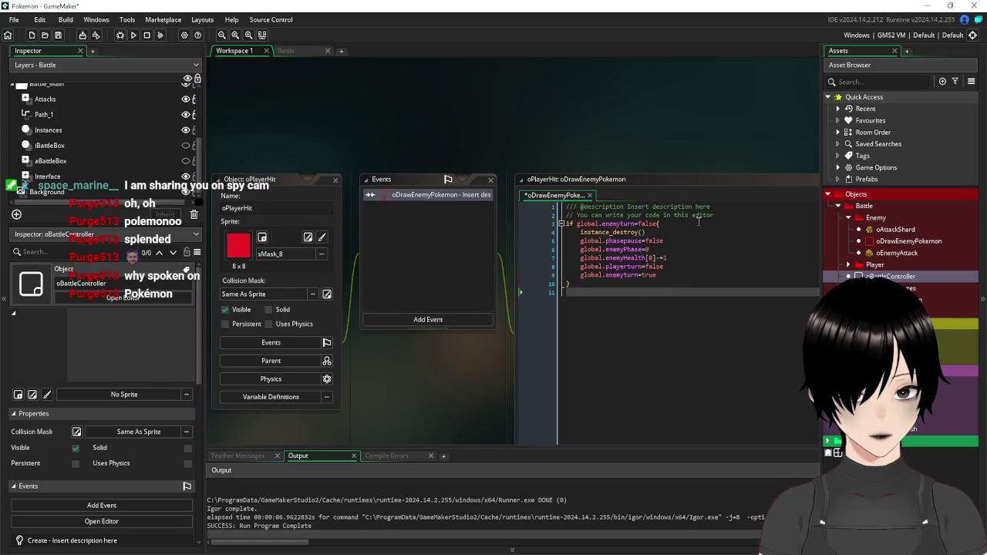
left_click(665, 249)
key("BackSpace")
type("1")
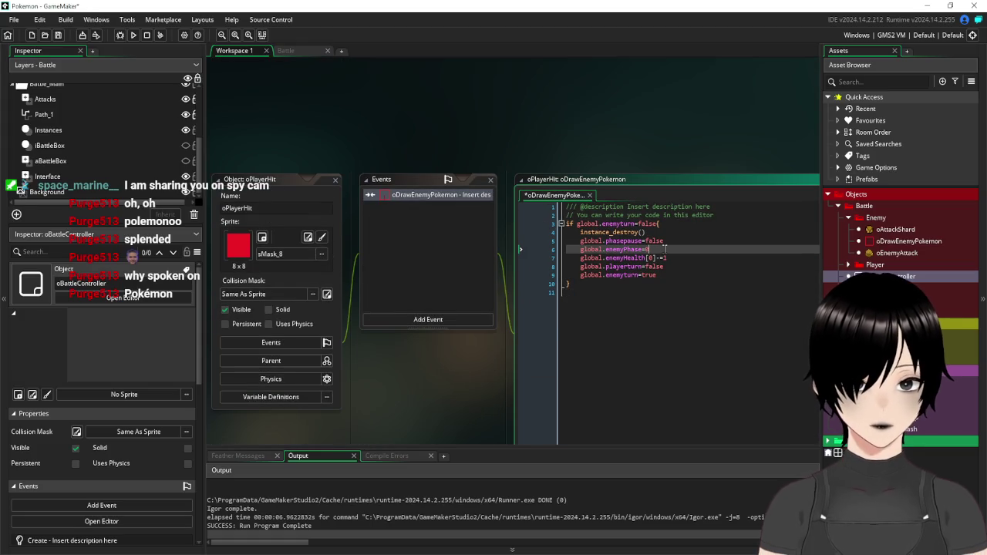
left_click(59, 36)
Test-run the battle, attack with Hydro pump, and close the game
left_click(132, 36)
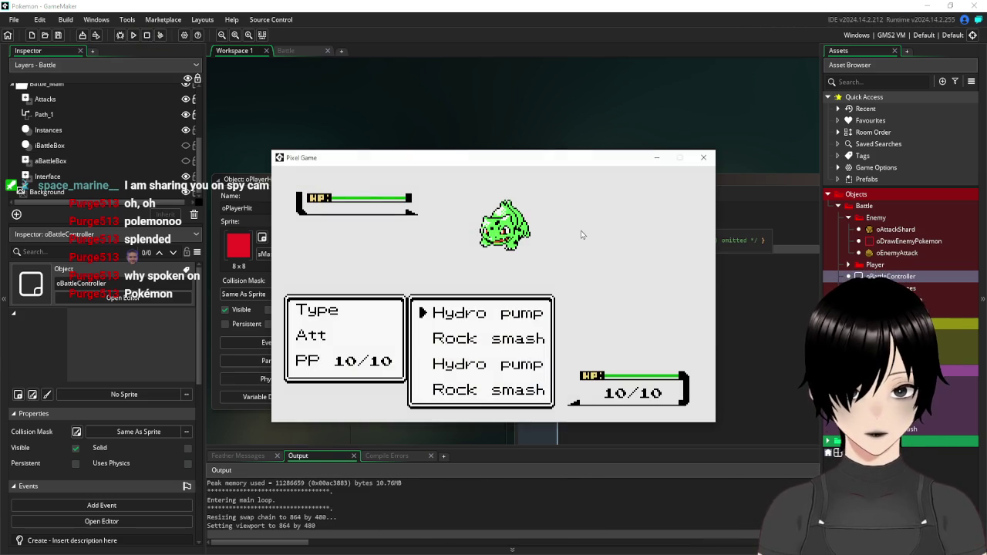
key("Return")
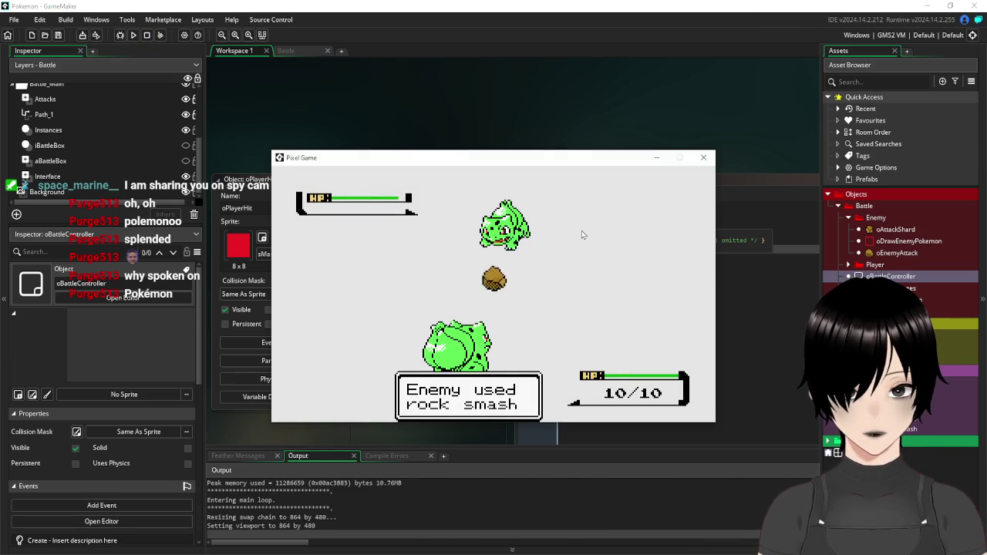
left_click(703, 158)
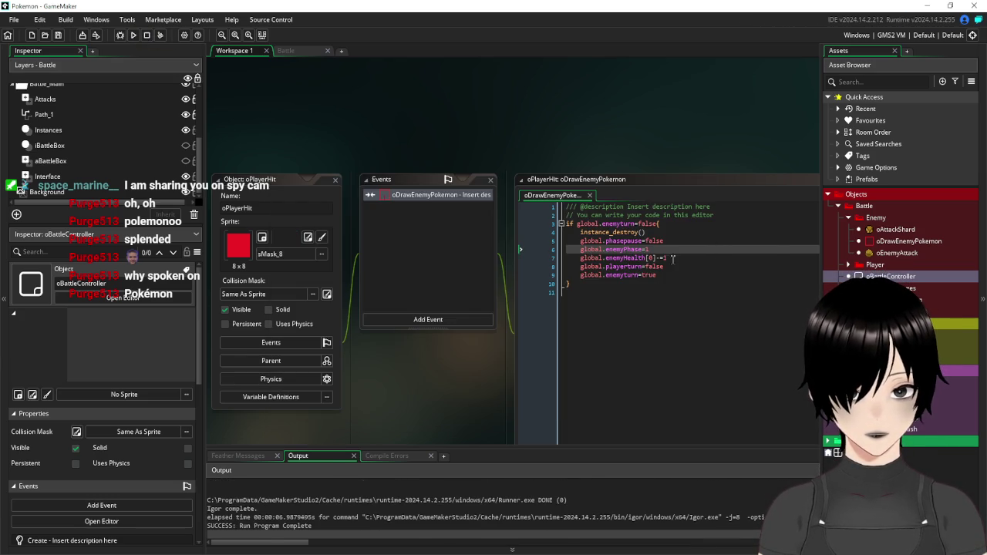
Change the global.enemyPhase value from 1 to 0 and save the project
left_click(660, 249)
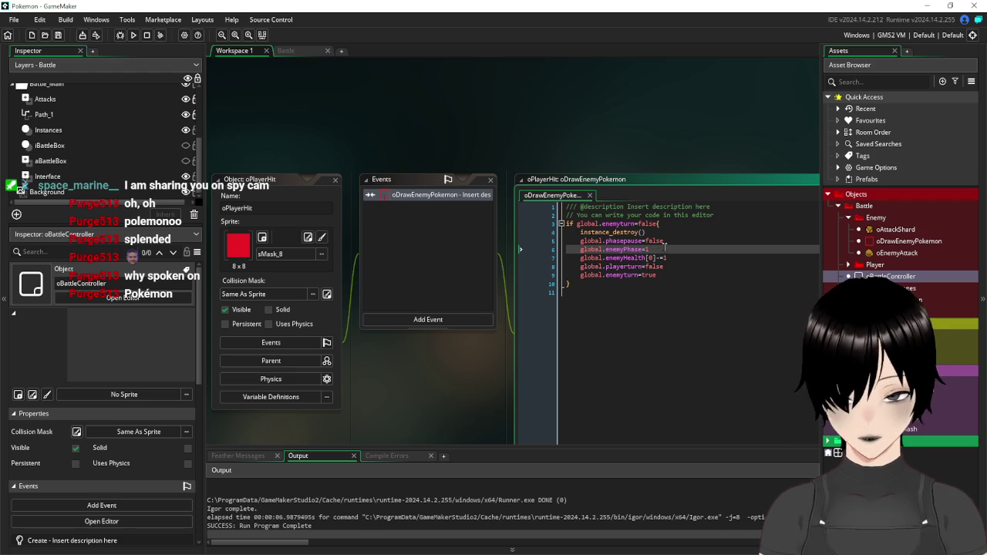
key("BackSpace")
type("0")
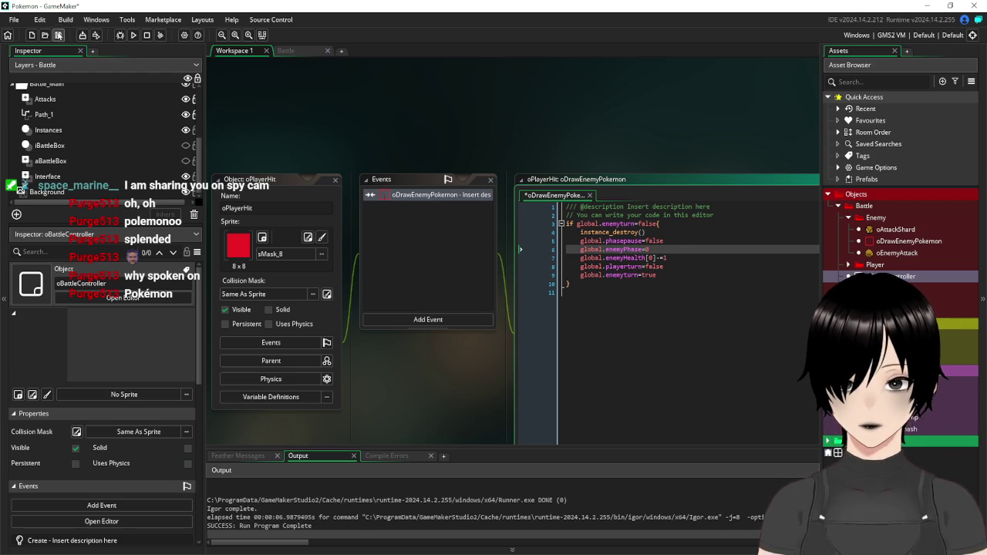
left_click(58, 34)
Run the battle again, attack with Hydro pump, and close the game window
left_click(133, 35)
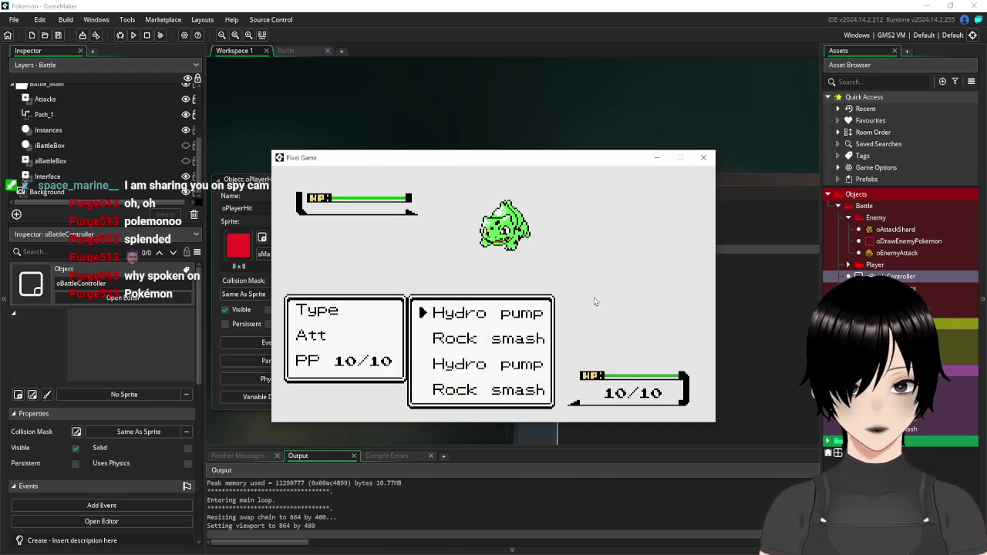
key("Return")
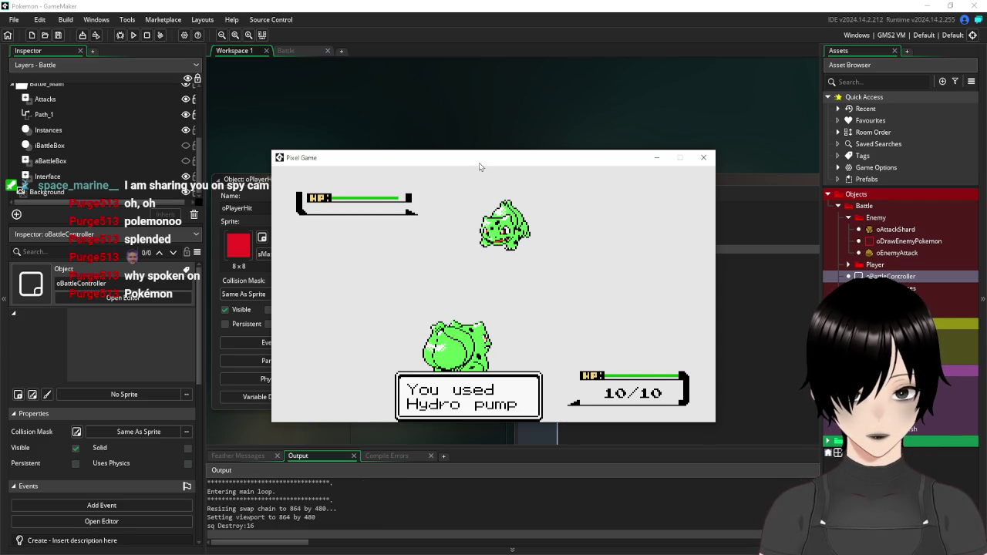
left_click_drag(479, 167, 536, 168)
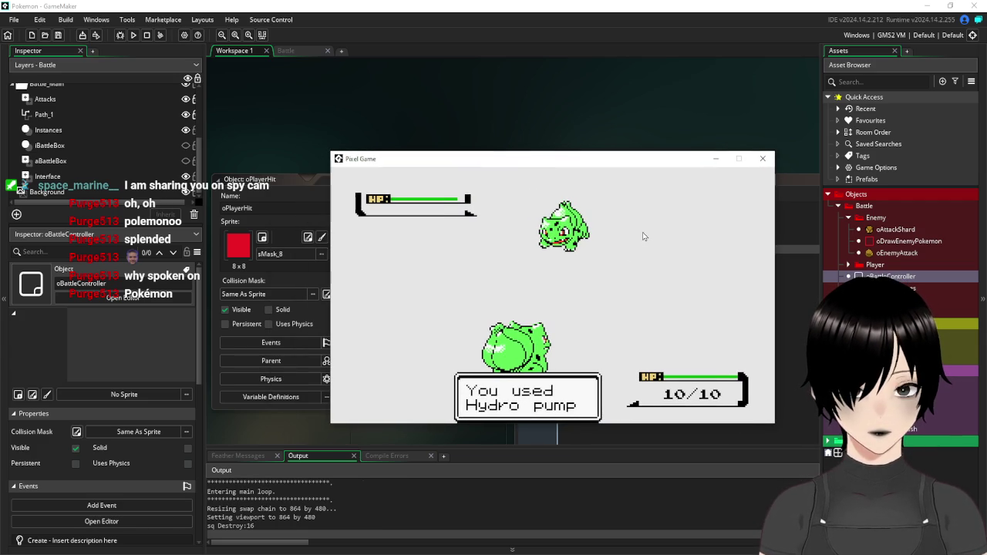
left_click(763, 158)
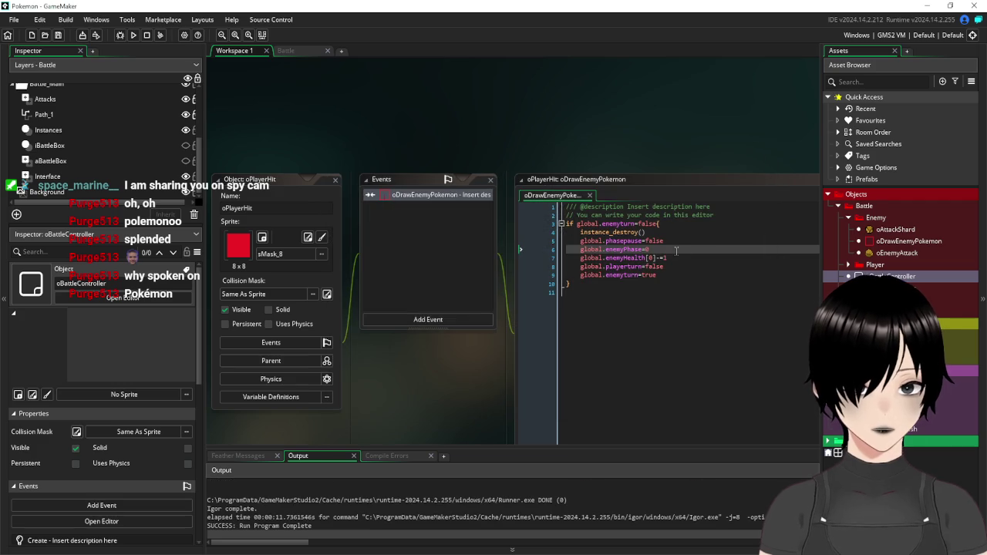
Delete the 0 after global.enemyPhase= in the oPlayerHit collision code so it sets 1
left_click(671, 249)
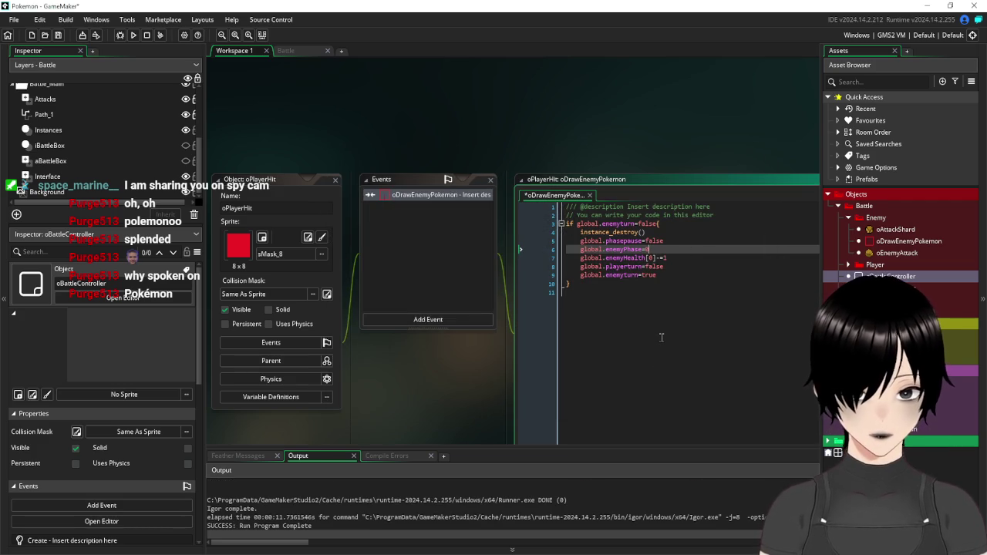
key("BackSpace")
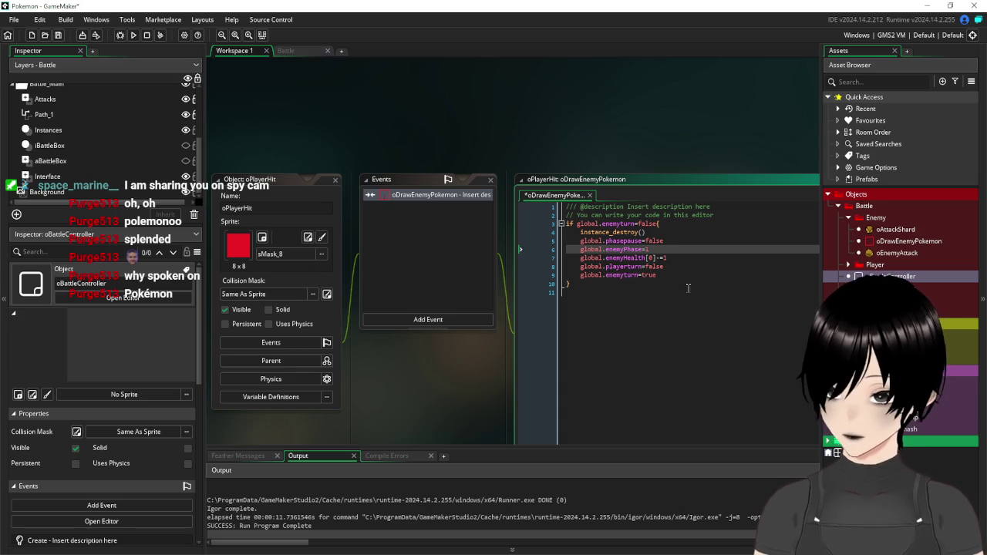
left_click(697, 331)
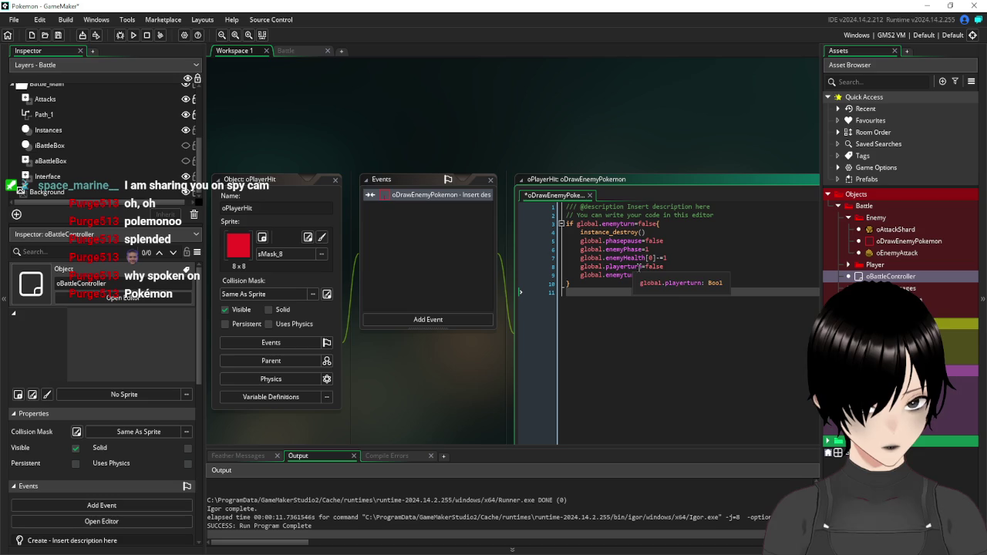
scroll(606, 359, "down", 1)
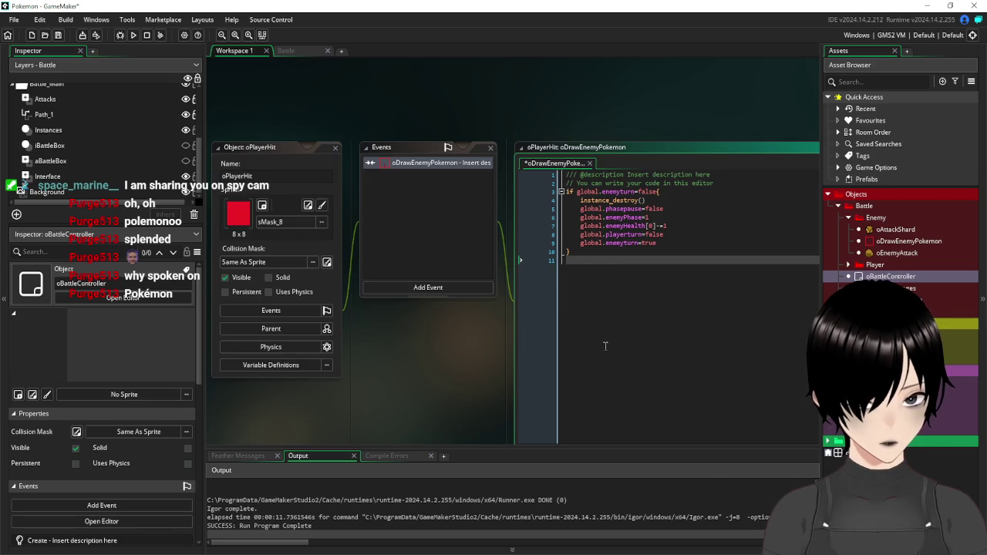
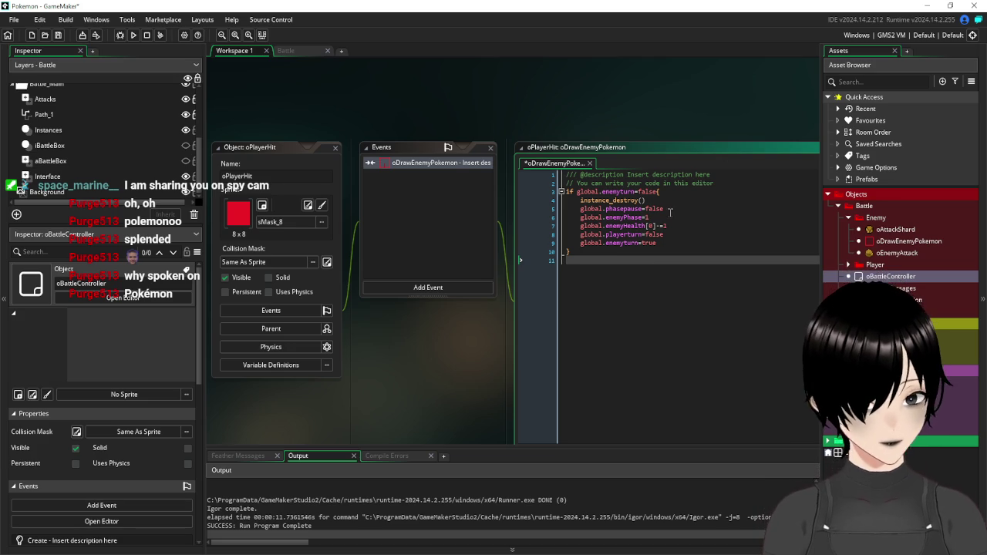
Delete the global.enemyPhase=1 line from the oPlayerHit code
left_click_drag(669, 210, 580, 210)
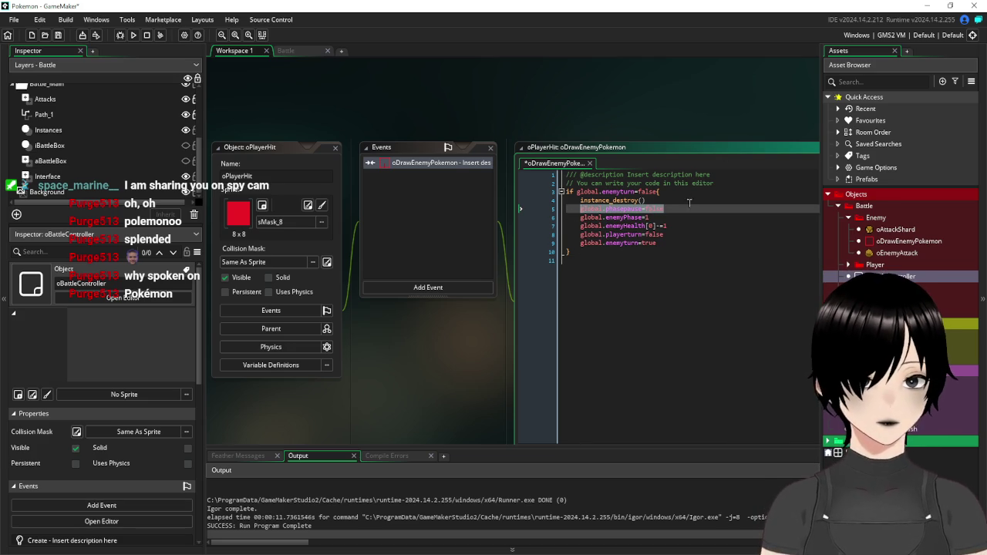
left_click(649, 209)
left_click_drag(657, 218, 580, 217)
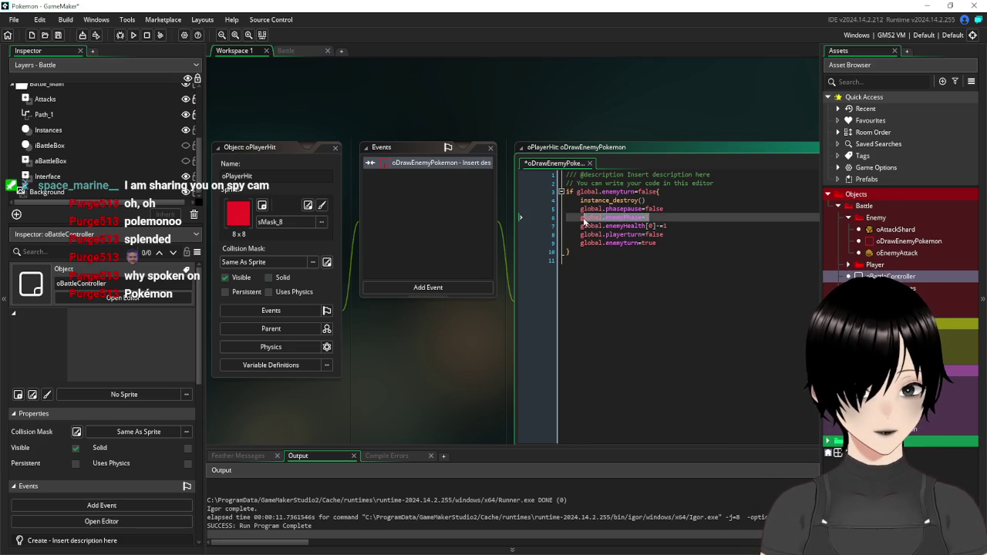
key("BackSpace")
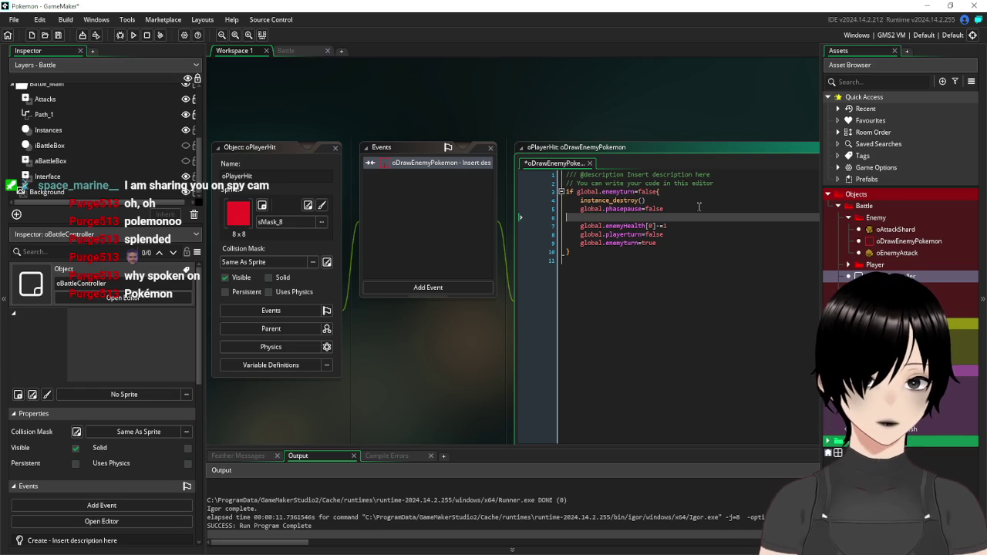
key("BackSpace")
Re-add global.enemyPhase=1 after global.enemyturn=true, save, and launch a test build
left_click(678, 224)
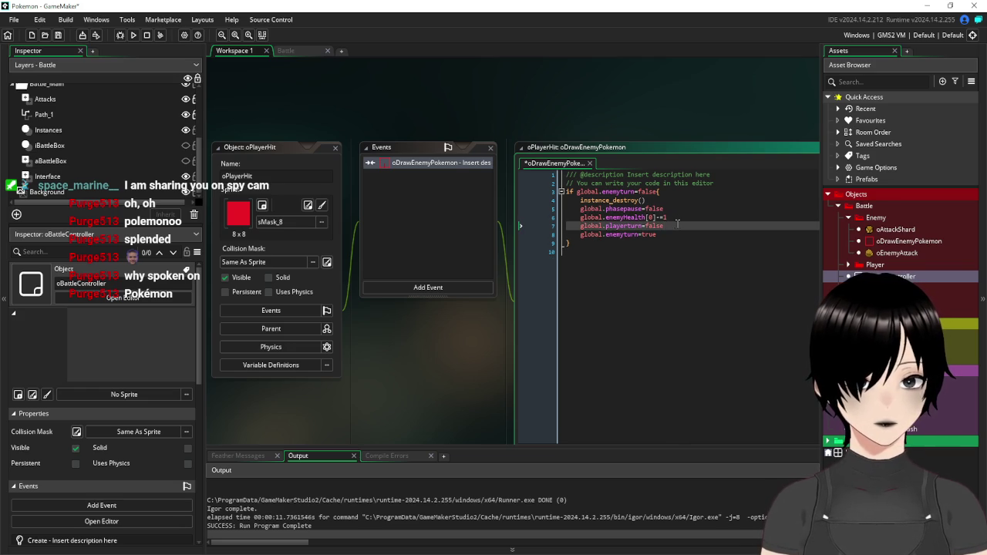
left_click(679, 234)
key("Return")
type("global.enemyPhase=1")
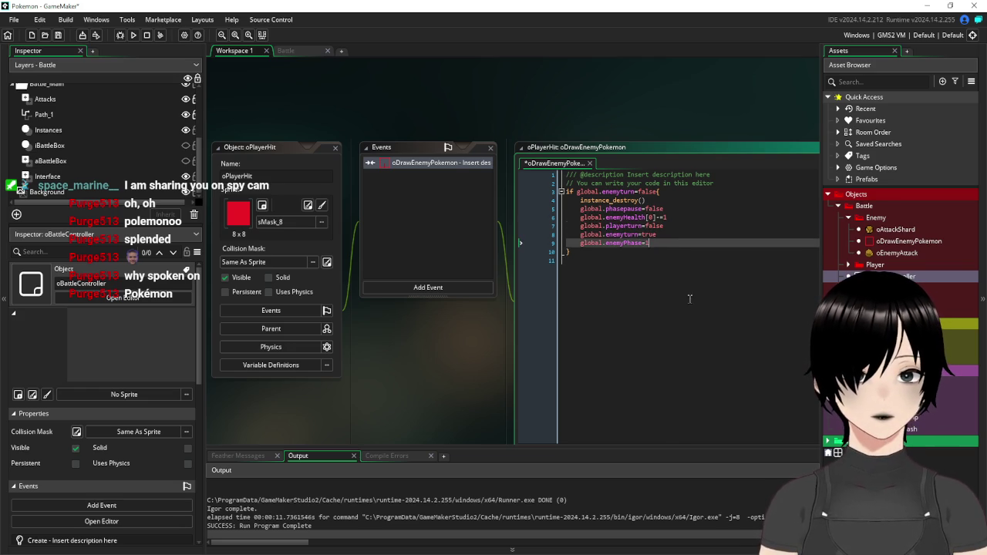
left_click(686, 320)
left_click(58, 40)
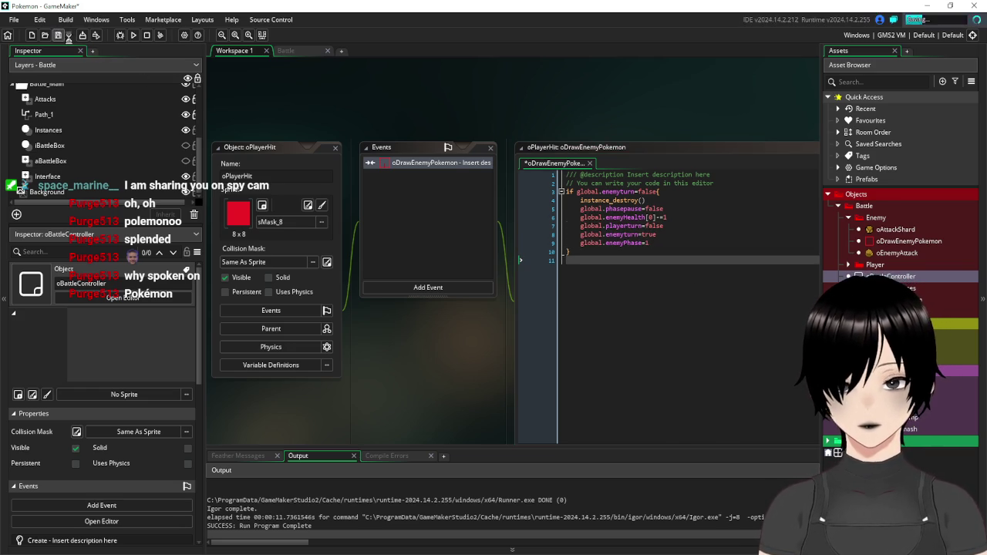
left_click(133, 36)
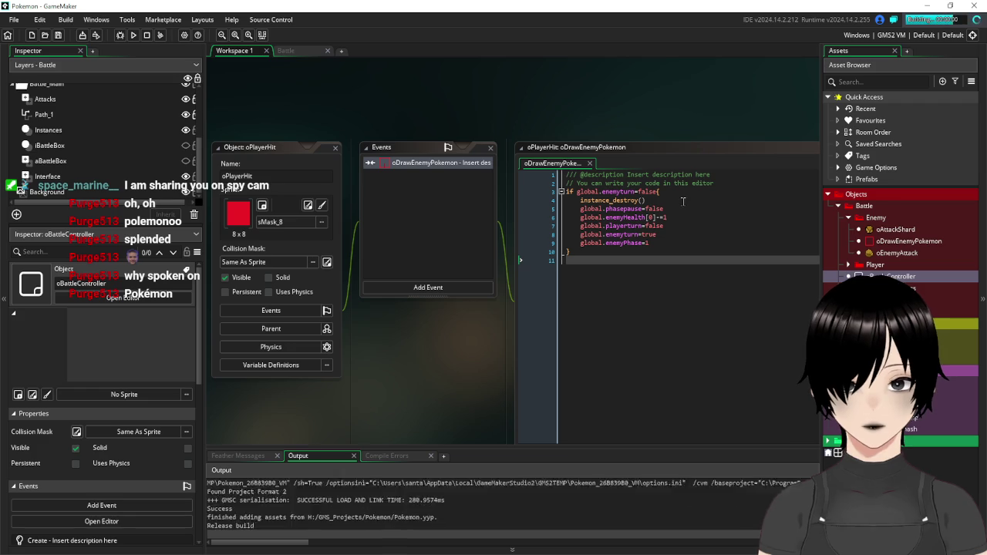
Use Hydro pump in the test battle, close the game, and scroll to oBattleController's Create code
key("Return")
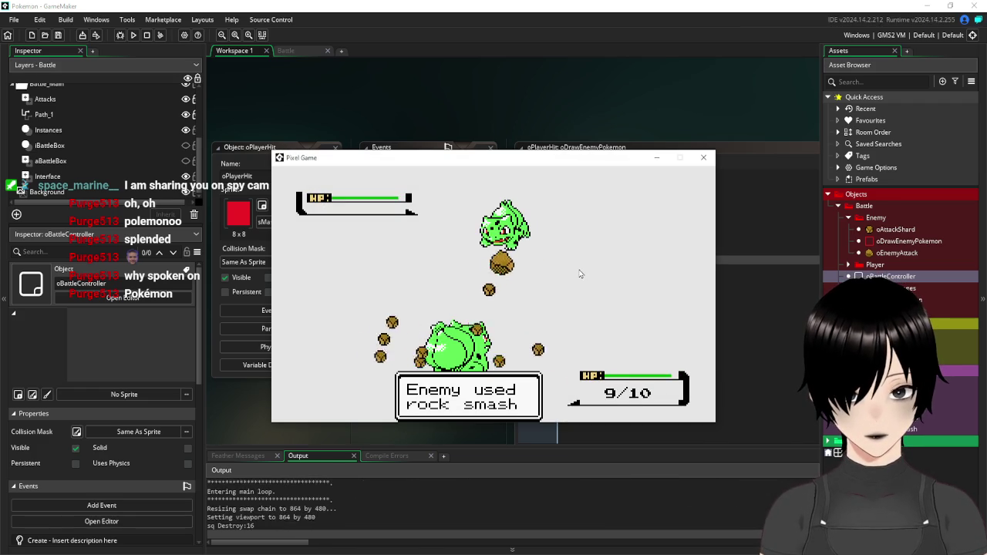
left_click(704, 159)
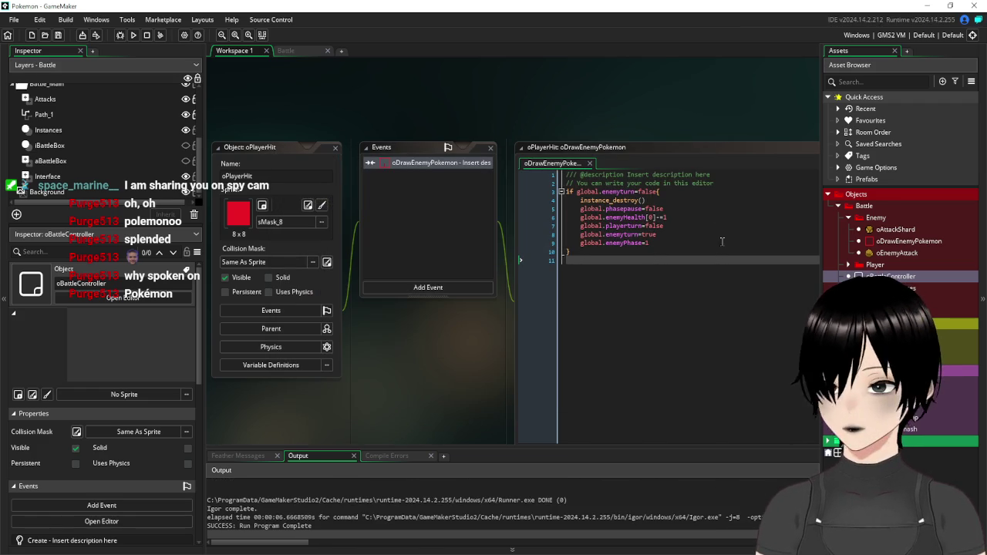
scroll(453, 350, "down", 5)
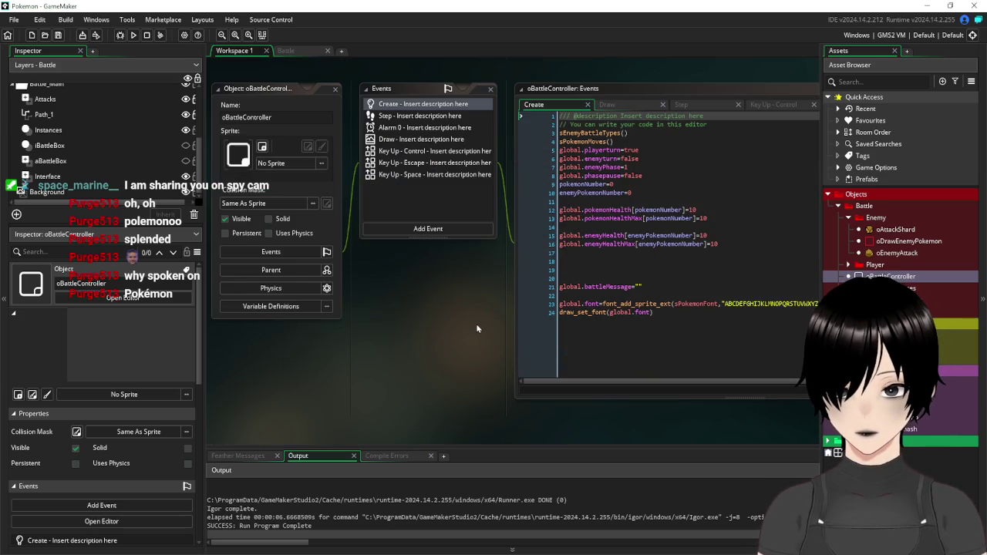
Review the controller's Key Up - Control and Key Up - Space code, then open oDrawEnemyPokemon
left_click(422, 153)
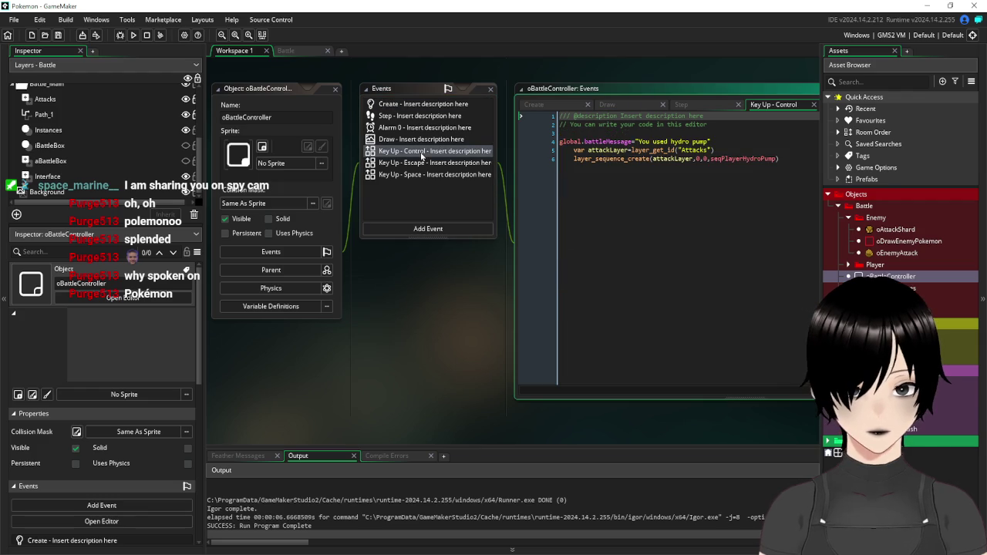
left_click(420, 174)
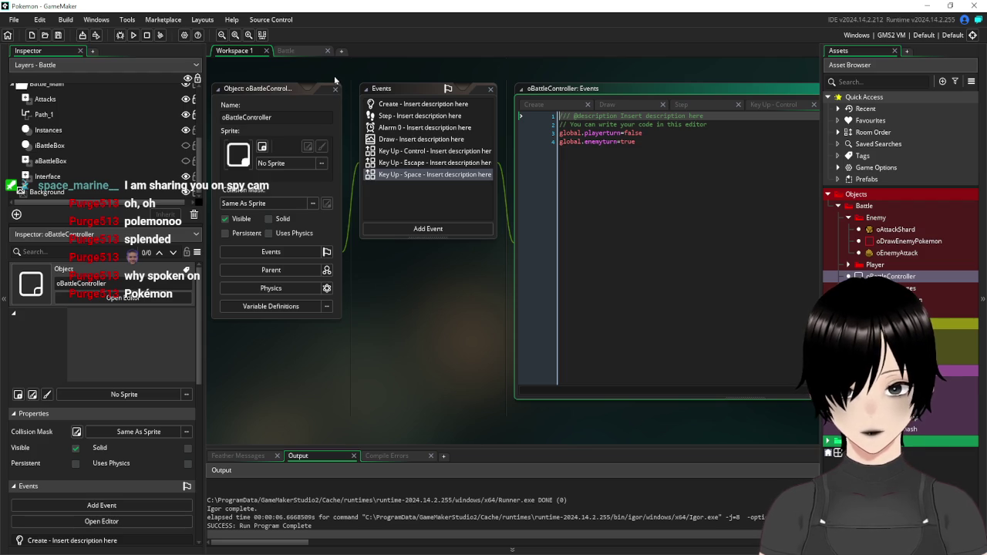
left_click(302, 52)
left_click(240, 52)
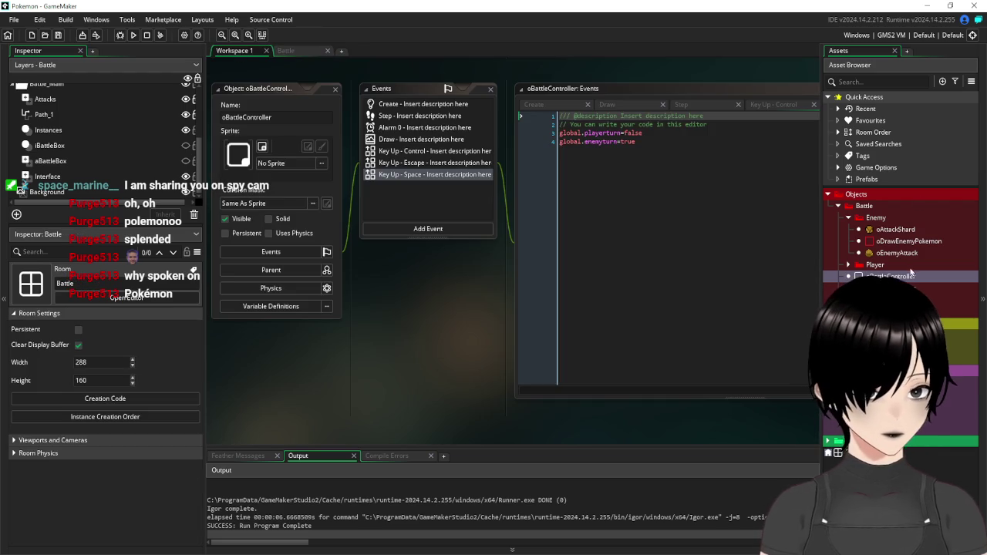
double_click(910, 241)
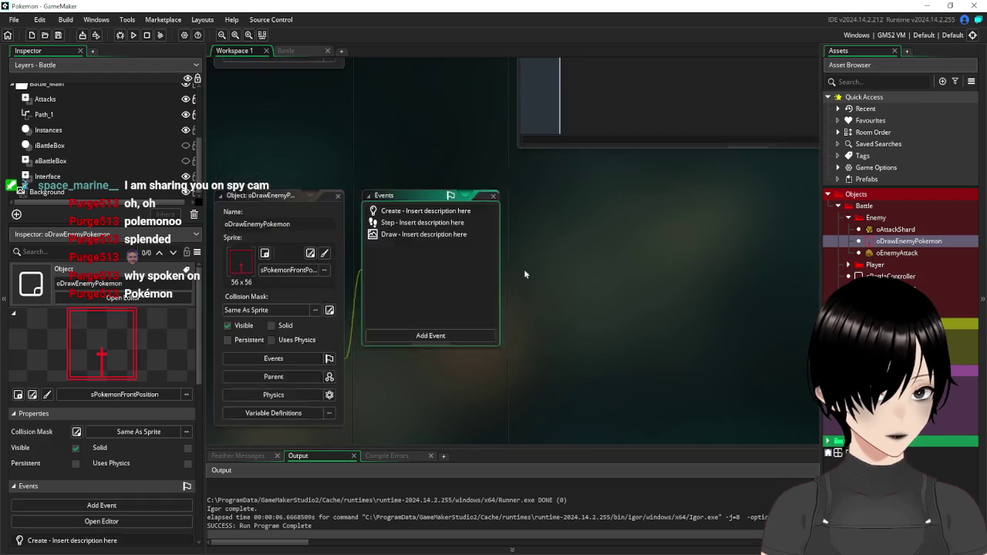
Add draw_text(0,0,string(global.enemyPhase)) after the draw_sprite line in the Draw event and save
left_click(420, 180)
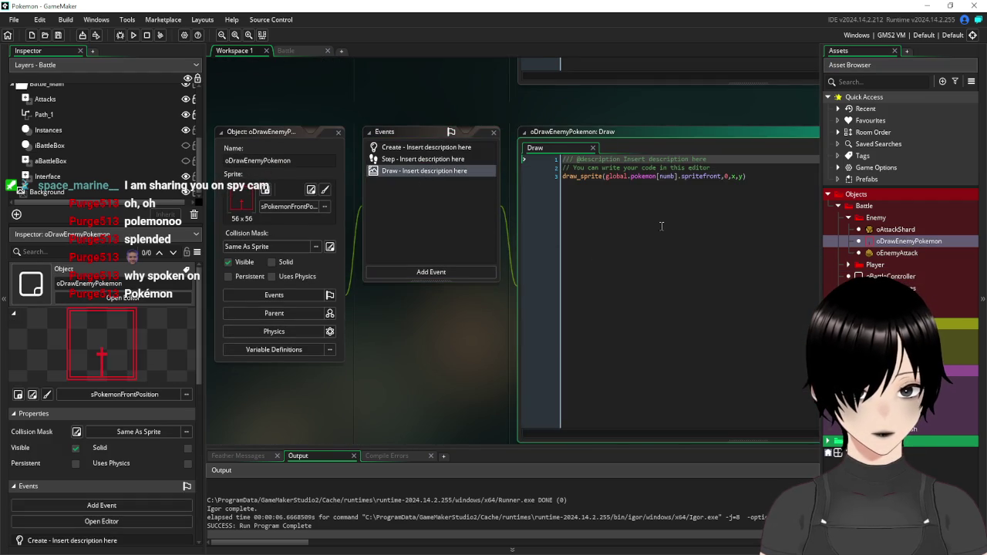
left_click(761, 177)
key("Return")
type("d")
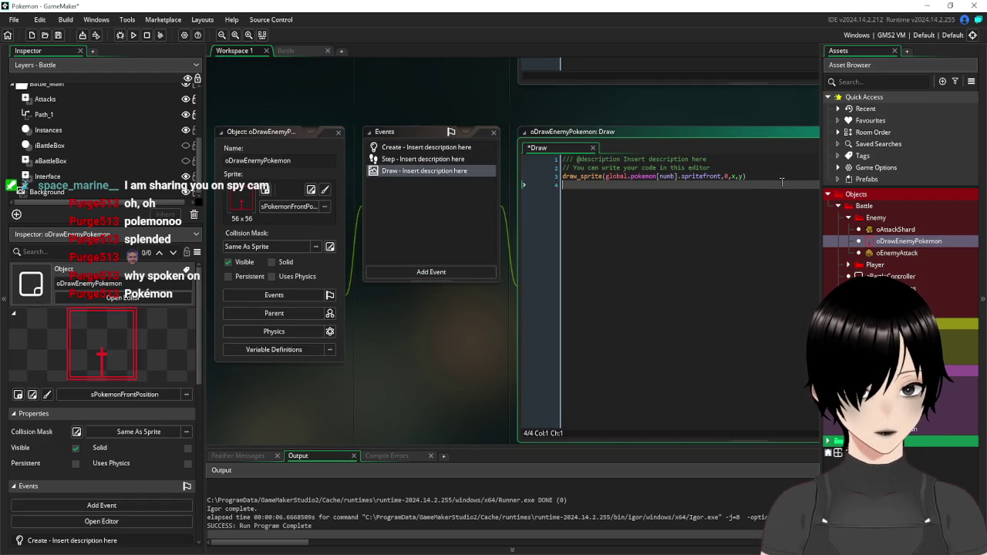
type("ra")
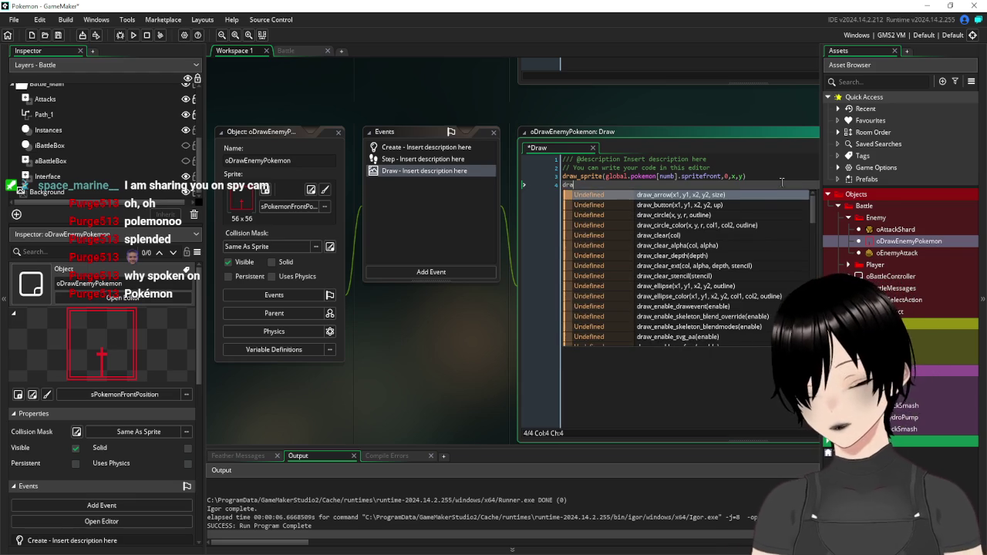
type("w_text(")
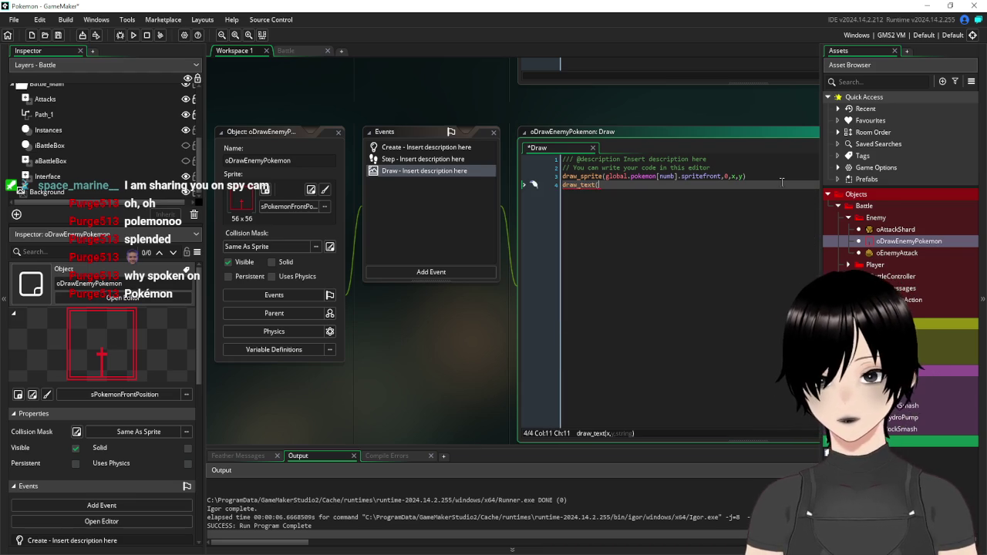
type("0,0,")
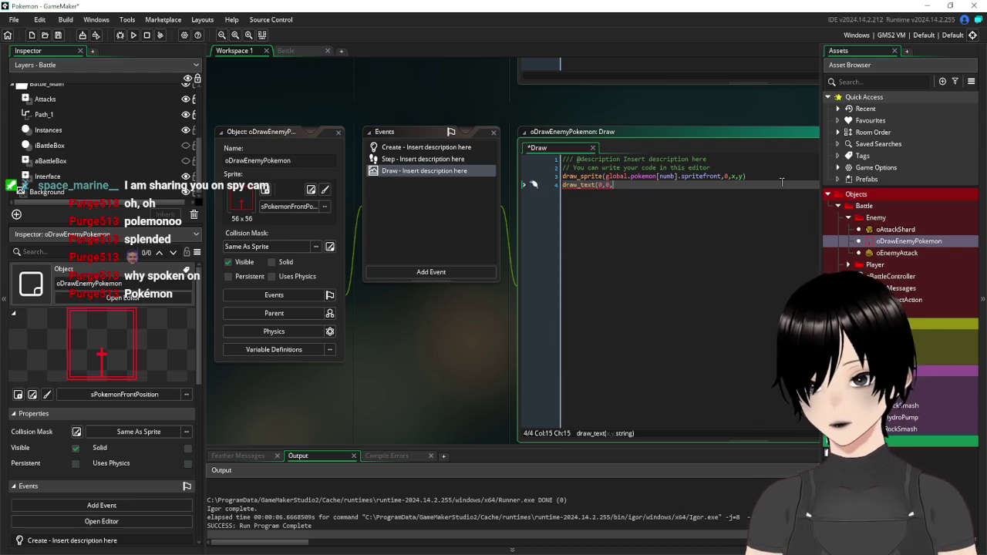
type("global.en")
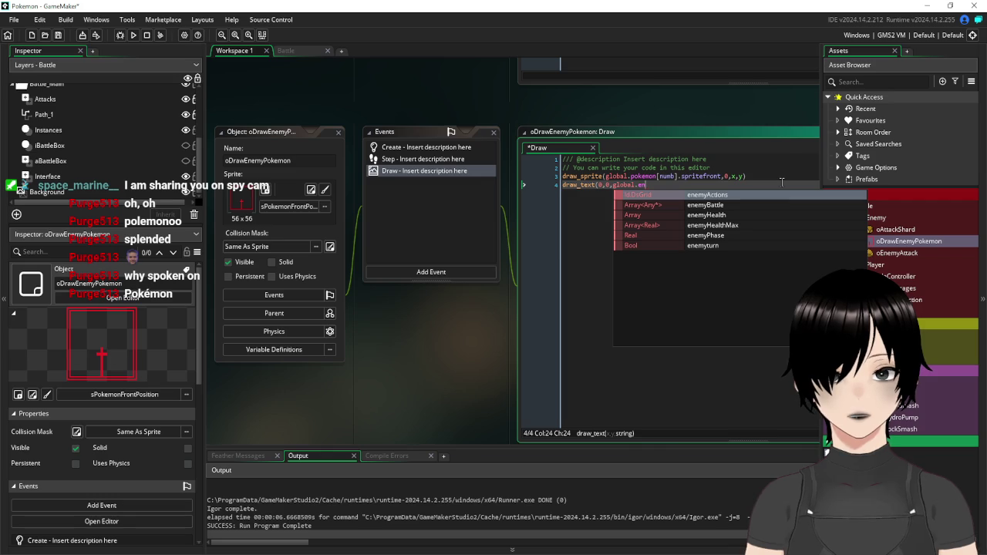
left_click(730, 235)
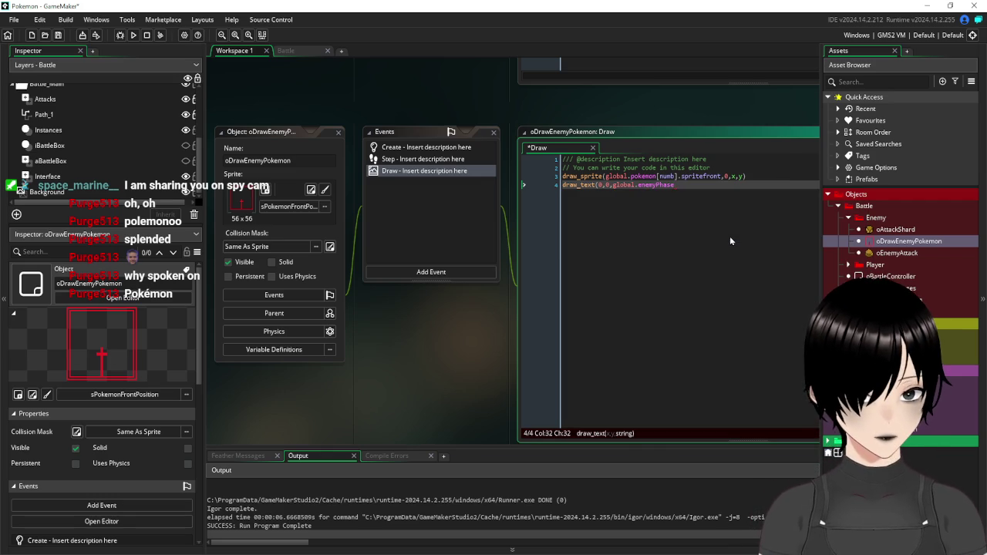
type(")")
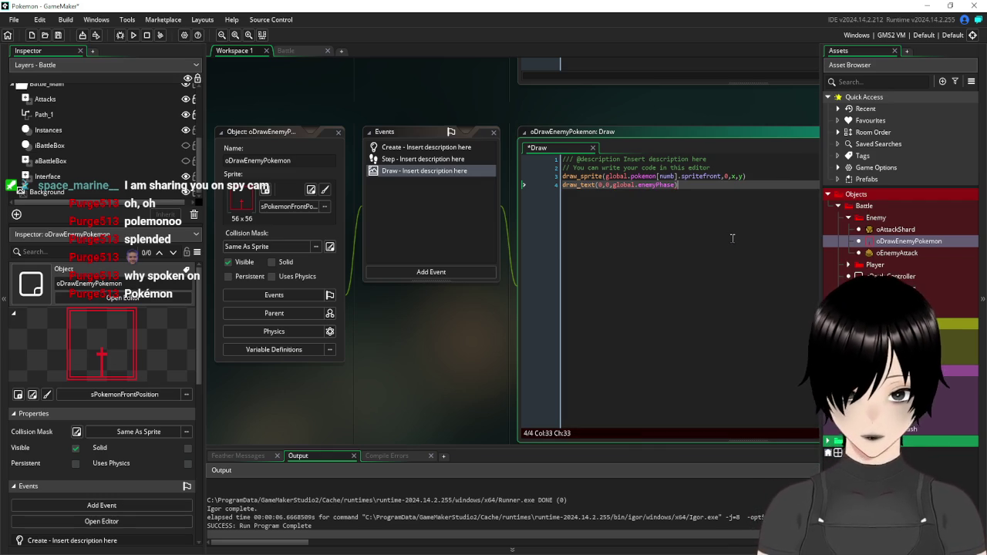
left_click(614, 193)
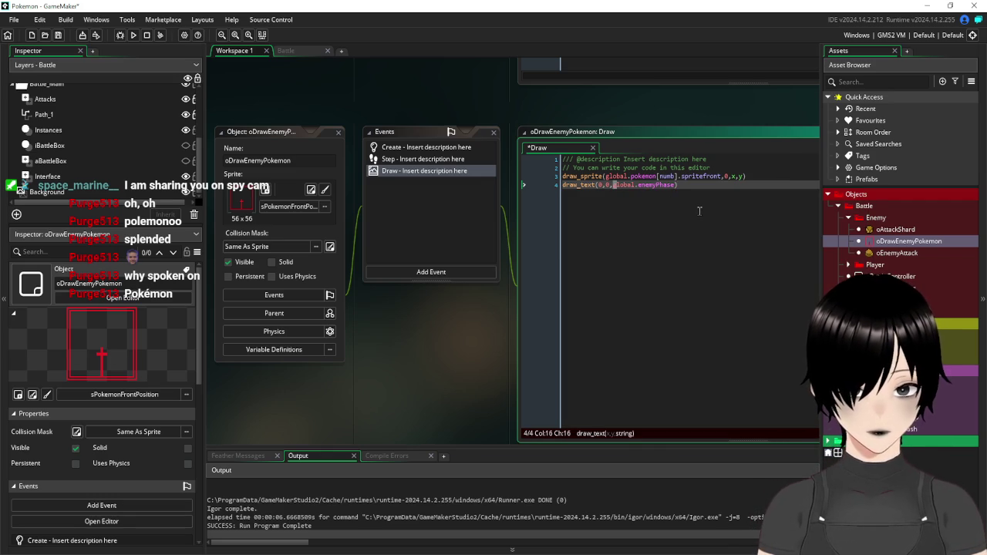
type("string")
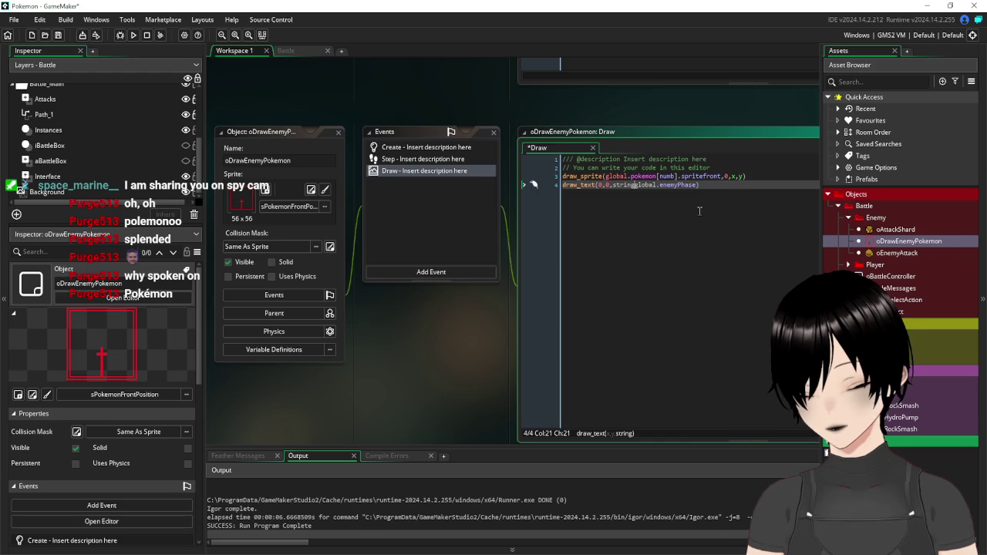
type("(")
key("Right")
key("Right")
key("Right")
type(")")
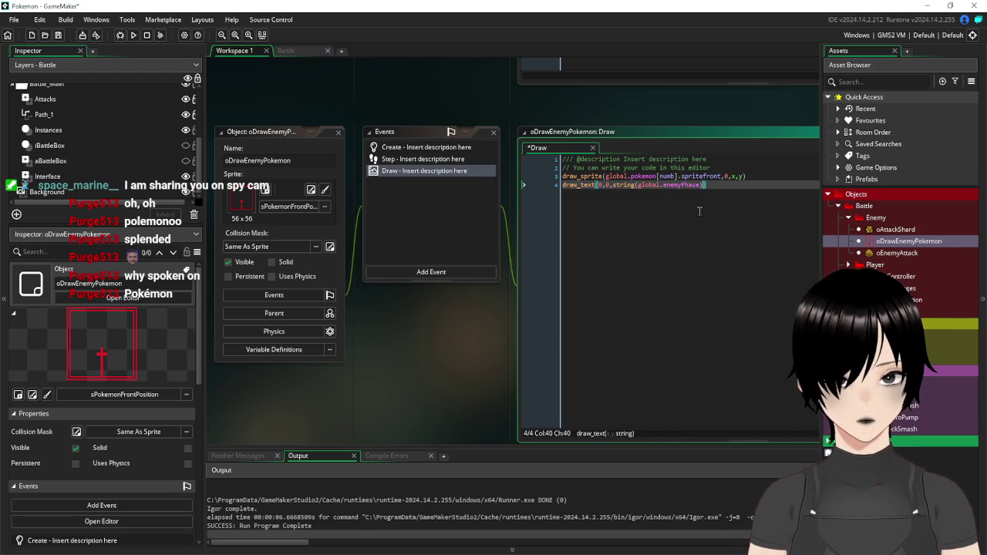
left_click(59, 36)
Run the battle twice, using Hydro pump each time, then close the game; enemy phase 1 displays
left_click(133, 35)
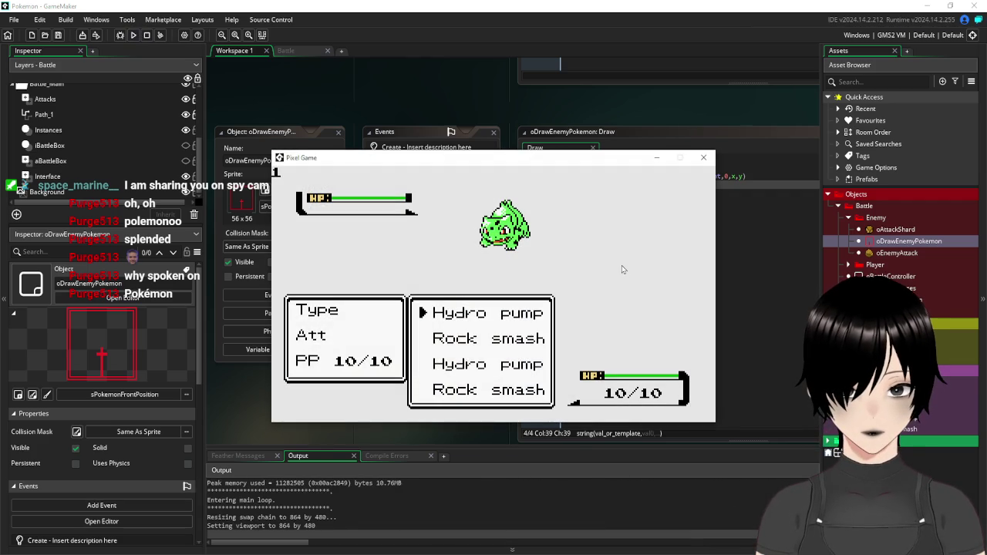
key("Return")
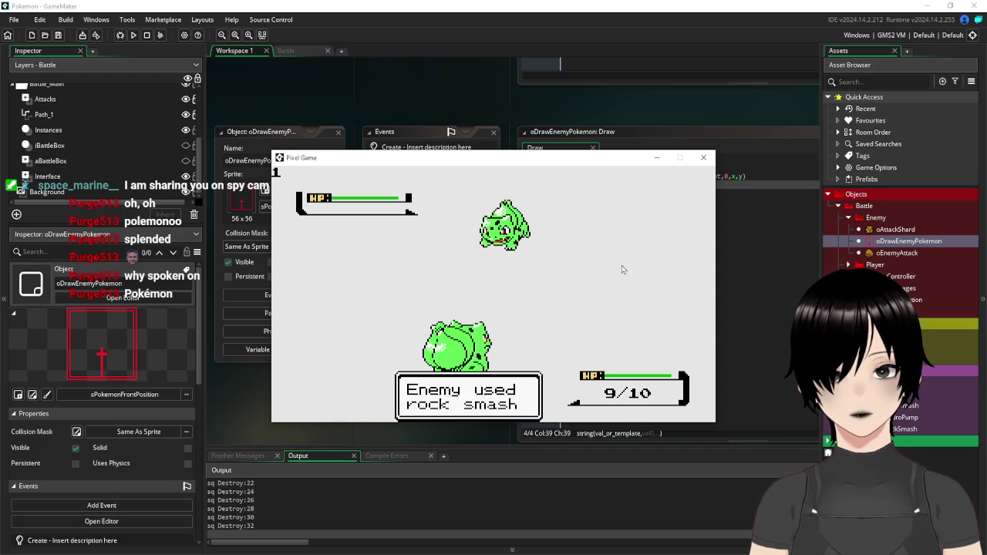
left_click(703, 158)
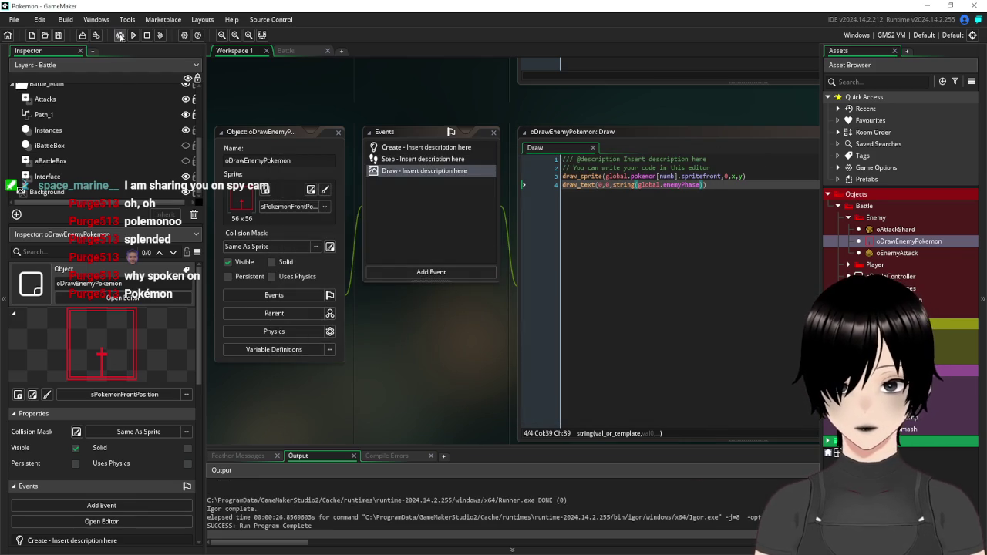
left_click(133, 36)
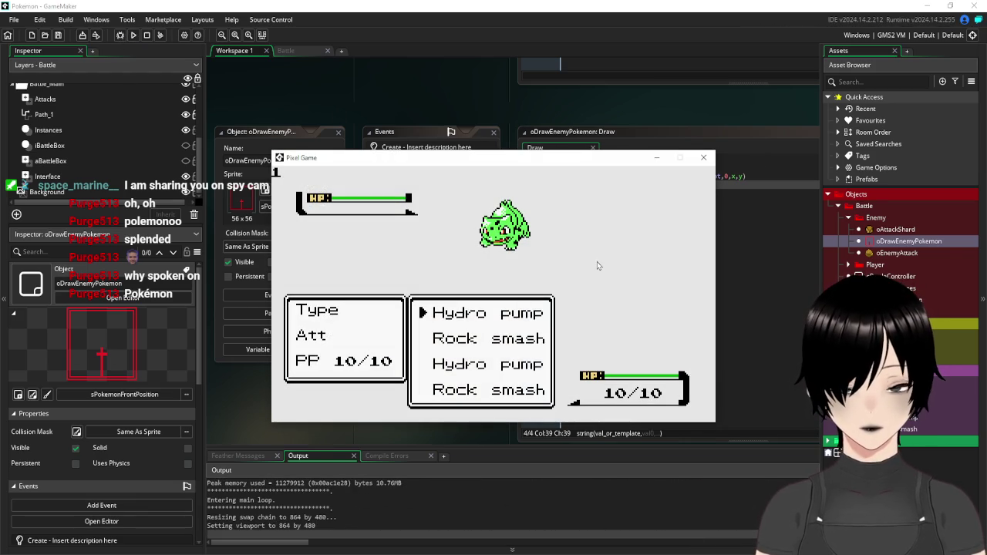
key("Return")
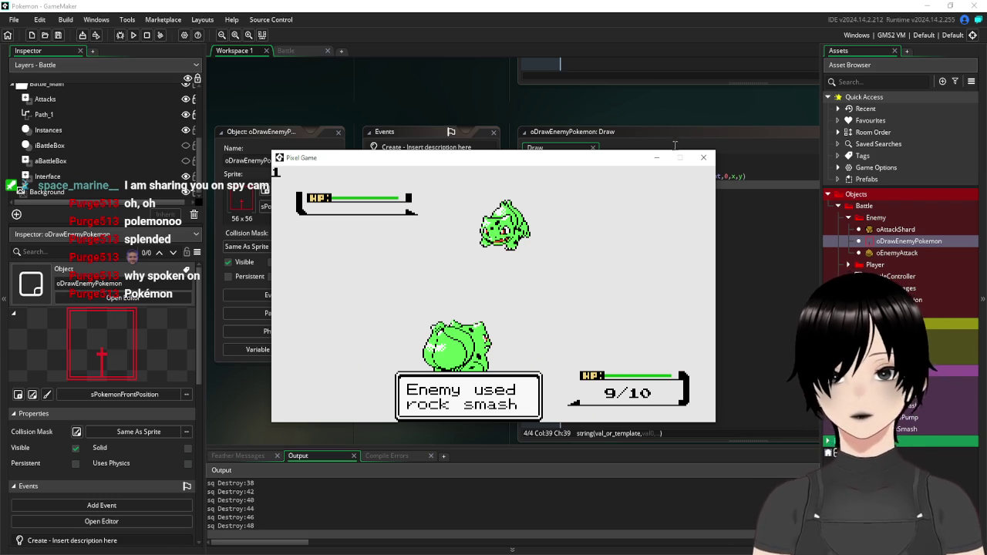
left_click(707, 157)
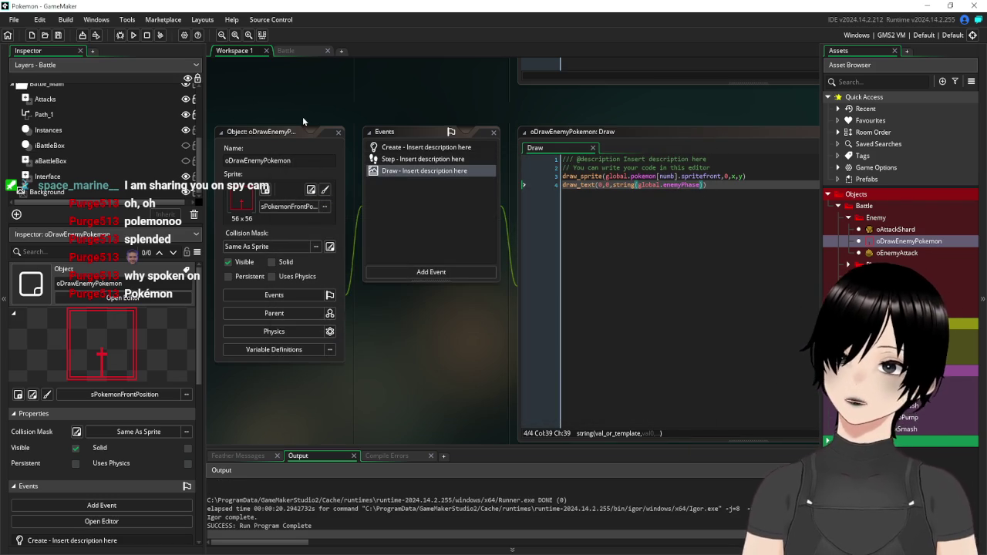
Check the Battle room and seqEnemyRockSmash sequence, then open the oEnemyAttack object
left_click(301, 49)
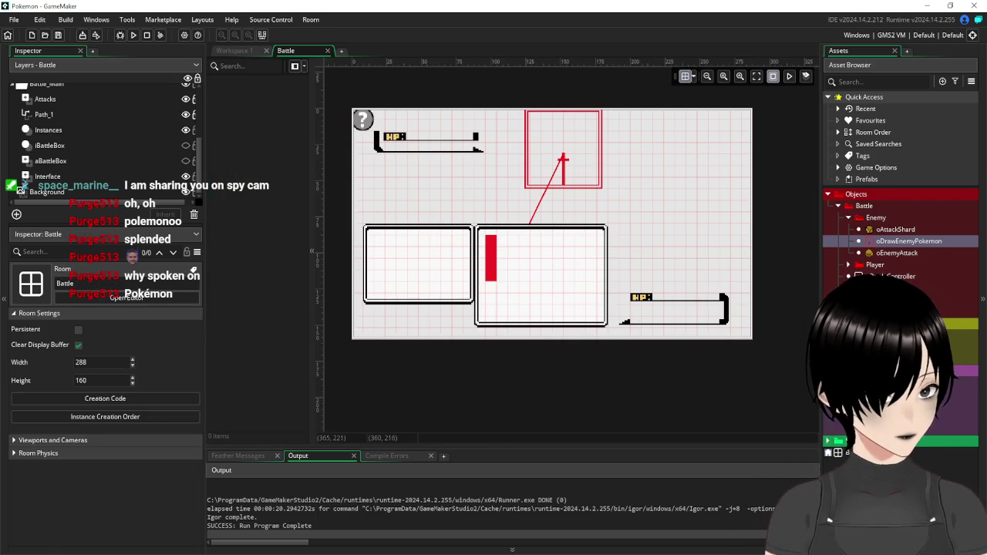
double_click(879, 309)
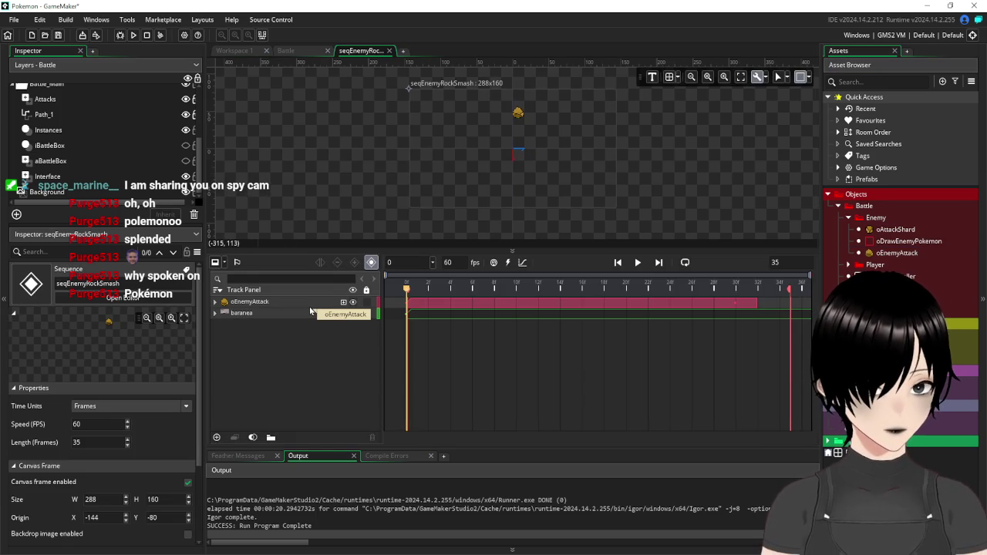
left_click(234, 50)
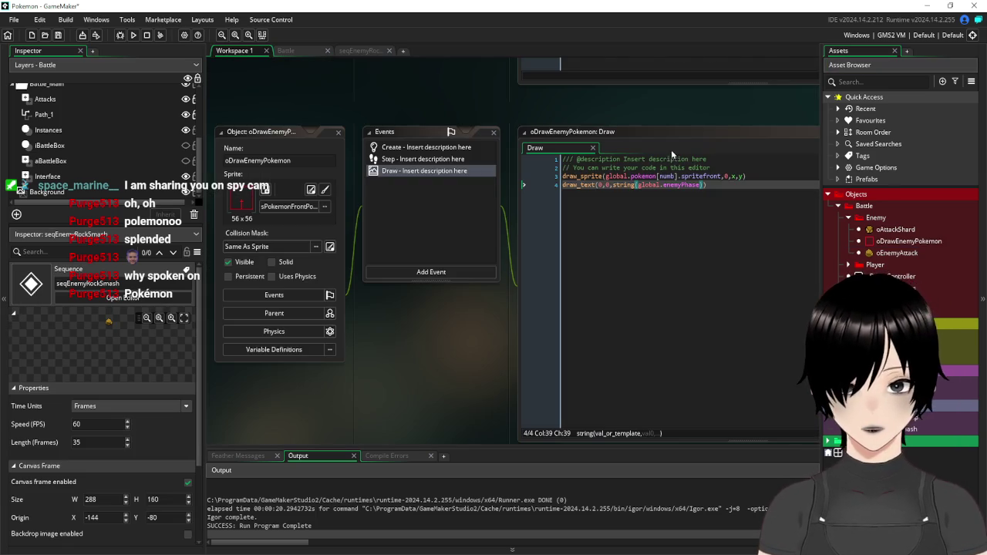
double_click(897, 253)
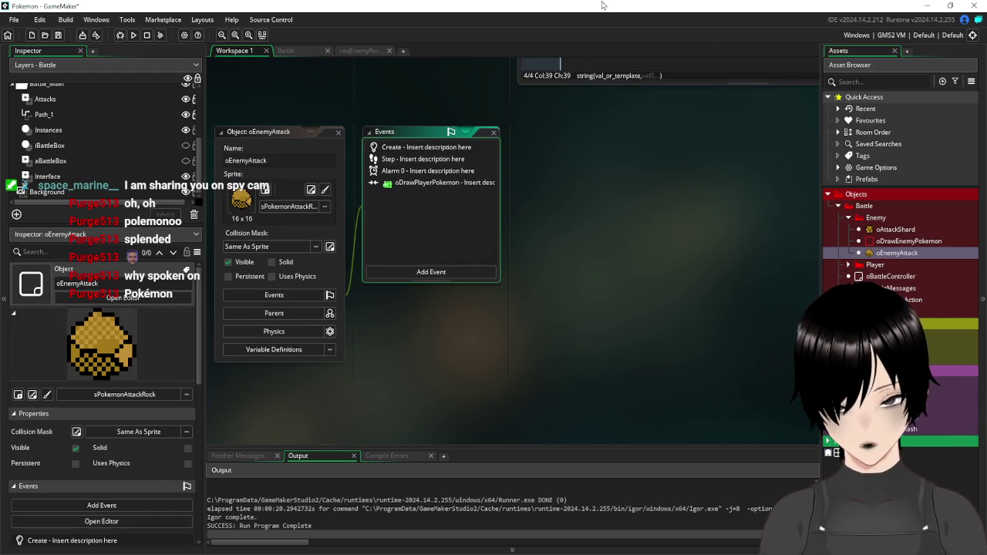
Inspect oEnemyAttack's collision and Alarm 0 code, then cut the Alarm 0 event
double_click(401, 182)
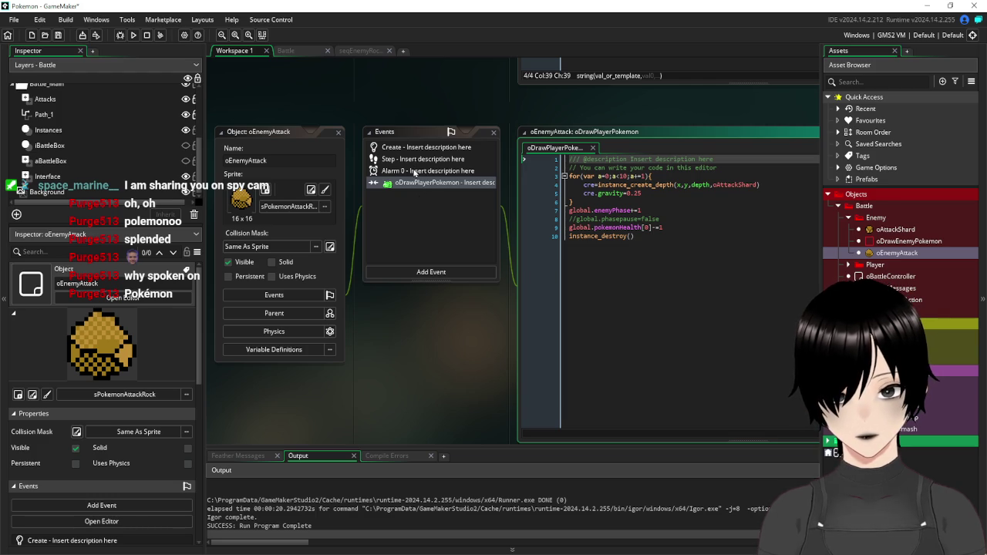
double_click(414, 171)
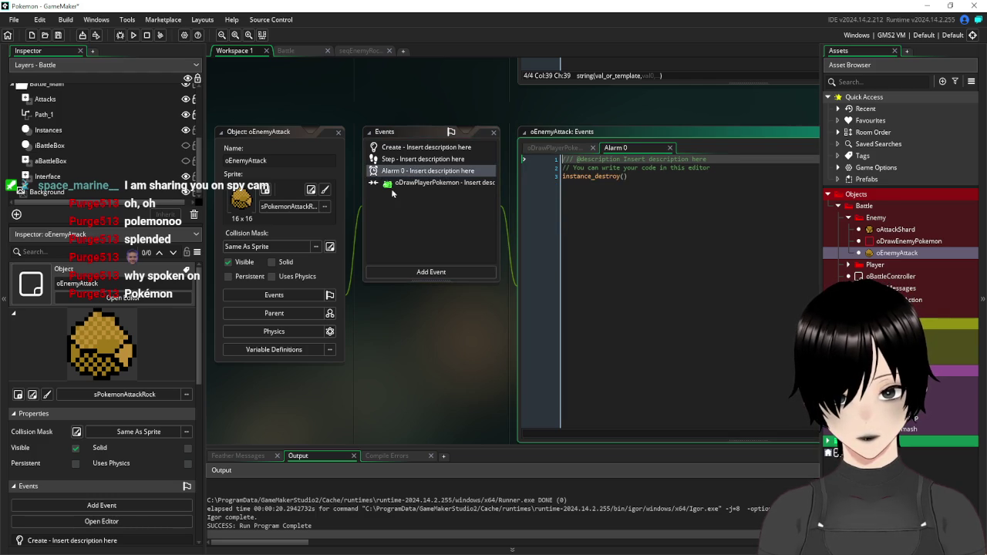
right_click(383, 175)
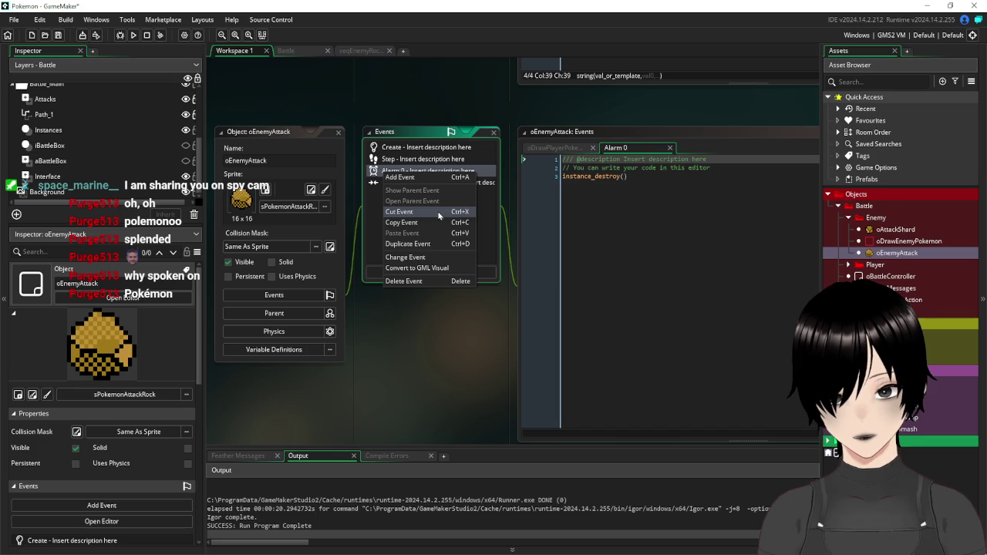
left_click(426, 281)
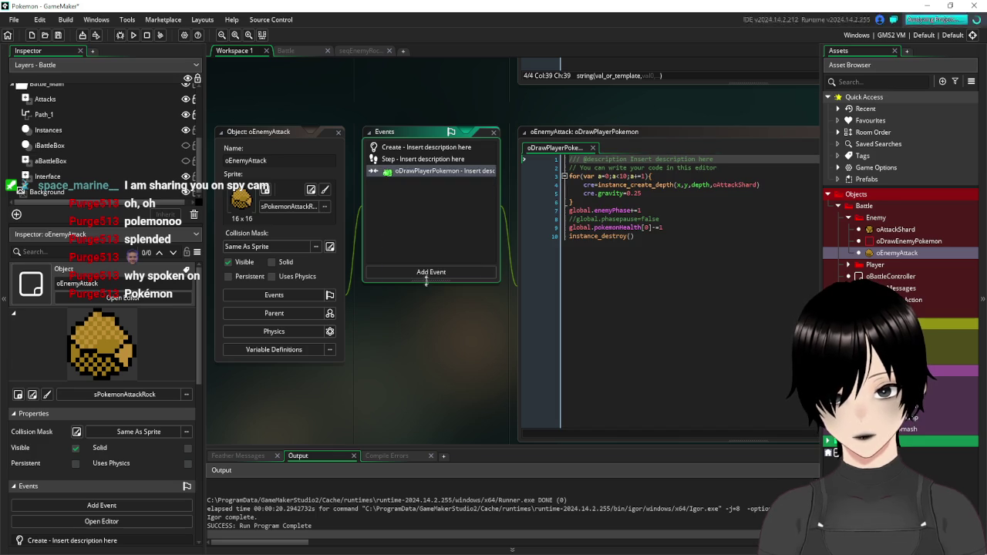
Review the Step and oDrawPlayerPokemon collision code, then launch a test build
double_click(401, 160)
left_click(416, 171)
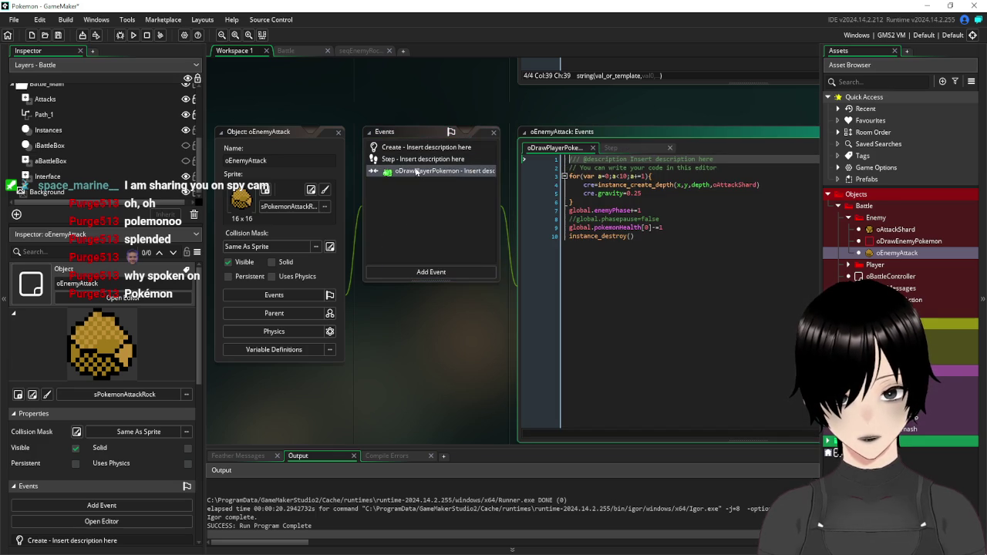
left_click(732, 260)
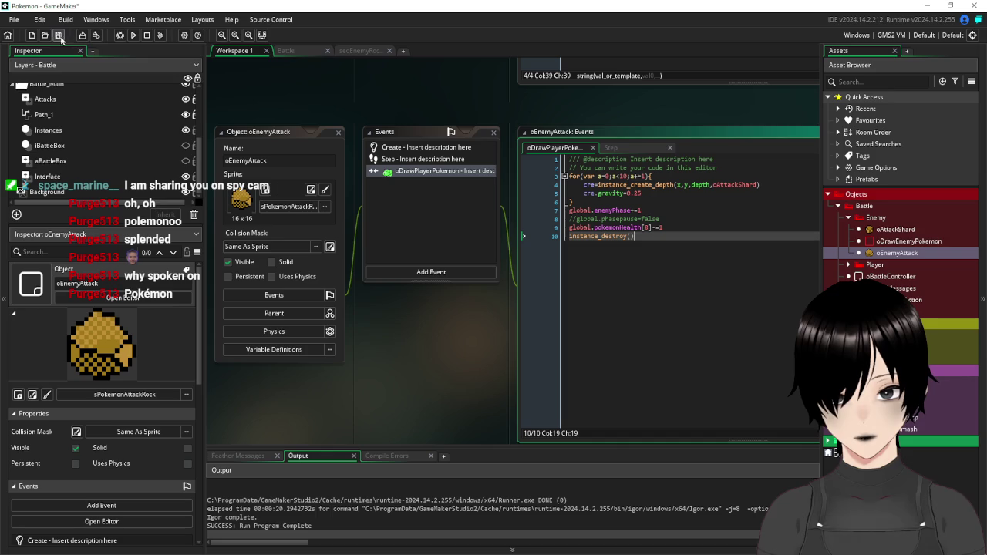
left_click(133, 36)
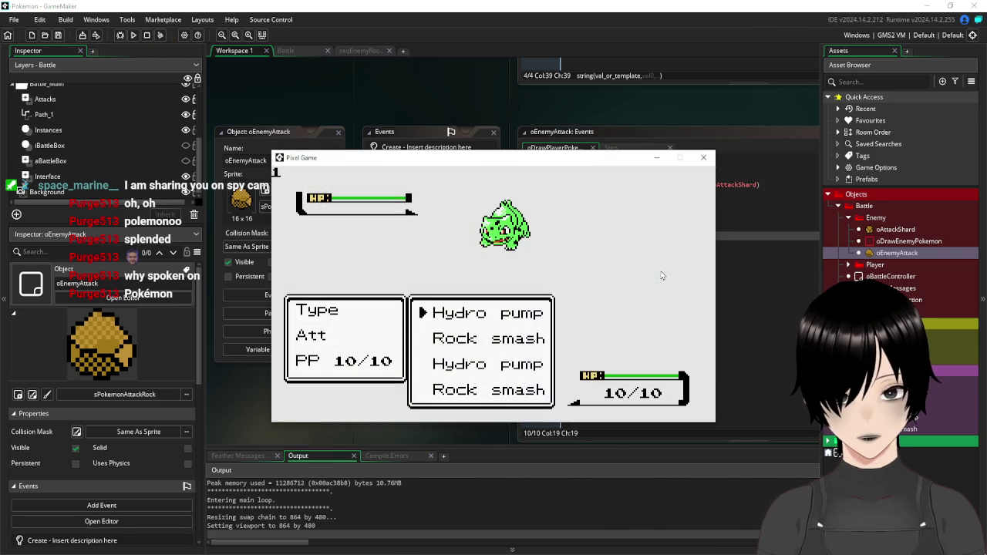
Test the battle twice with Hydro pump, then switch to the seqEnemyRockSmash sequence timeline
key("Return")
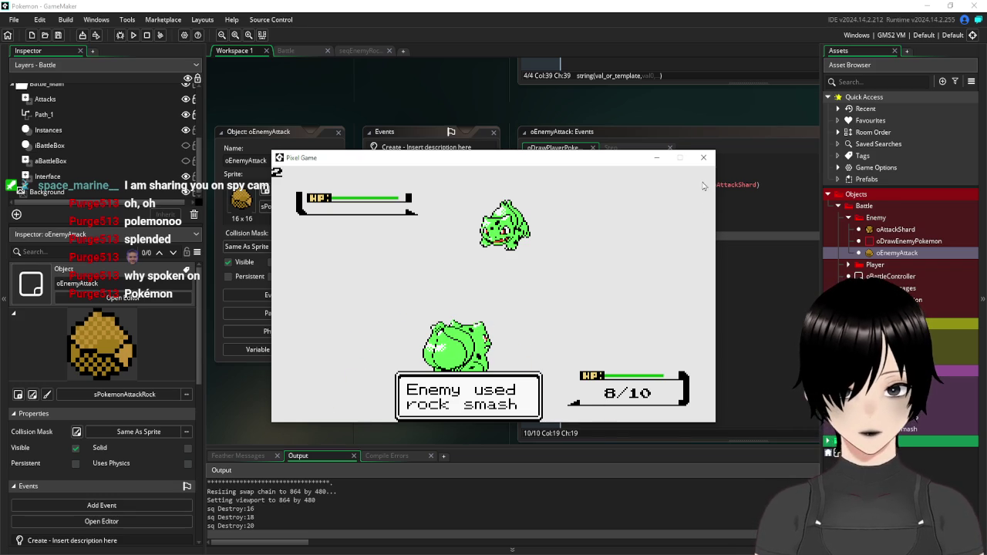
left_click(704, 158)
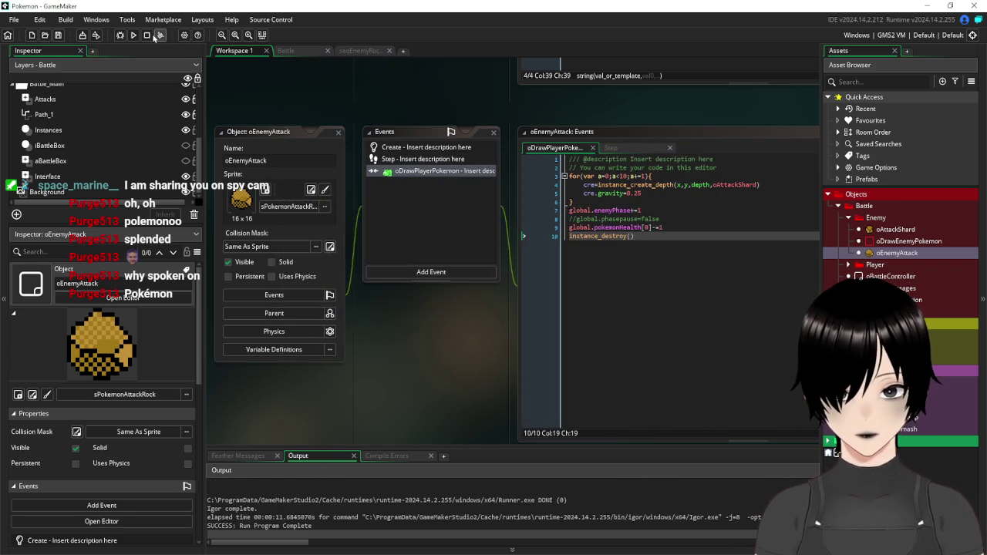
left_click(133, 36)
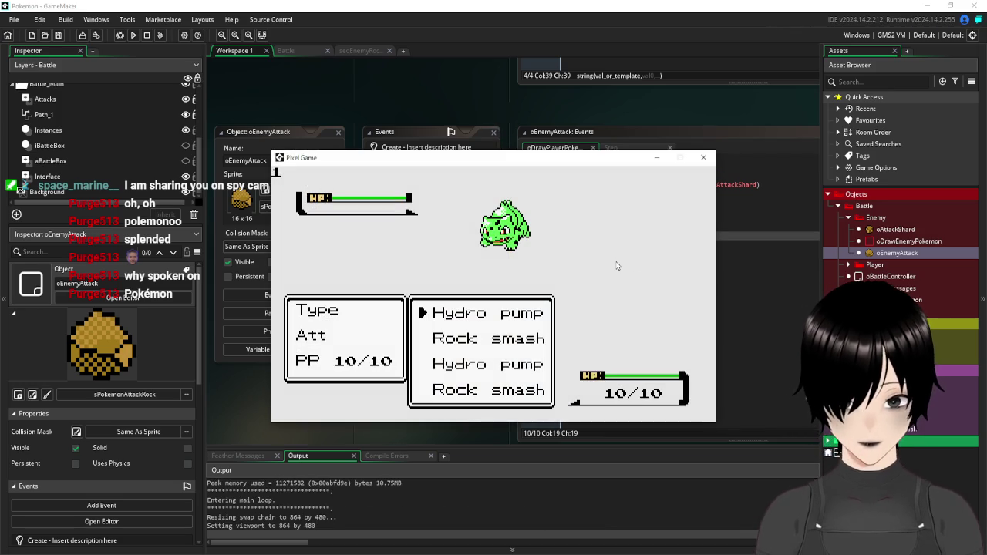
key("Return")
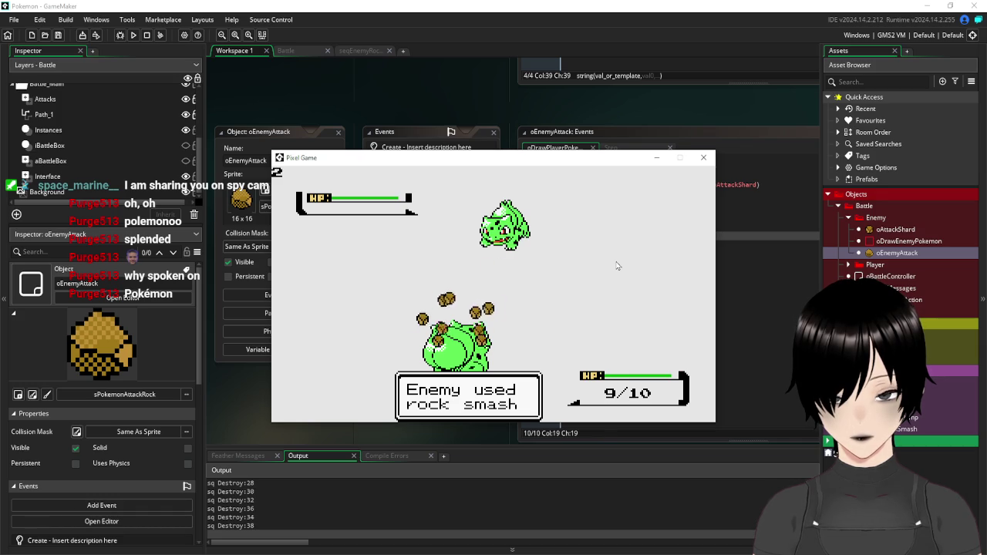
left_click(703, 158)
left_click(359, 51)
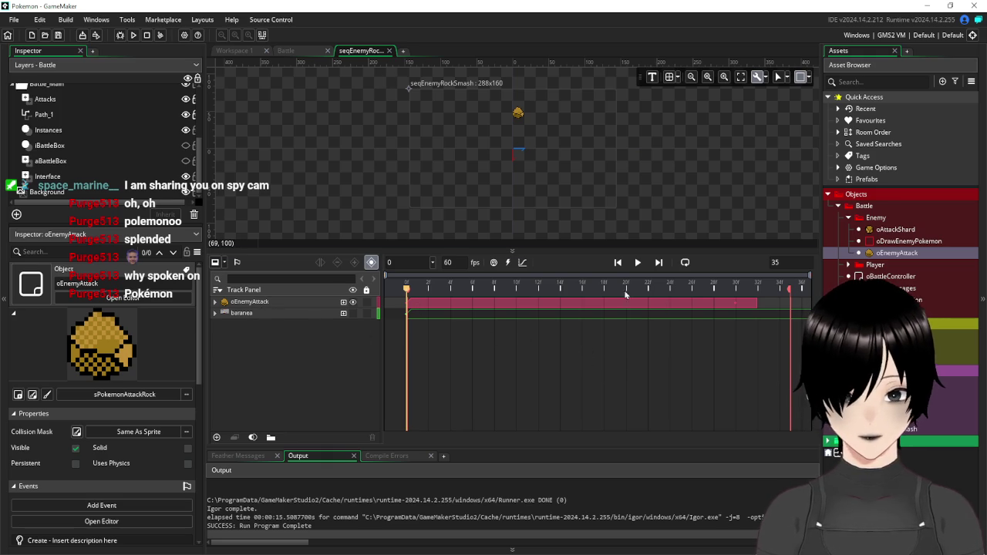
Return to the Workspace 1 tab showing oEnemyAttack's collision code
left_click(235, 52)
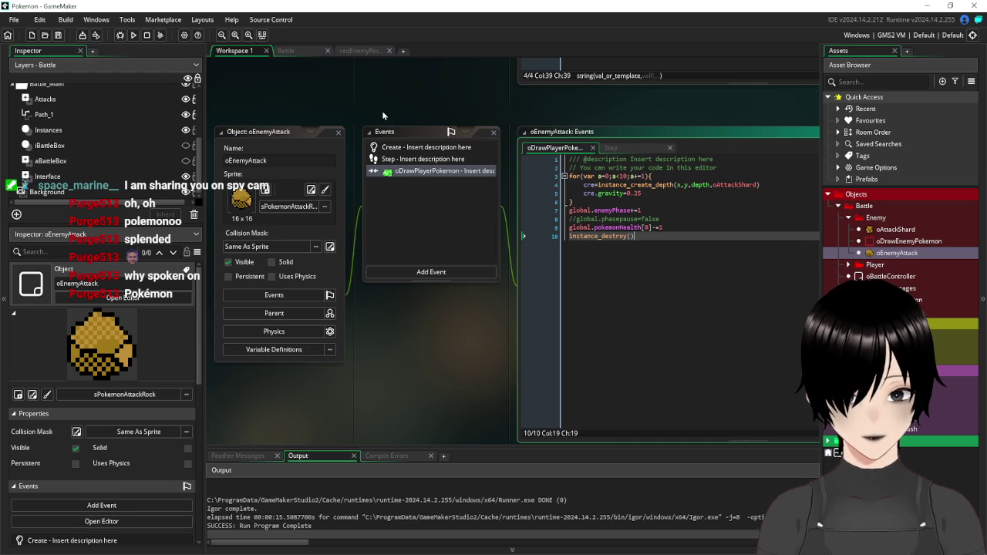
Comment out alarm[0]=60 with // in oEnemyAttack's Create event and save the project
left_click(368, 50)
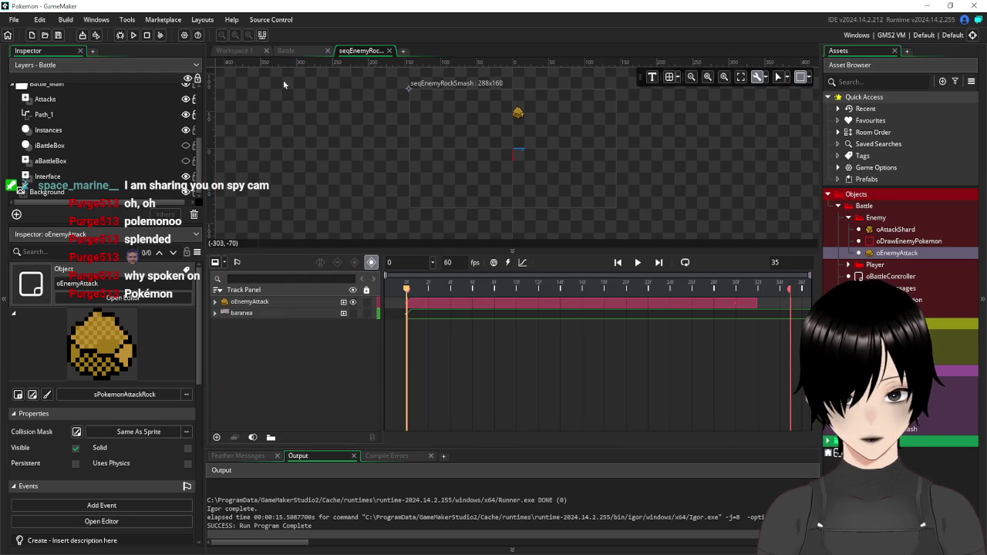
left_click(235, 50)
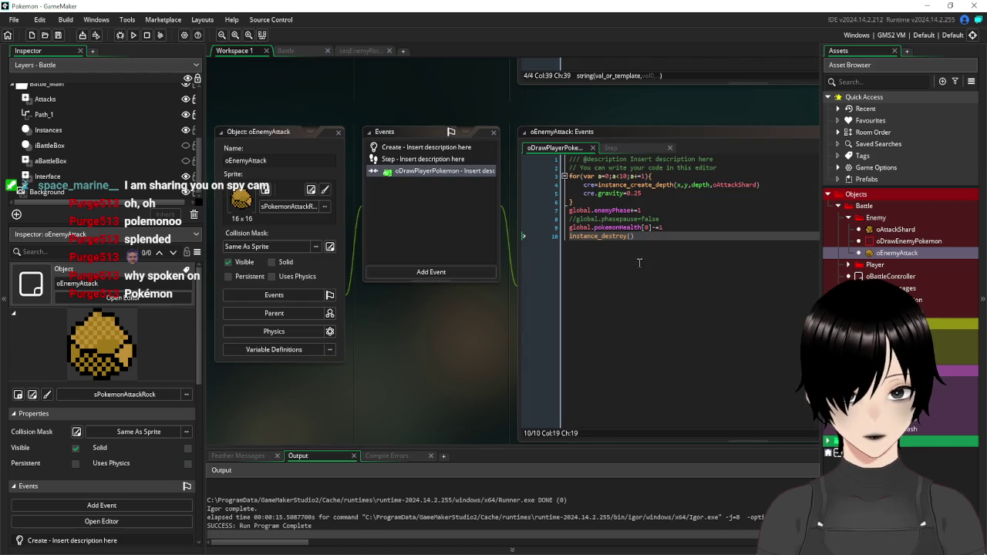
left_click(408, 161)
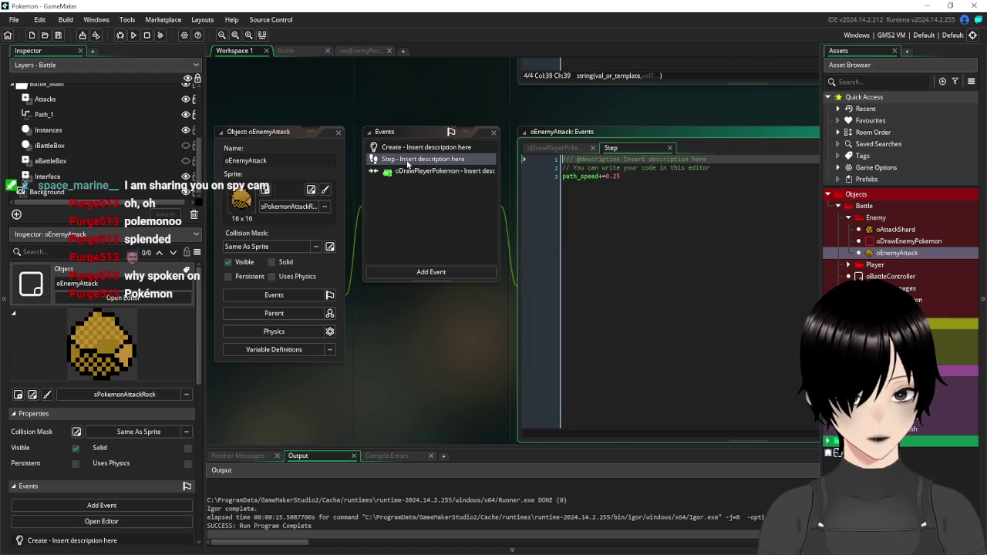
left_click(409, 147)
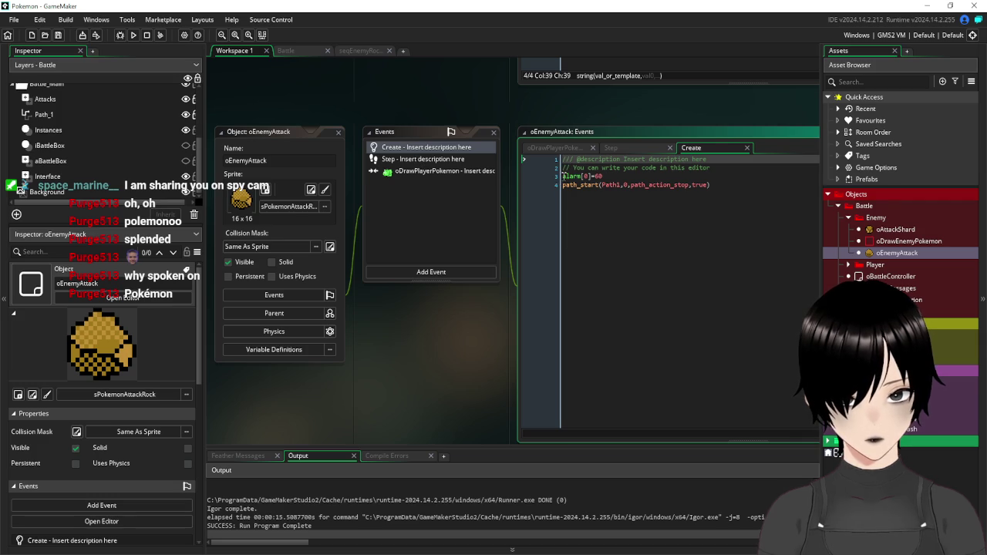
type("//")
left_click(648, 185)
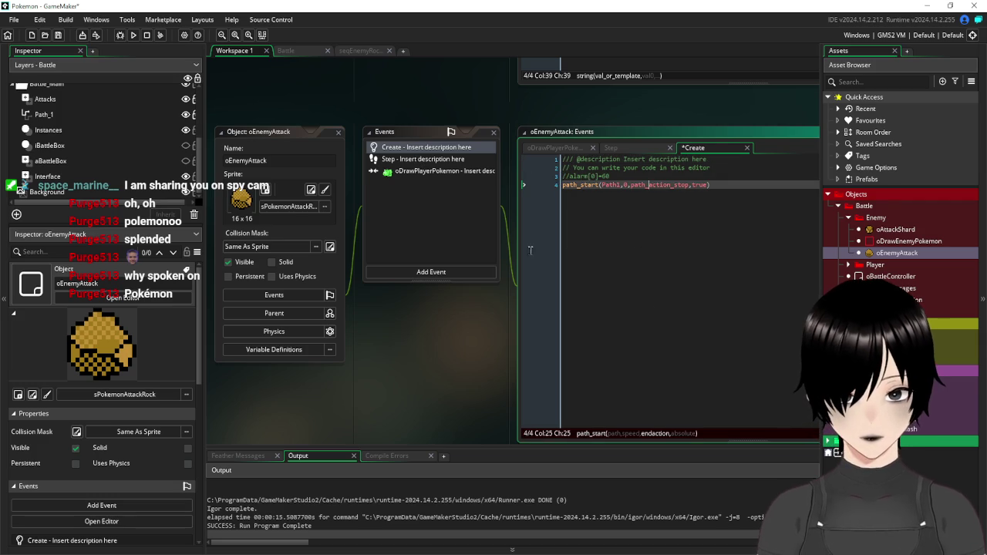
left_click(415, 171)
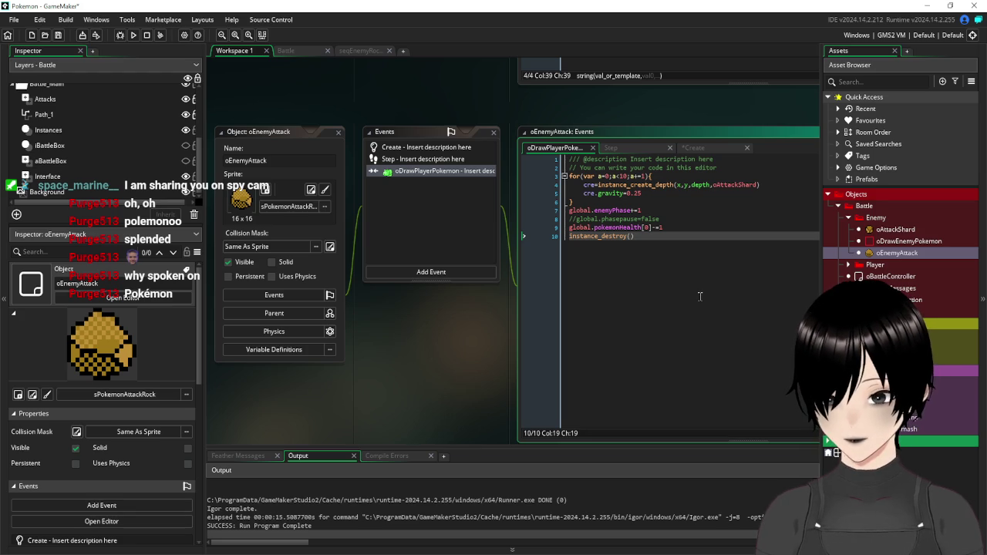
left_click(59, 39)
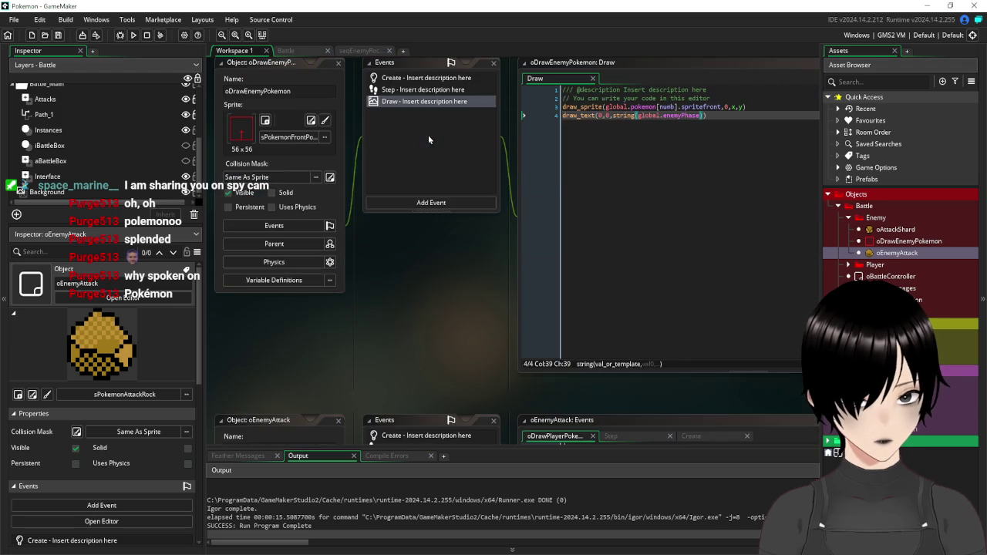
Collapse the Enemy and Battle object folders and open the sBattlePlayerMove script from Battles
scroll(468, 178, "up", 4)
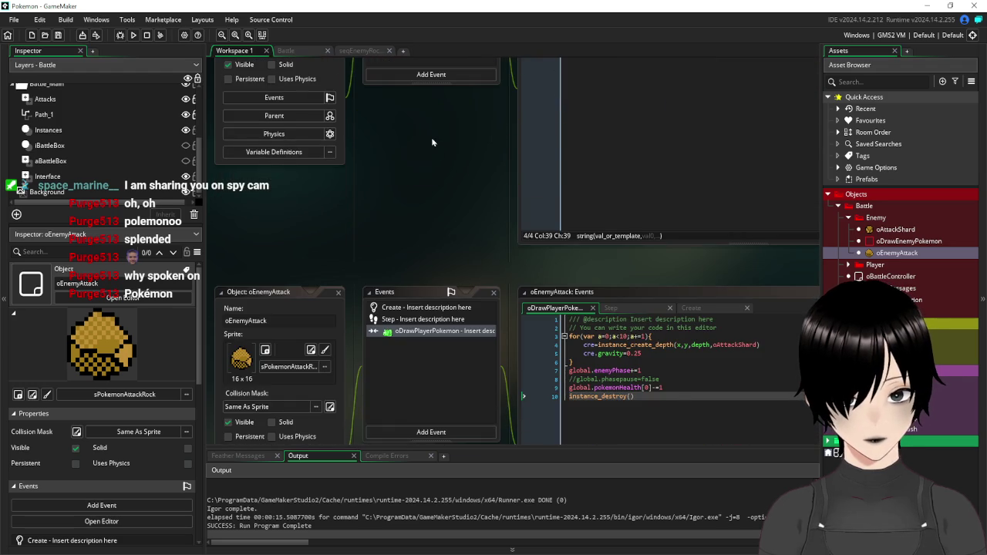
scroll(432, 142, "up", 4)
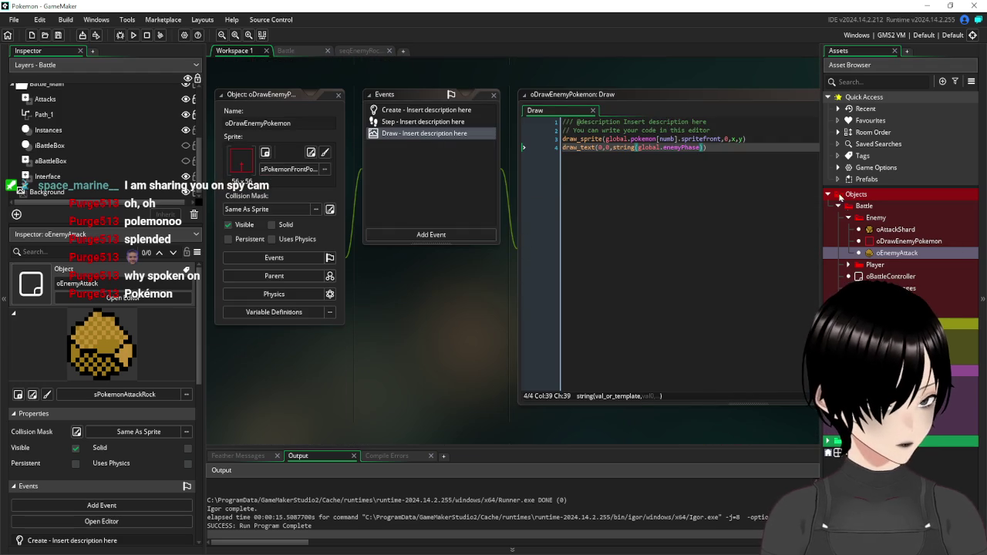
left_click(849, 219)
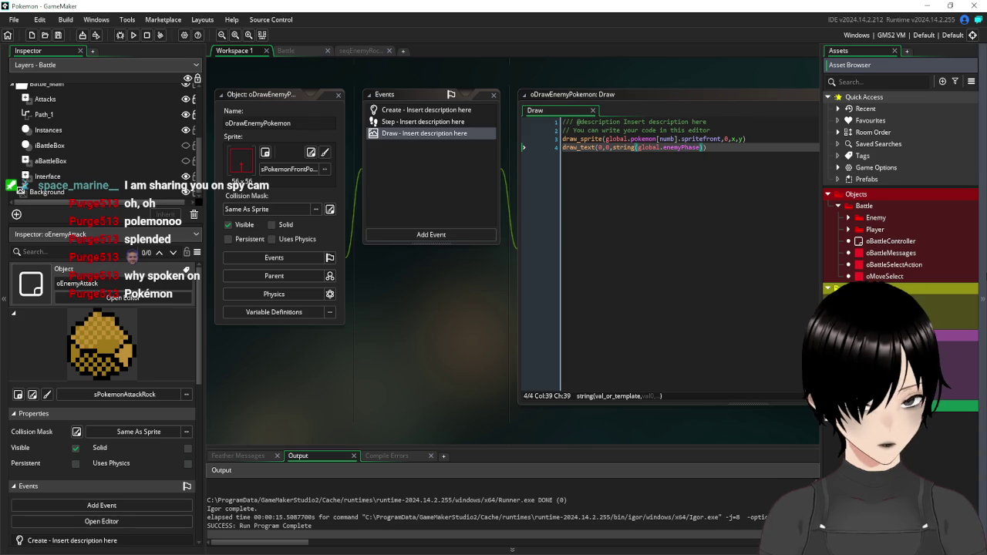
left_click(839, 208)
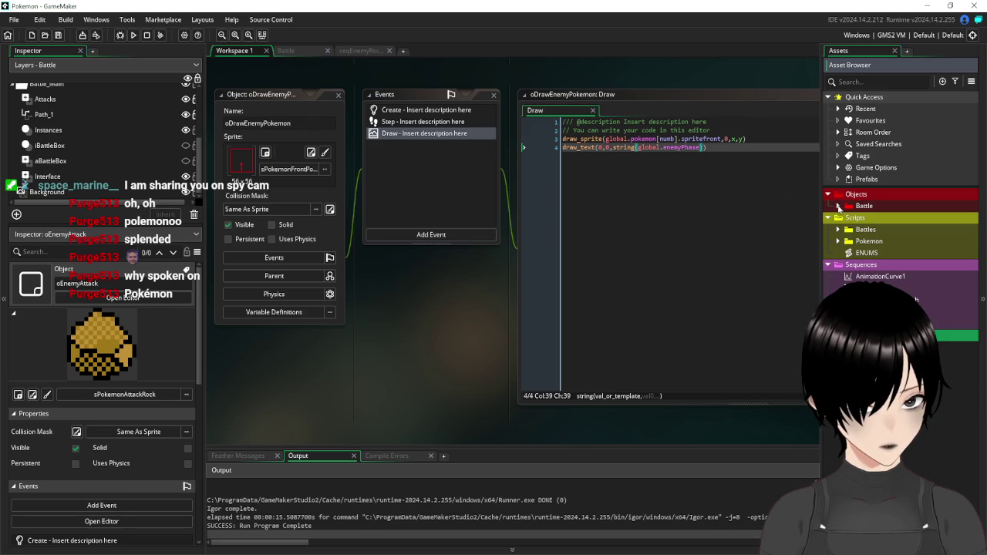
double_click(866, 230)
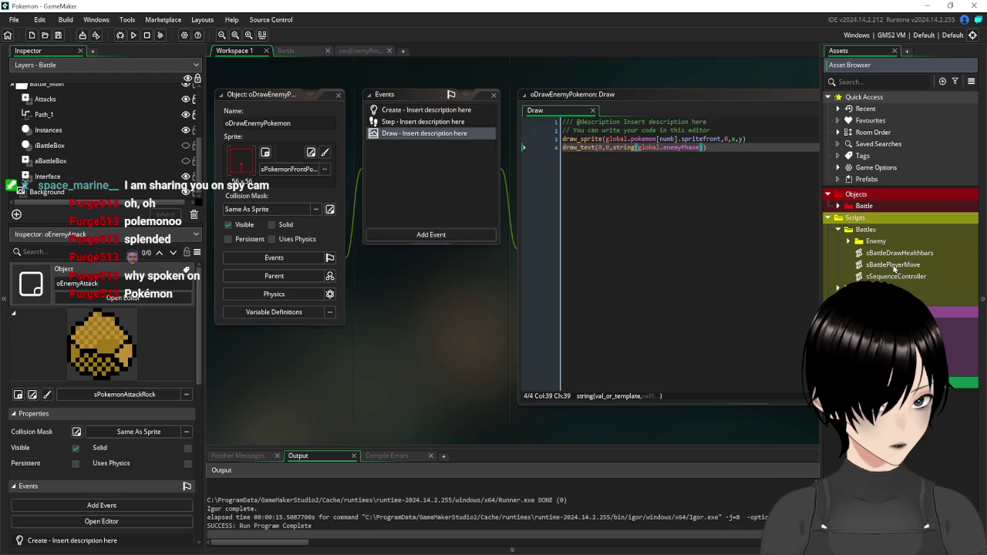
double_click(893, 264)
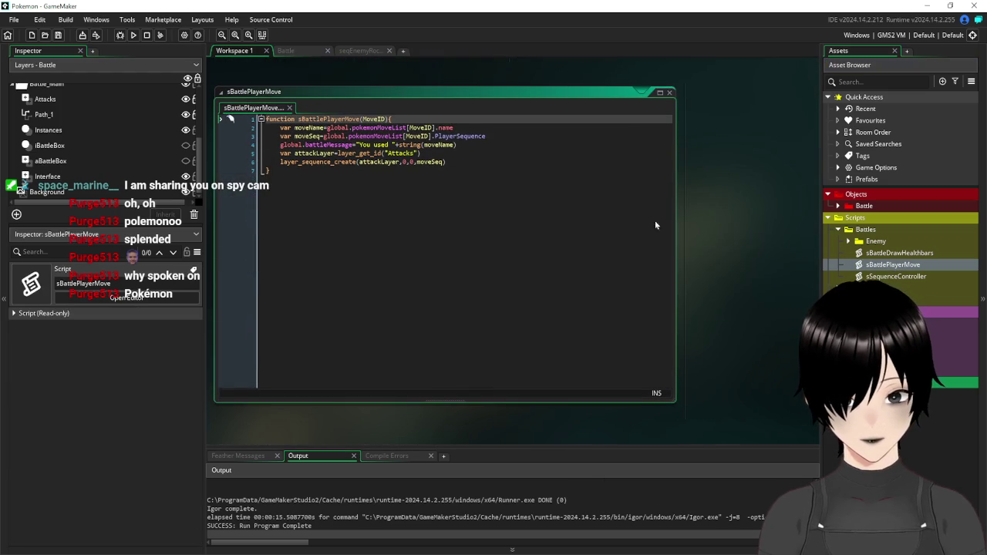
Check the layer_sequence_create line, close the script, collapse Battles, and launch a test build
left_click(510, 169)
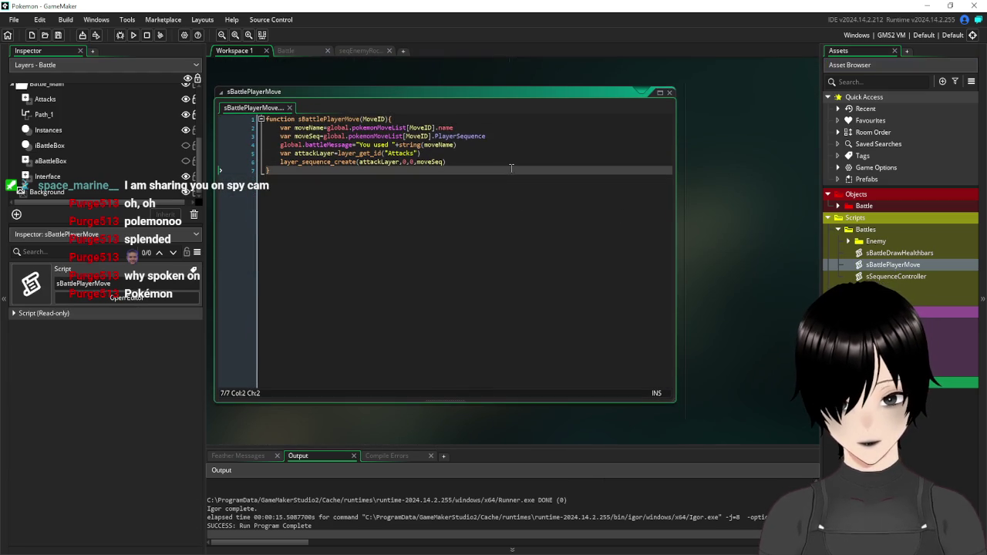
left_click(495, 162)
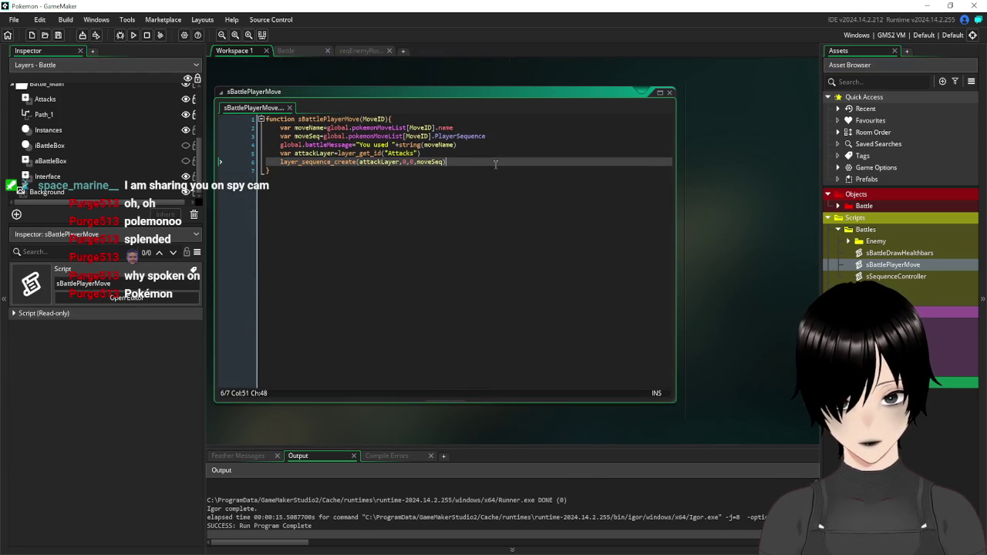
left_click(669, 93)
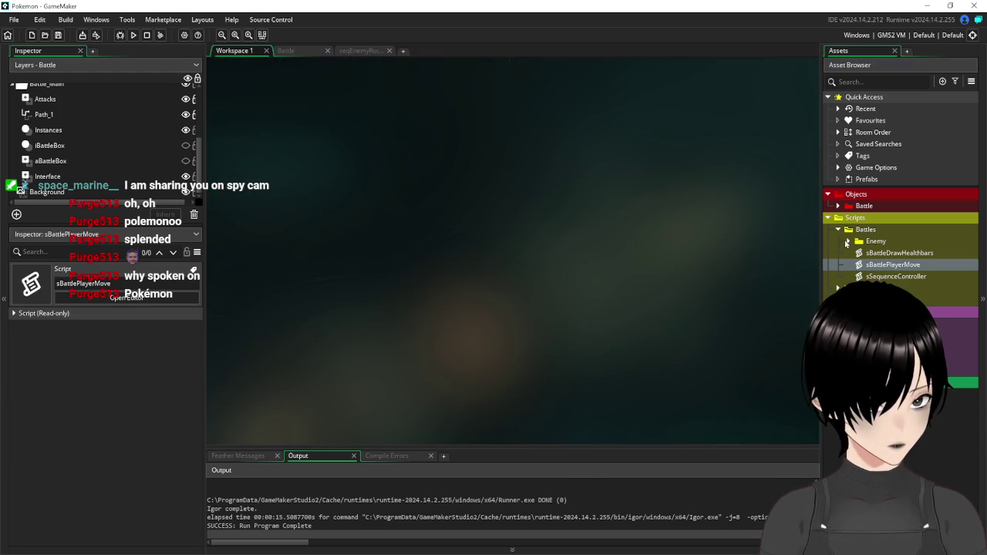
left_click(838, 229)
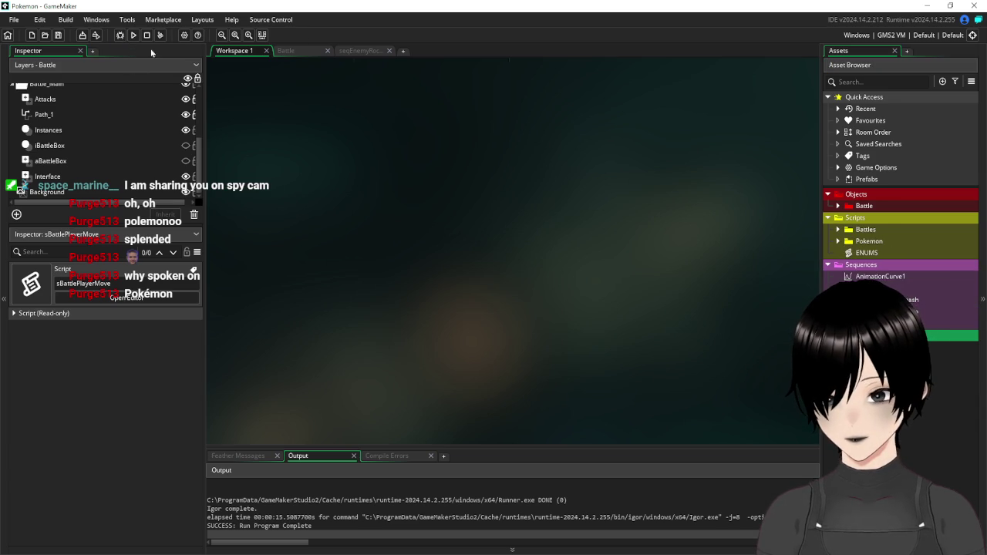
left_click(133, 35)
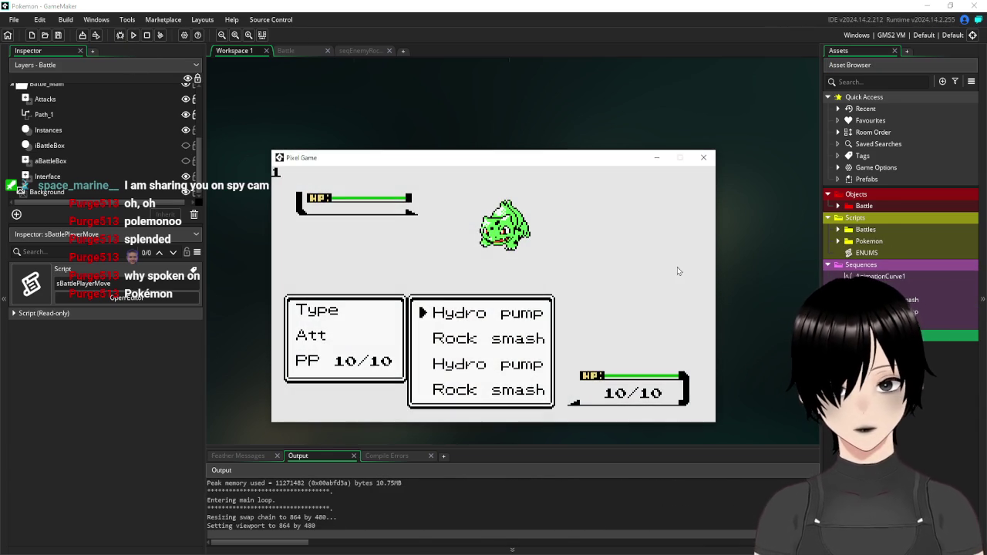
key("Down")
key("Return")
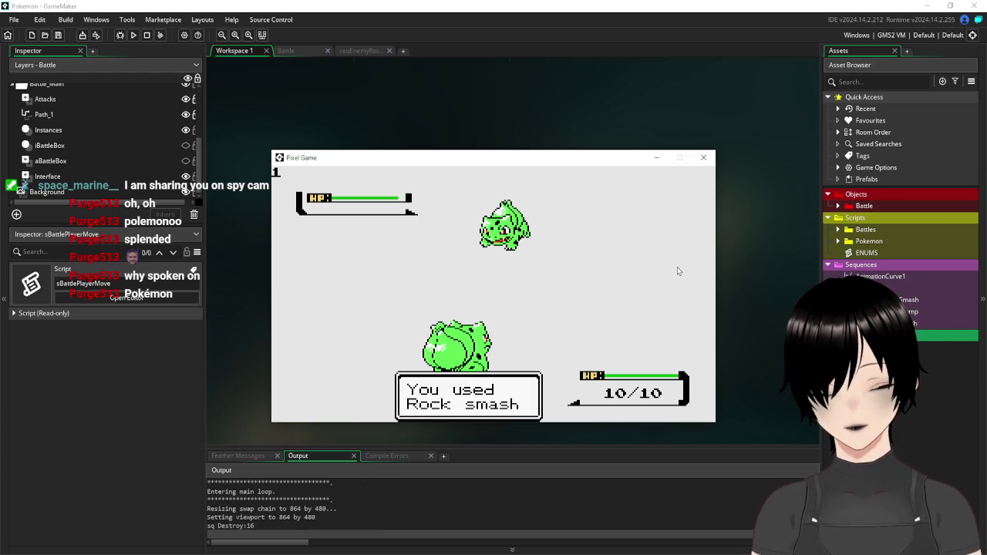
left_click(712, 165)
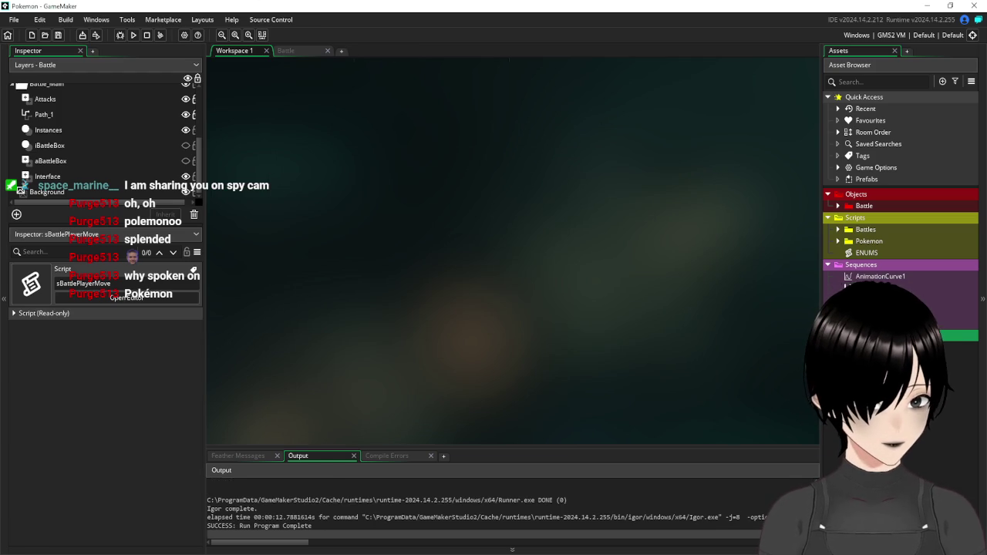
Open the seqPlayerRockSmash sequence for editing
left_click(879, 323)
double_click(887, 323)
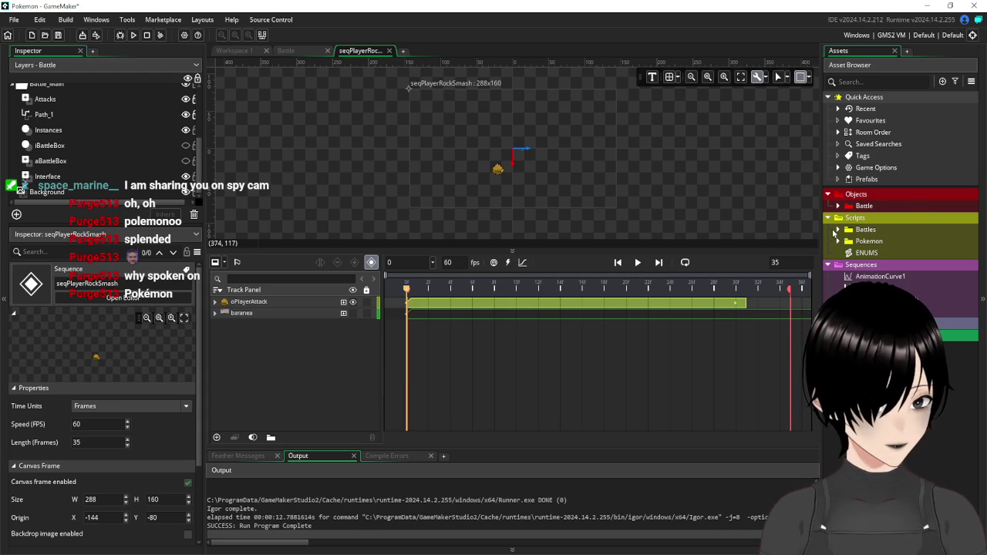
double_click(862, 229)
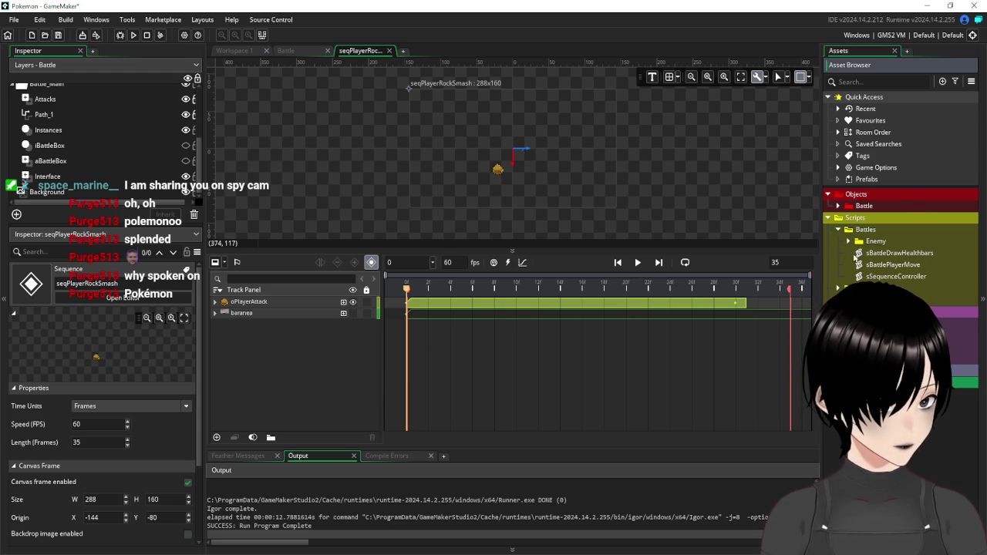
double_click(846, 230)
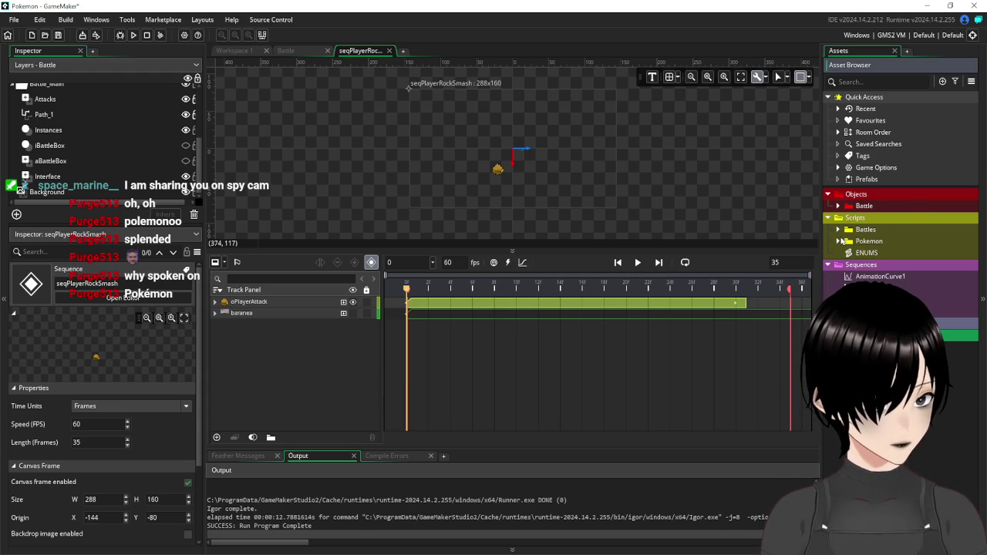
Add oPlayerHit from Battle > Player as a track whose clip starts near frame 30
left_click(838, 207)
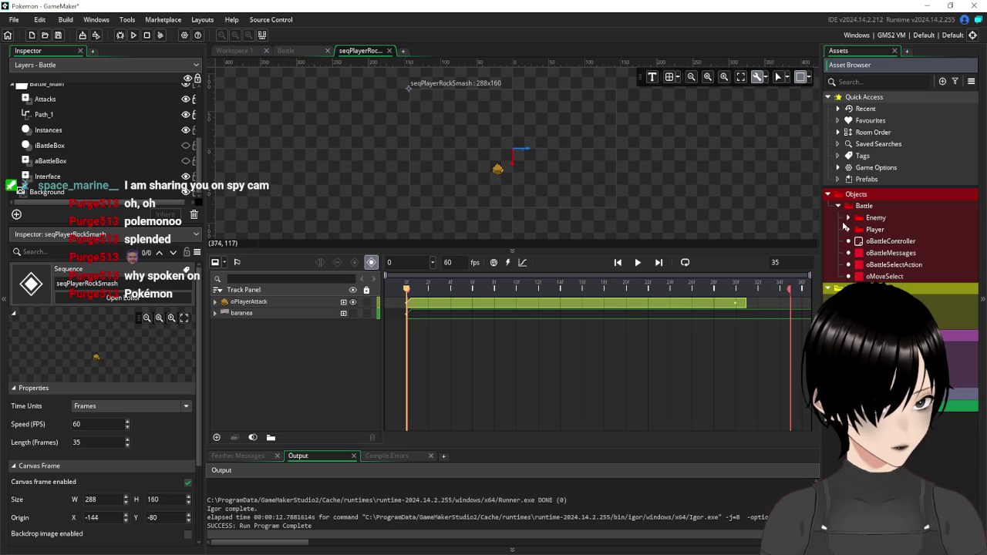
left_click(848, 231)
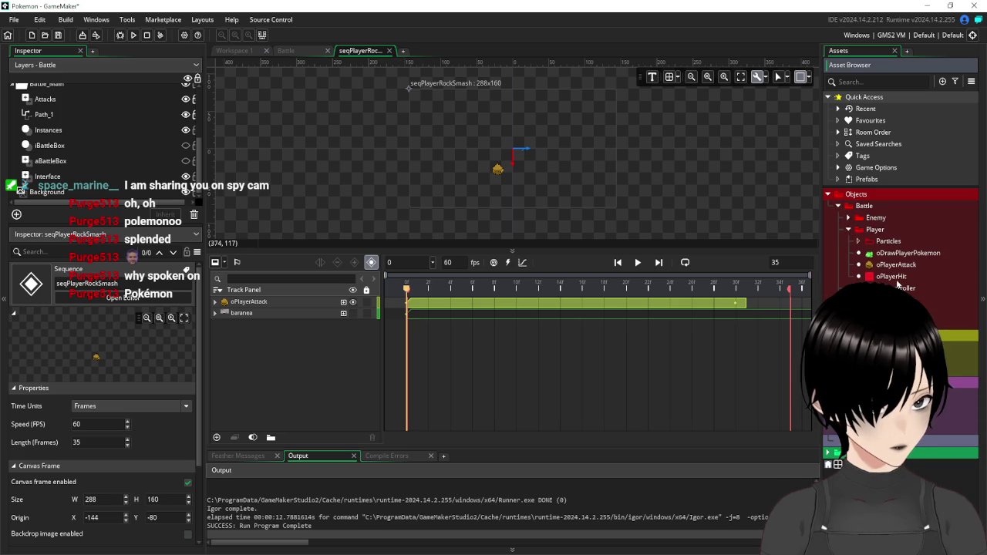
mouse_move(895, 277)
left_mouse_down()
mouse_move(821, 332)
mouse_move(321, 371)
mouse_move(493, 362)
left_mouse_up()
left_click_drag(408, 302, 718, 295)
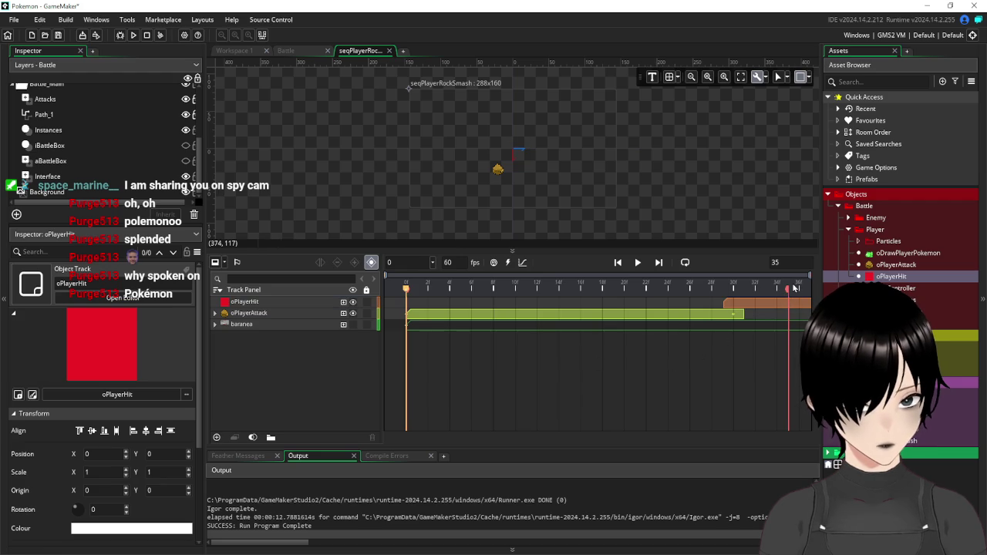
mouse_move(762, 303)
left_mouse_down()
mouse_move(521, 311)
mouse_move(779, 307)
mouse_move(669, 305)
mouse_move(747, 303)
left_mouse_up()
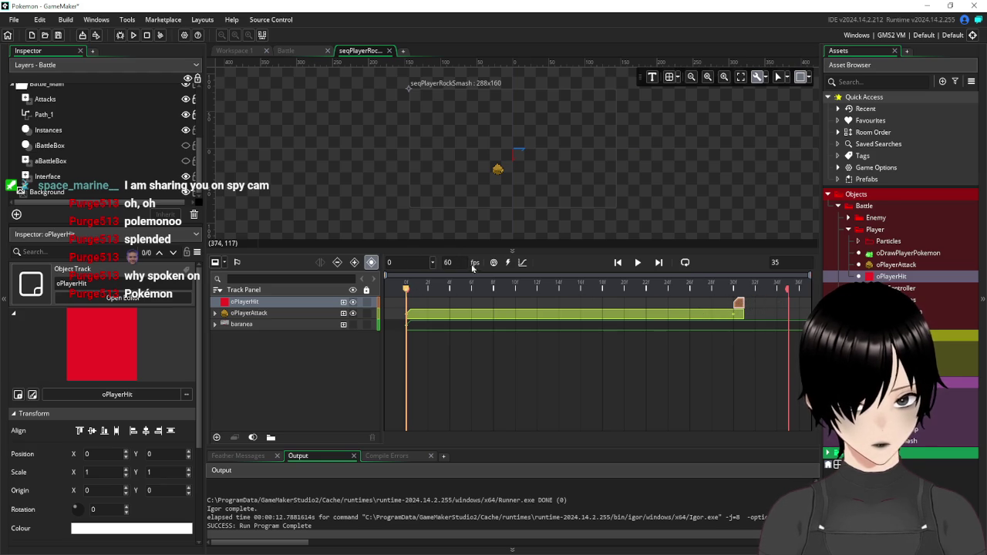
left_click(480, 406)
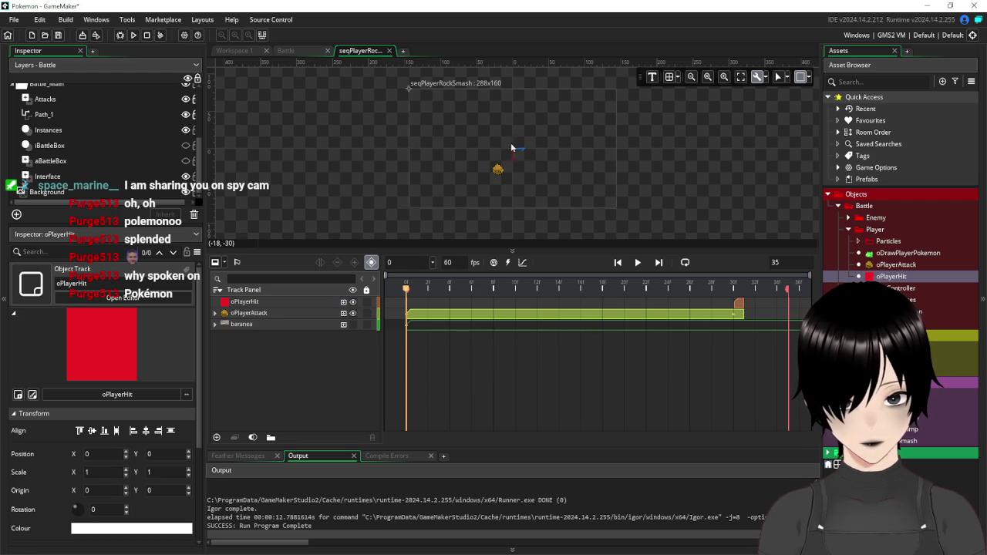
At frame 30, scale oPlayerHit to 37.875 × 24.375 over the canvas, then hide its track
left_click(286, 306)
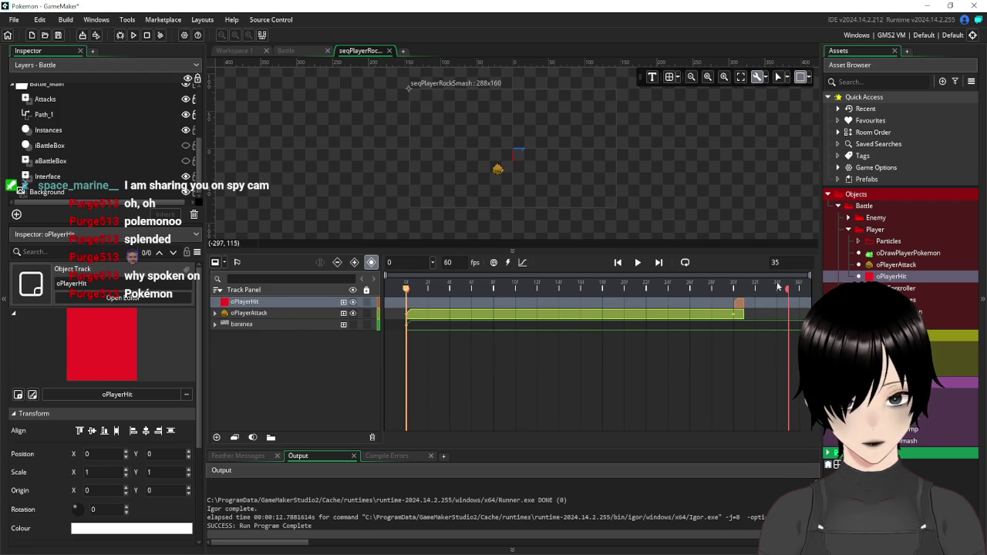
left_click_drag(407, 293, 733, 291)
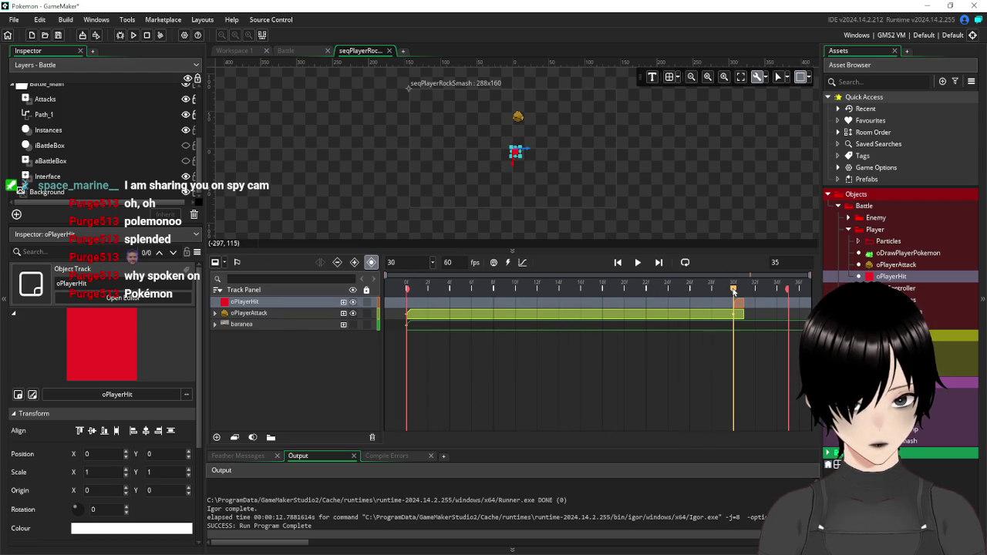
mouse_move(517, 153)
left_mouse_down()
mouse_move(594, 217)
mouse_move(637, 226)
mouse_move(664, 250)
mouse_move(568, 153)
left_mouse_up()
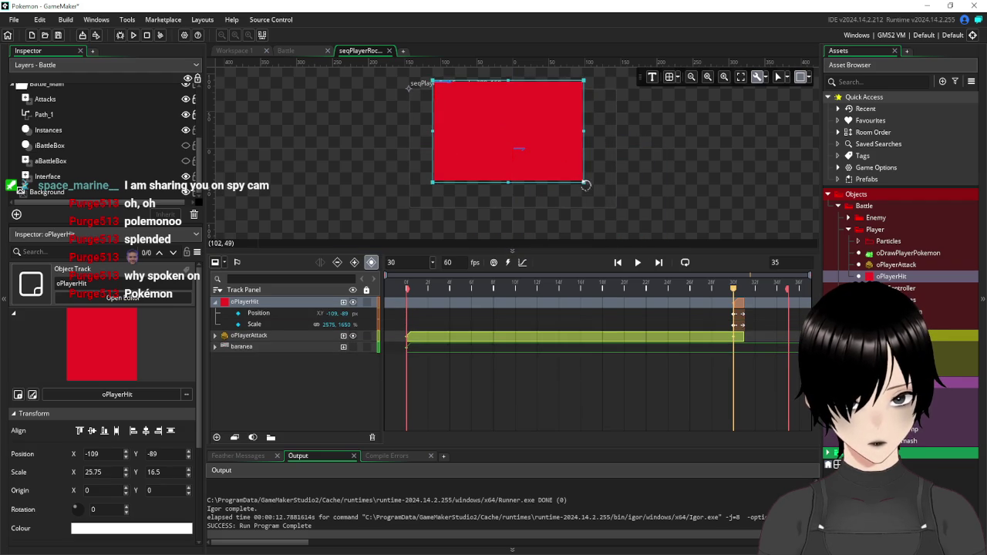
mouse_move(586, 185)
left_mouse_down()
mouse_move(655, 231)
mouse_move(595, 204)
left_mouse_up()
left_click(714, 195)
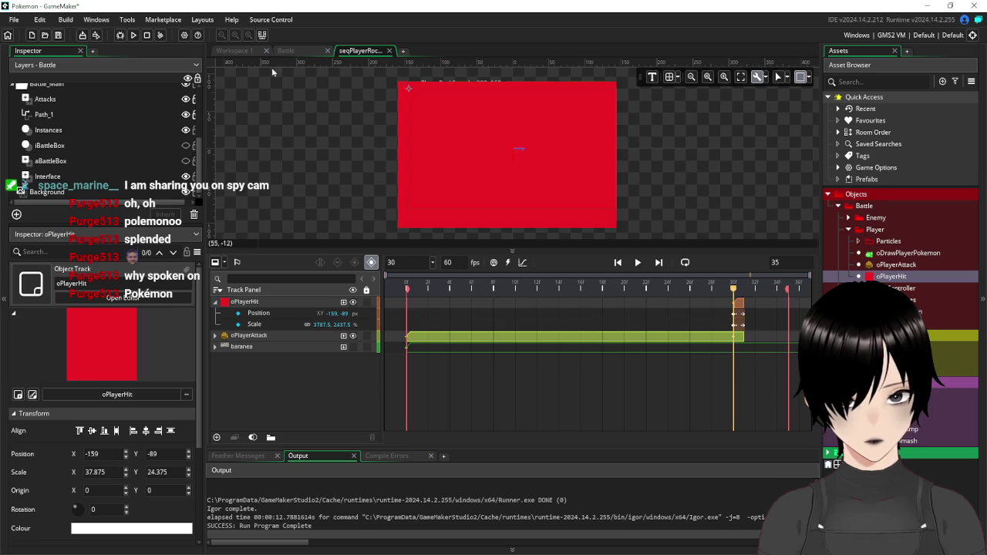
left_click(351, 303)
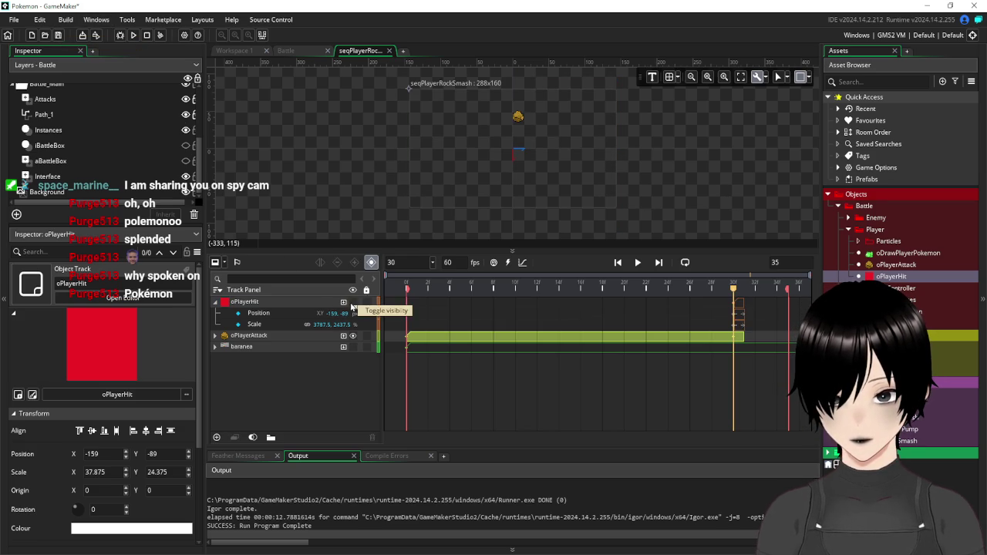
Playtest using Rock smash, watch the enemy's counterattack, then close the game and return to Workspace 1
left_click(133, 35)
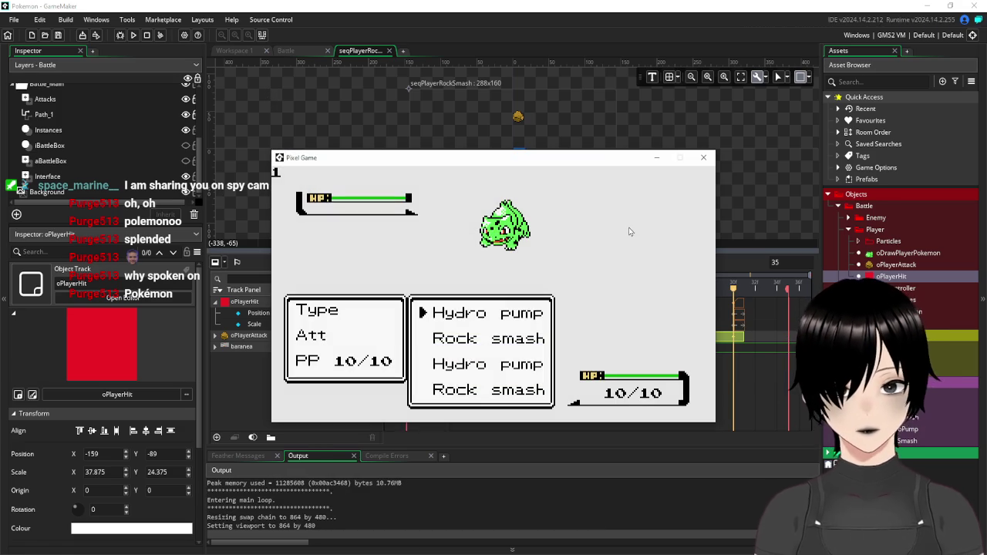
key("Down")
key("Return")
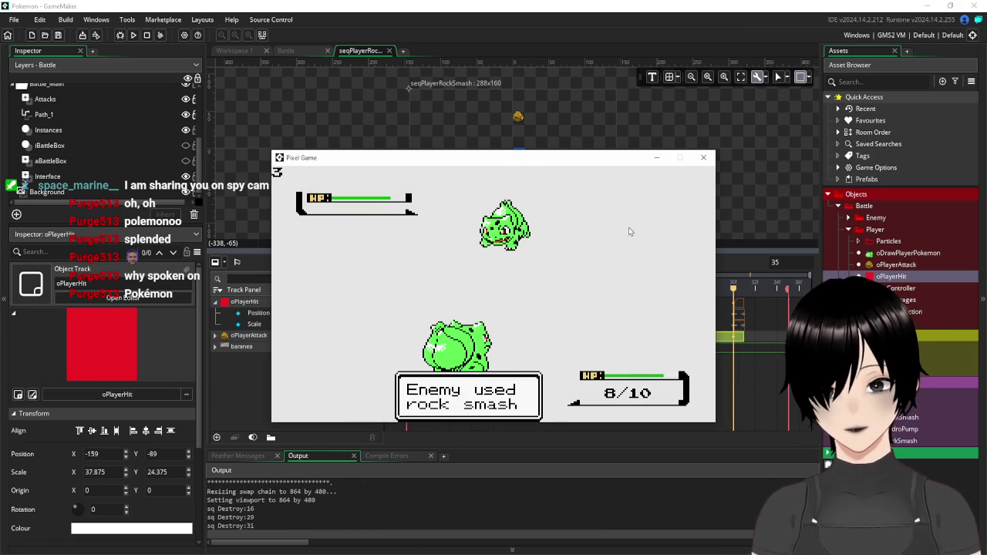
left_click(704, 158)
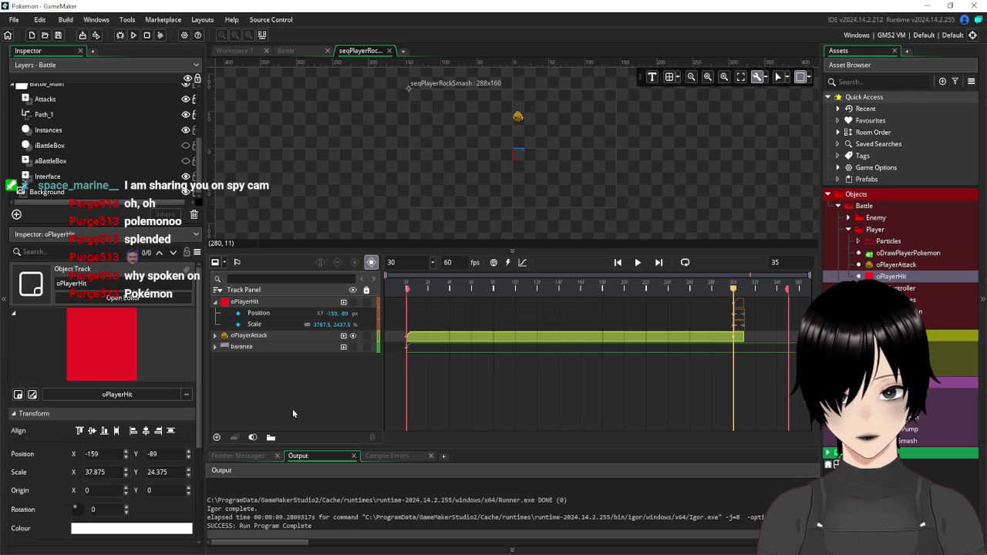
left_click(236, 51)
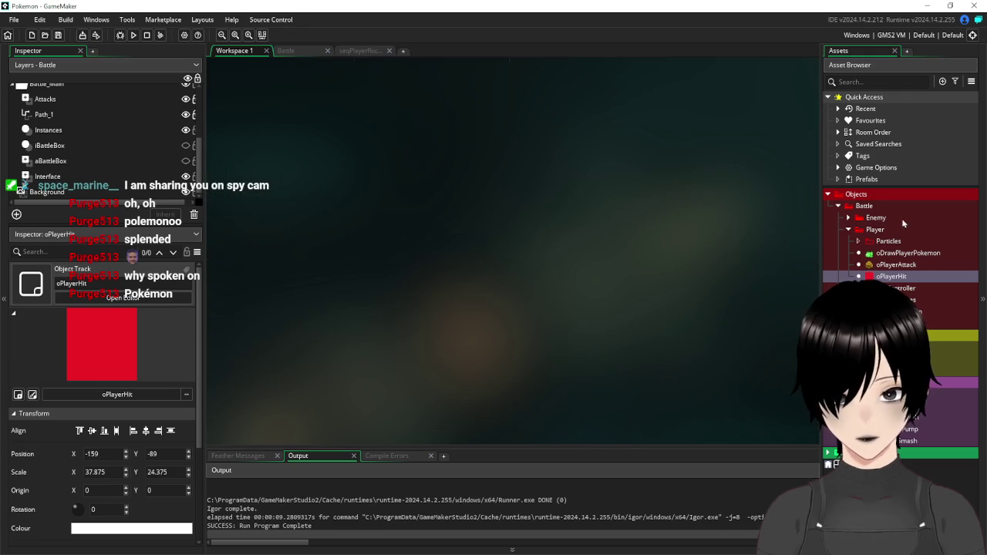
Open oBattleController's Create event and oPlayerHit's collision code, selecting its five global turn-switching lines
double_click(899, 288)
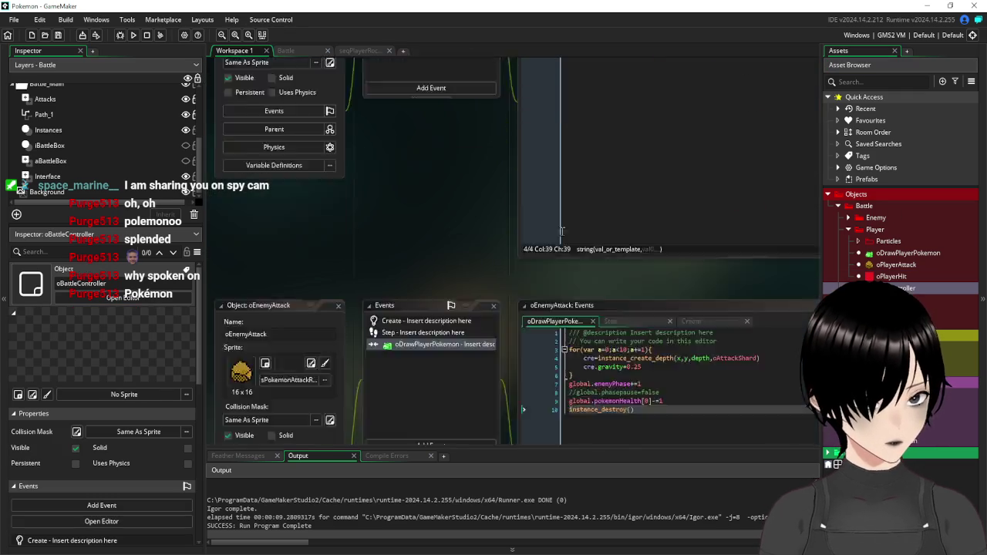
left_click(408, 108)
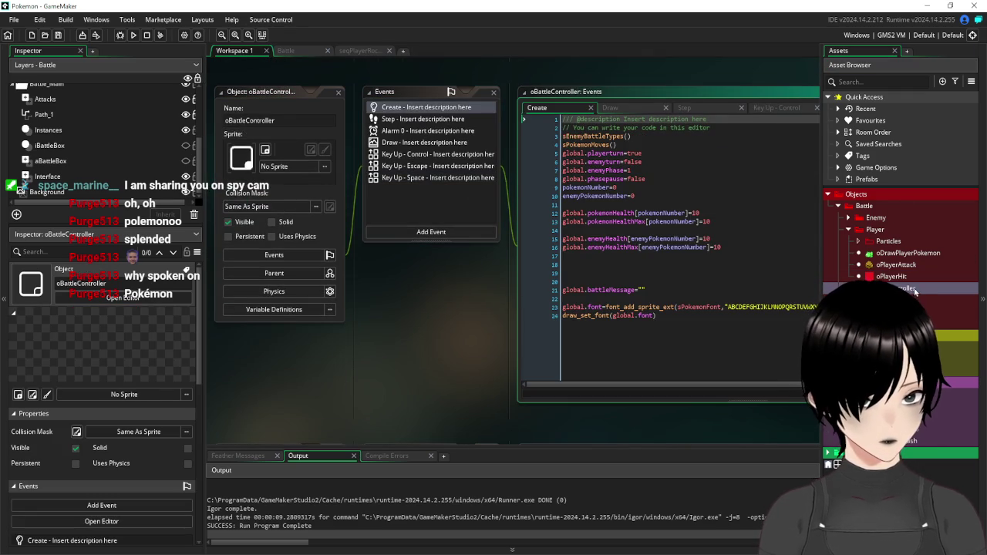
double_click(887, 277)
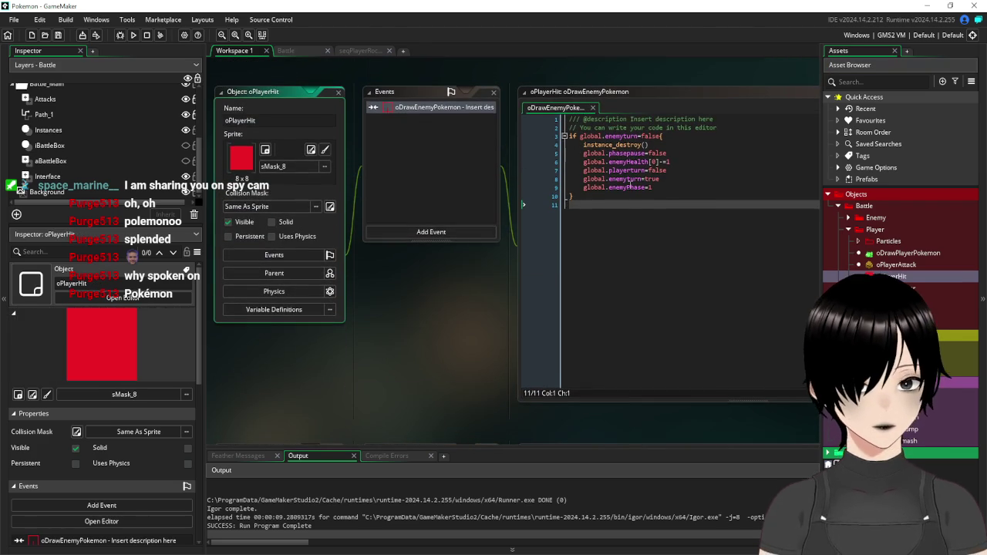
left_click_drag(587, 196, 479, 136)
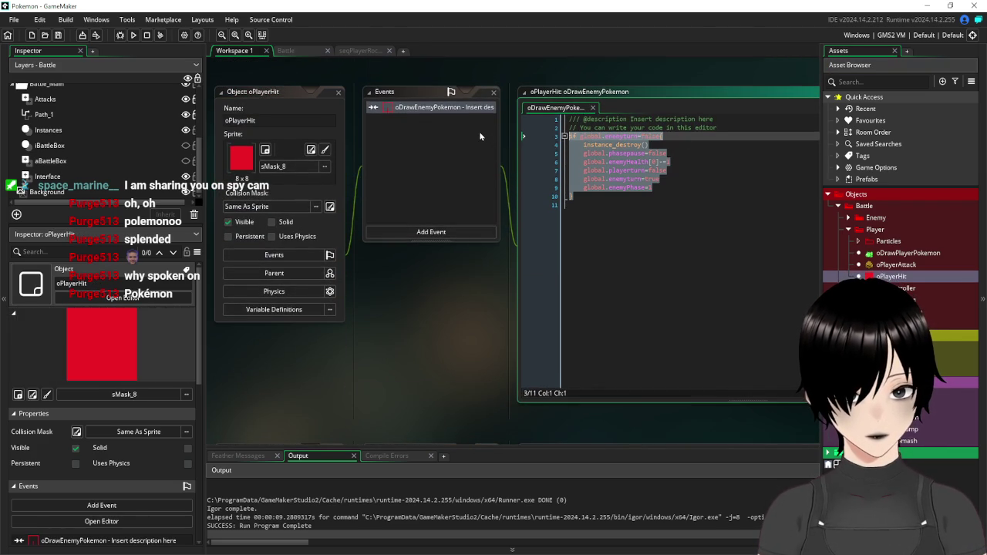
left_click(662, 137)
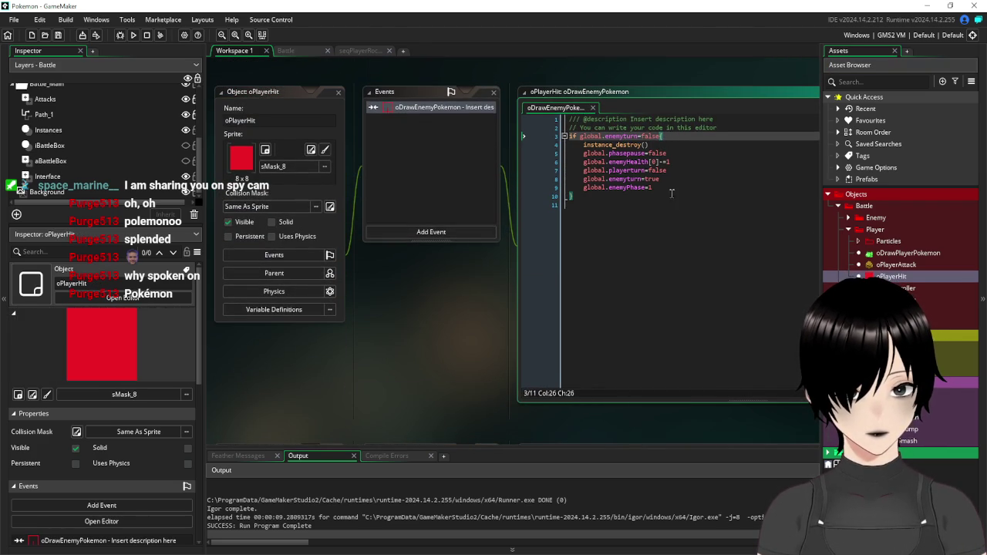
mouse_move(670, 193)
left_mouse_down()
mouse_move(555, 158)
mouse_move(468, 152)
left_mouse_up()
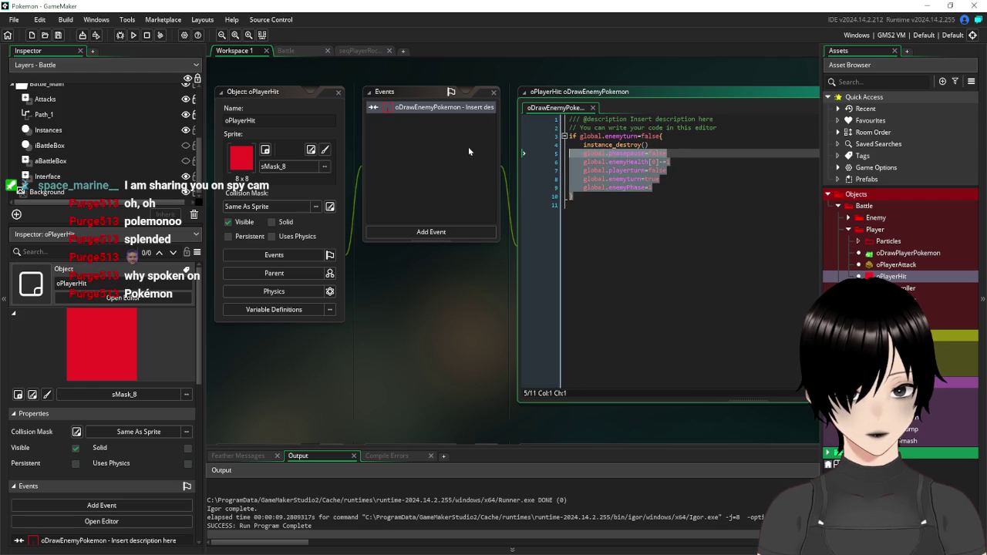
left_click(637, 199)
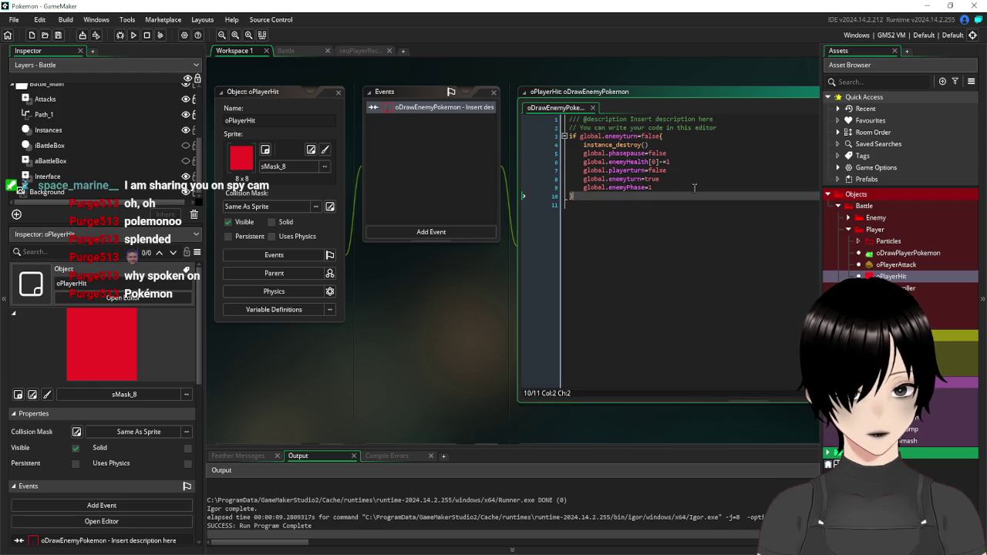
left_click(661, 188)
mouse_move(661, 185)
left_mouse_down()
mouse_move(571, 158)
mouse_move(512, 157)
left_mouse_up()
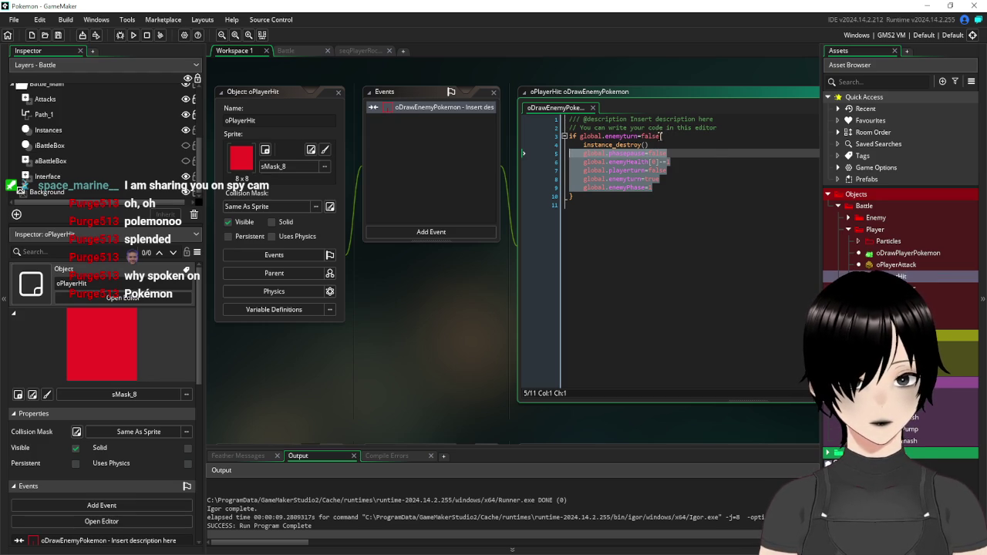
Remove the 'if global.enemyturn=false{' line and its closing brace from oPlayerHit's collision code
left_click_drag(661, 136, 642, 138)
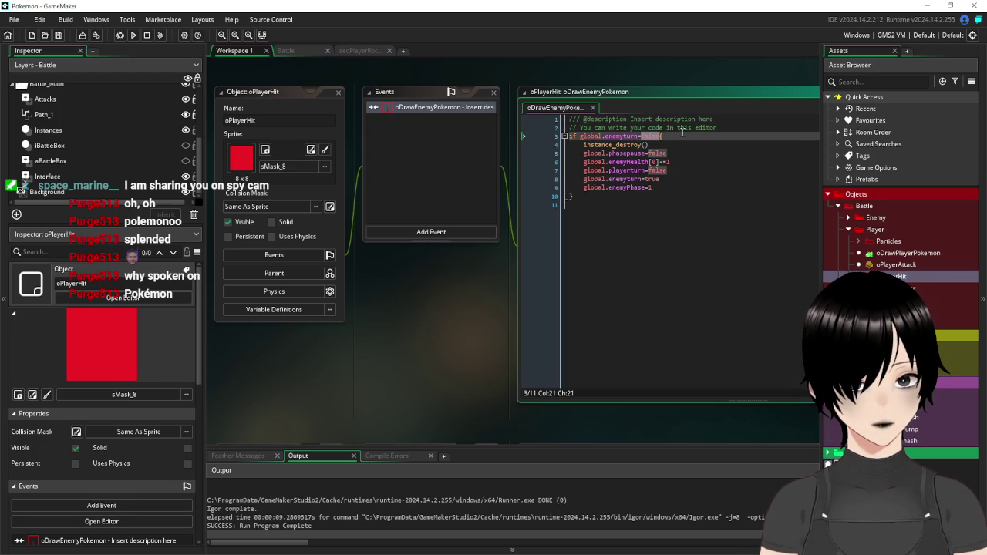
key("BackSpace")
type("0")
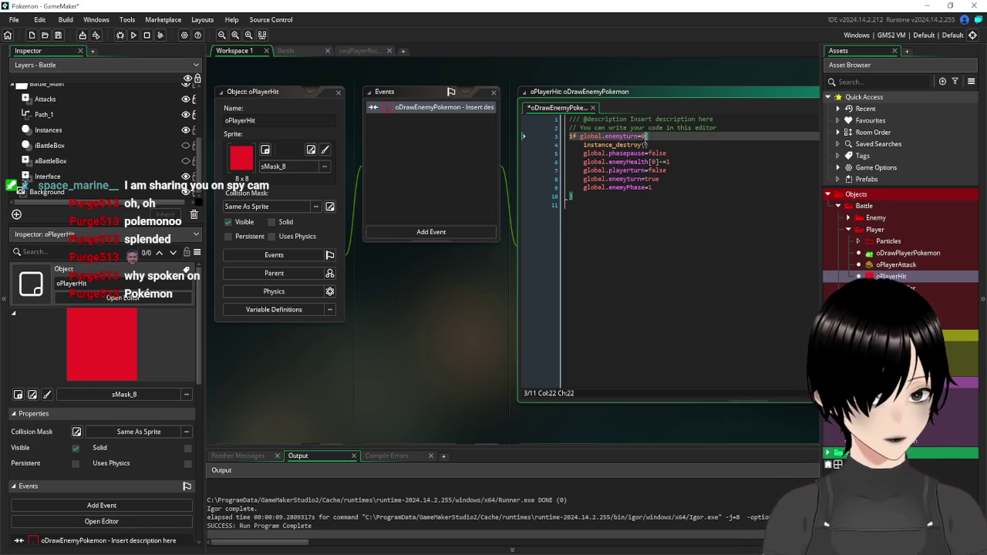
key("ctrl+z")
left_click(599, 193)
key("ctrl+z")
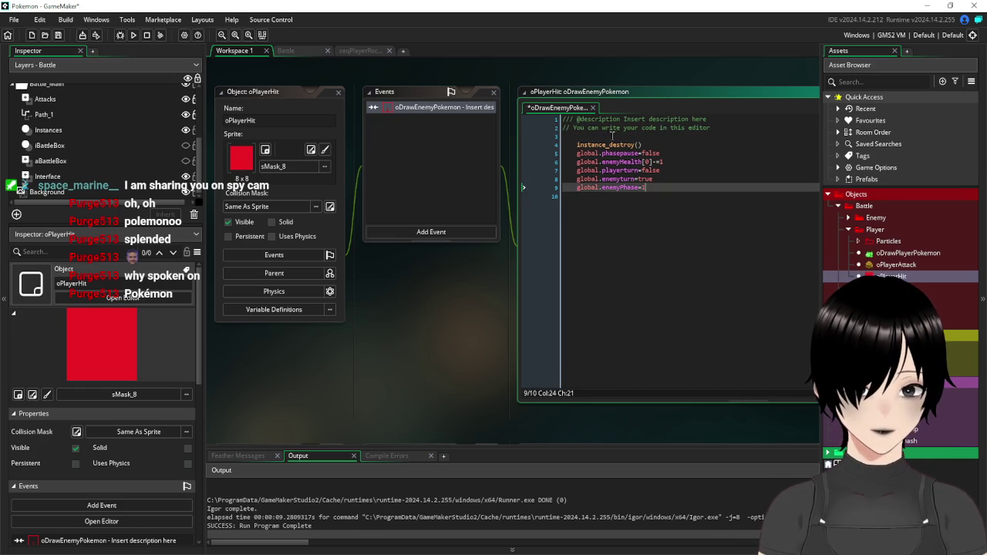
scroll(366, 354, "down", 3)
scroll(367, 353, "down", 2)
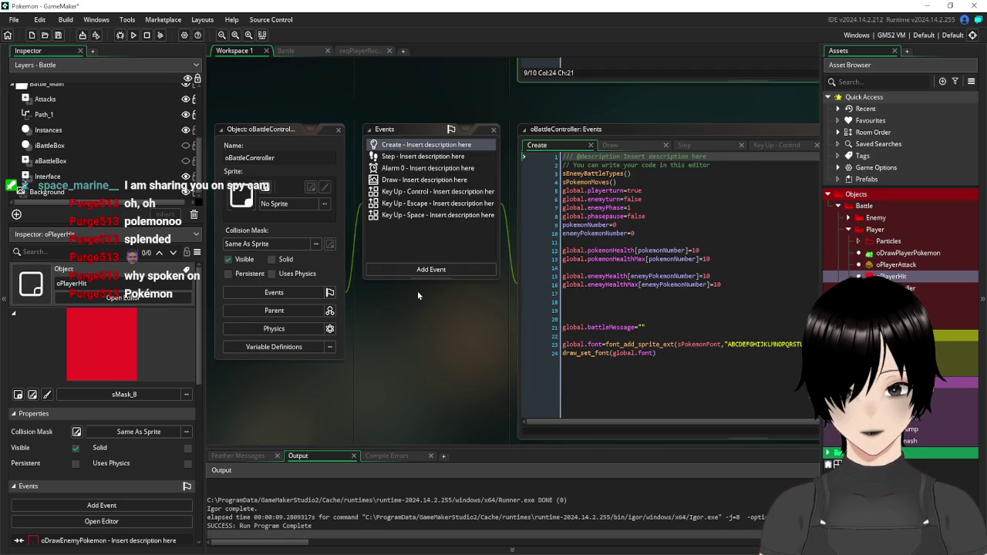
Add an Alarm 1 event to oBattleController with the pasted turn lines, minus the enemyHealth decrement
left_click(409, 172)
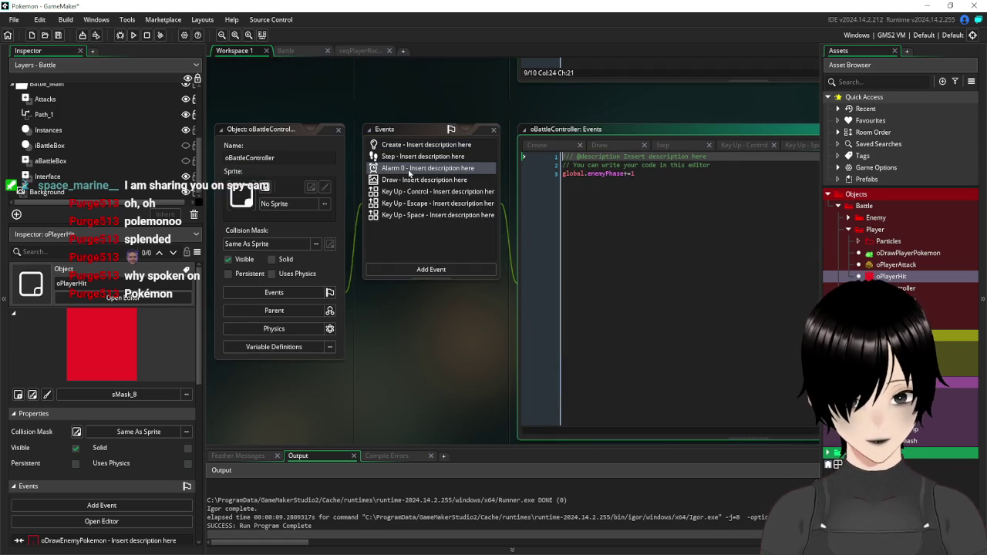
left_click(444, 269)
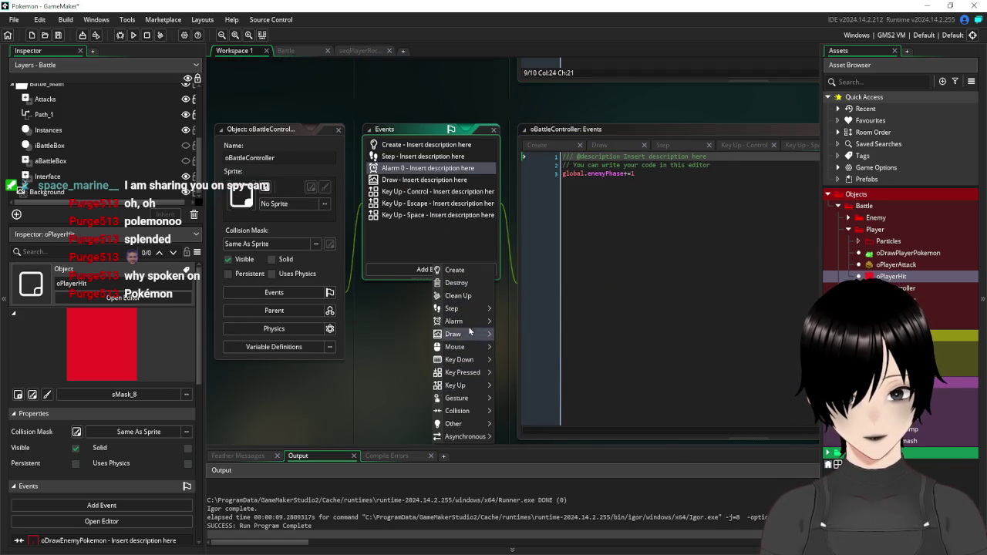
mouse_move(467, 324)
left_click(506, 332)
type("global.phasepause=false \tglobal.enemyHealth[0]=-1 \tglobal.playerturn=false \tglobal.enemyturn=true \tglobal.enemyPhase=1")
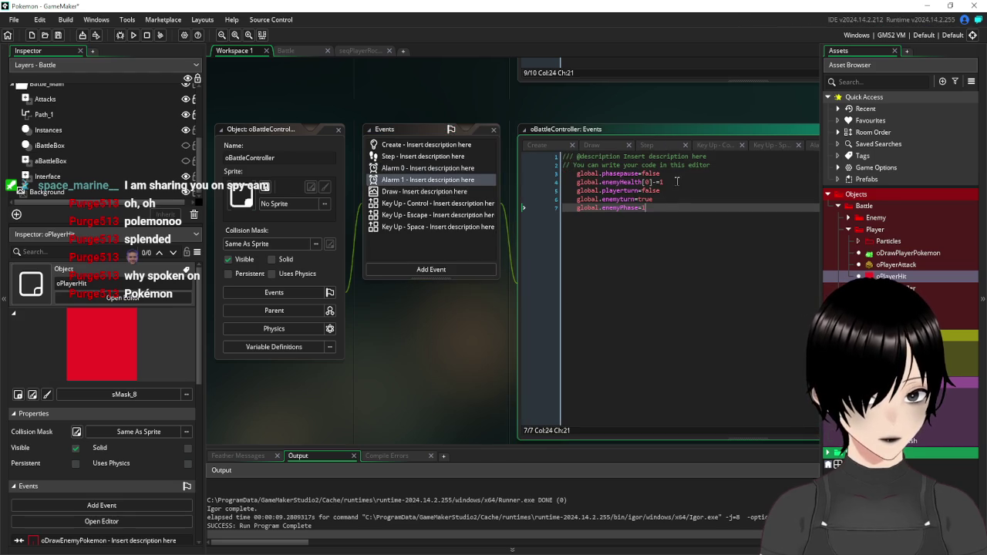
left_click_drag(677, 181, 561, 185)
key("BackSpace")
key("BackSpace")
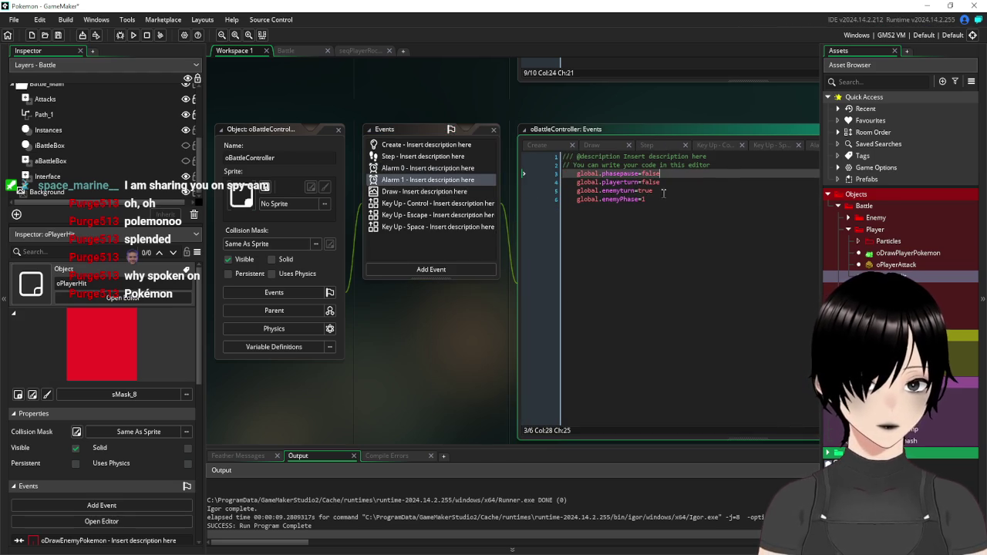
Delete the five turn-switching lines from oPlayerHit's collision code
scroll(412, 185, "up", 5)
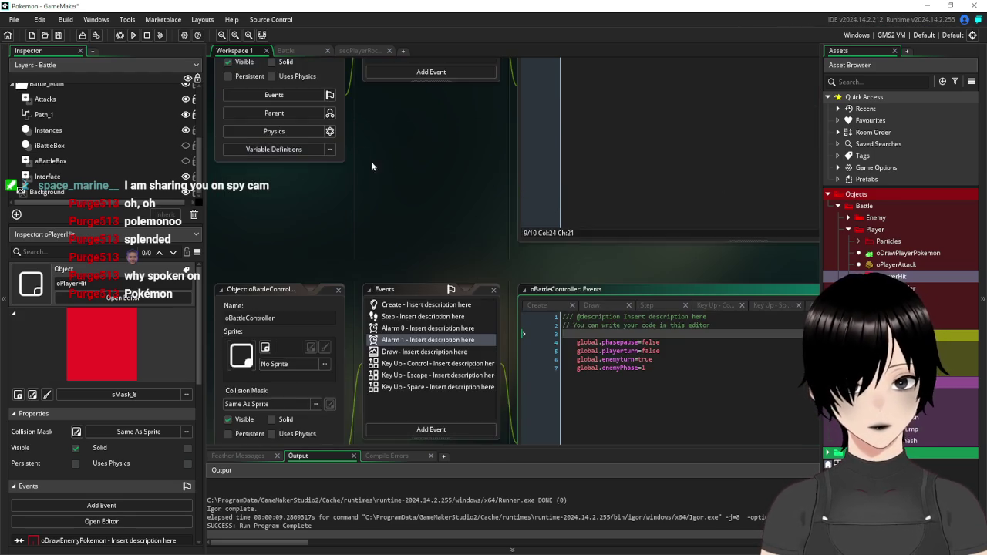
scroll(412, 185, "up", 1)
left_click_drag(684, 224, 507, 184)
key("BackSpace")
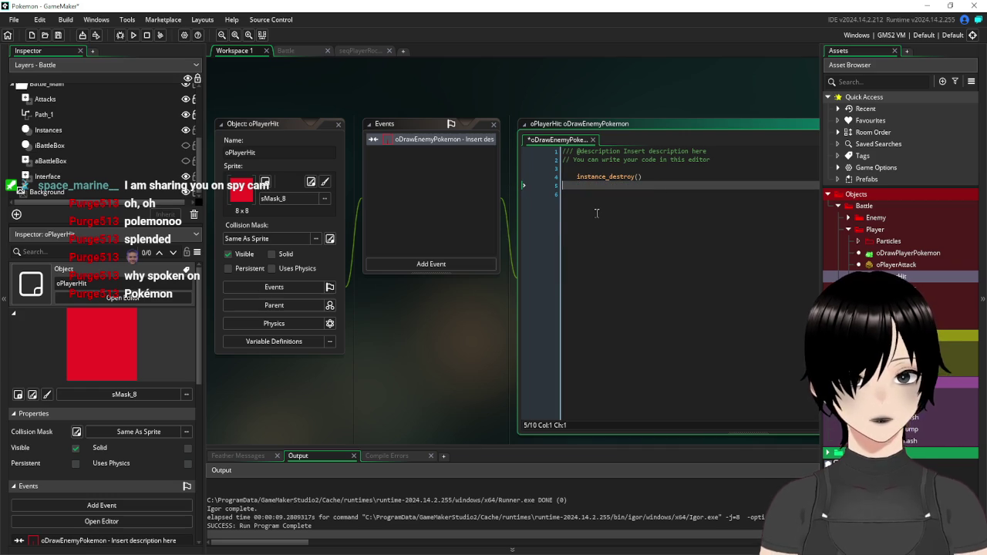
Keep only global.enemyHealth[0]-=1 in oPlayerHit's collision and add oBattleController.alarm[1]=10
type("ob")
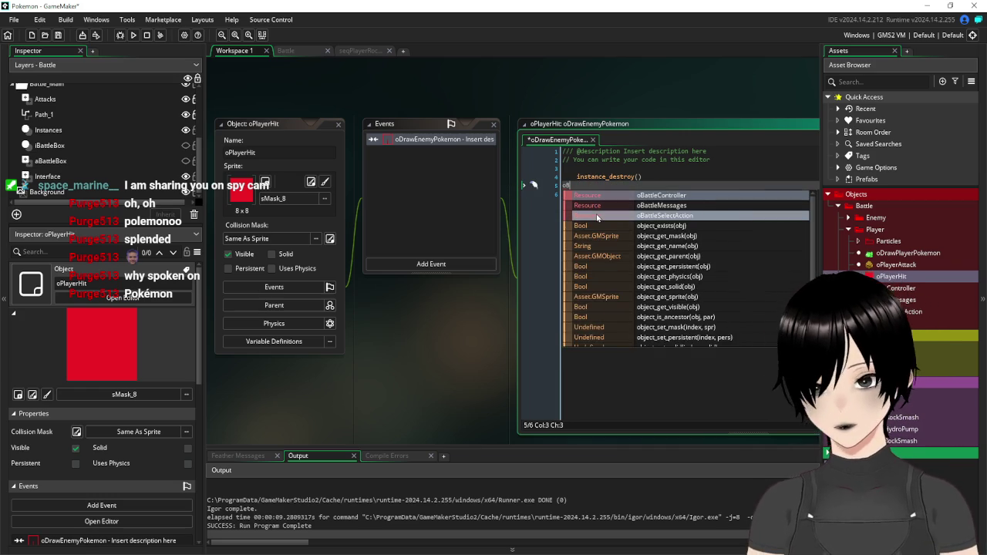
key("BackSpace")
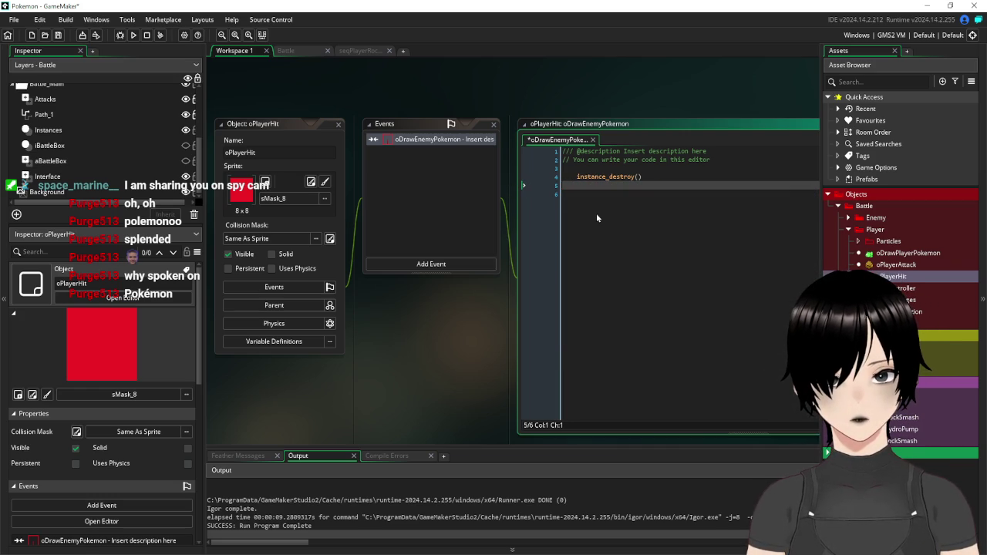
type("oB")
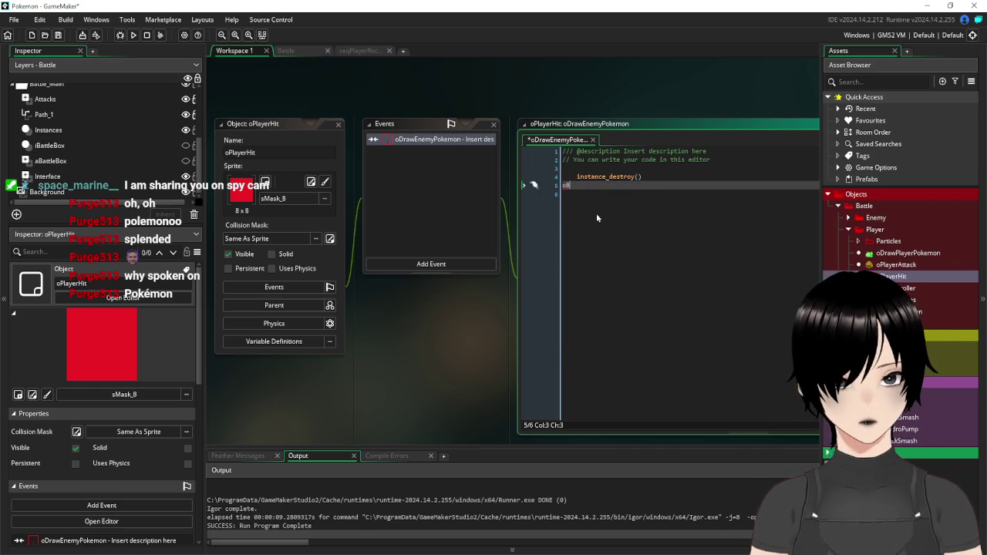
key("ctrl+z")
key("ctrl+z")
key("ctrl+z")
left_click(672, 203)
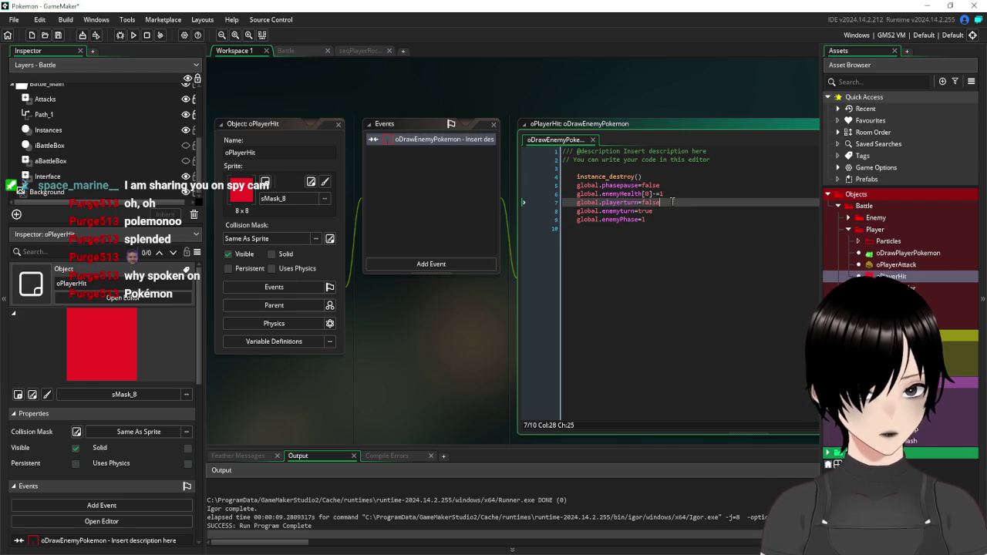
mouse_move(664, 185)
left_mouse_down()
mouse_move(534, 175)
mouse_move(509, 185)
left_mouse_up()
key("BackSpace")
key("BackSpace")
left_click_drag(648, 211, 516, 194)
key("BackSpace")
key("BackSpace")
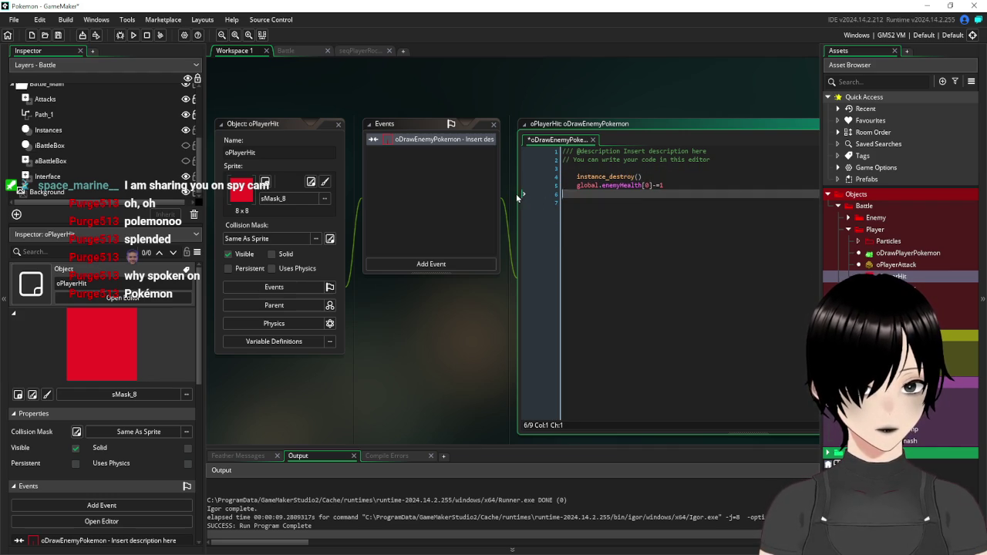
key("Return")
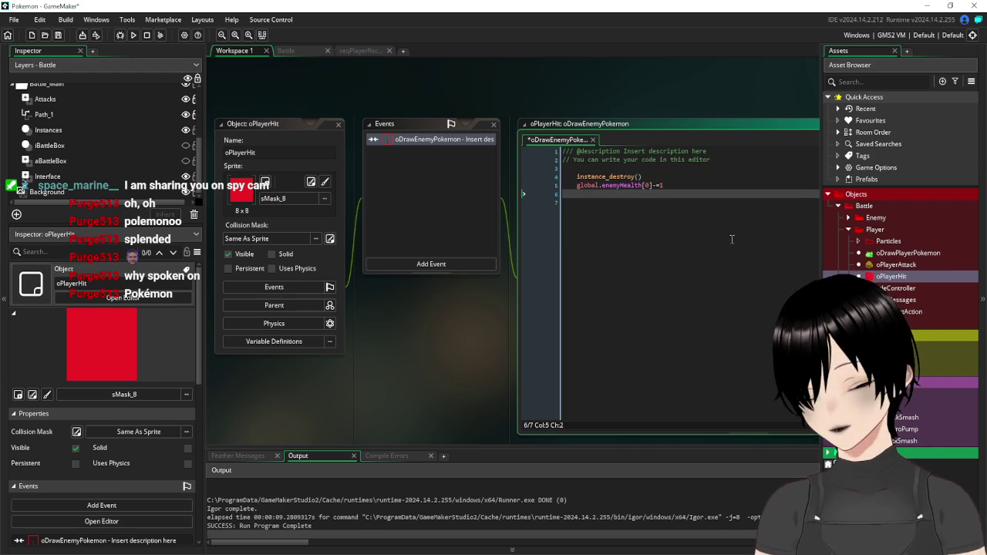
type("oBattleController")
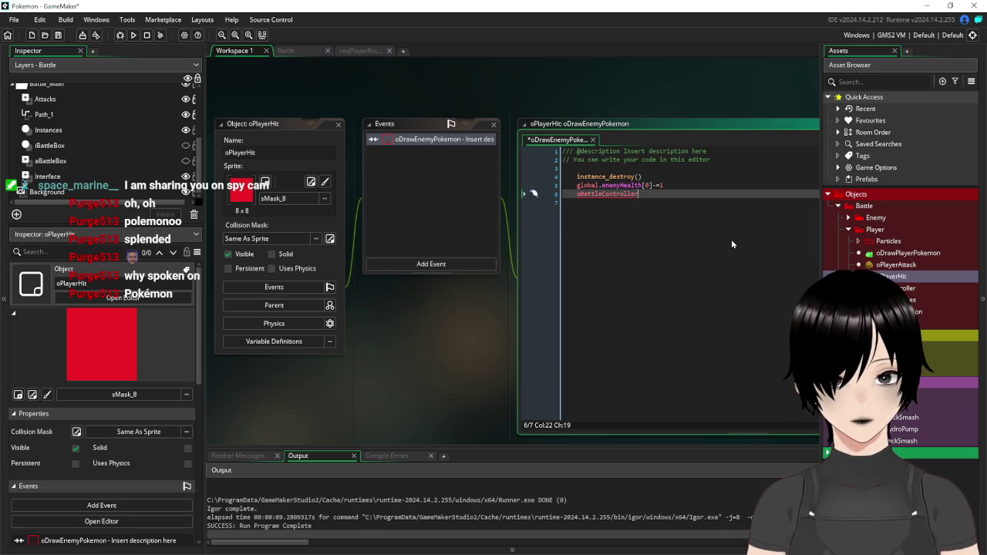
type(".alarm")
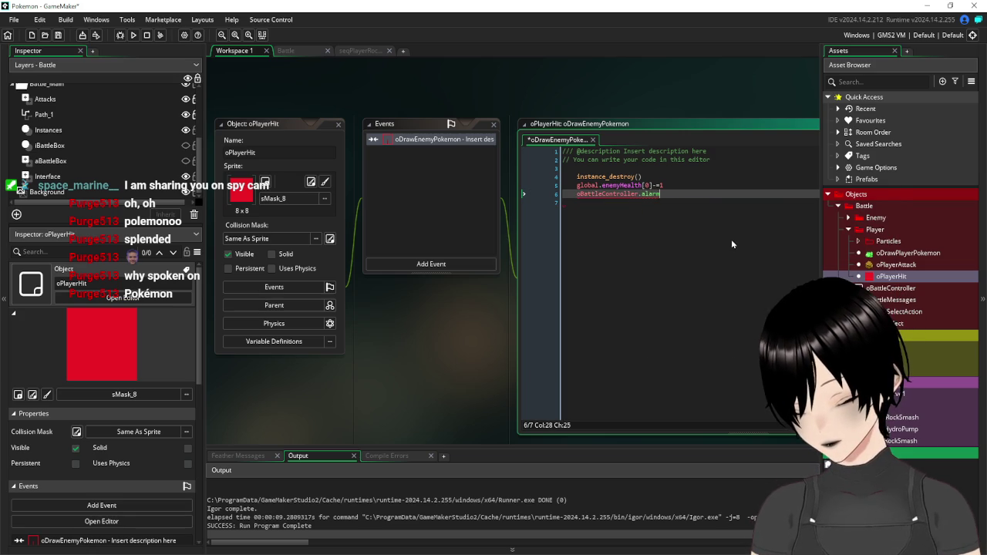
type("[1]")
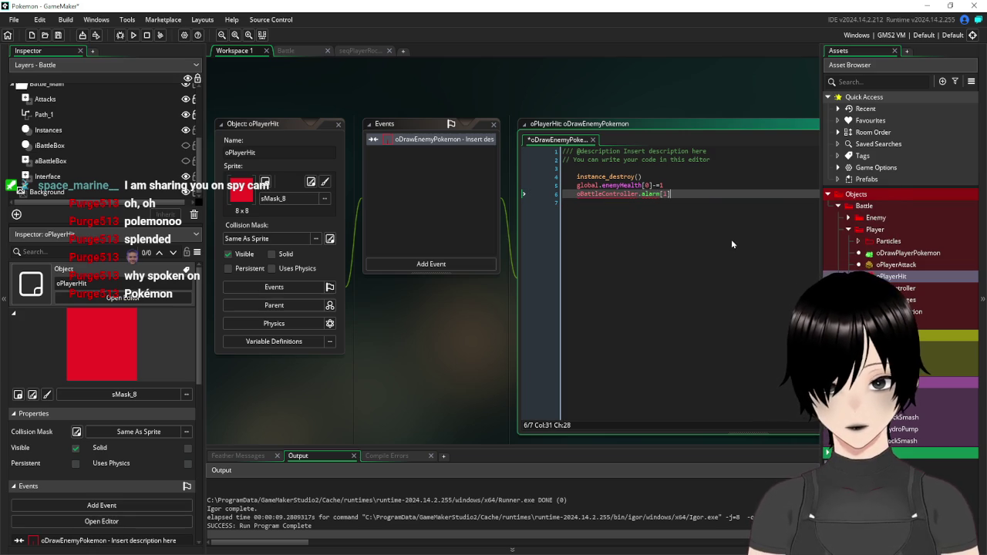
type("=10")
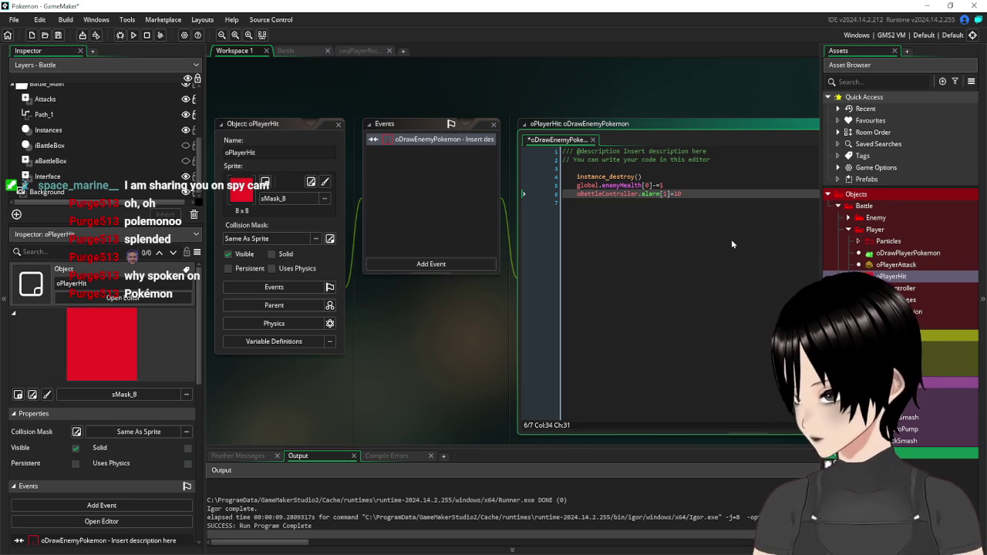
Save and playtest the battle with Hydro pump, then close the game
left_click(59, 35)
left_click(134, 35)
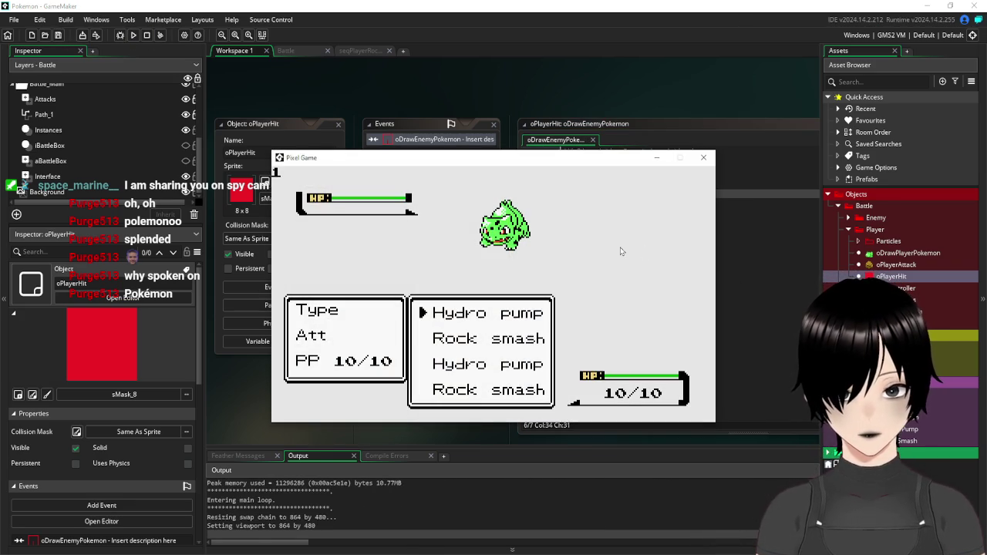
key("Return")
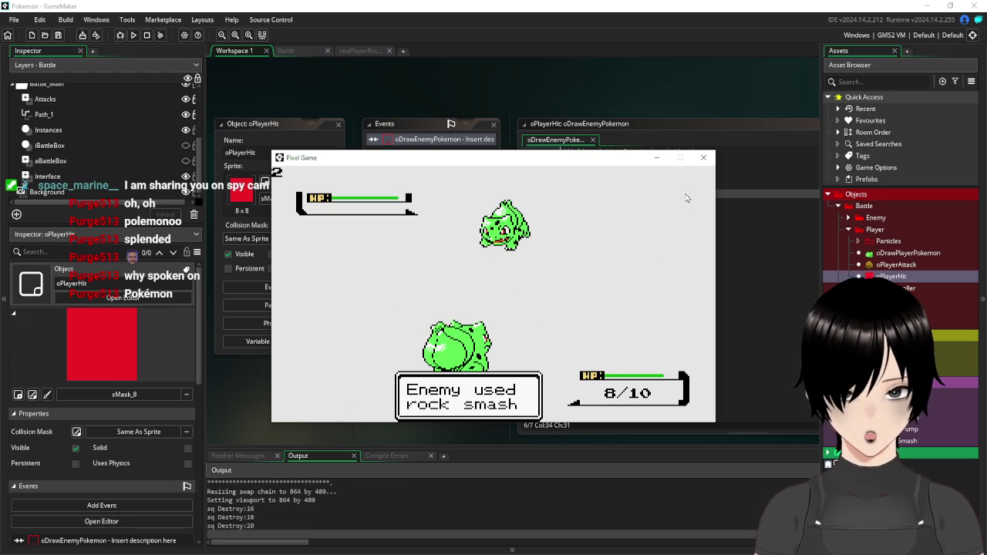
left_click(704, 159)
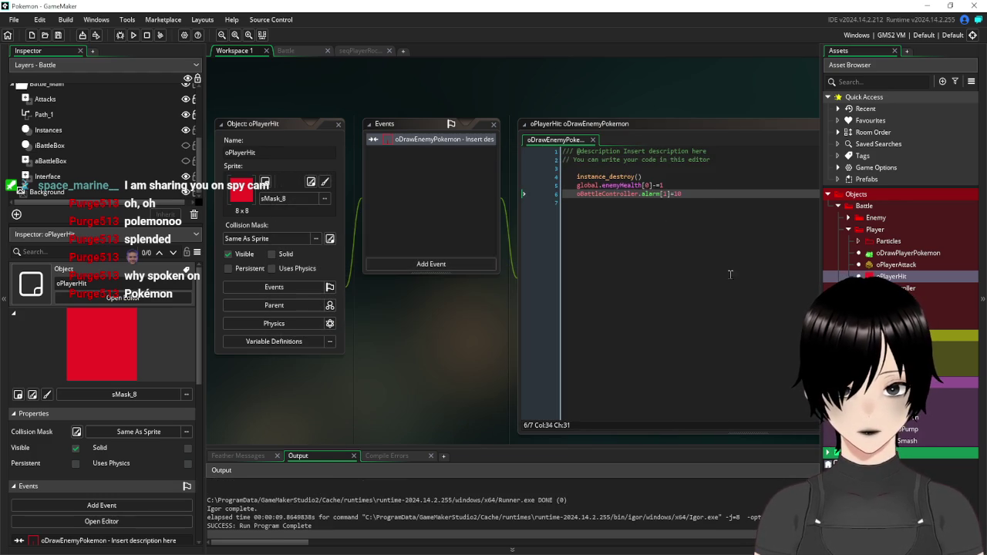
Raise the oBattleController.alarm[1] delay from 10 to 60
left_click(682, 191)
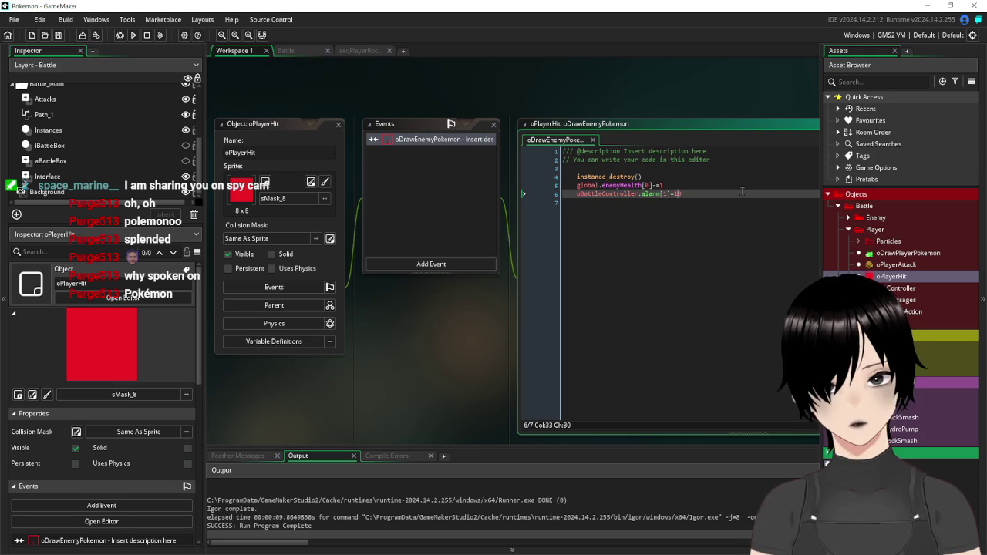
key("Left")
key("BackSpace")
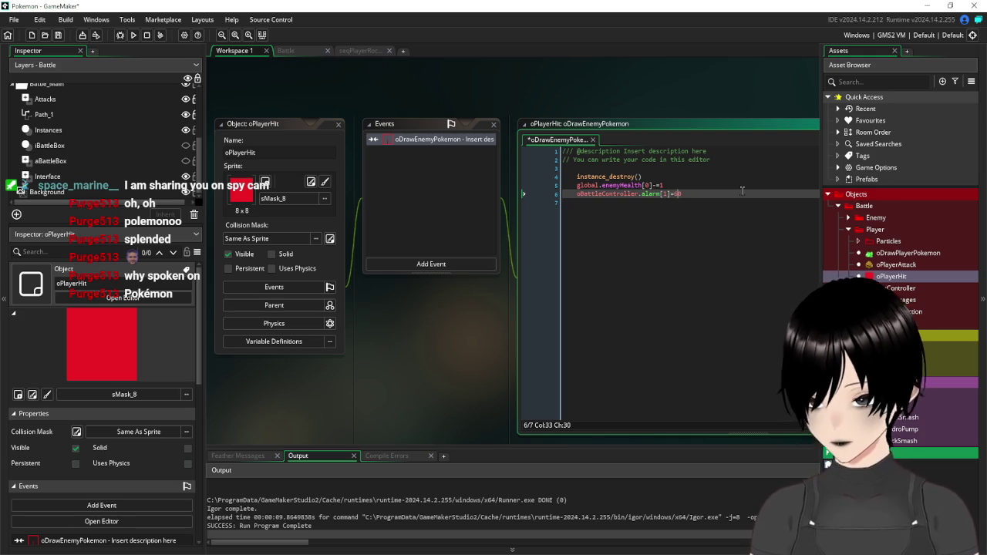
key("Down")
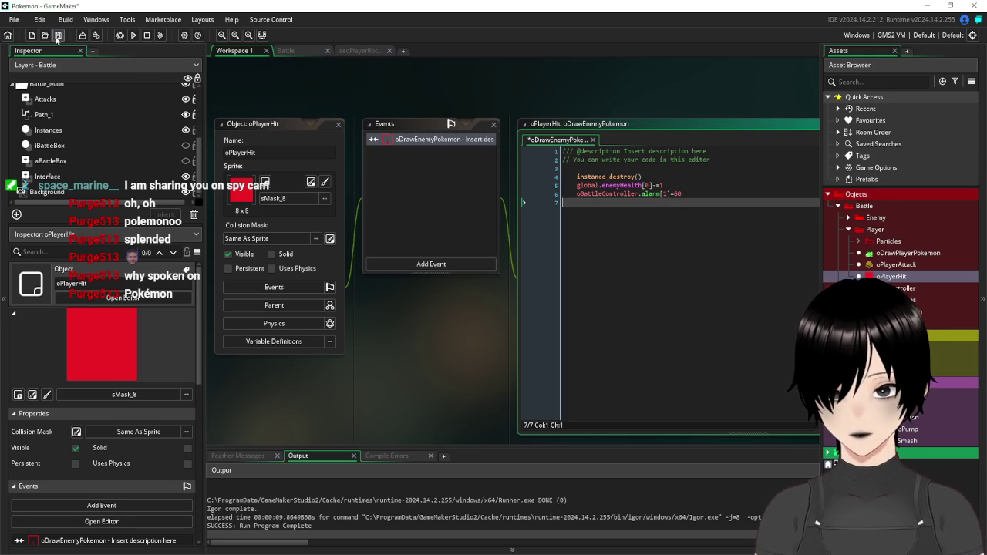
Run two test battles using Hydro pump, watching the enemy reply with Rock smash each time
left_click(58, 36)
left_click(134, 35)
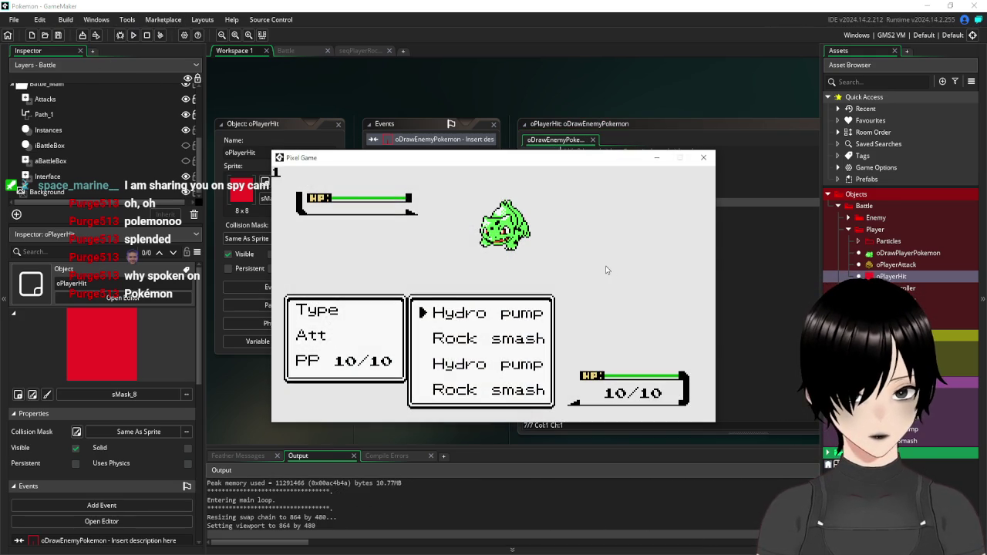
key("Return")
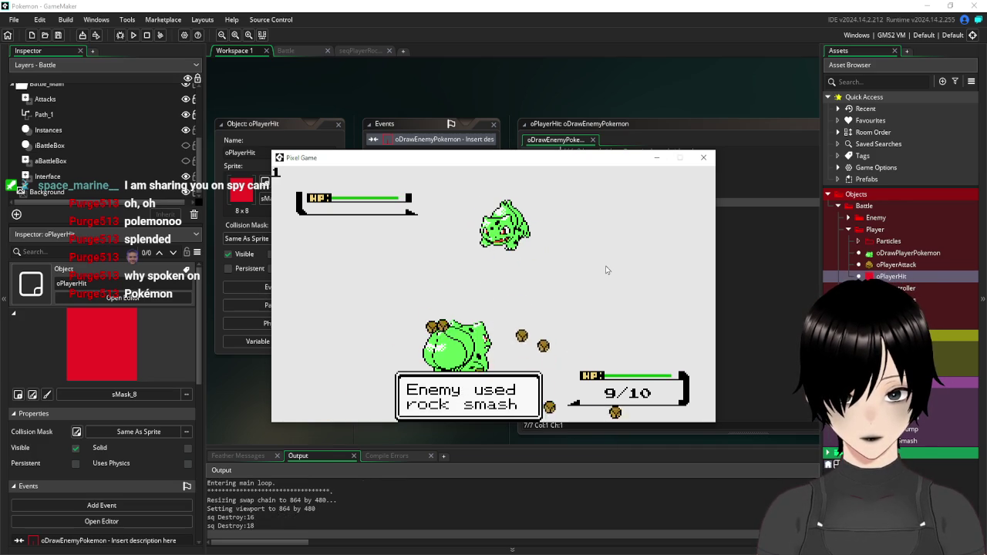
left_click(703, 157)
key("F5")
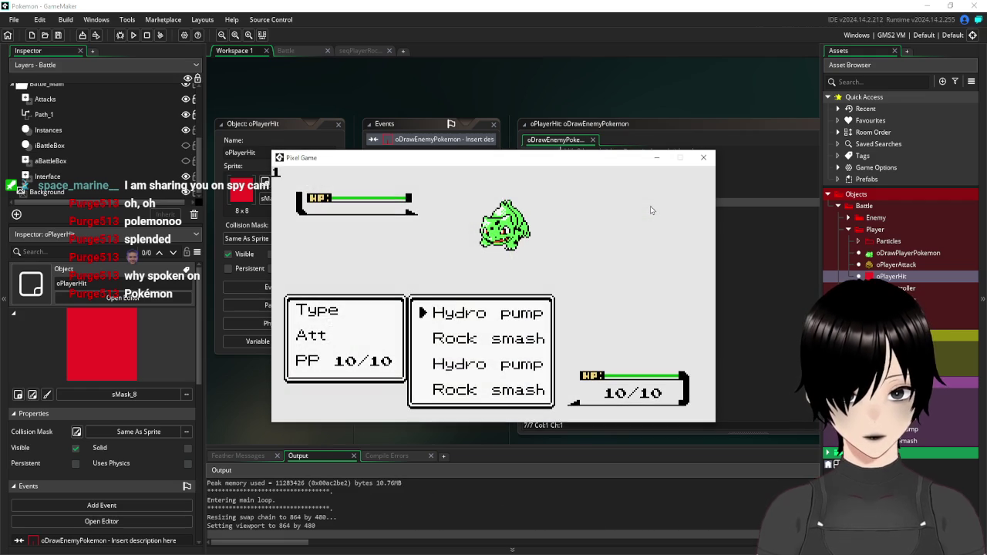
key("Return")
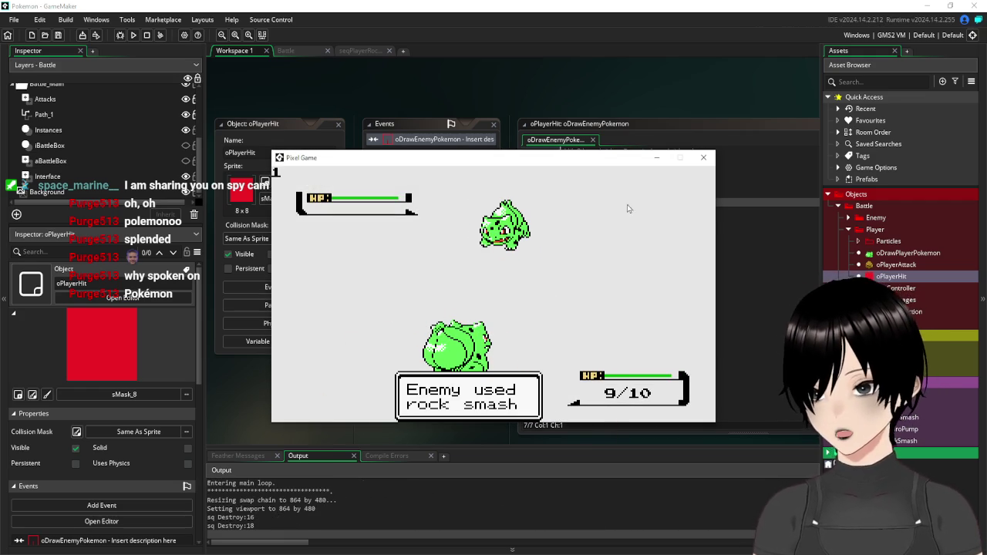
left_click(704, 158)
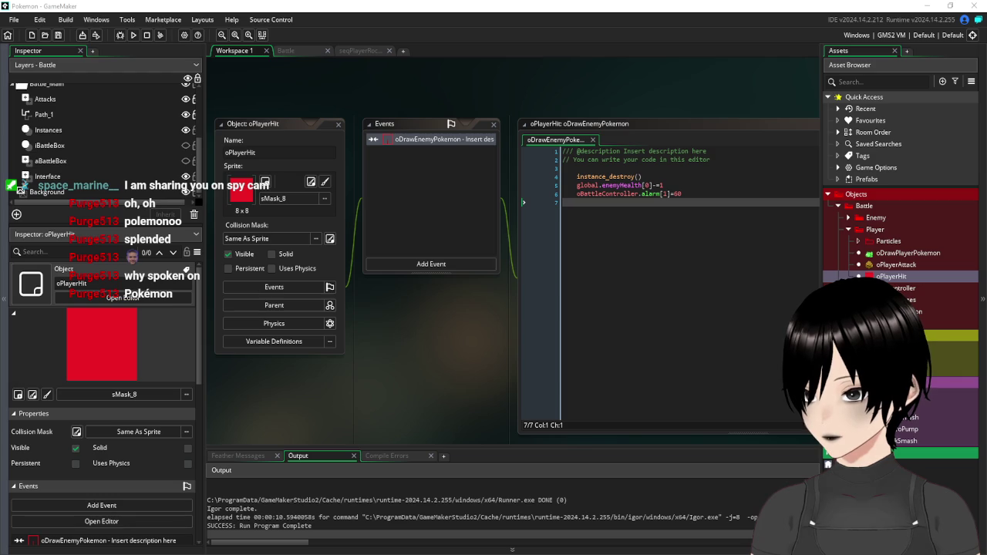
Switch from the code windows to the Battle room layout
left_click(668, 223)
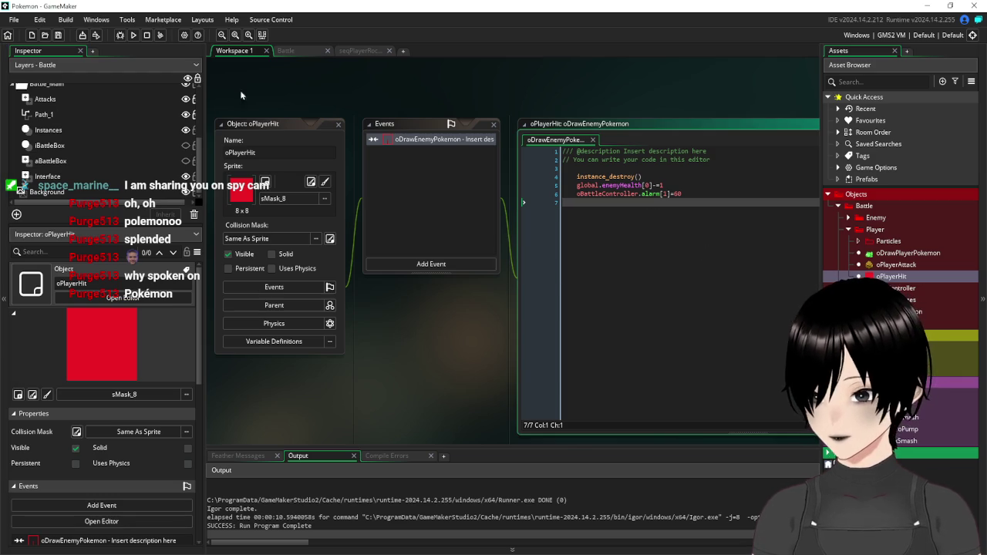
left_click(248, 124)
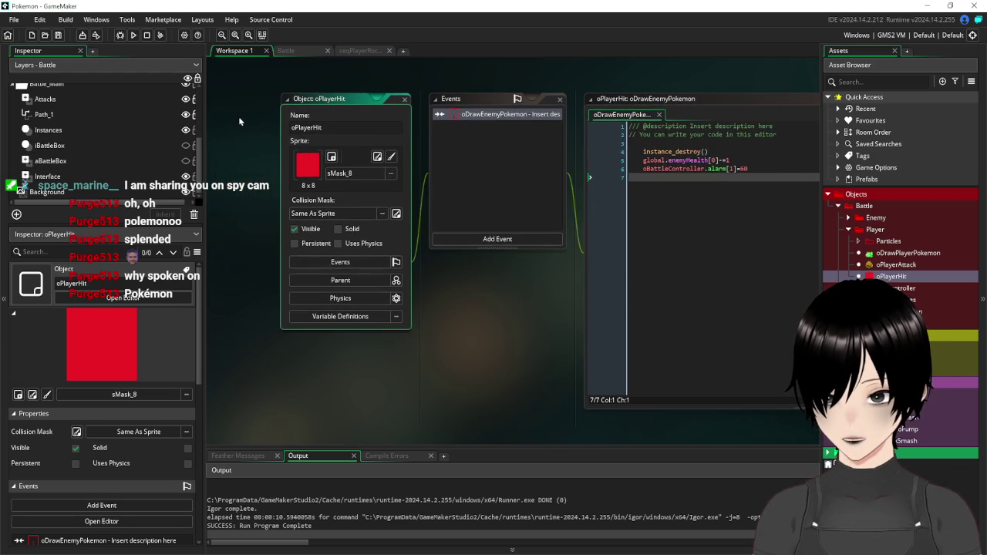
scroll(155, 157, "up", 1)
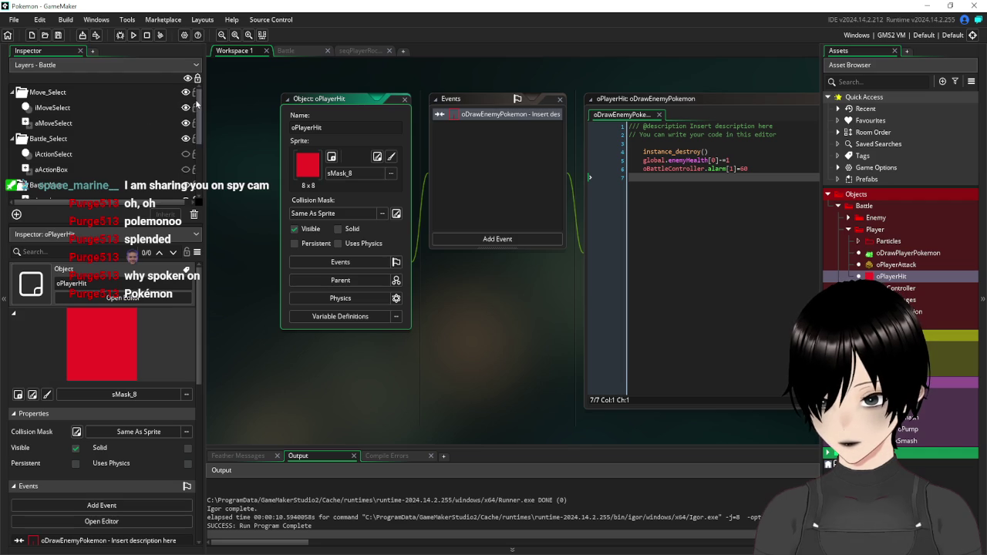
left_click(196, 104)
mouse_move(198, 108)
left_mouse_down()
mouse_move(206, 200)
mouse_move(207, 77)
left_mouse_up()
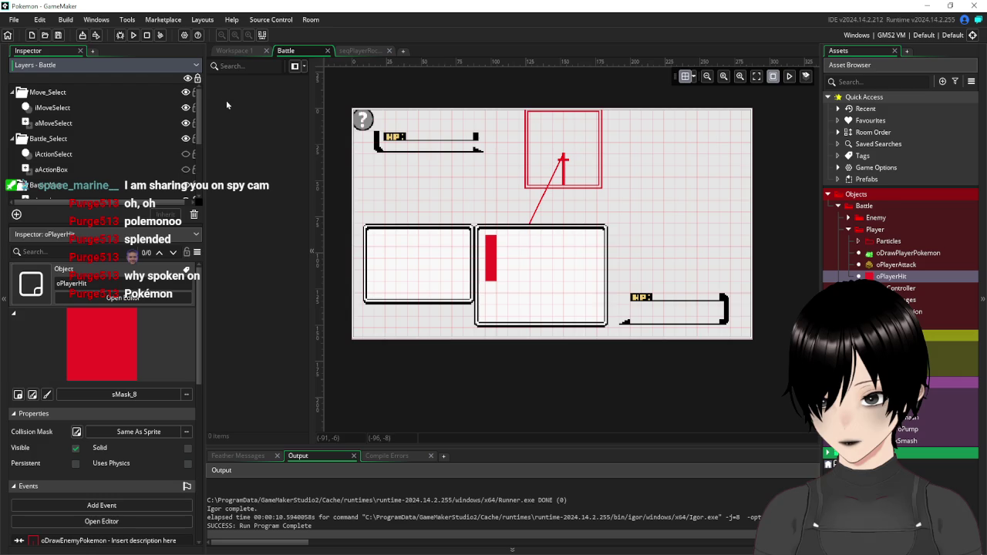
Playtest one battle turn through the enemy's Rock smash, then close the game
left_click(133, 35)
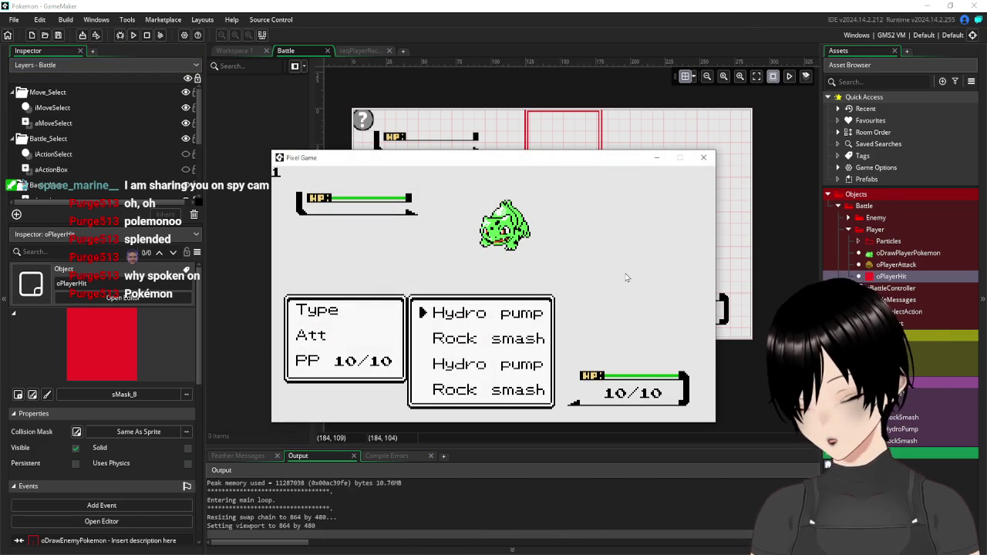
key("Down")
key("Return")
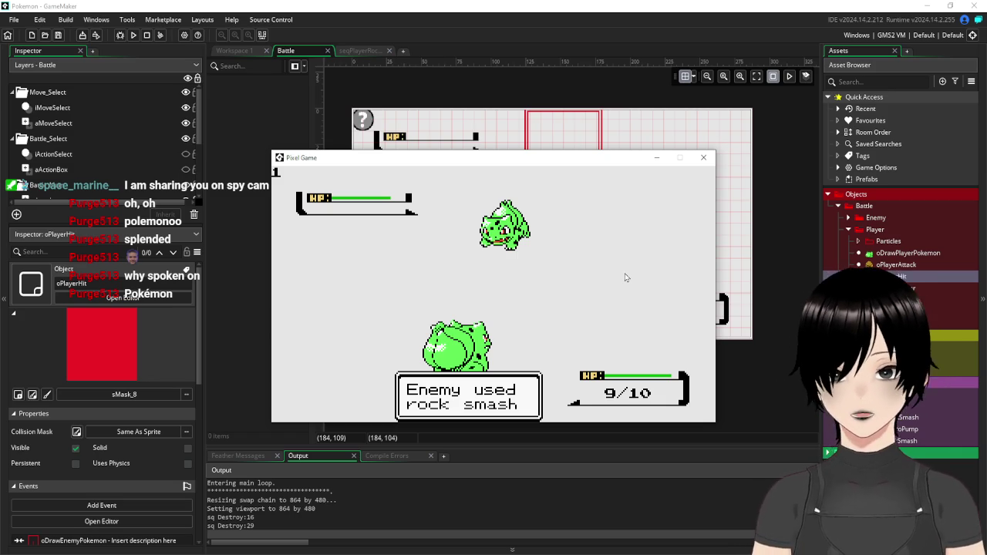
left_click(703, 157)
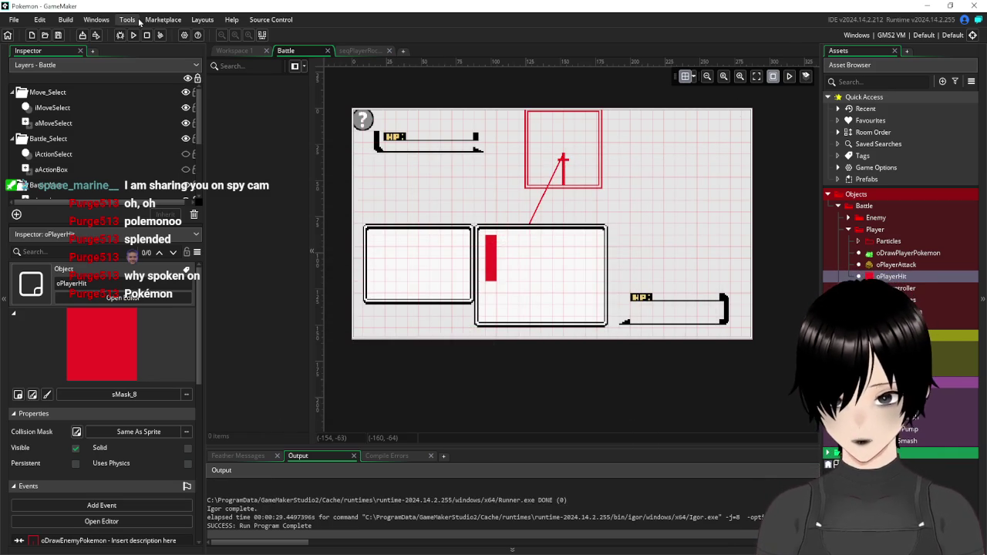
Close the oPlayerHit editors and open the oBattleController object from the Asset Browser
left_click(238, 54)
left_click(404, 102)
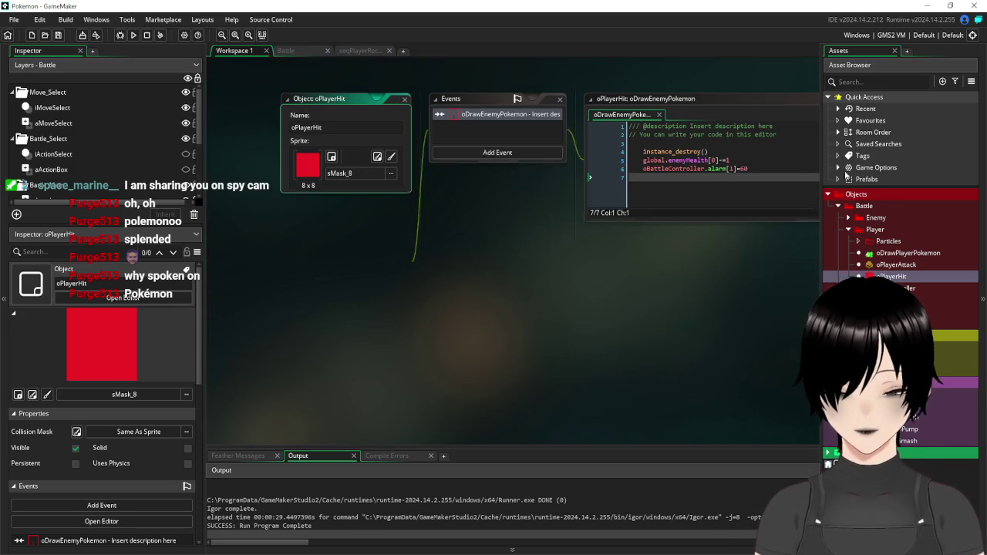
left_click(848, 230)
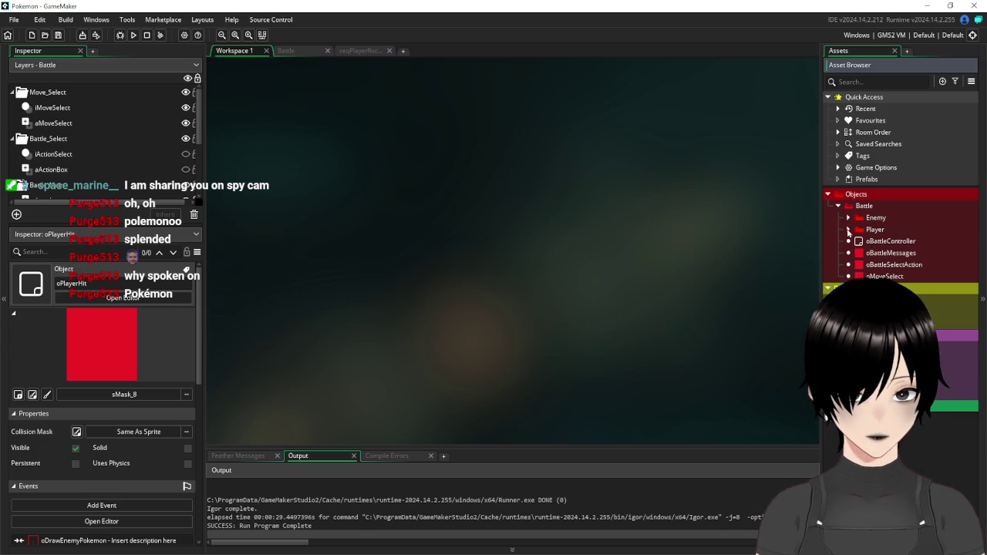
left_click(849, 230)
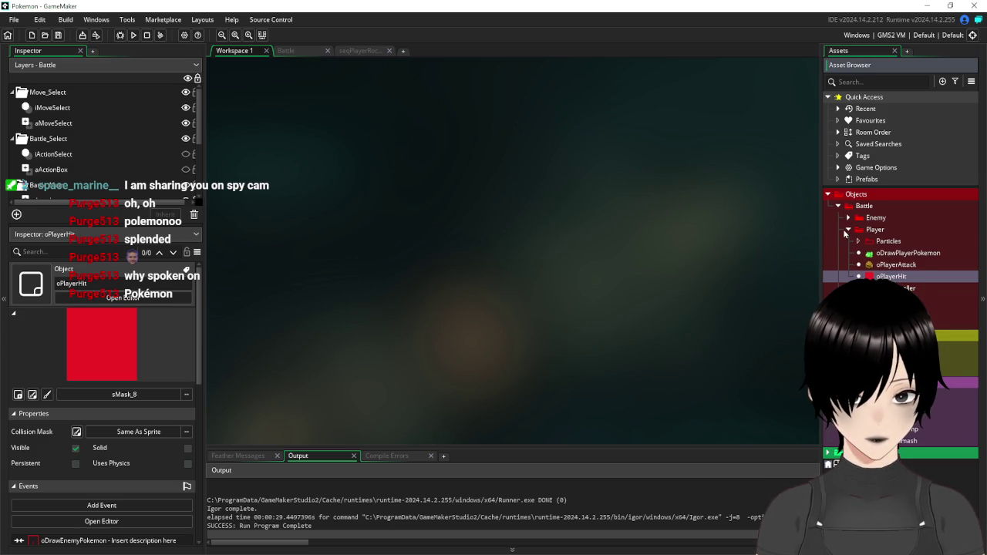
left_click(849, 231)
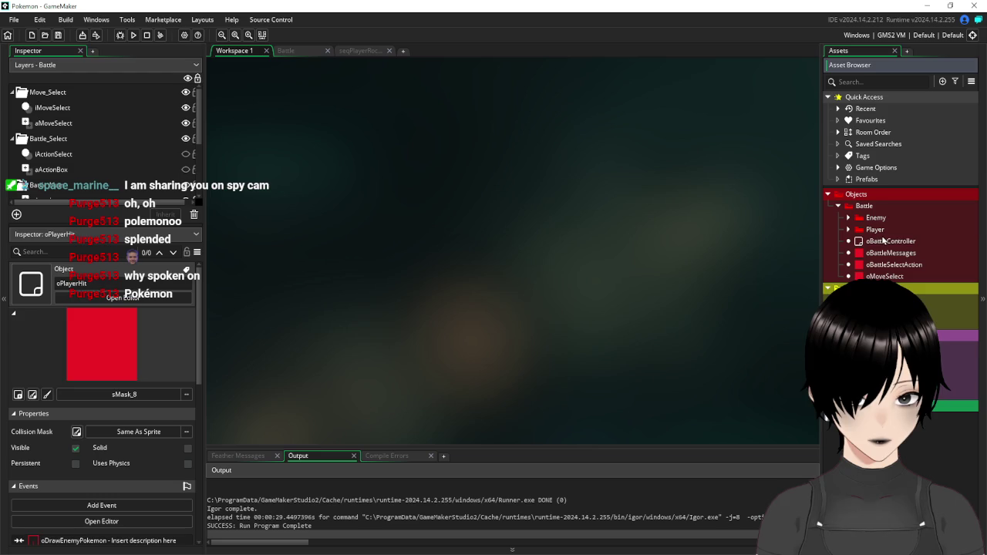
double_click(884, 241)
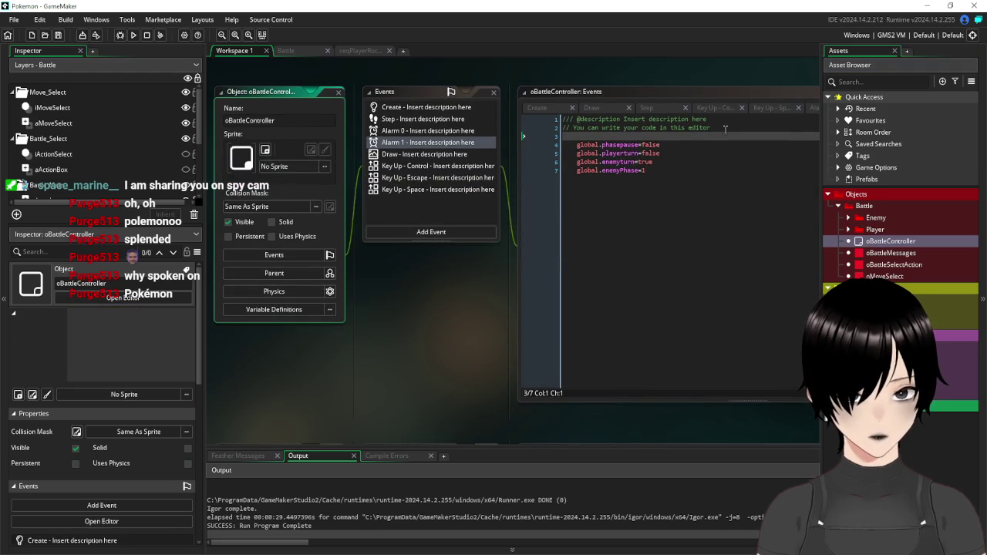
Describe oBattleController's Alarm 1 event as 'Enemy turn set'
left_click_drag(715, 119, 625, 124)
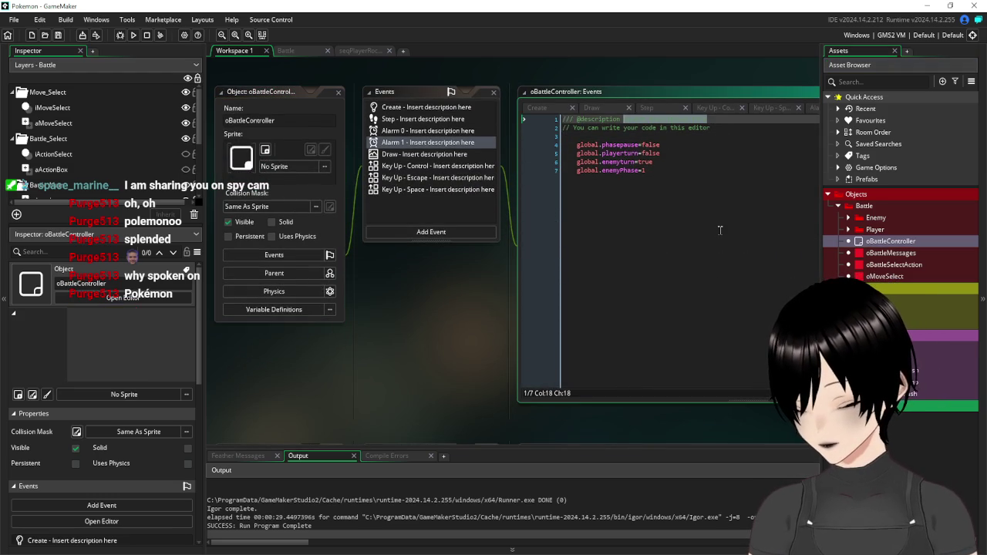
key("BackSpace")
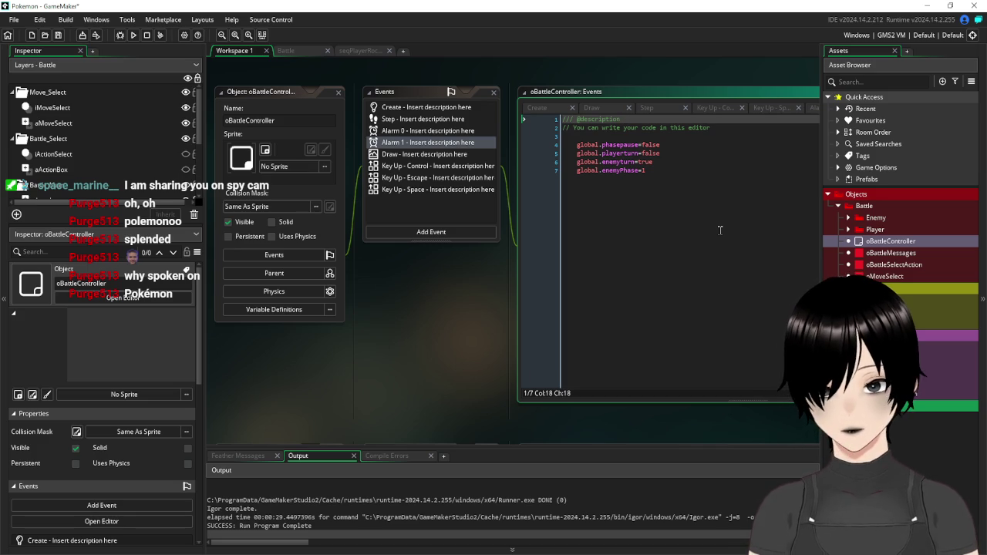
type("nemy turn set")
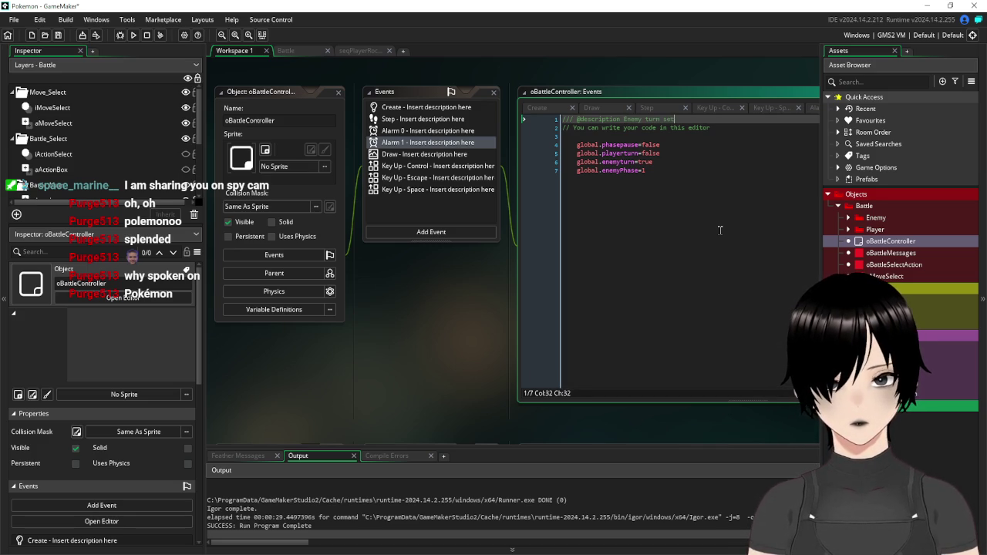
left_click(717, 232)
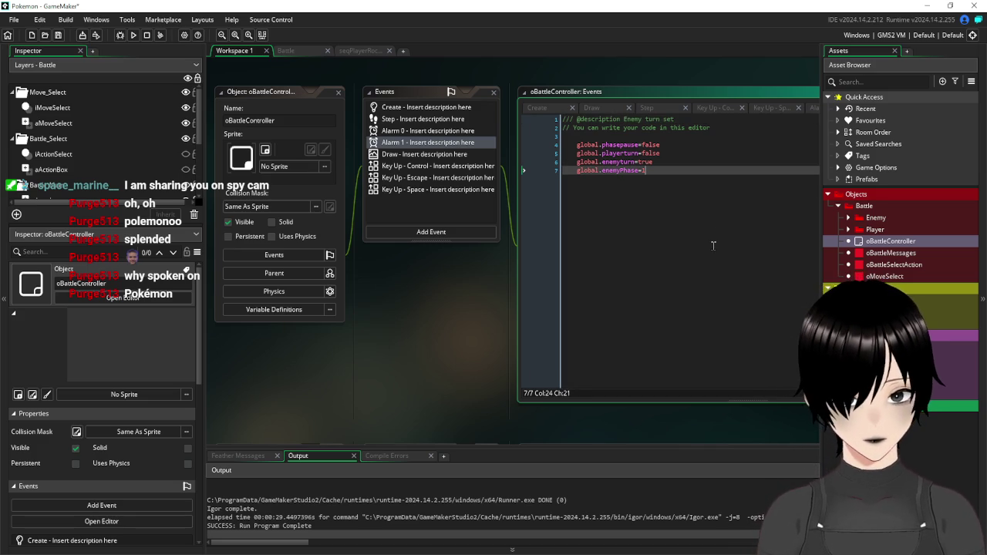
left_click(713, 139)
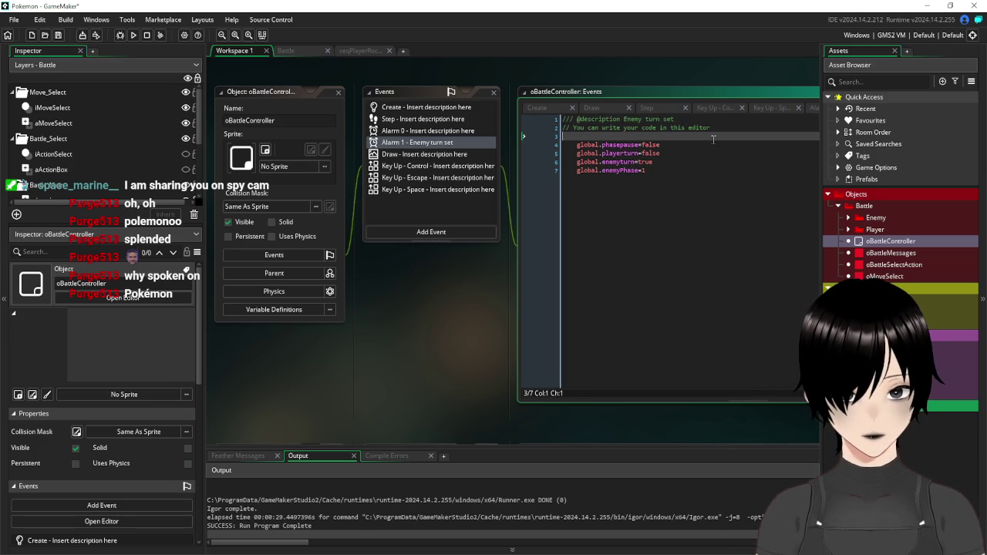
Add an Alarm 2 event described 'Player Turn set' and delete its default comment
left_click(445, 232)
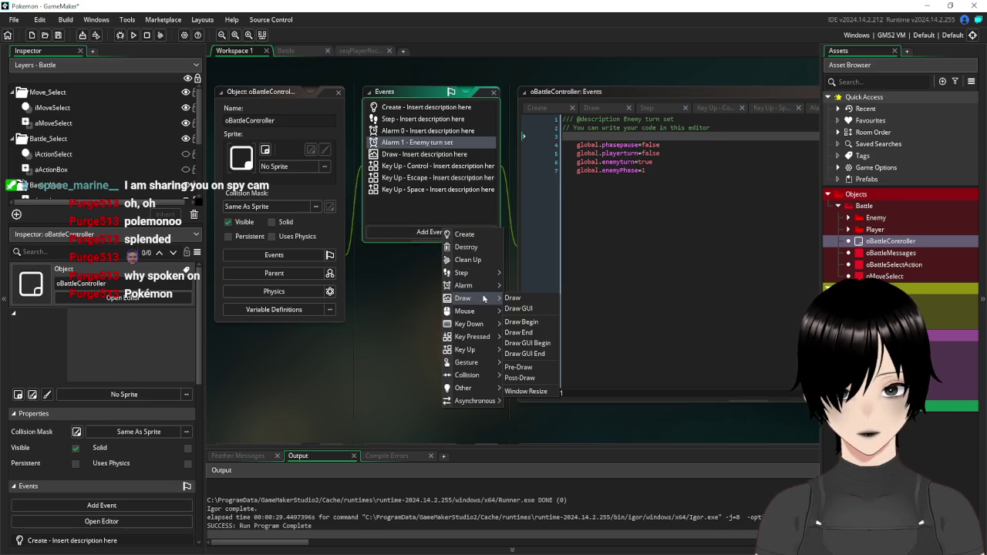
mouse_move(482, 284)
left_click(517, 306)
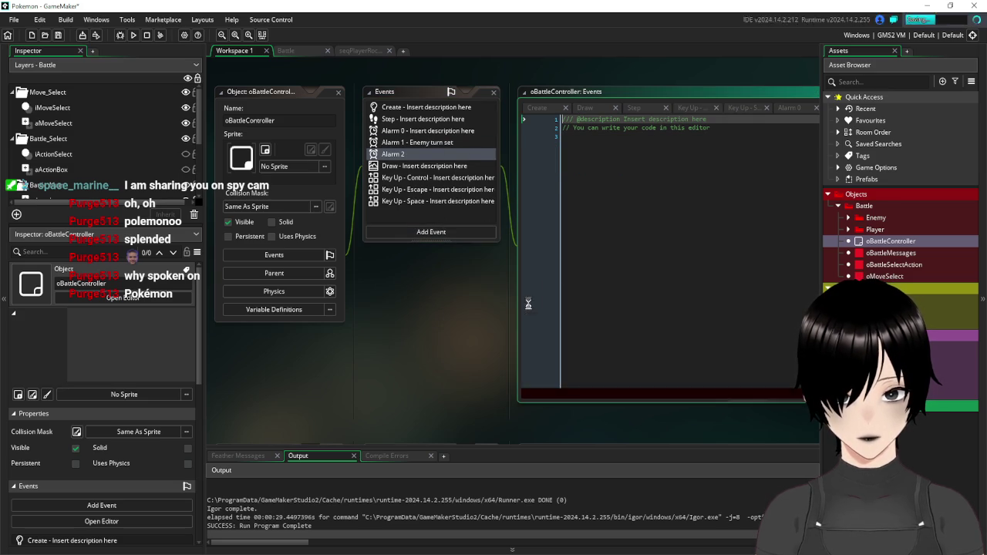
left_click_drag(716, 119, 626, 119)
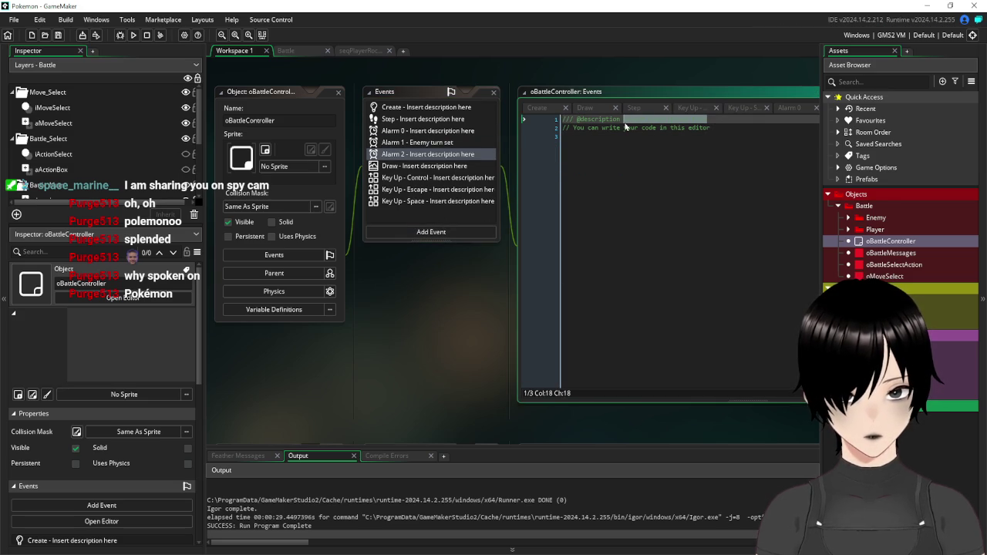
type("Playe")
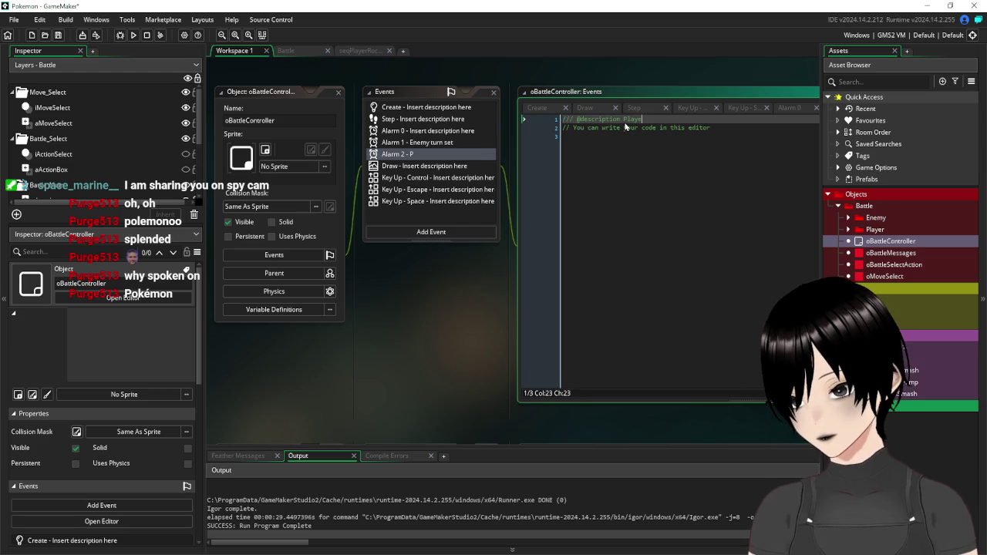
type("r Tur")
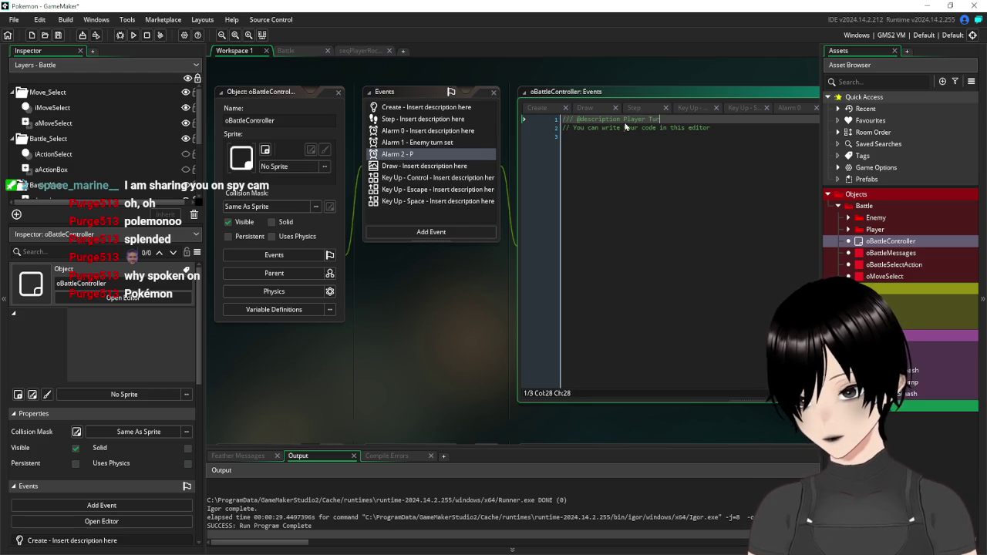
type("n set")
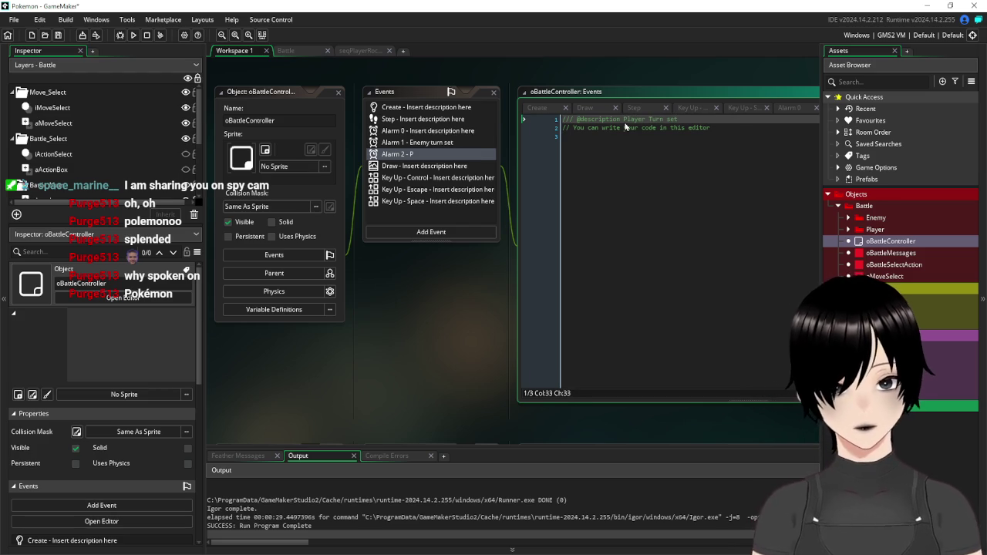
left_click_drag(711, 128, 552, 132)
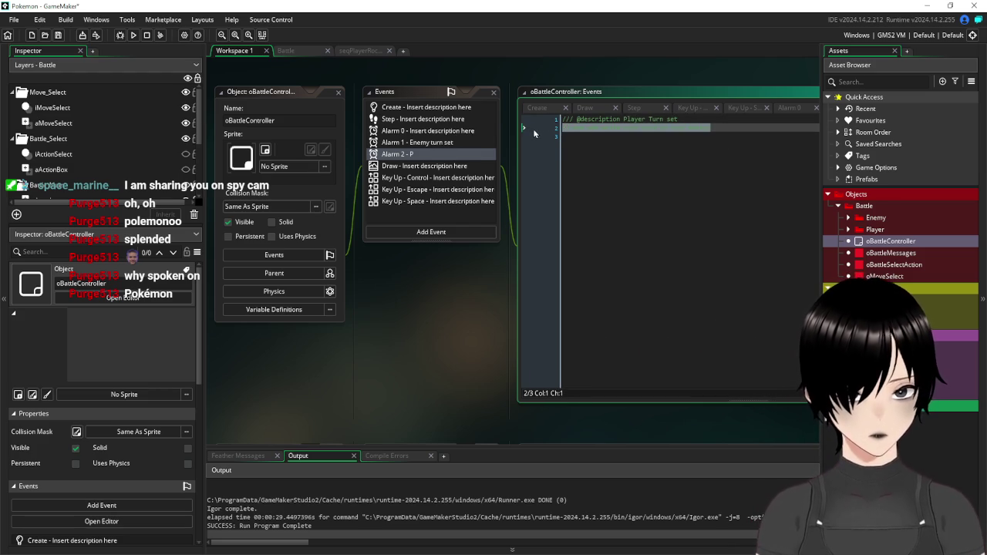
key("BackSpace")
key("BackSpace")
Close the Key Up - Space and Alarm 0 code tabs, go to Alarm 2's line 2, and save
left_click_drag(482, 298, 403, 311)
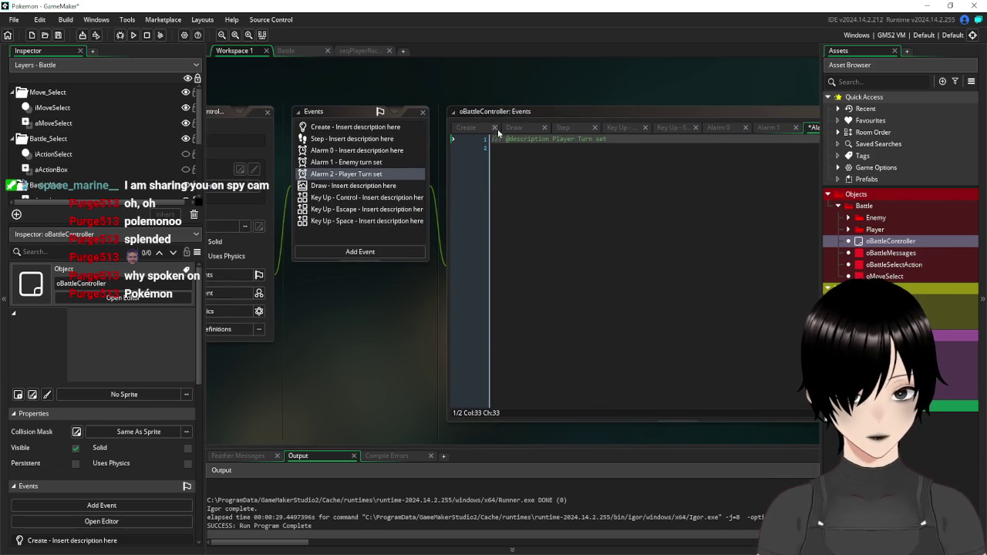
left_click(594, 128)
left_click(595, 127)
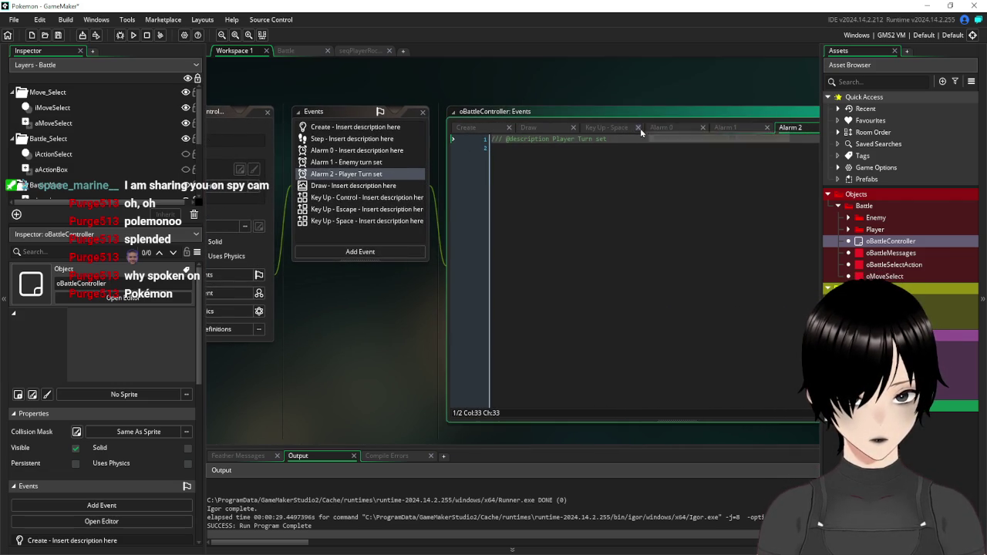
left_click(638, 127)
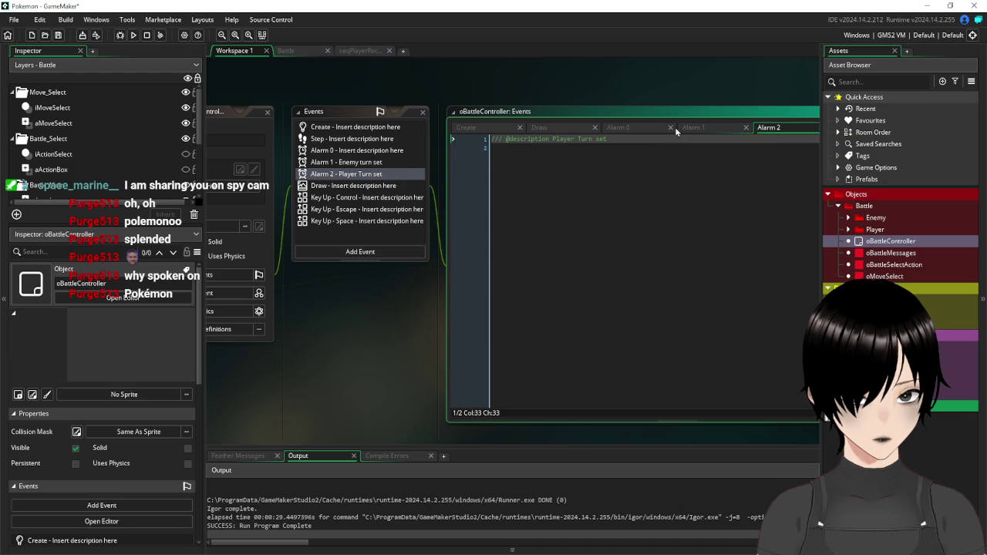
left_click(670, 128)
left_click_drag(312, 362, 446, 373)
left_click(737, 175)
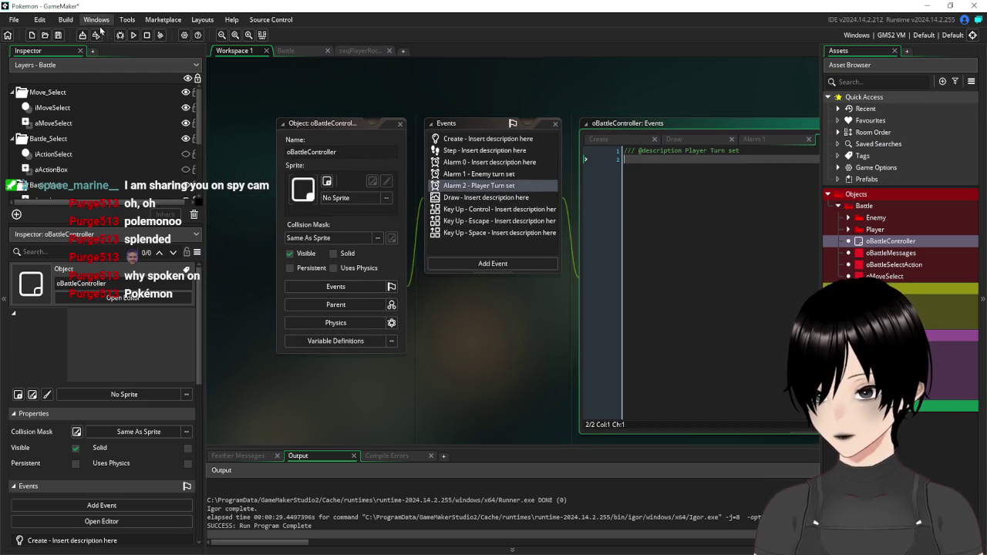
left_click(58, 34)
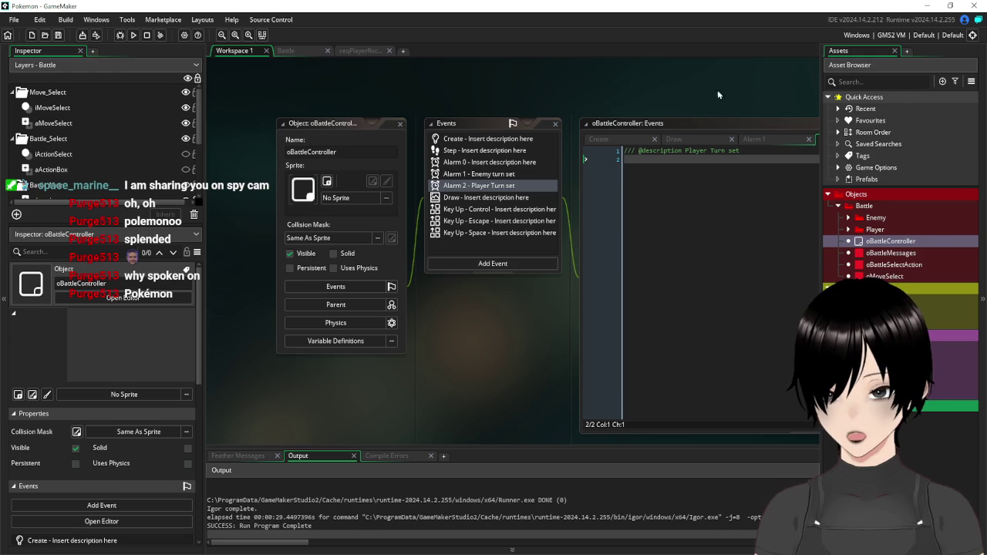
Copy the two layer_get_id lookup lines from oMoveSelect's Step code
double_click(898, 265)
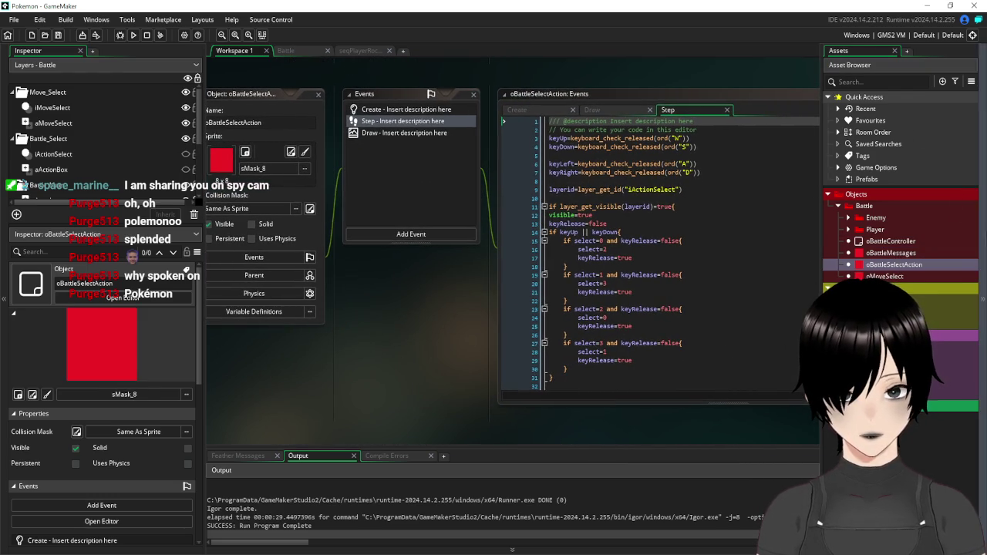
double_click(884, 277)
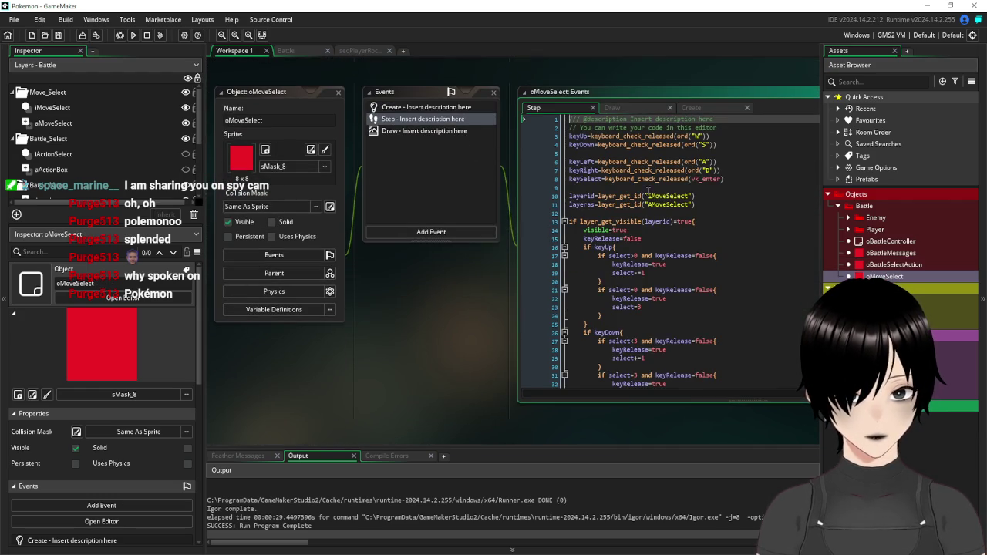
scroll(678, 247, "down", 7)
scroll(694, 252, "down", 1)
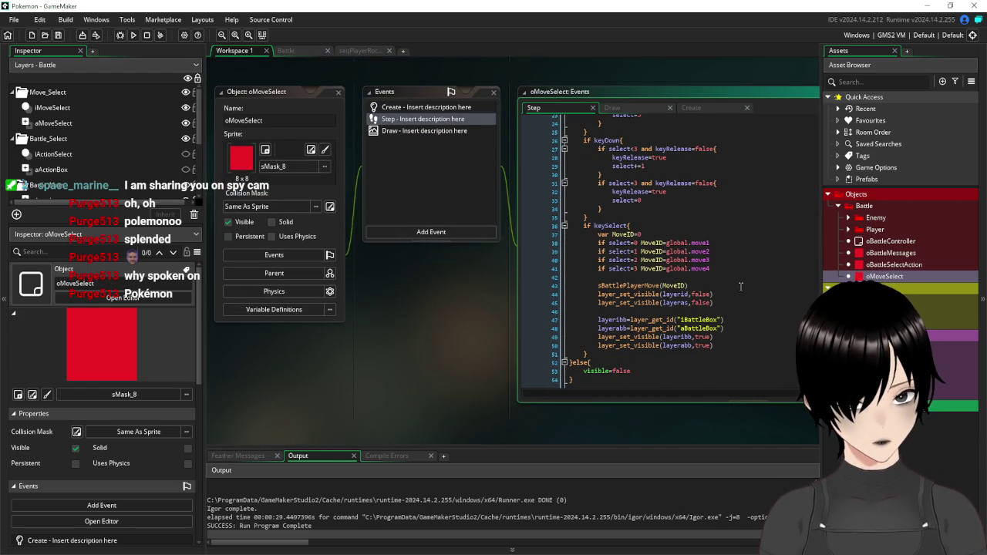
scroll(746, 289, "up", 7)
scroll(747, 289, "up", 1)
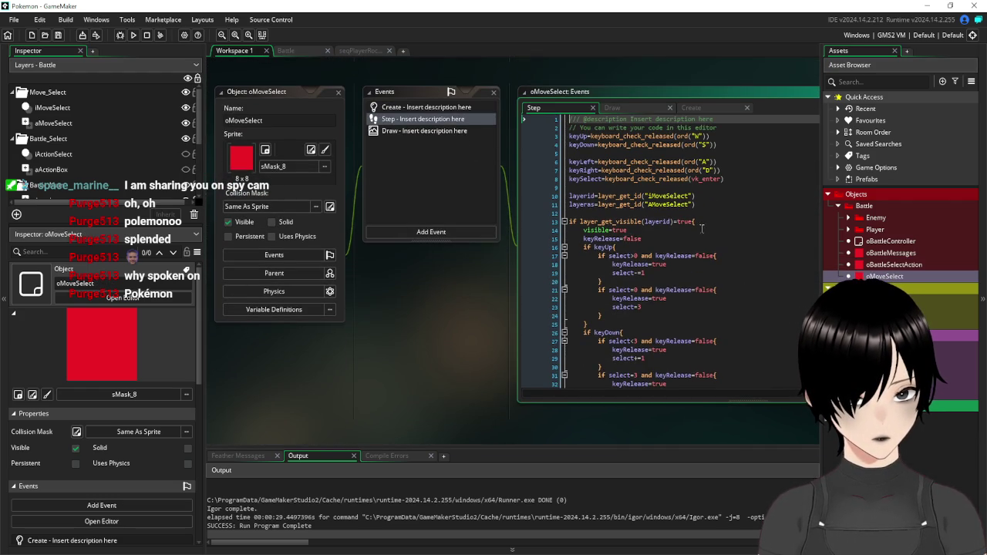
mouse_move(710, 205)
left_mouse_down()
mouse_move(501, 188)
mouse_move(498, 200)
left_mouse_up()
key("ctrl+c")
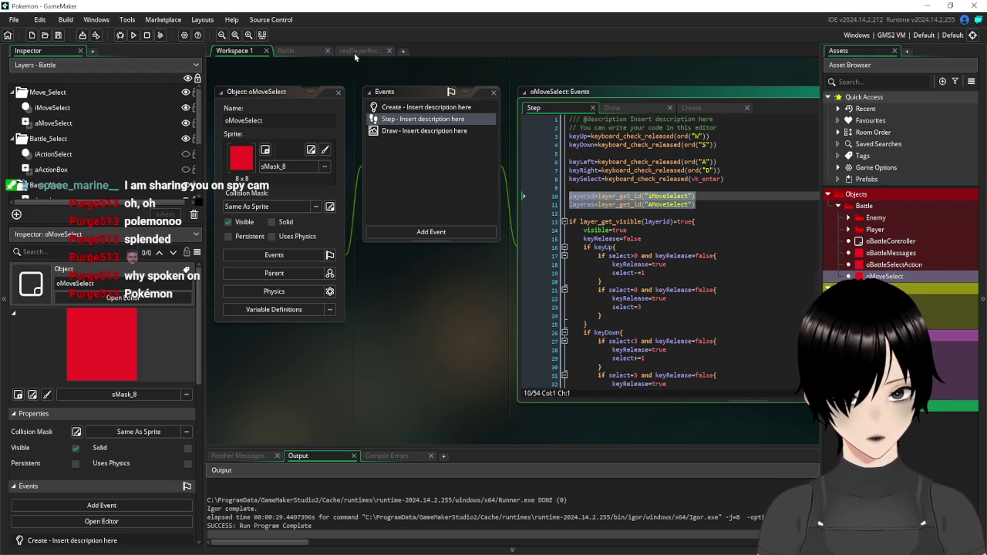
Close the seqPlayerRockSmash sequence and reopen oBattleController's Alarm 2 code
left_click(357, 51)
left_click(389, 51)
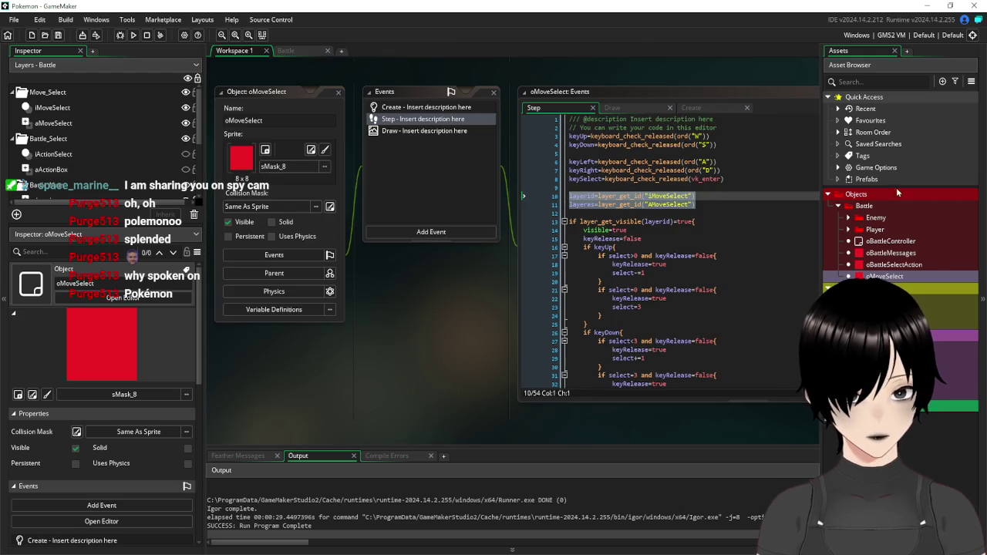
double_click(912, 243)
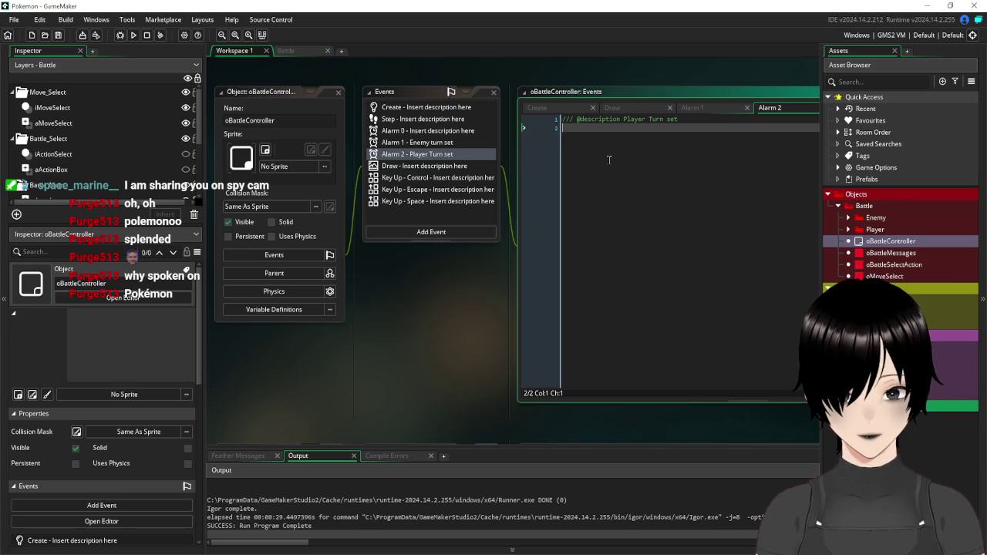
Paste the layer id lookup lines into Alarm 2
key("ctrl+v")
scroll(467, 305, "down", 4)
scroll(466, 305, "down", 8)
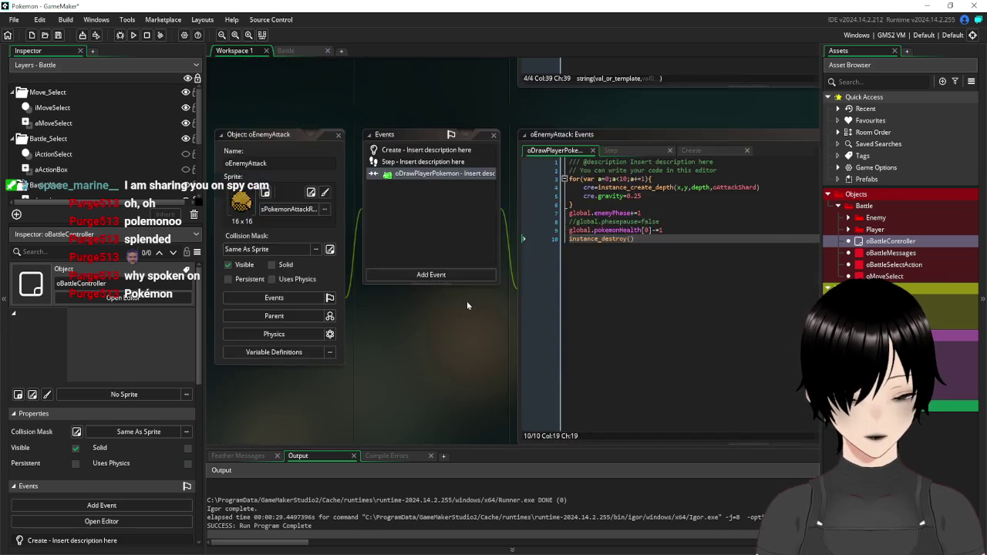
scroll(467, 339, "down", 5)
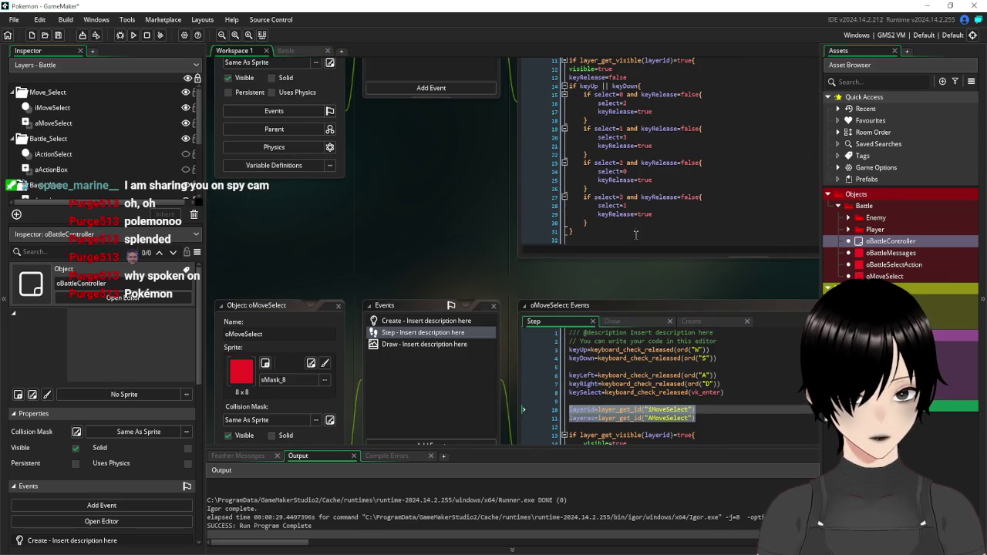
scroll(674, 223, "down", 7)
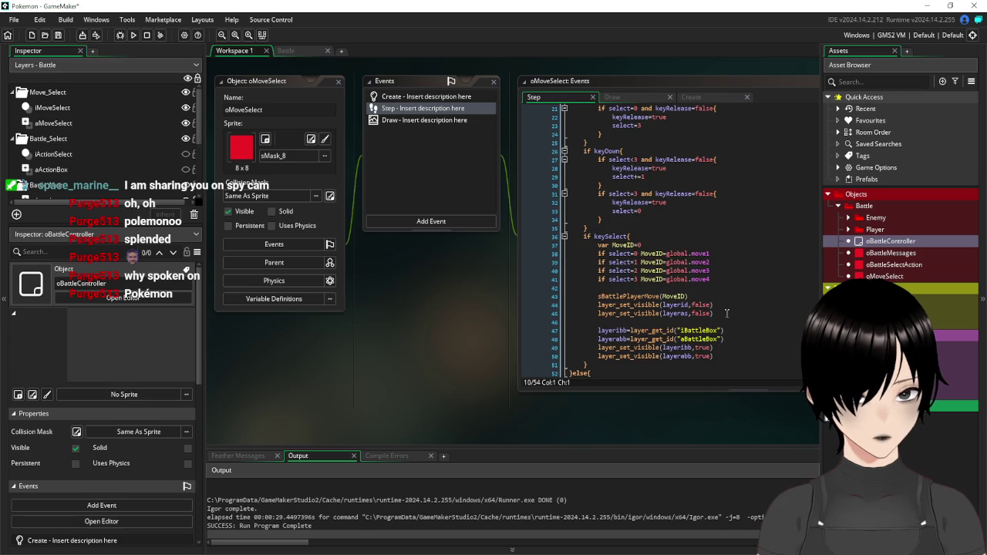
left_click_drag(540, 314, 537, 308)
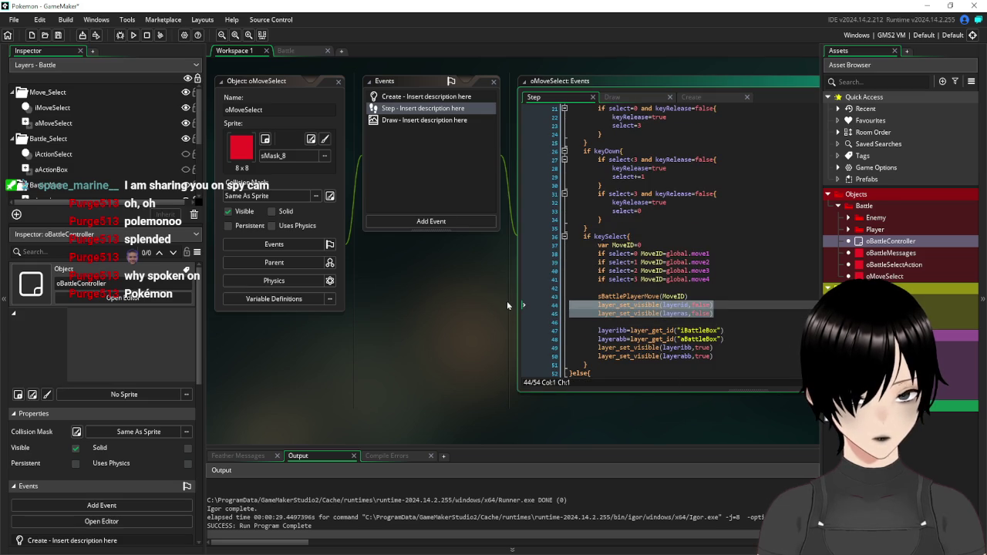
scroll(463, 333, "up", 5)
scroll(459, 333, "up", 10)
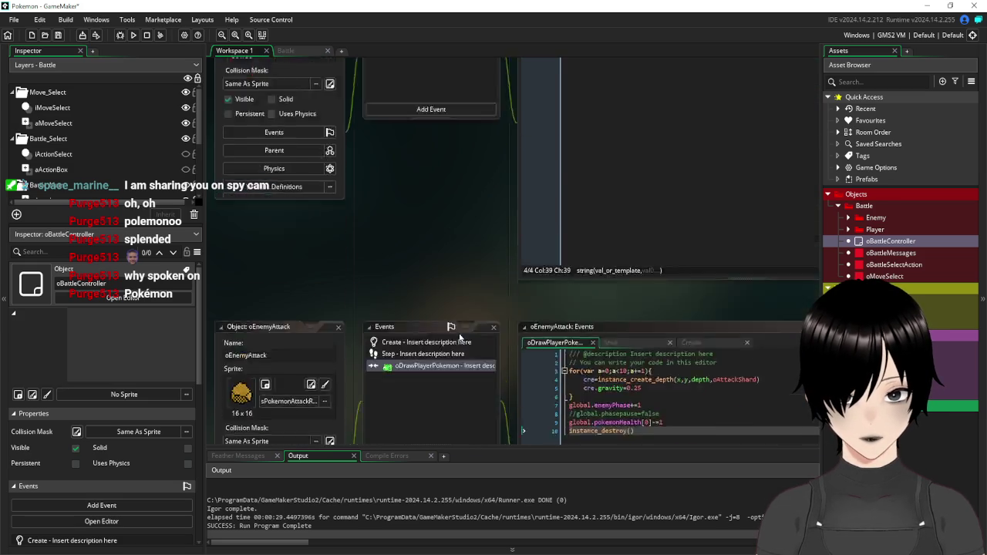
scroll(458, 333, "up", 3)
scroll(459, 333, "down", 5)
scroll(459, 338, "up", 10)
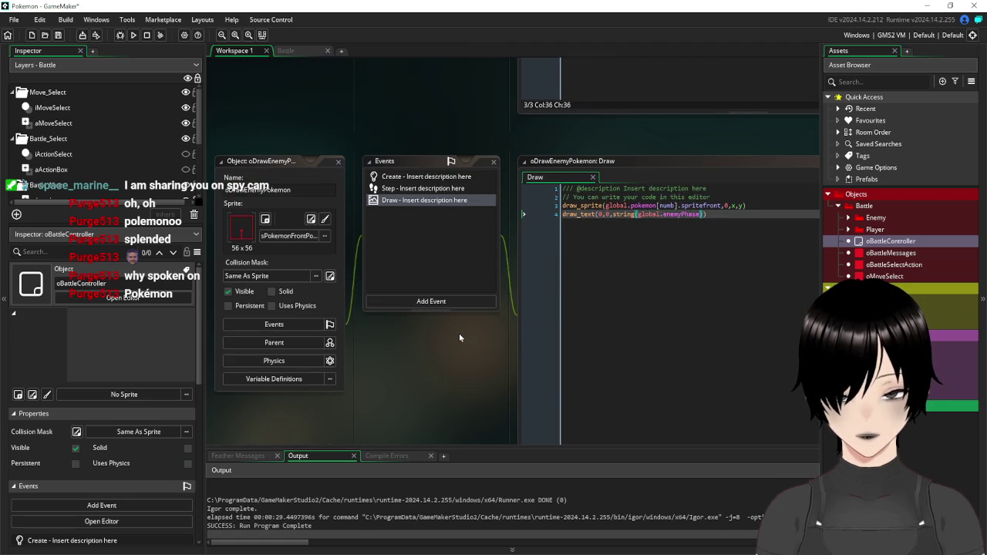
scroll(547, 291, "up", 10)
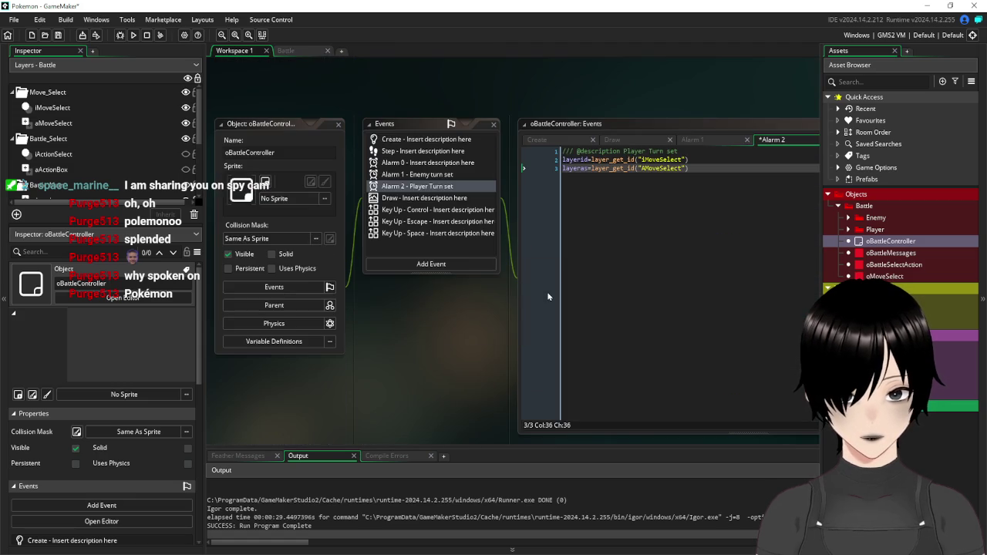
Add layer_set_visible(layerid,false) and layer_set_visible(layeras,false) without indentation
left_click(732, 172)
type("layer_set_visible(layerid,false) \tlayer_set_visible(layeras,false)")
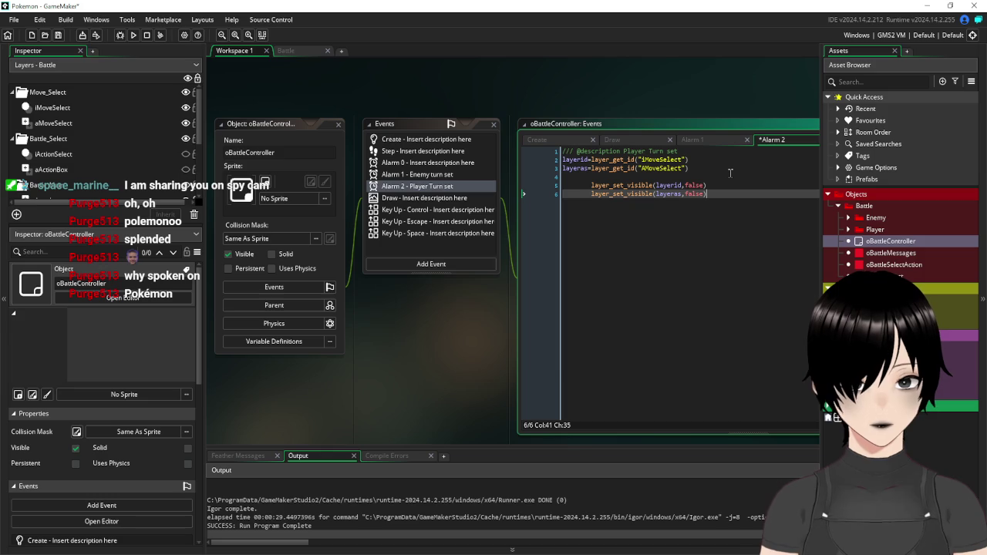
left_click(590, 185)
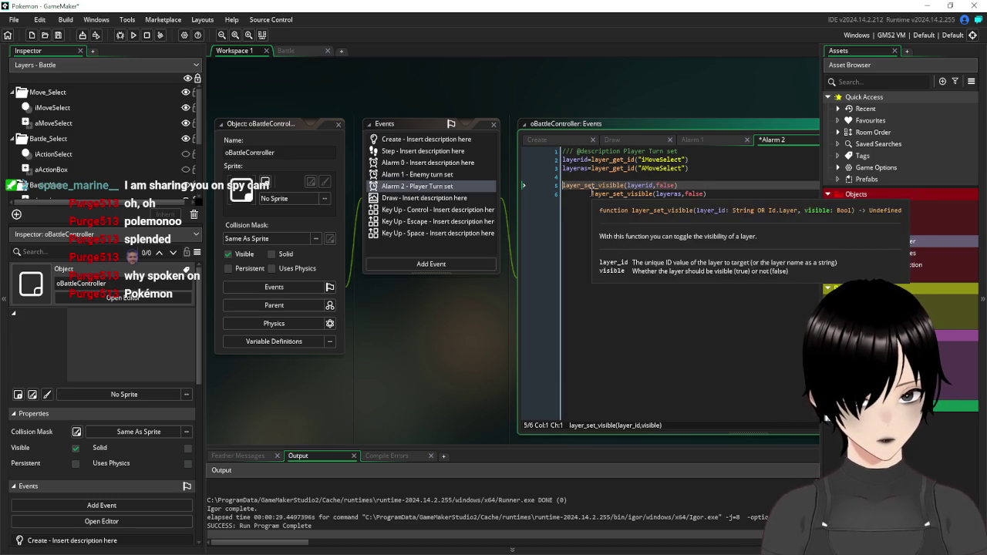
key("BackSpace")
key("BackSpace")
key("Down")
key("Delete")
key("Delete")
scroll(412, 351, "down", 10)
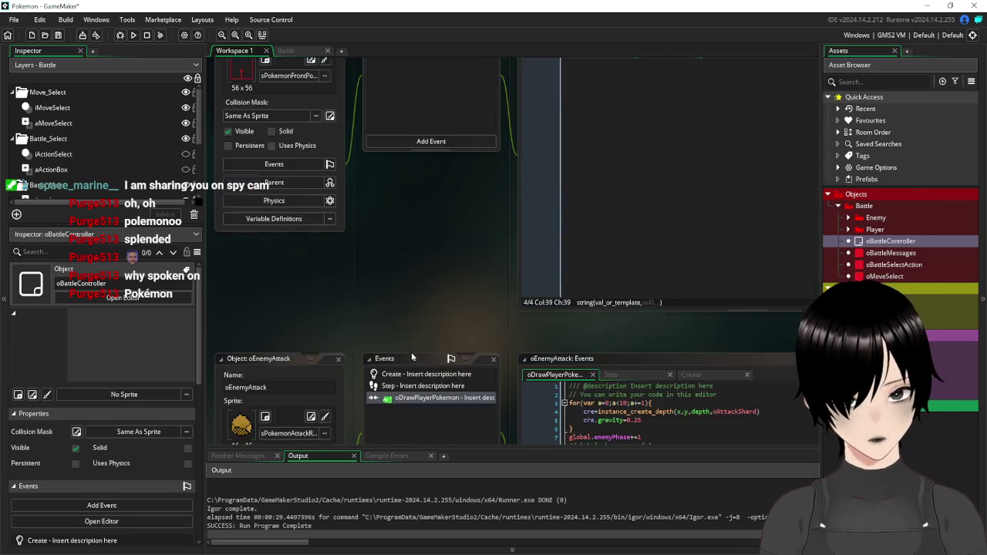
scroll(412, 351, "up", 7)
scroll(413, 350, "down", 1)
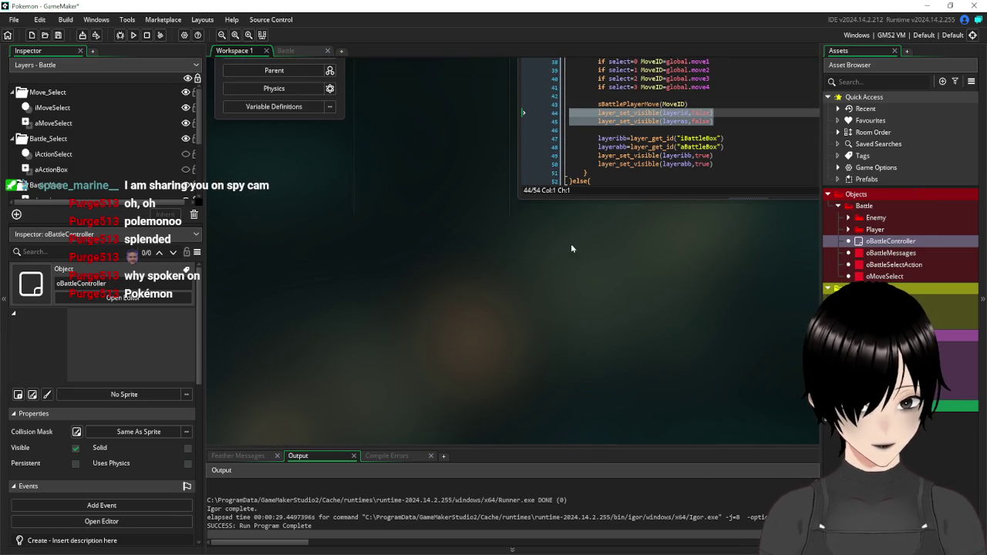
scroll(667, 247, "up", 4)
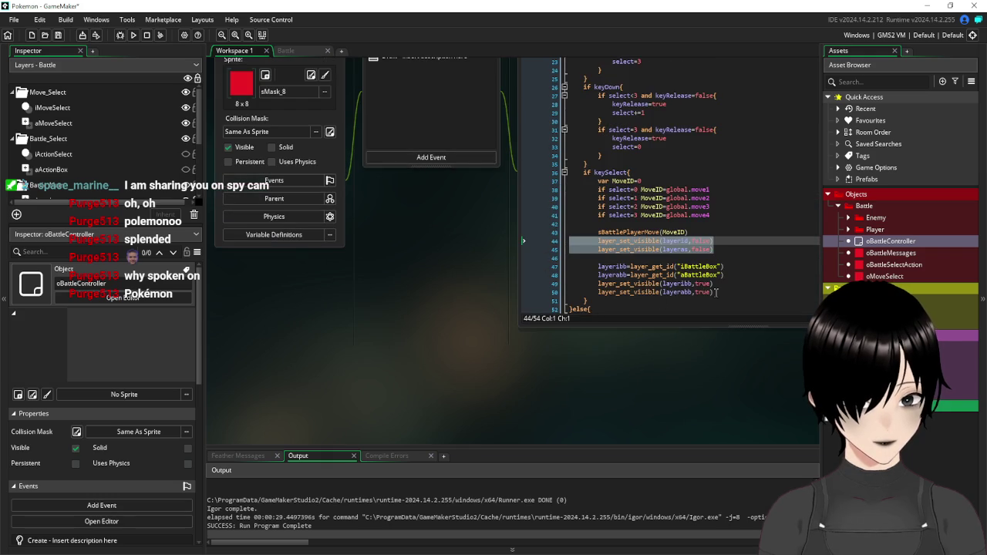
Paste the iBattleBox and aBattleBox lookup and show lines below the hide calls
mouse_move(725, 291)
left_mouse_down()
mouse_move(575, 284)
mouse_move(468, 264)
left_mouse_up()
key("ctrl+c")
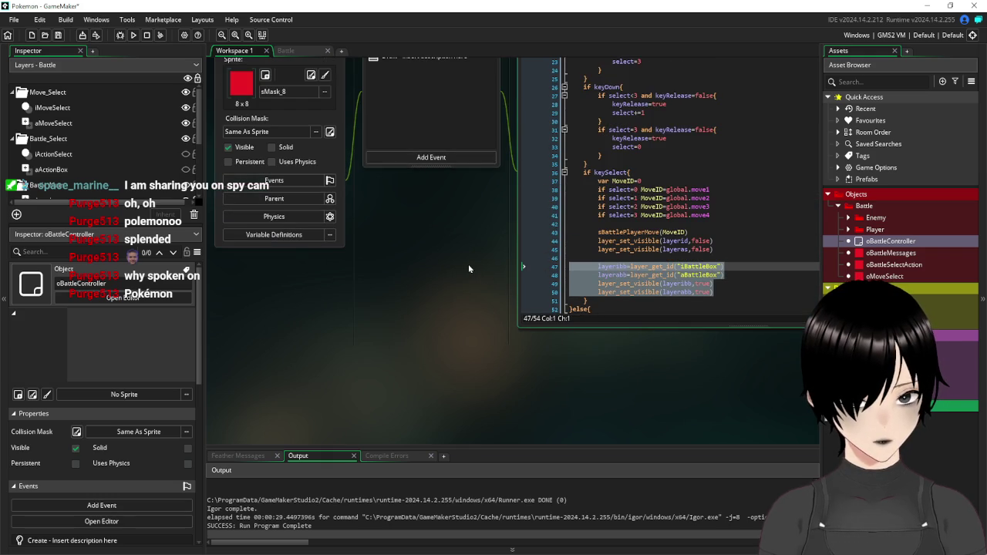
scroll(421, 357, "down", 5)
scroll(421, 359, "down", 10)
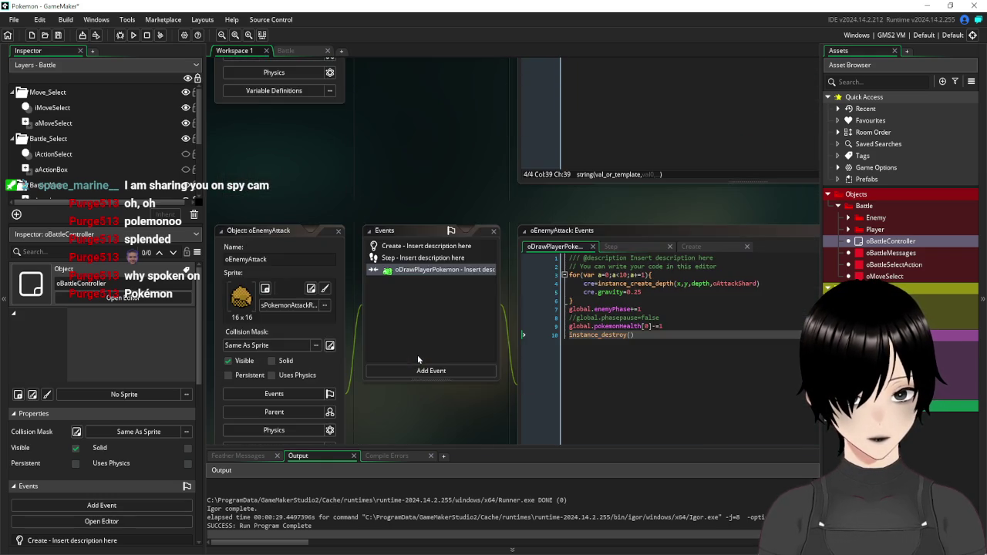
scroll(417, 359, "up", 8)
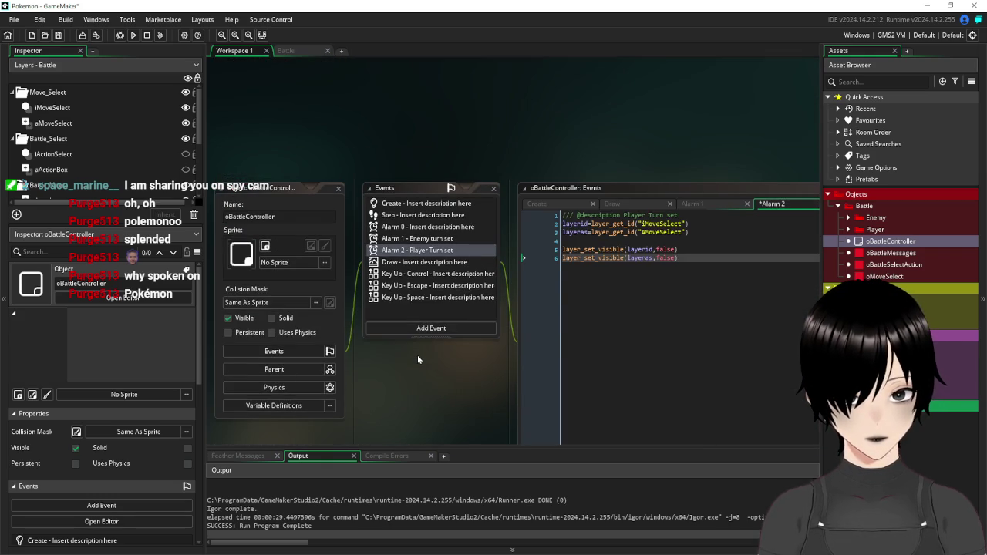
left_click(701, 261)
key("Return")
key("Return")
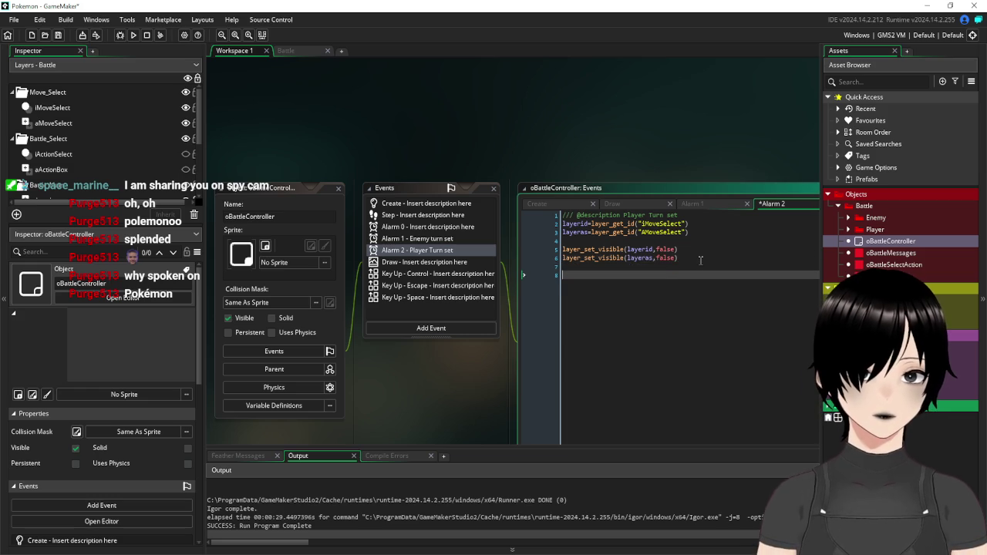
key("ctrl+v")
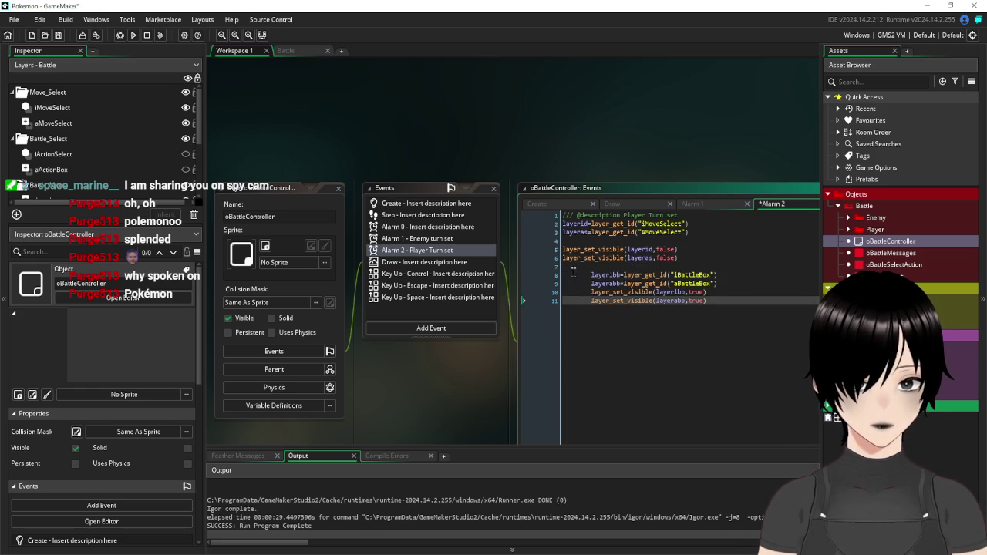
Remove the indentation from the four layeribb and layerabb lines
key("BackSpace")
key("BackSpace")
key("Down")
key("BackSpace")
key("BackSpace")
key("Down")
key("BackSpace")
key("BackSpace")
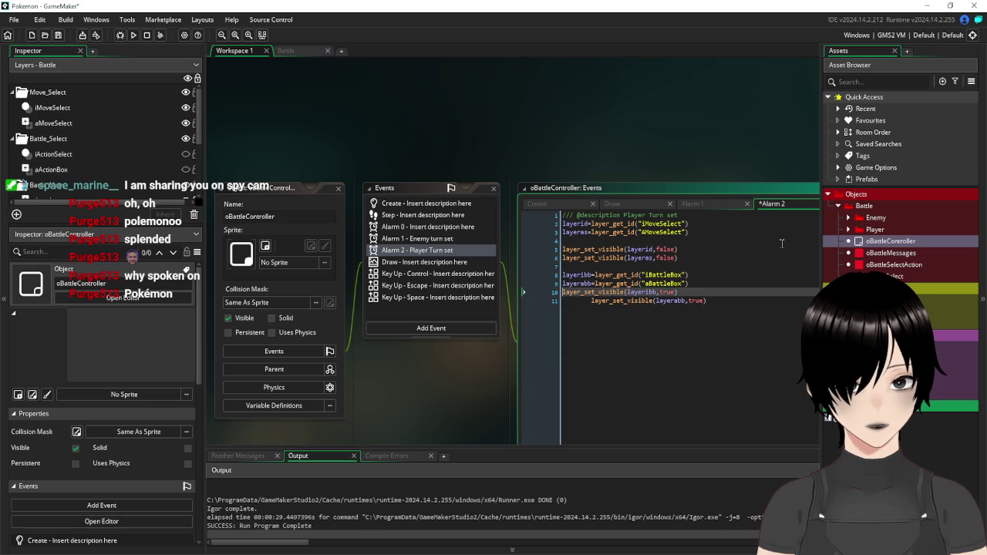
key("Down")
key("BackSpace")
key("BackSpace")
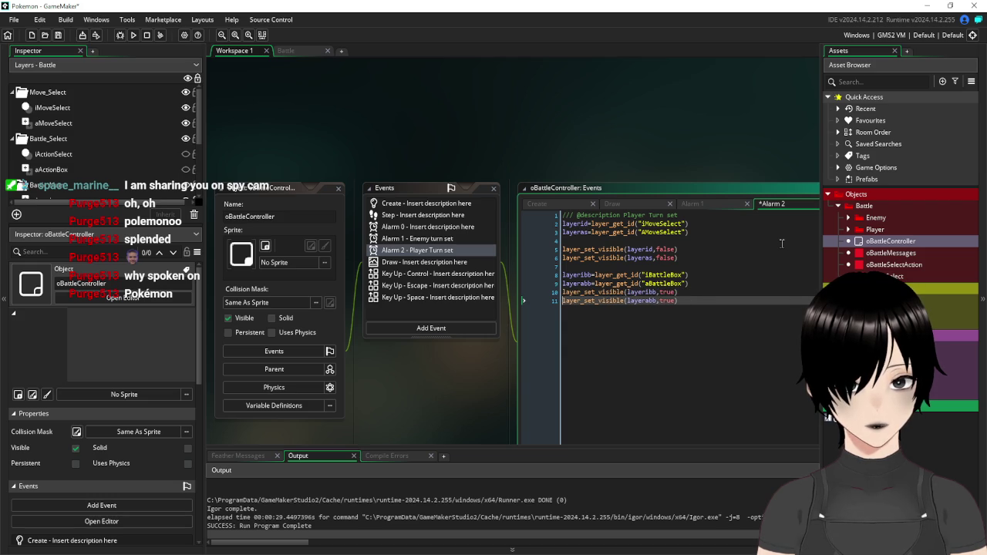
left_click(717, 284)
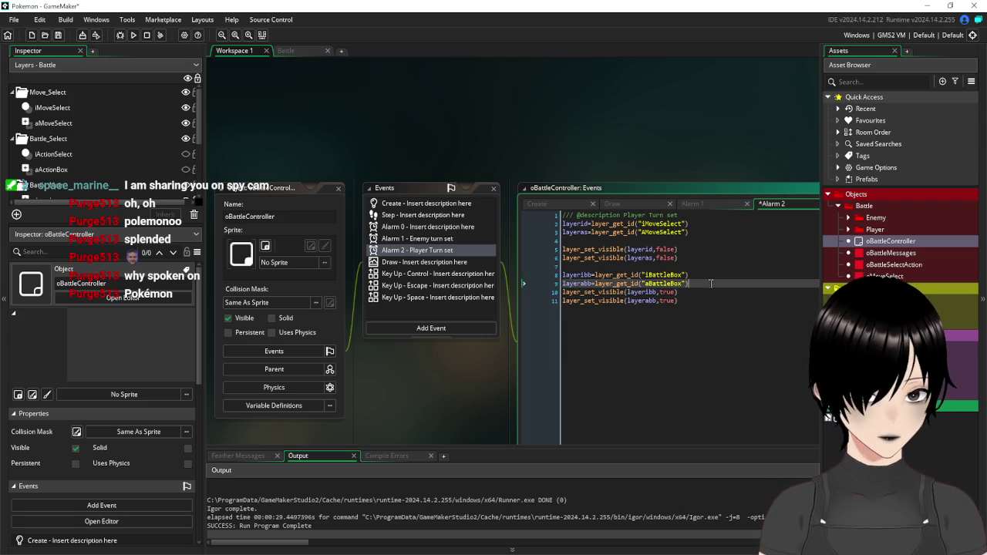
Change the move-select layer_set_visible calls on lines 5–6 to true
key("Return")
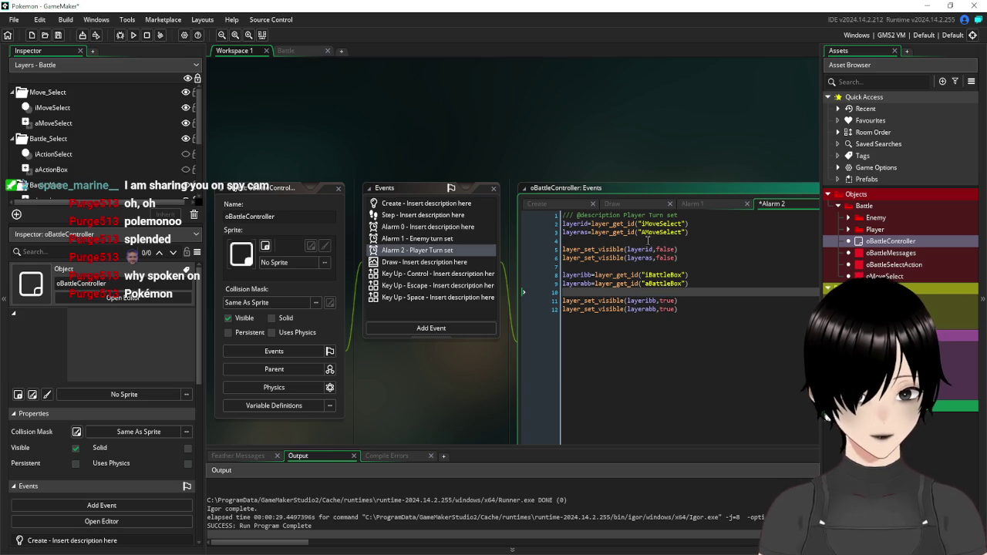
left_click_drag(677, 249, 655, 249)
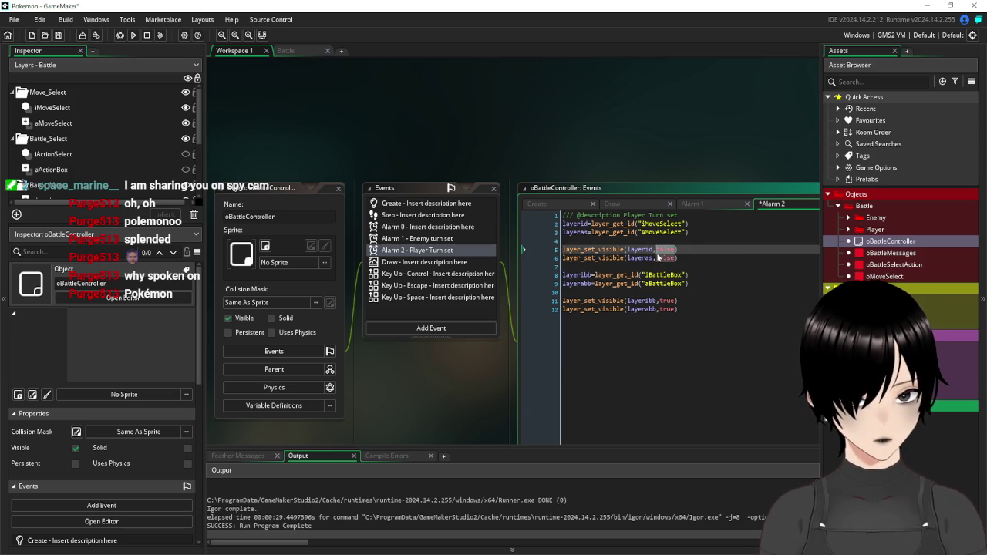
type("true")
key("Down")
key("BackSpace")
key("BackSpace")
key("BackSpace")
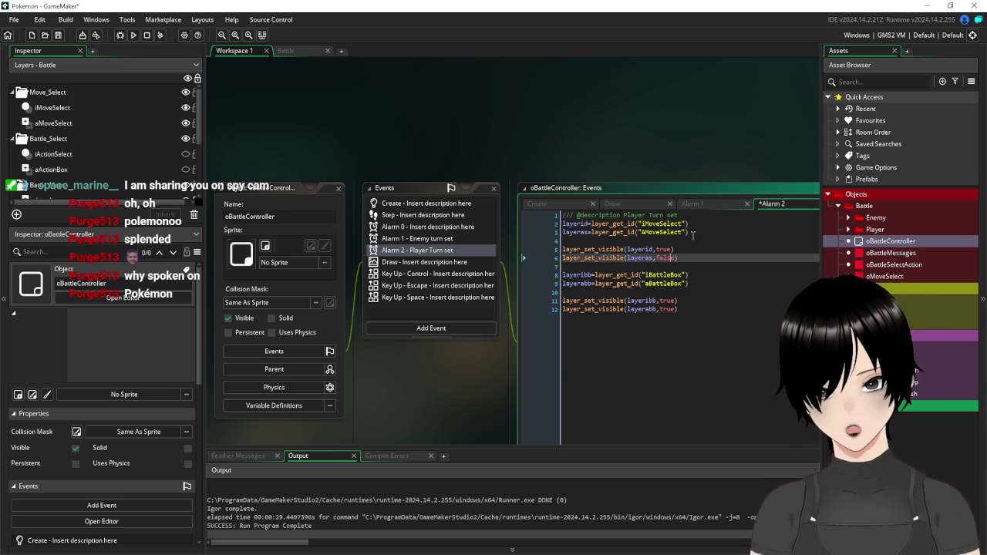
type("tr")
key("Return")
Change the battle box layer_set_visible calls on lines 11–12 to false
left_click(676, 300)
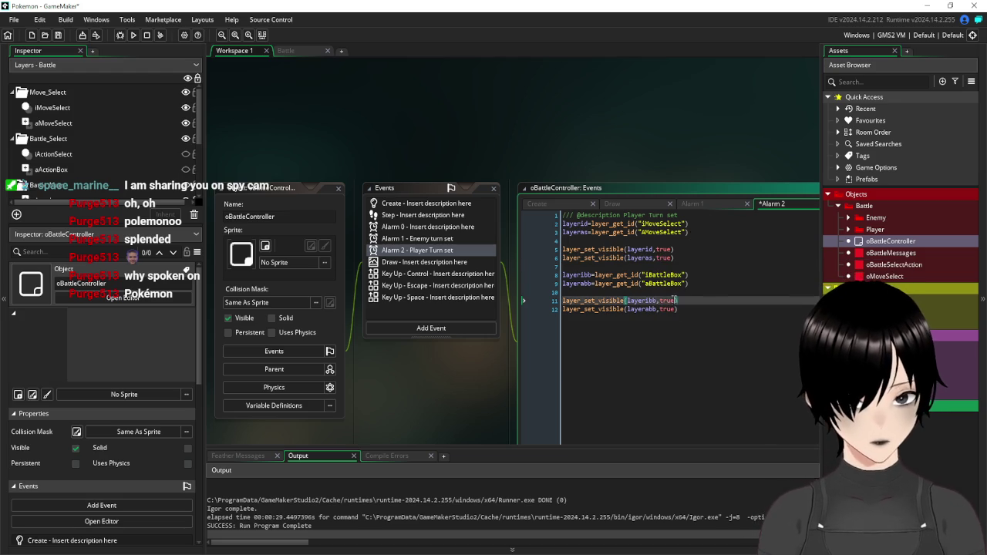
key("BackSpace")
key("BackSpace")
key("BackSpace")
type("false")
key("Down")
key("BackSpace")
key("BackSpace")
key("BackSpace")
type("false")
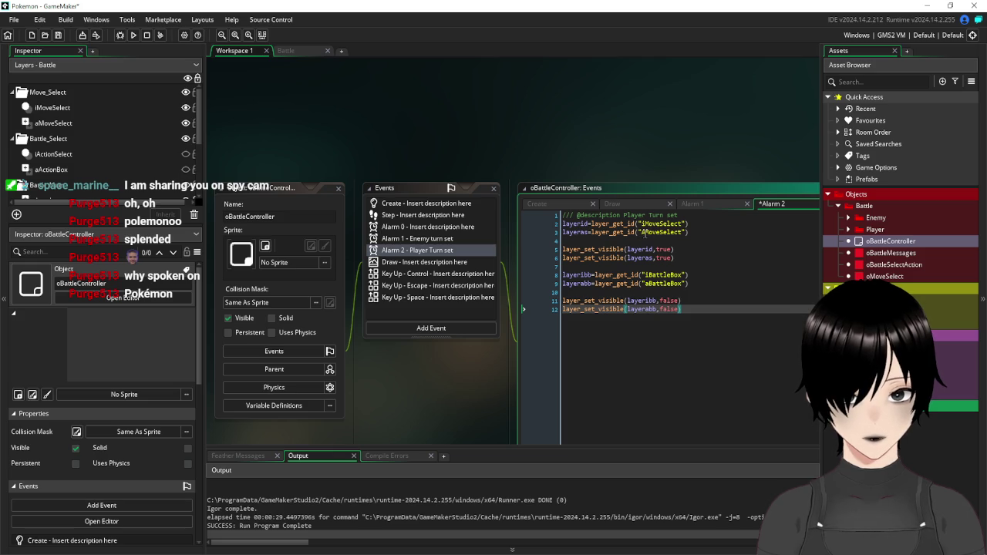
Rename the layer strings aMoveSelect and iMoveSelect to aActionSelect and iActionSelect
left_click(643, 232)
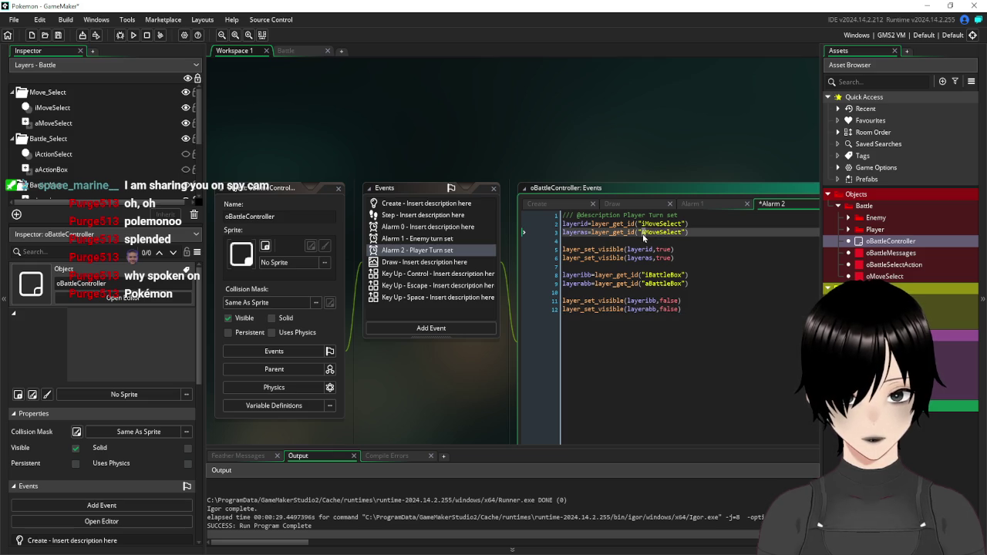
type("a")
key("ctrl+Right")
key("BackSpace")
key("BackSpace")
key("BackSpace")
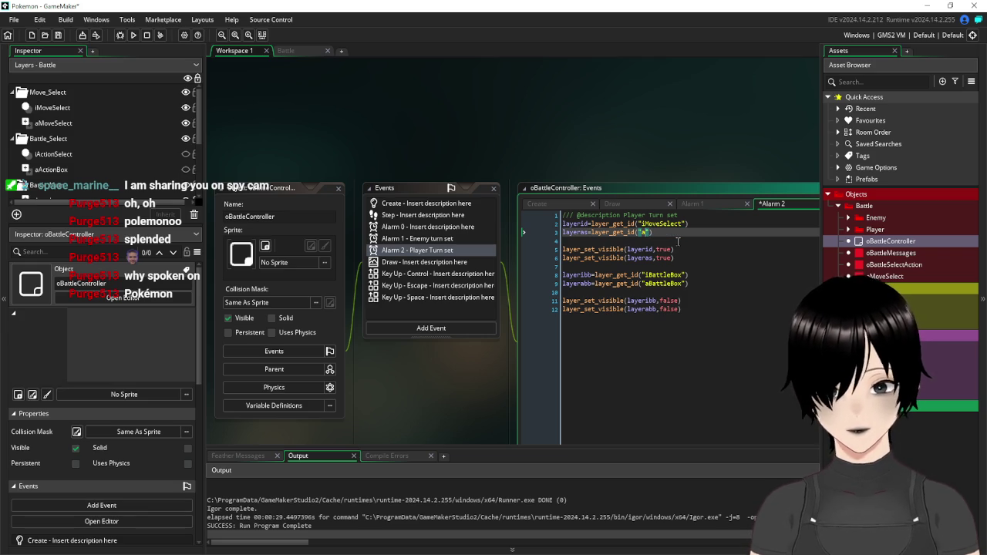
type("ActionS")
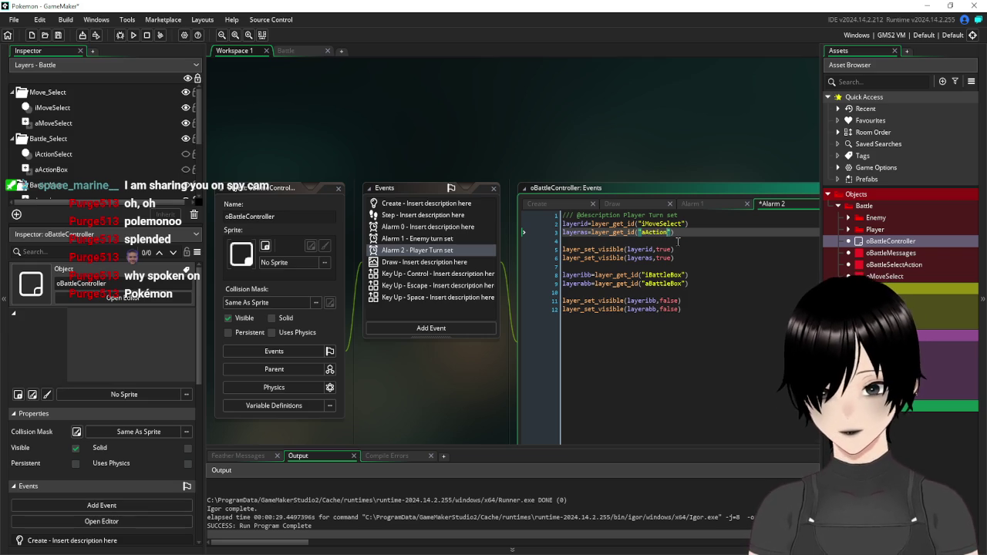
type("elect")
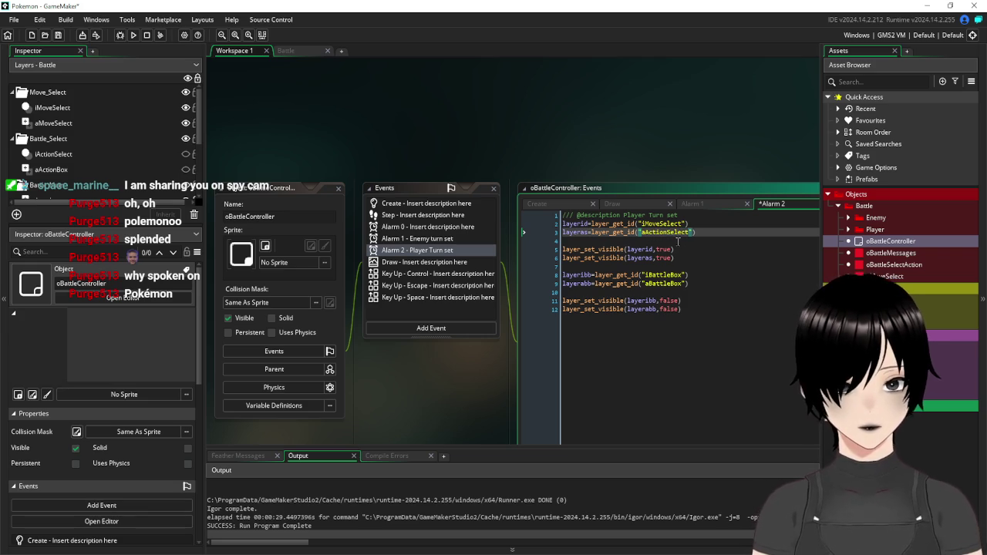
left_click_drag(685, 223, 647, 225)
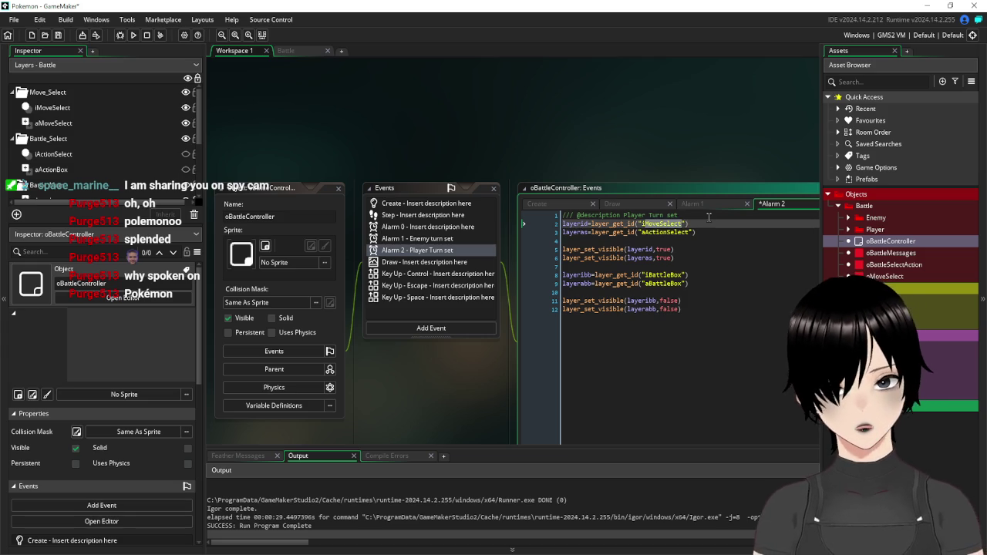
type("ActionSelect")
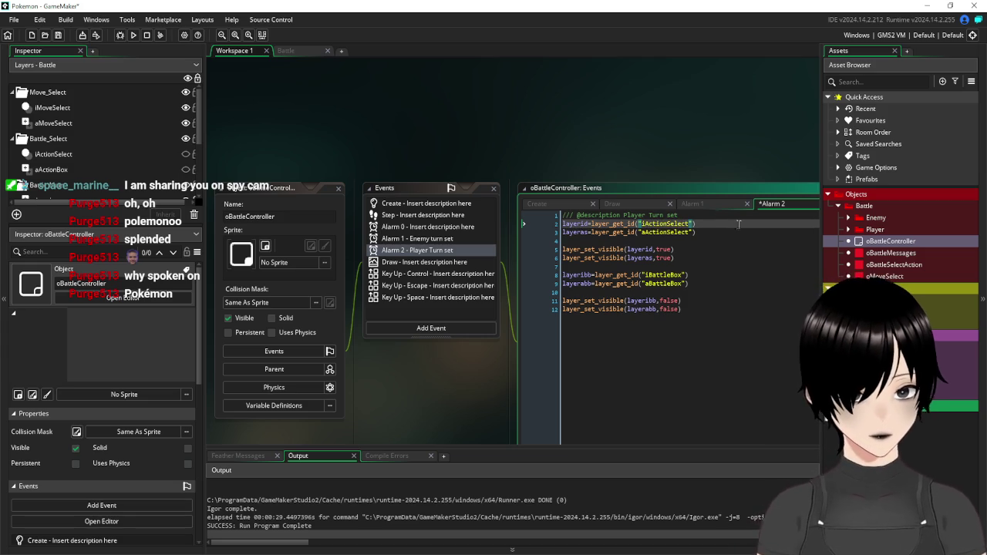
Review the battle box visibility lines, then open Alarm 1's 'Enemy turn set' code
left_click(717, 301)
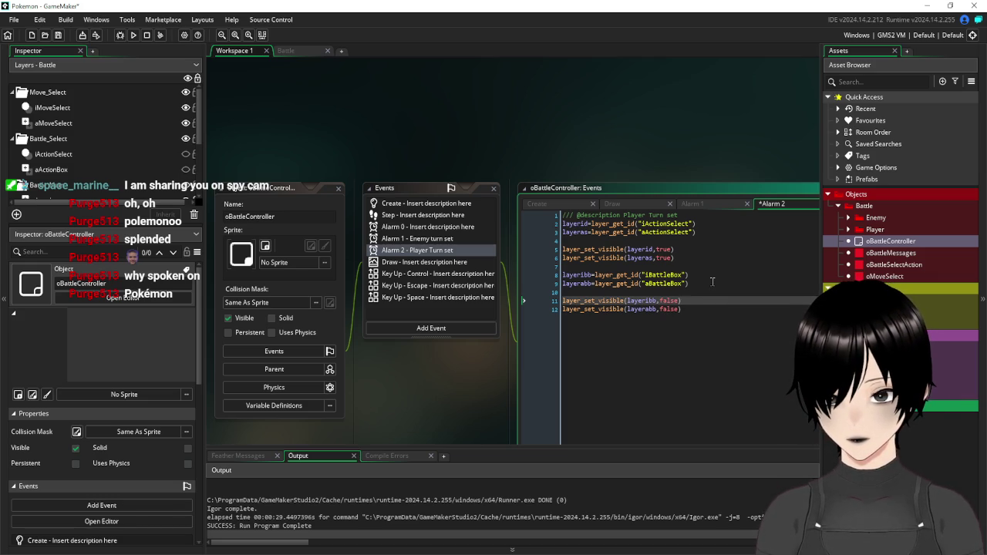
left_click(727, 340)
scroll(430, 416, "down", 5)
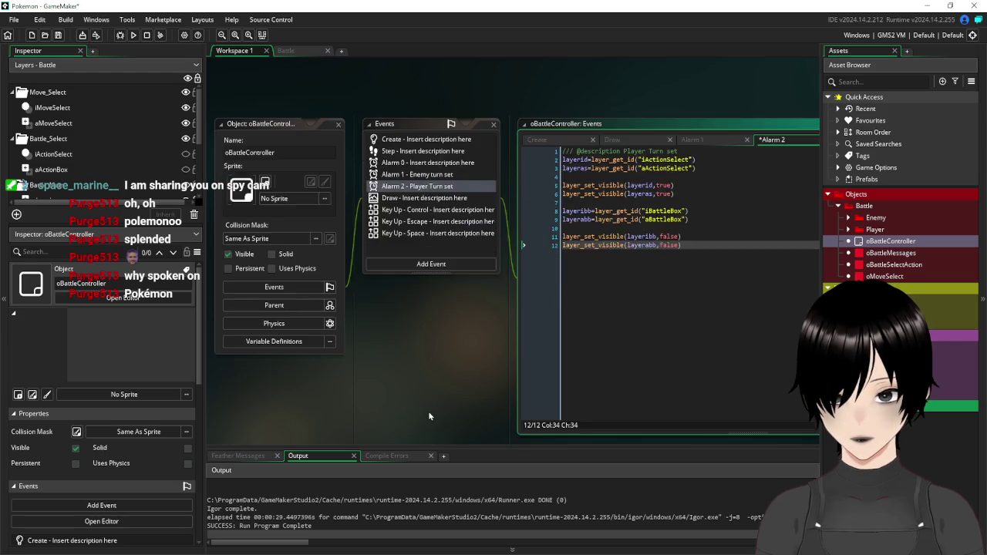
scroll(429, 416, "up", 3)
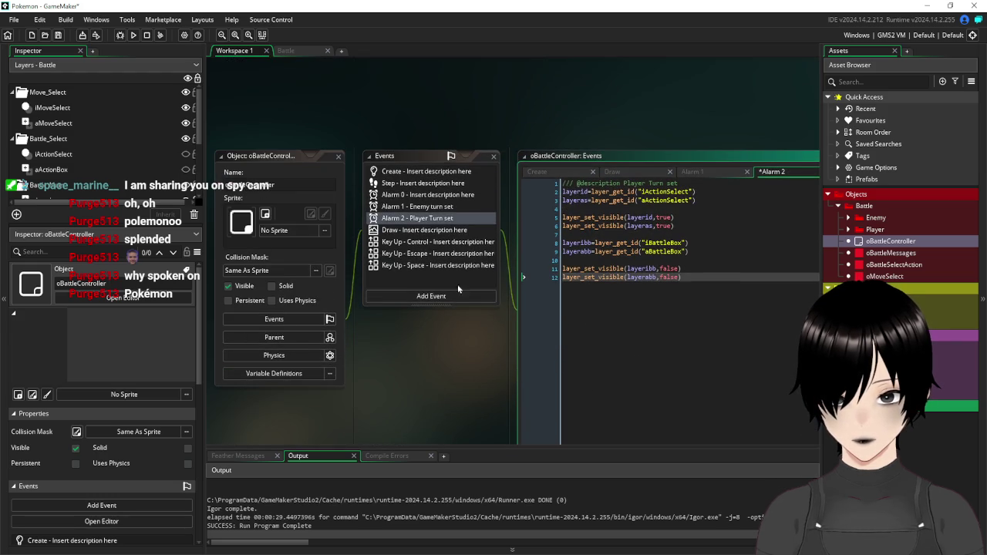
left_click(424, 207)
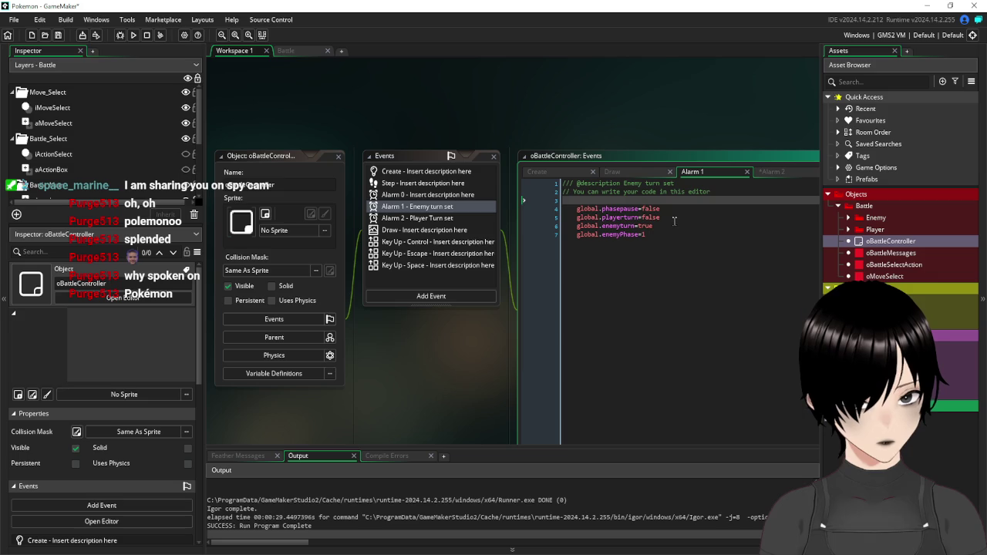
Copy the playerturn and enemyturn lines from Alarm 1 into Alarm 2, fixing indentation and a layerid typo
left_click_drag(670, 218, 554, 221)
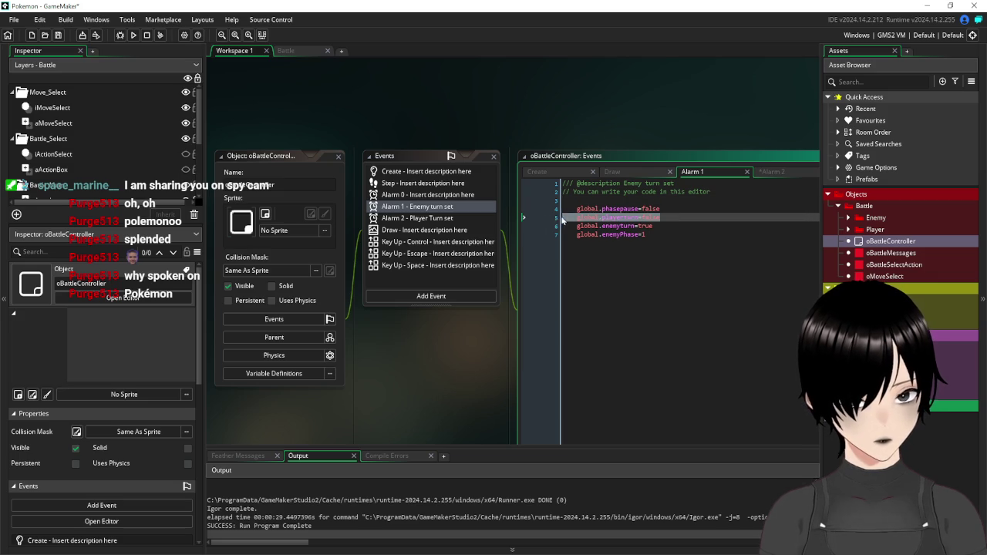
left_click_drag(659, 226, 555, 221)
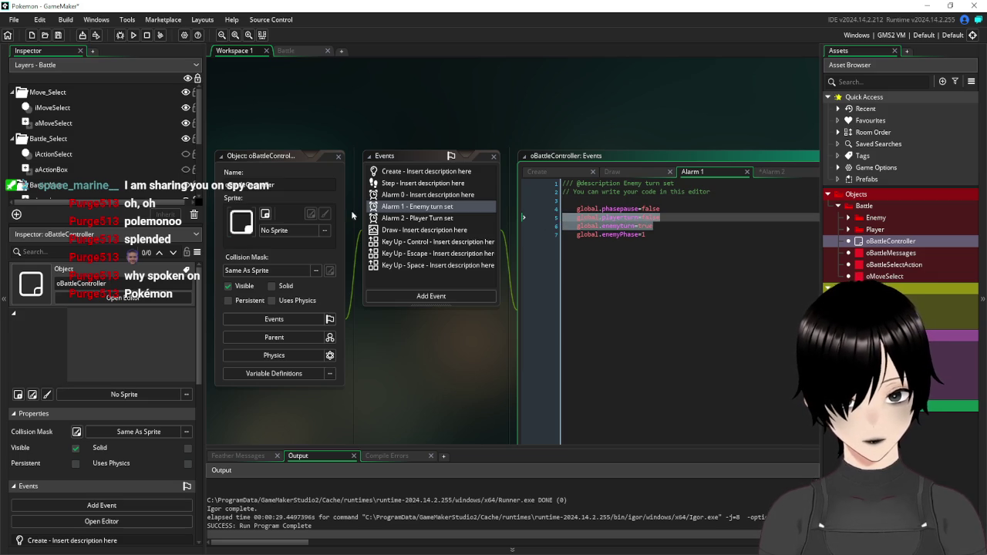
left_click(396, 220)
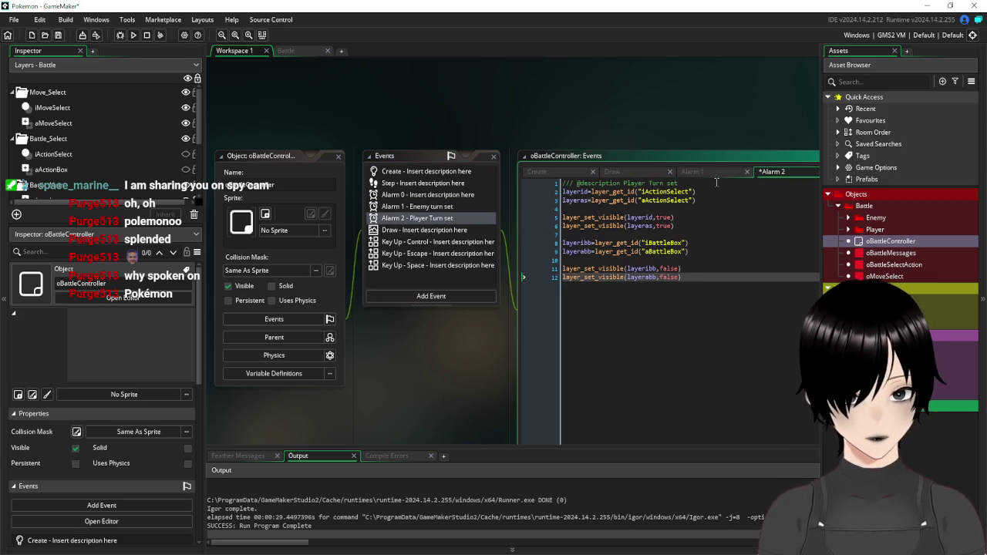
key("ctrl+v")
left_click(577, 202)
key("BackSpace")
key("Down")
key("Down")
key("BackSpace")
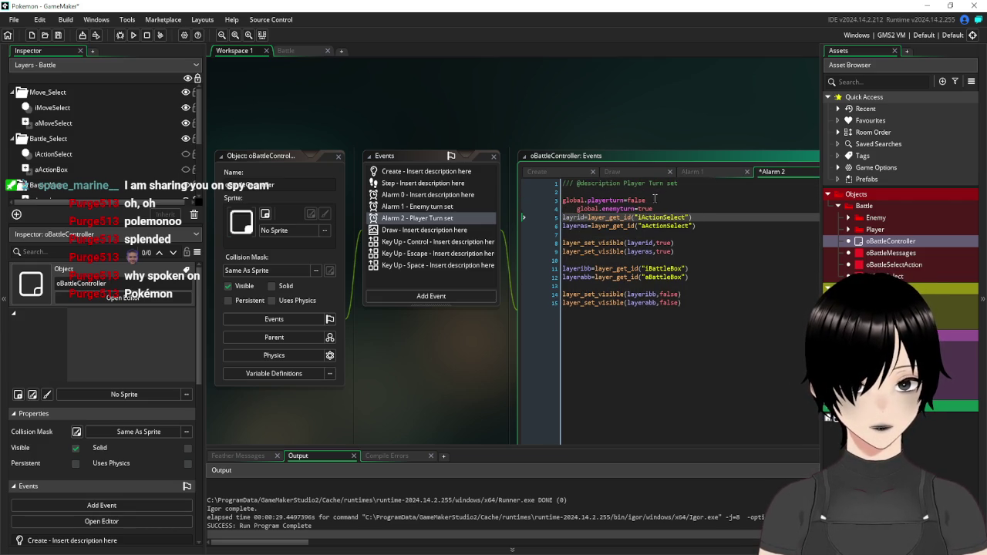
type("e")
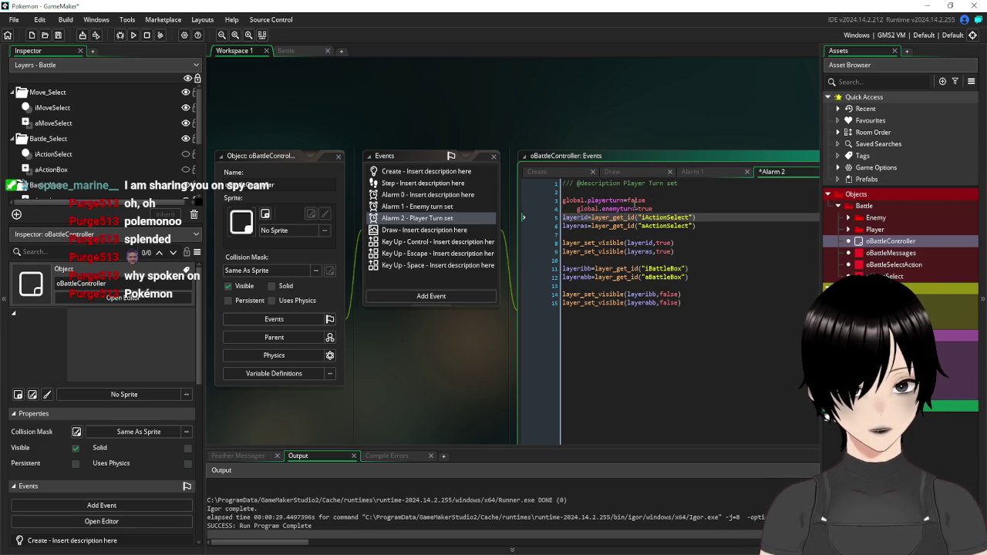
left_click(577, 209)
key("BackSpace")
Set global.playerturn to true and global.enemyturn to false, then save
left_click(667, 200)
key("BackSpace")
key("BackSpace")
key("BackSpace")
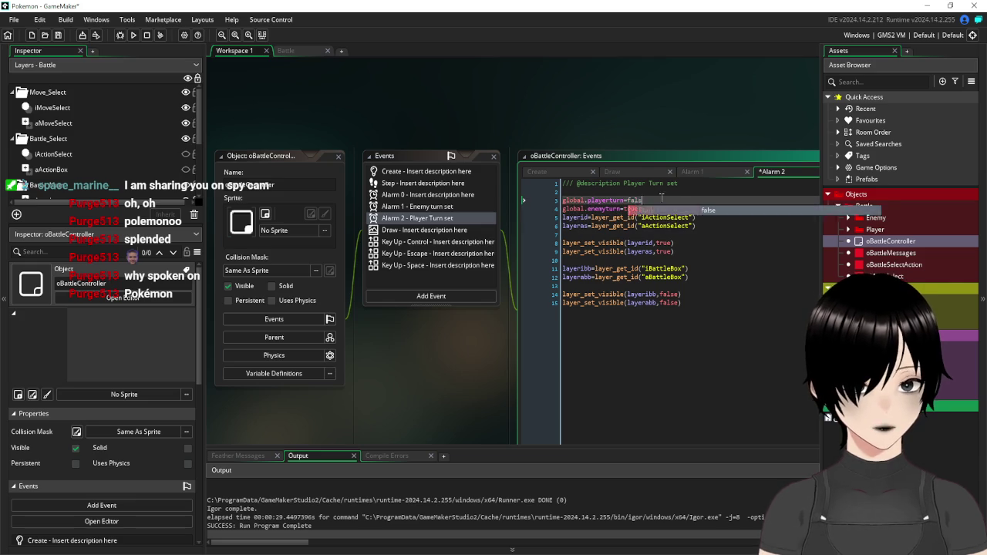
key("BackSpace")
type("true")
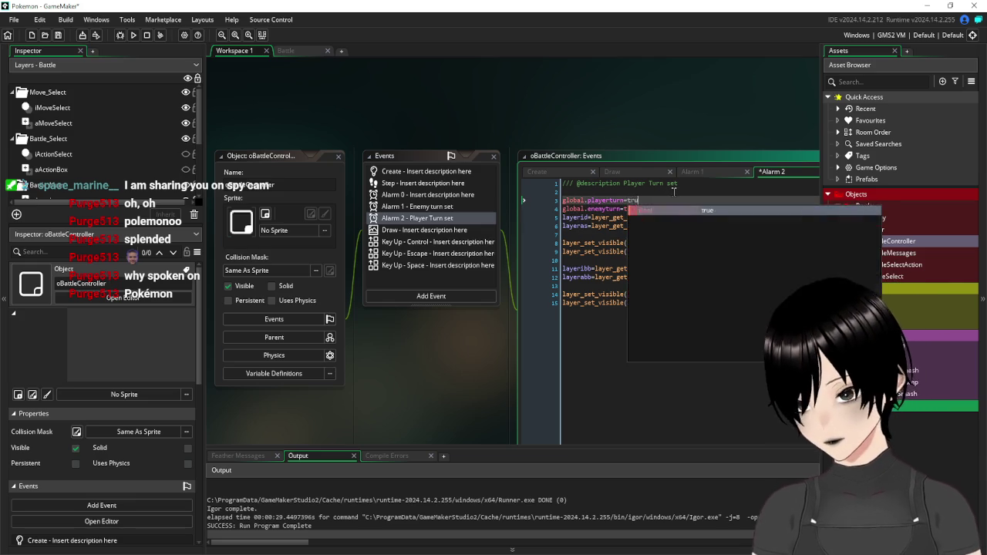
key("Down")
key("BackSpace")
key("BackSpace")
key("BackSpace")
type("fal")
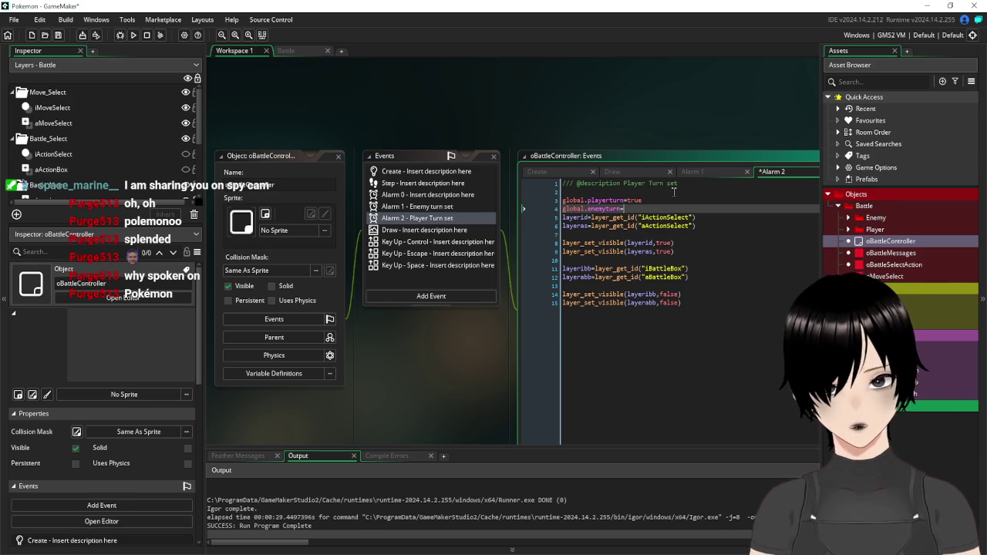
type("se")
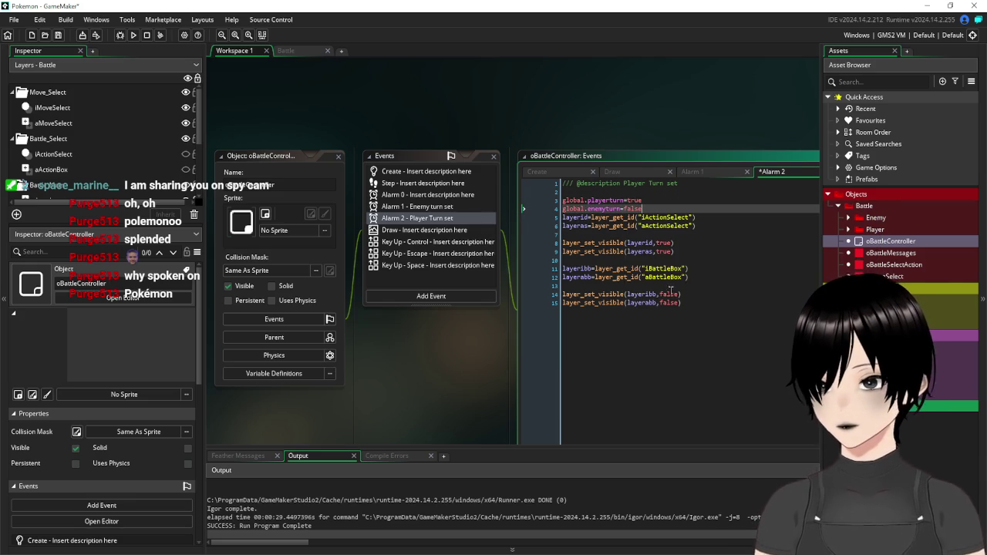
left_click(690, 375)
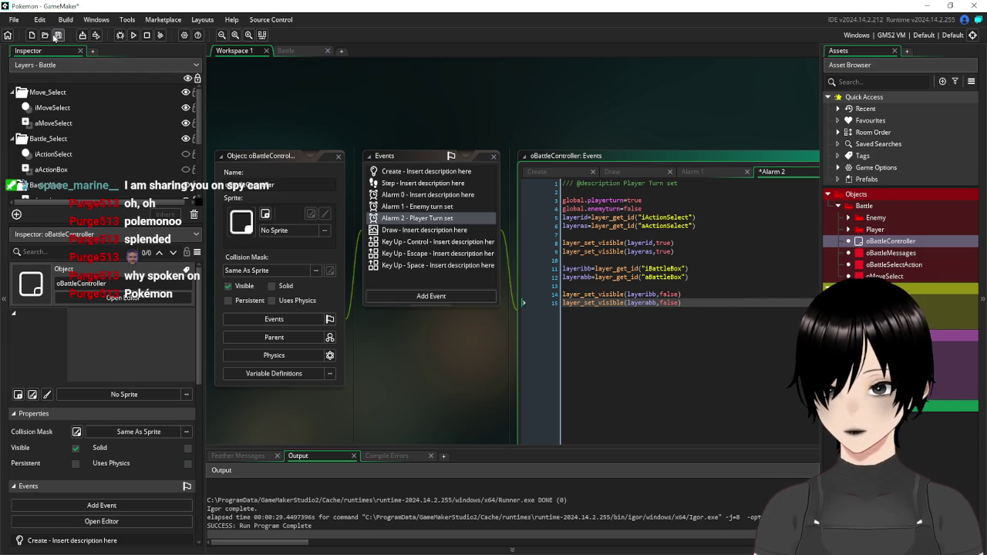
left_click(58, 37)
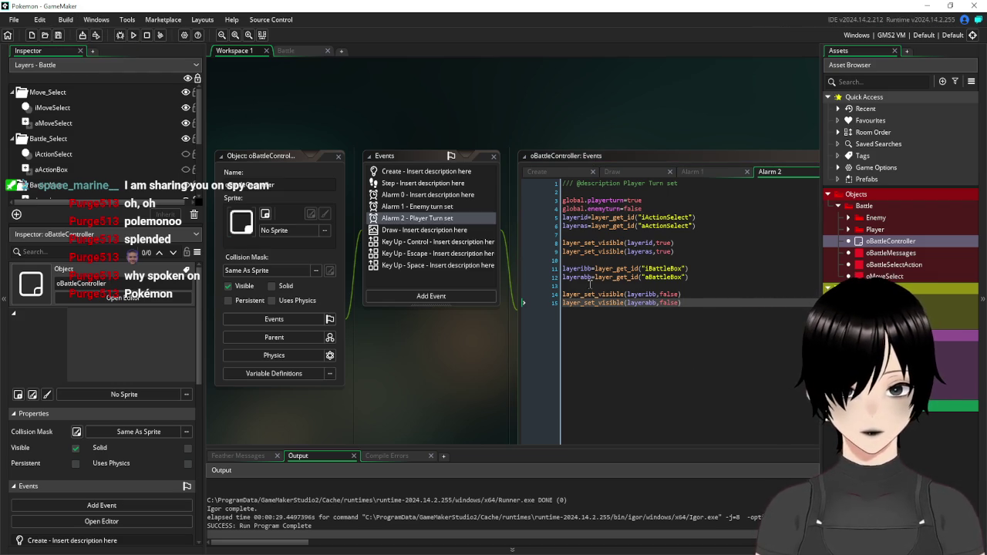
left_click(849, 218)
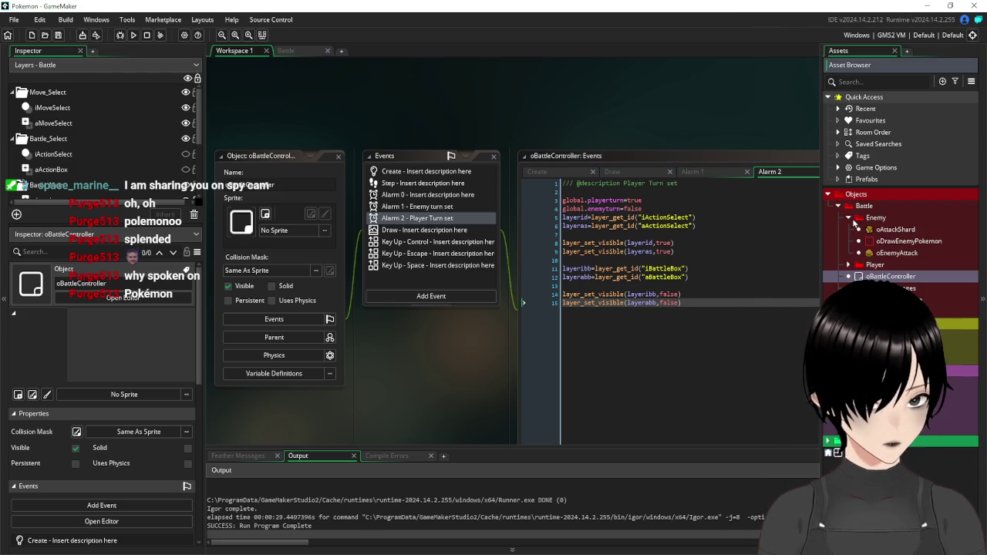
Check oEnemyAttack's collision code, then open the sEnemyActions script from the Asset Browser
double_click(897, 253)
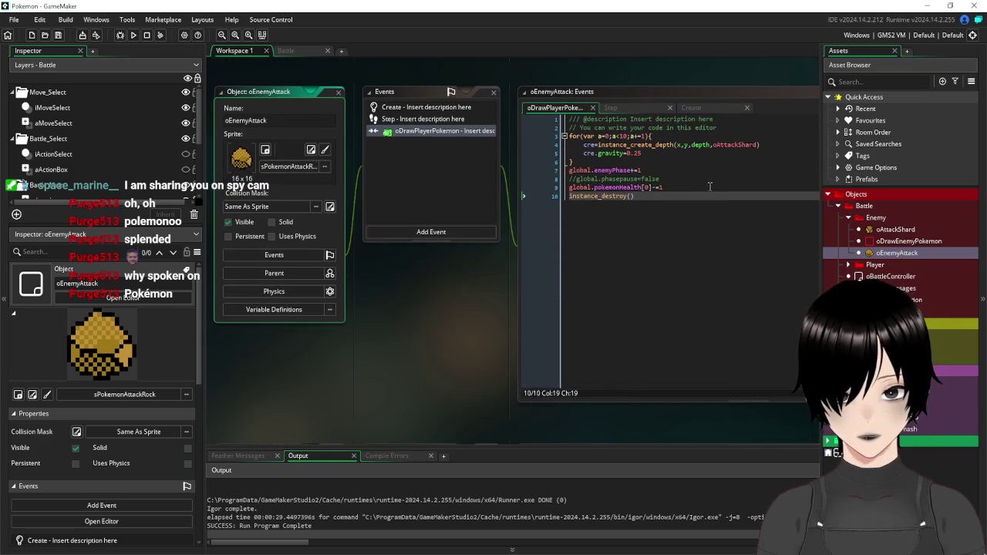
mouse_move(465, 291)
left_mouse_down()
mouse_move(428, 308)
mouse_move(413, 341)
mouse_move(446, 345)
left_mouse_up()
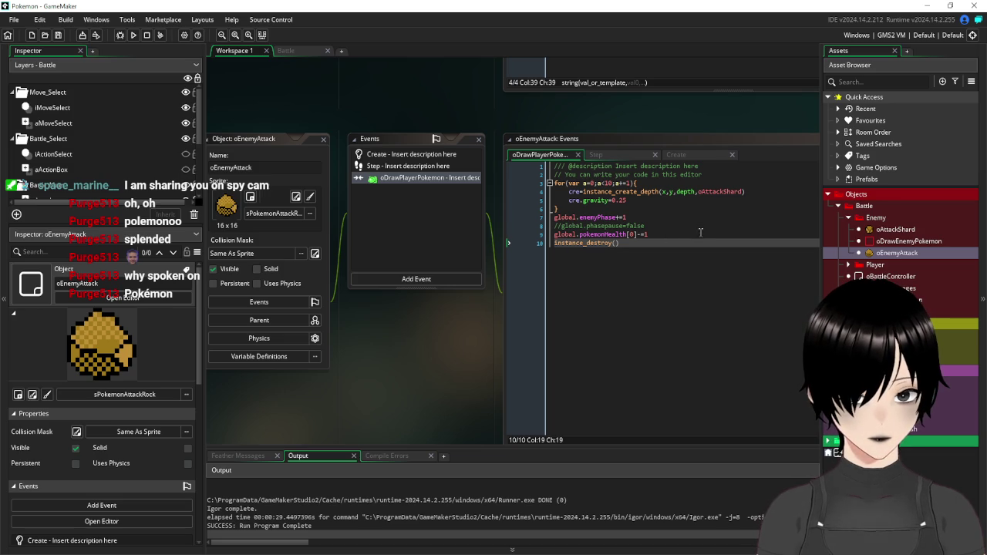
left_click(701, 232)
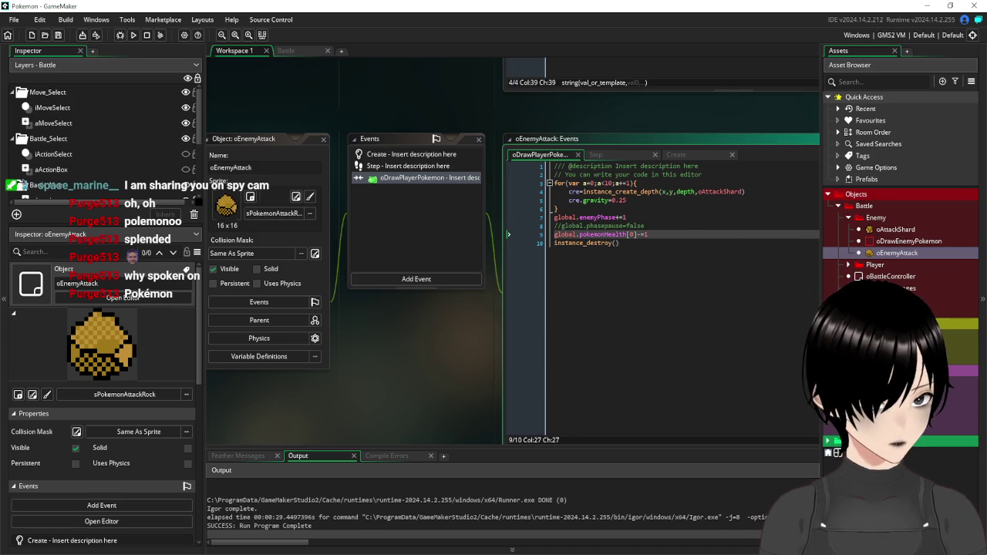
left_click(859, 429)
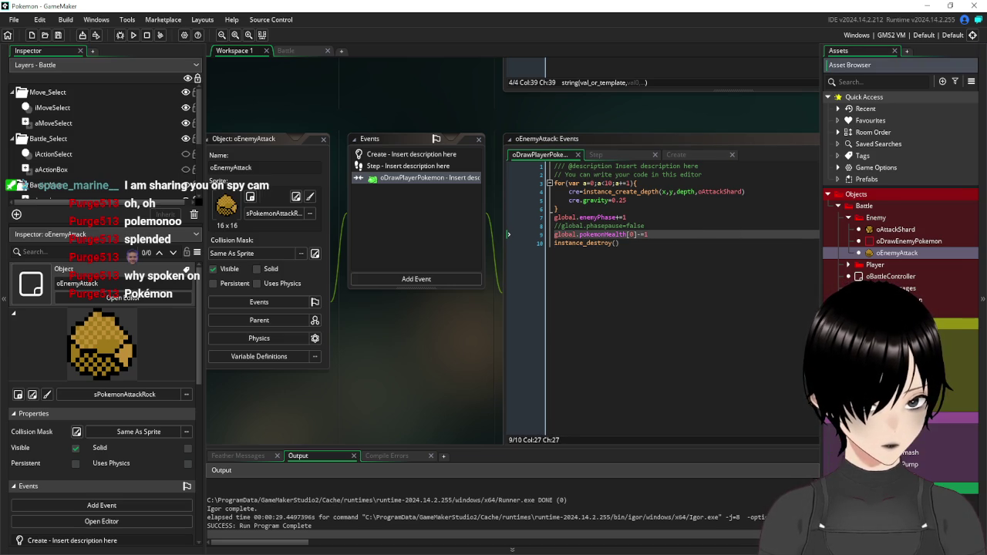
double_click(872, 452)
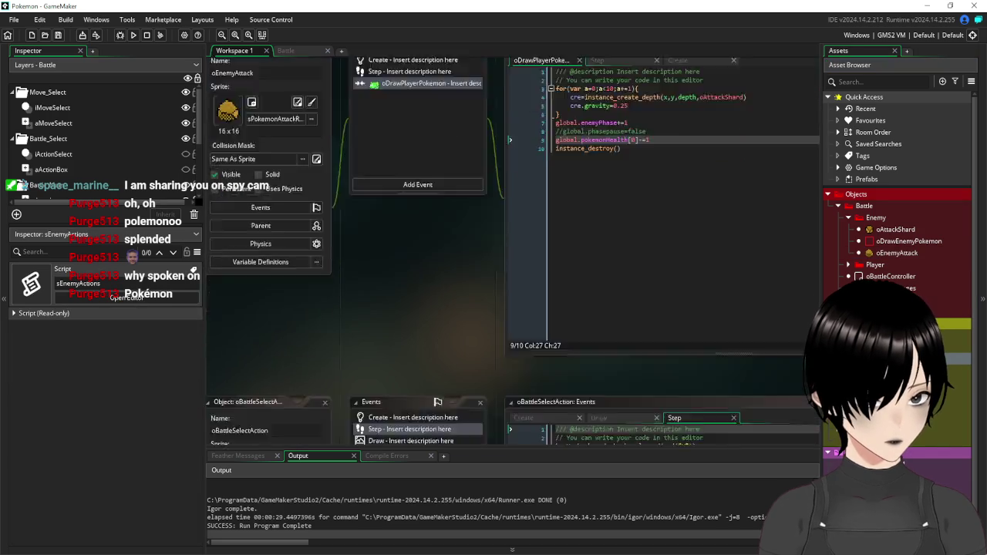
Replace sEnemyEnd's turn-flag lines with oBattleController.alarm[2]=60 and save the script
left_click(449, 244)
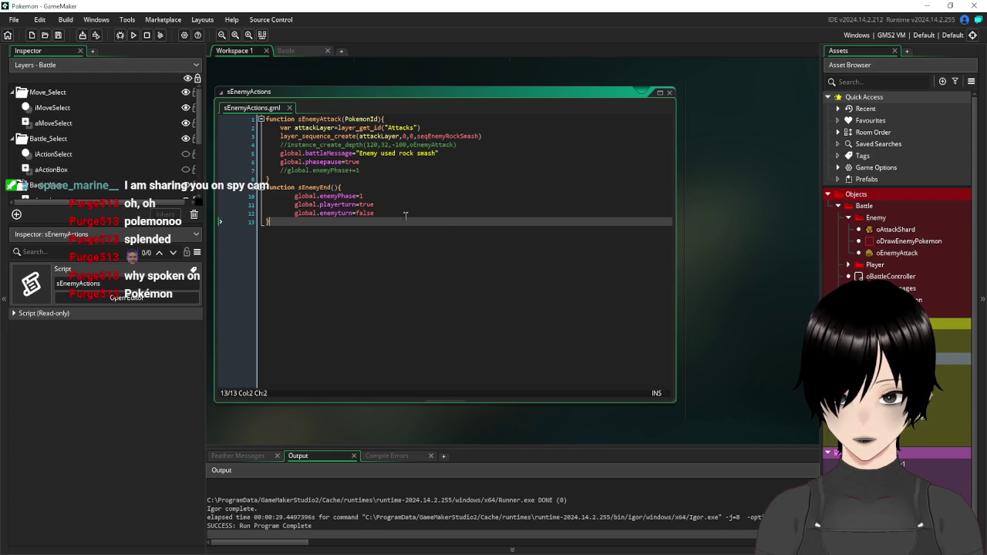
left_click_drag(375, 196, 294, 198)
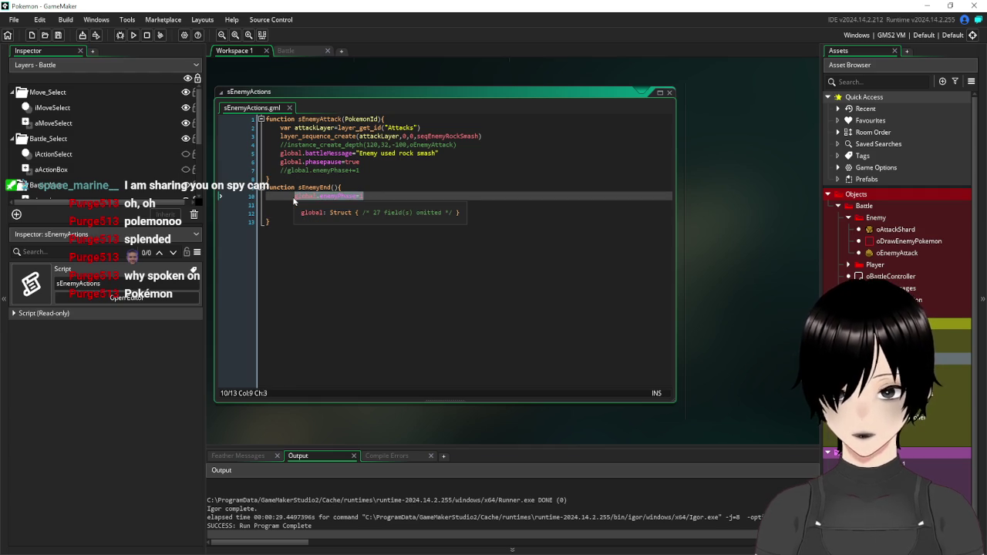
key("ctrl+v")
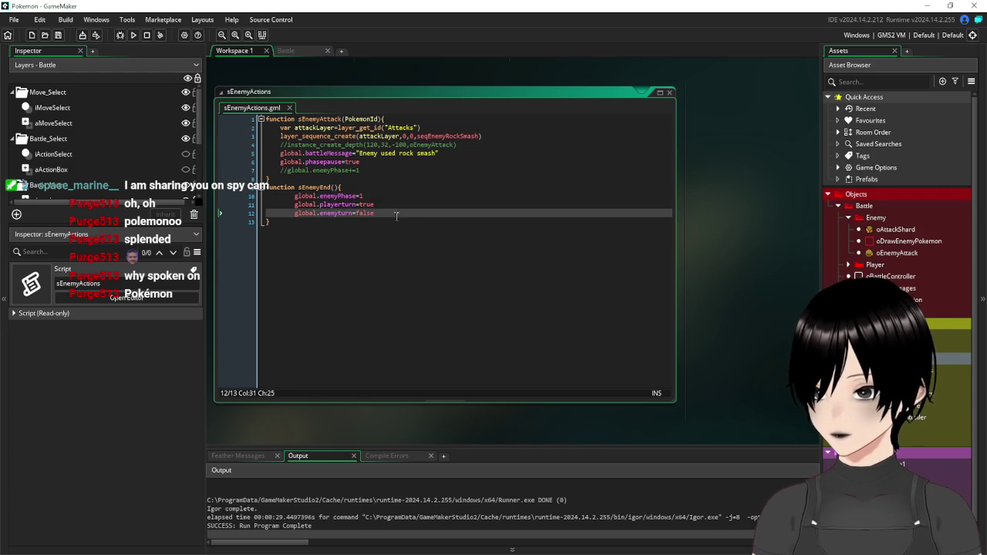
mouse_move(381, 213)
left_mouse_down()
mouse_move(296, 213)
mouse_move(295, 201)
left_mouse_up()
type("oBattl")
key("Return")
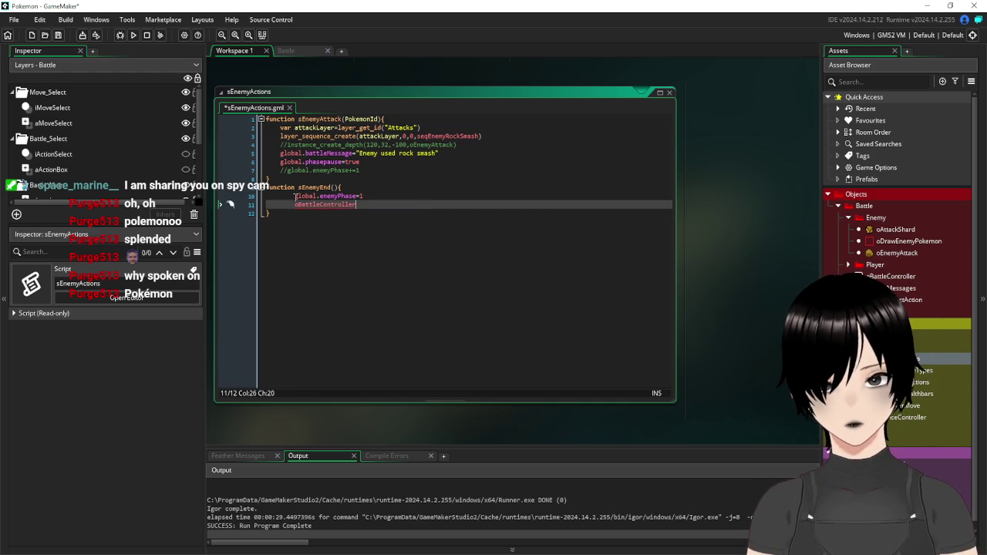
type(".alarm")
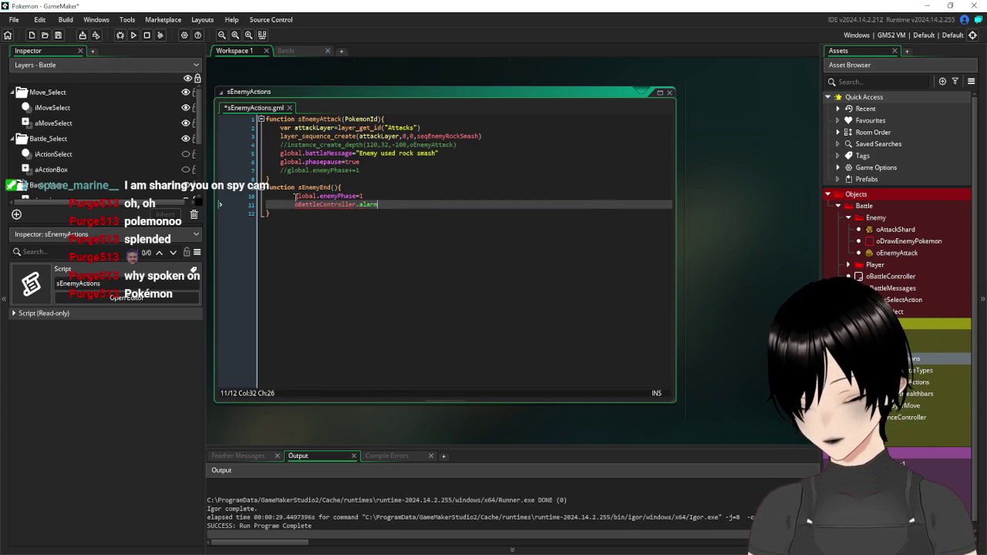
type("[2]=")
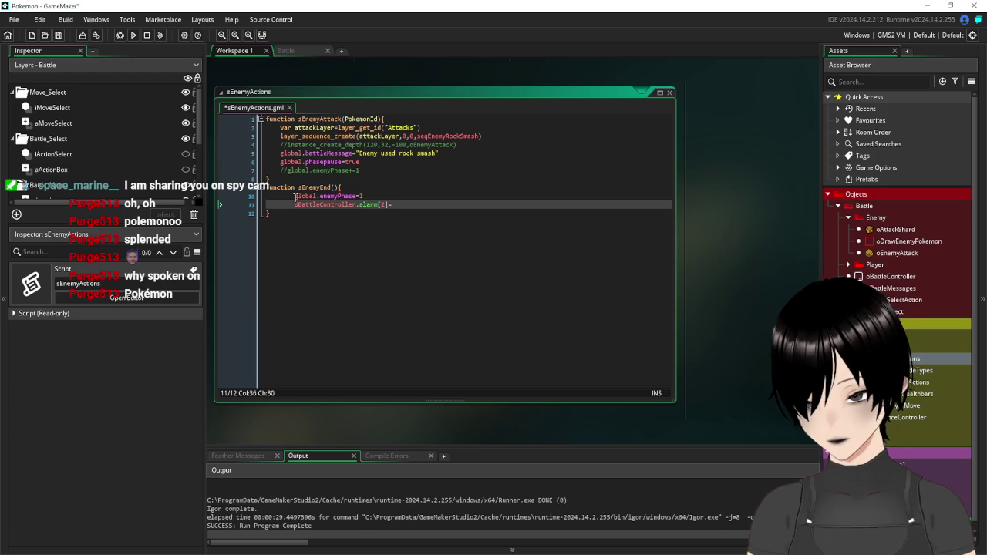
type("60")
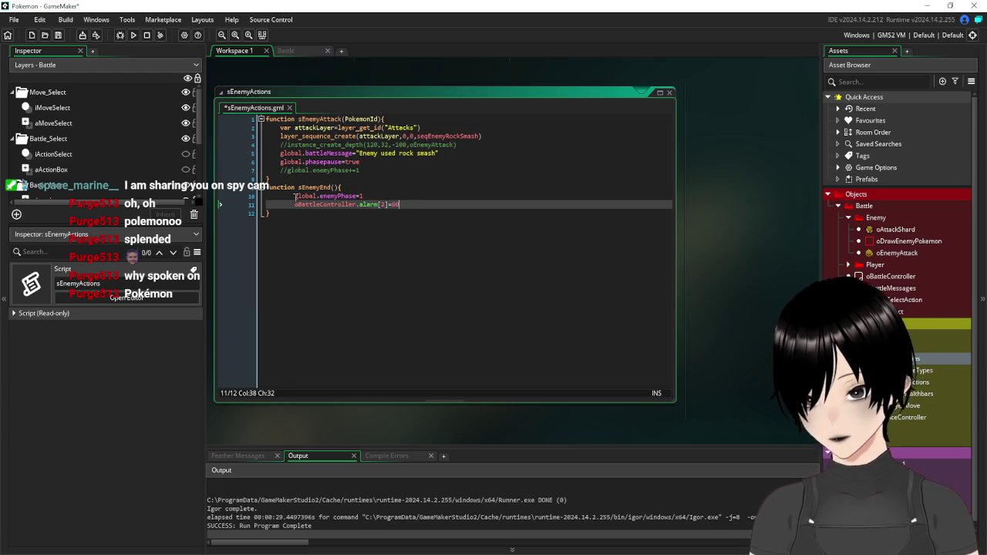
key("ctrl+s")
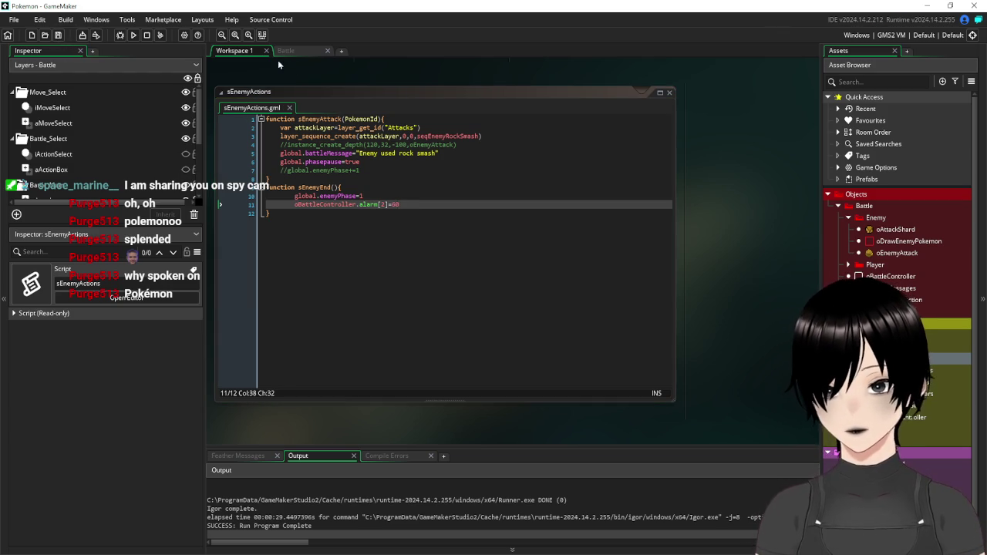
left_click(295, 54)
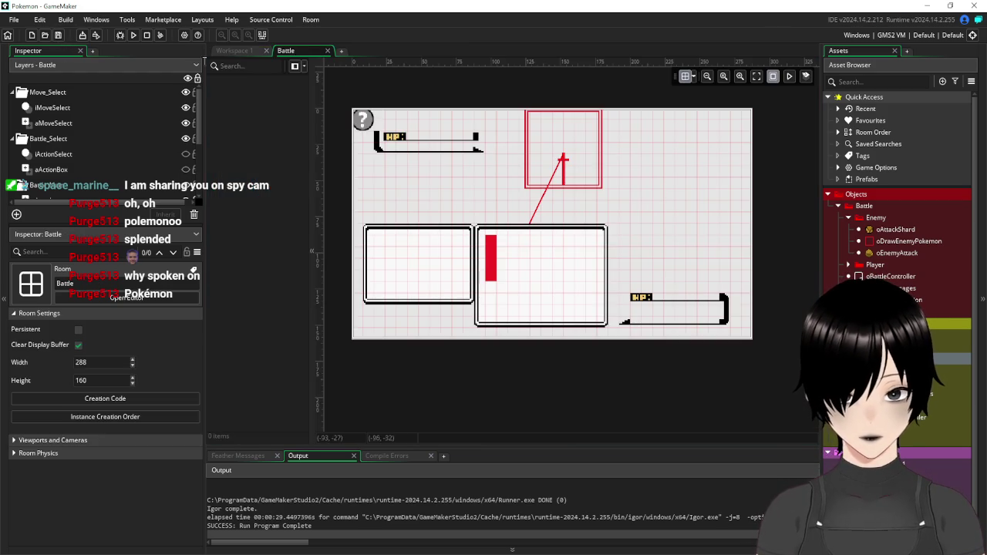
Run the game, attack with Hydro pump to test the enemy turn, then close the game
left_click(261, 51)
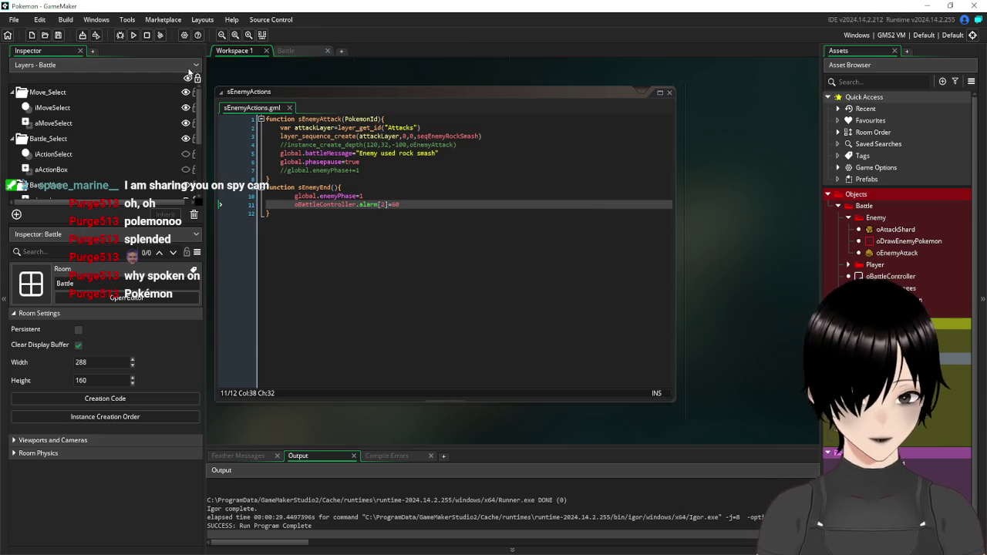
left_click(133, 34)
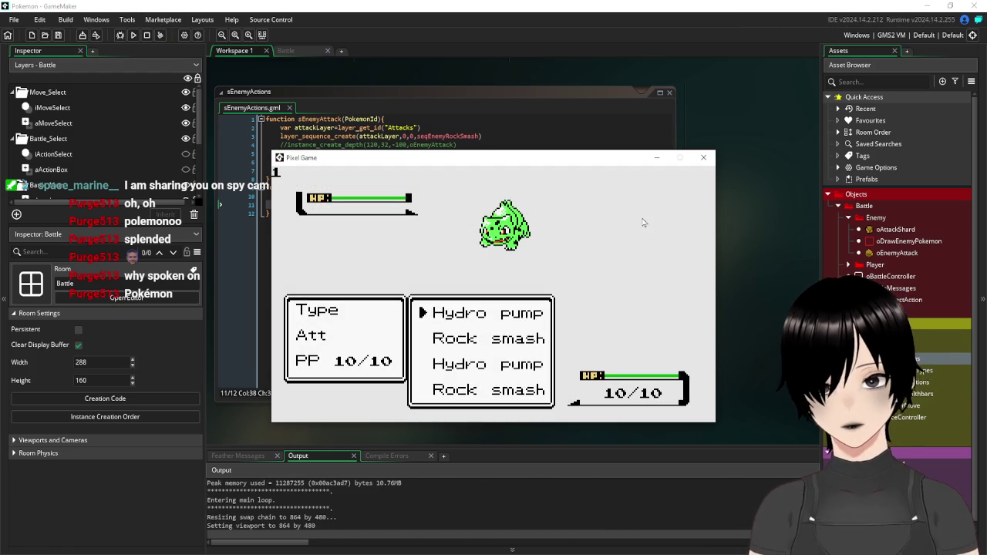
key("Return")
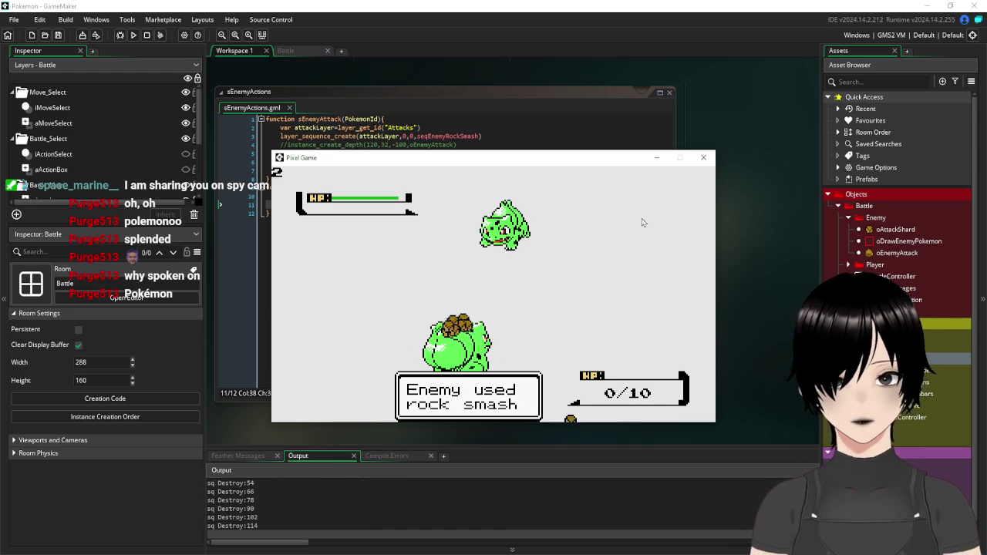
left_click(710, 161)
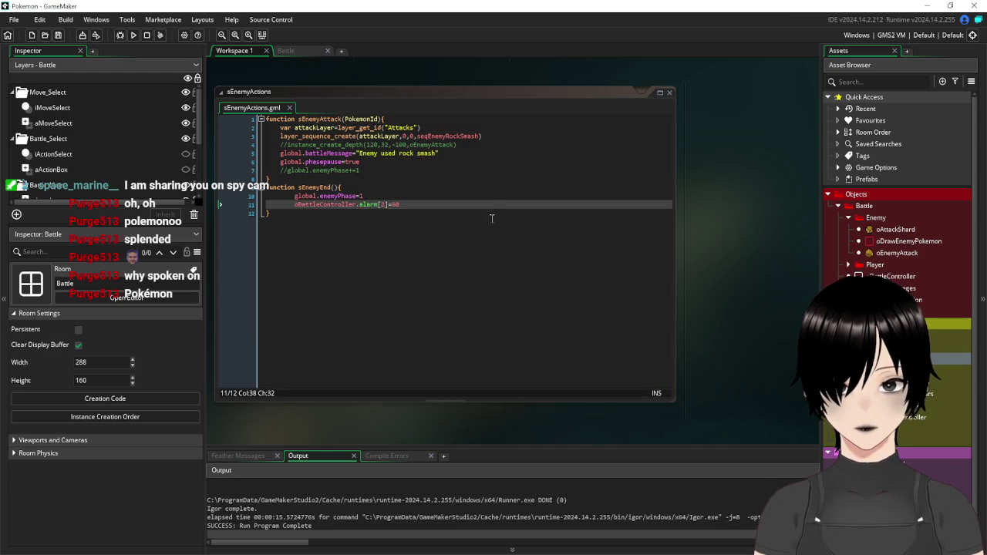
Restore the playerturn=true and enemyturn=false lines in sEnemyEnd
left_click(484, 192)
key("ctrl+v")
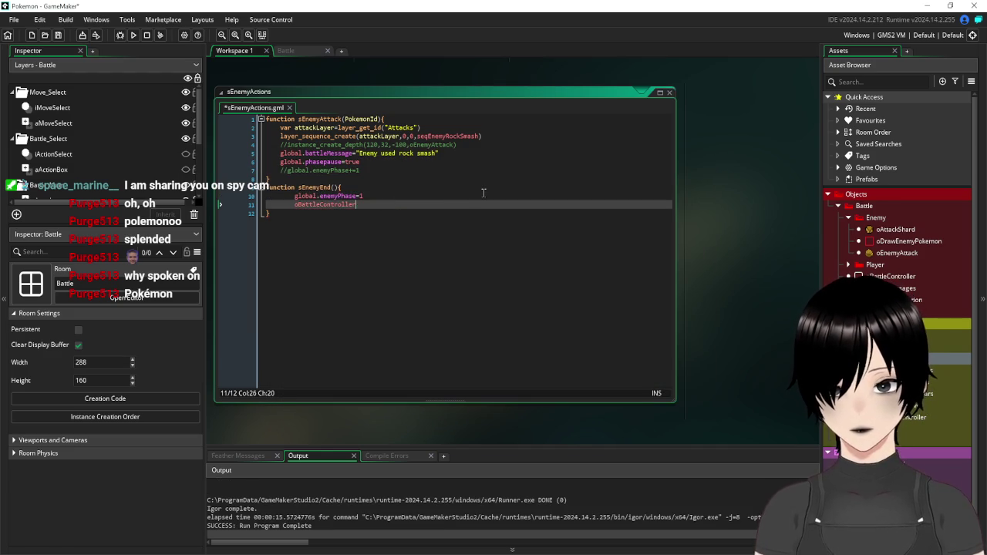
key("shift+Up")
key("shift+Home")
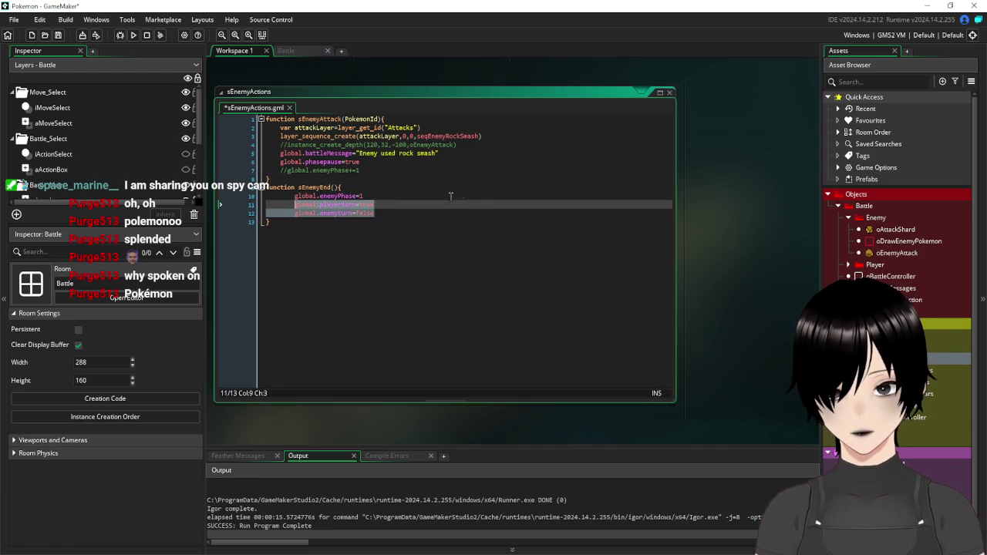
Add oBattleController.alarm[2]=60 on a new line after the enemyturn line
left_click(390, 212)
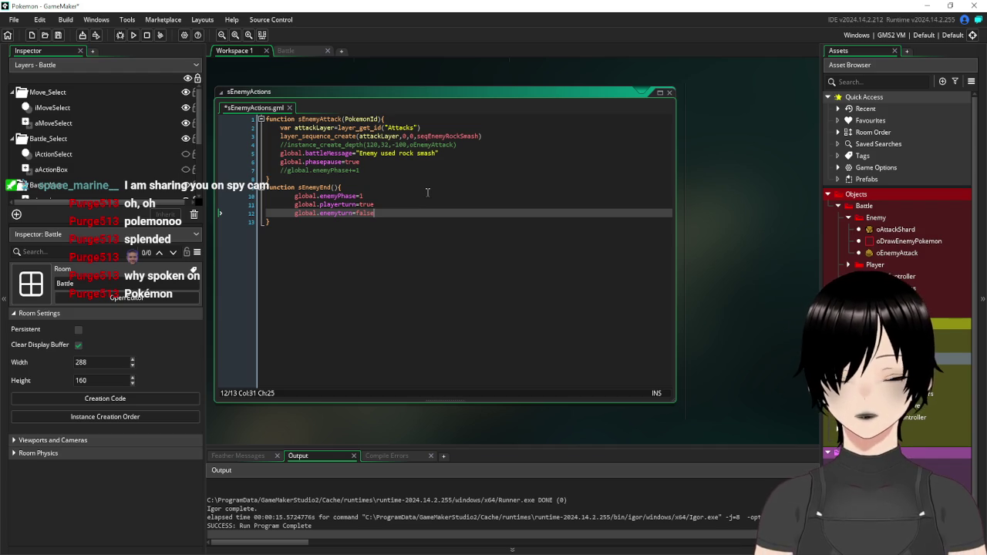
key("Return")
type("p")
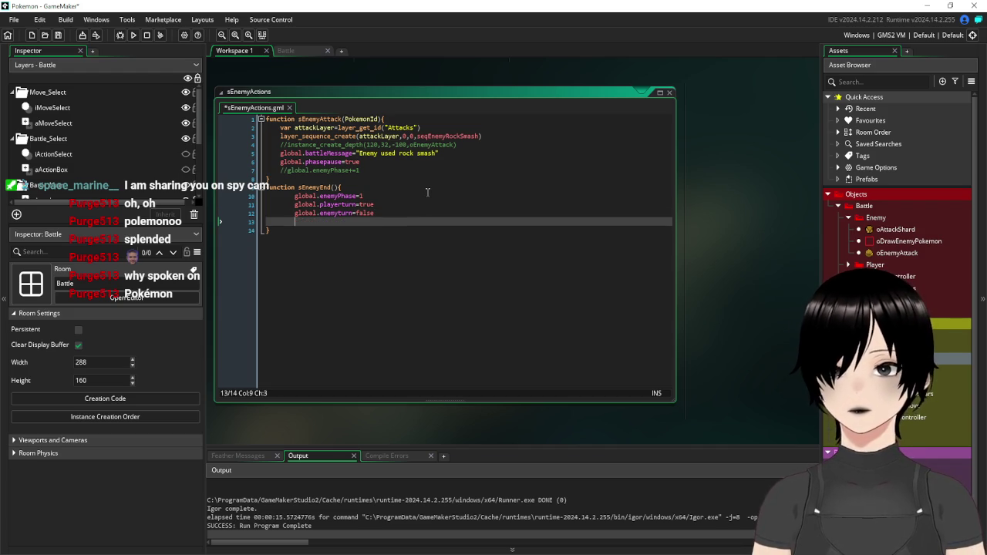
type("la")
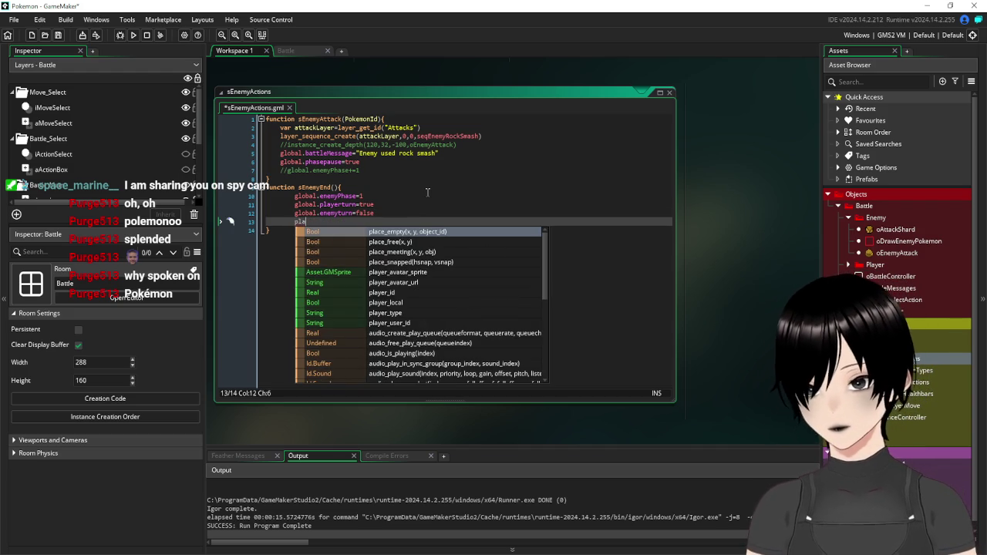
key("BackSpace")
key("BackSpace")
key("BackSpace")
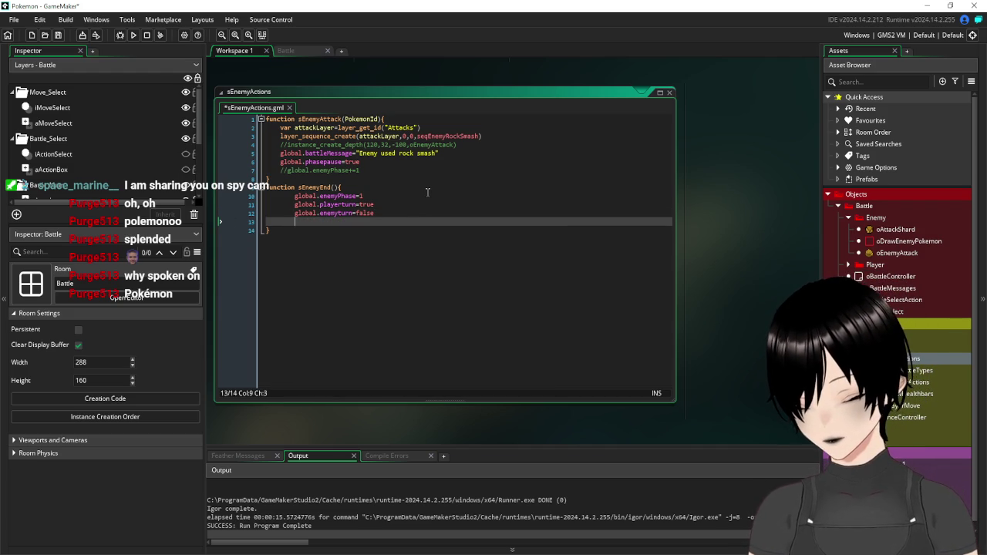
type("oBattleController")
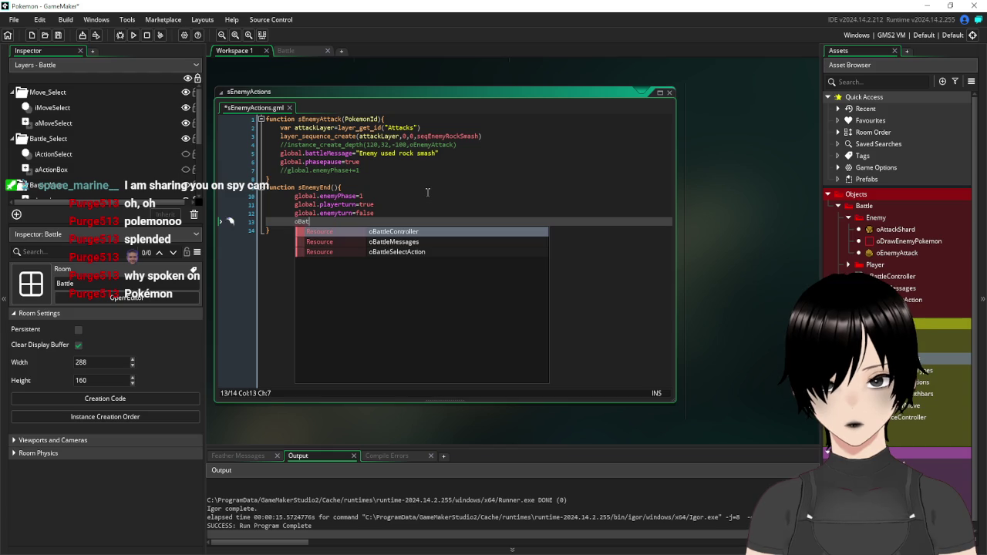
key("Return")
type(".ala")
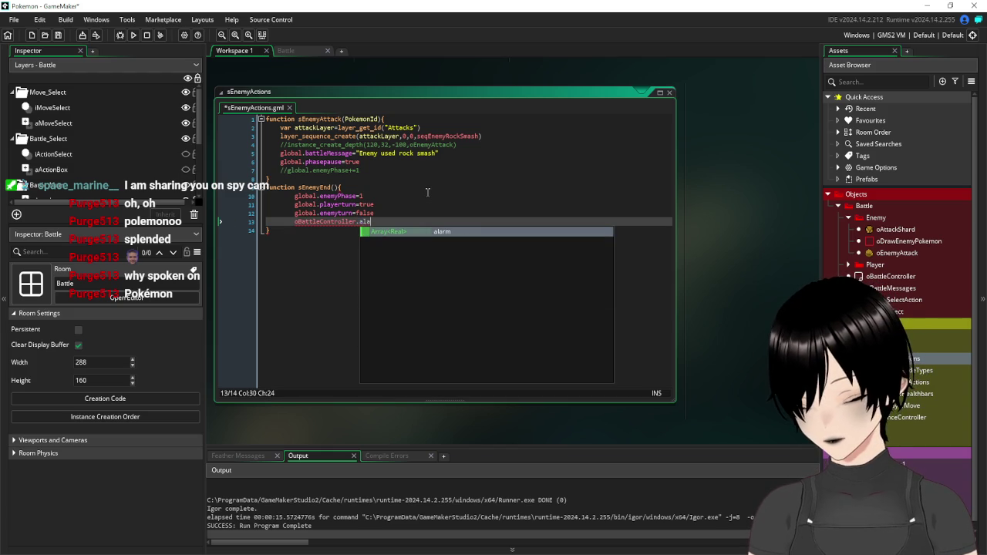
key("Return")
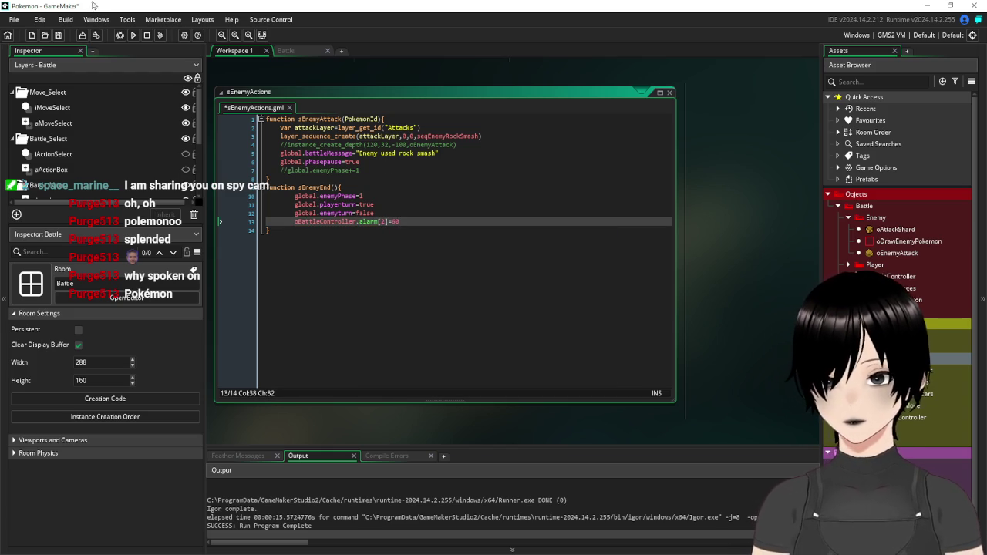
Save the script, run the game, and attack with Hydro pump to test the turns
left_click(58, 35)
left_click(135, 35)
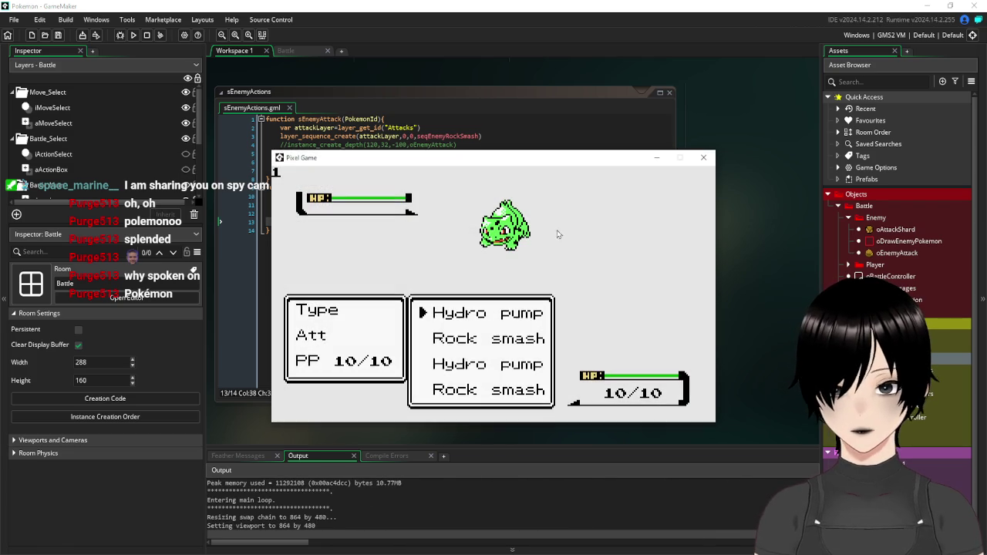
key("Return")
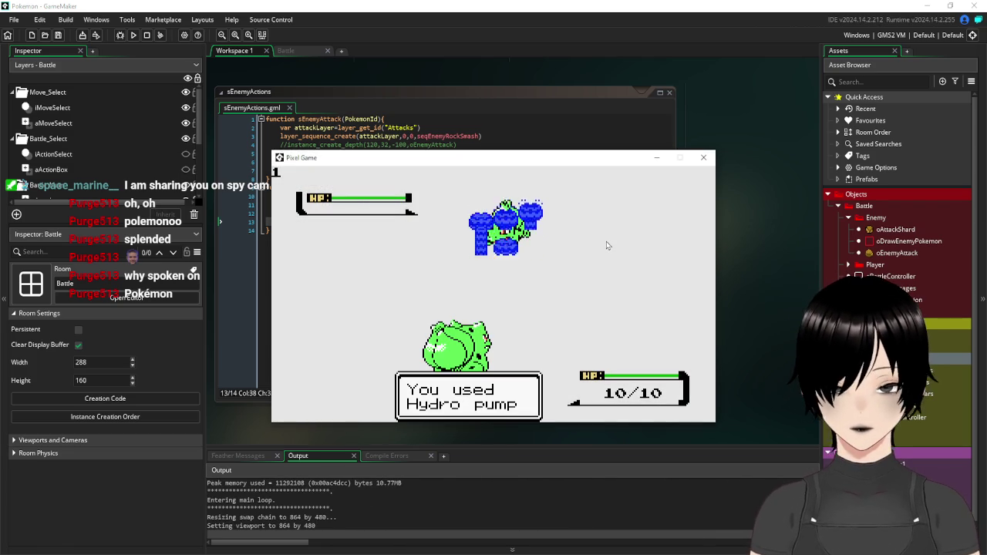